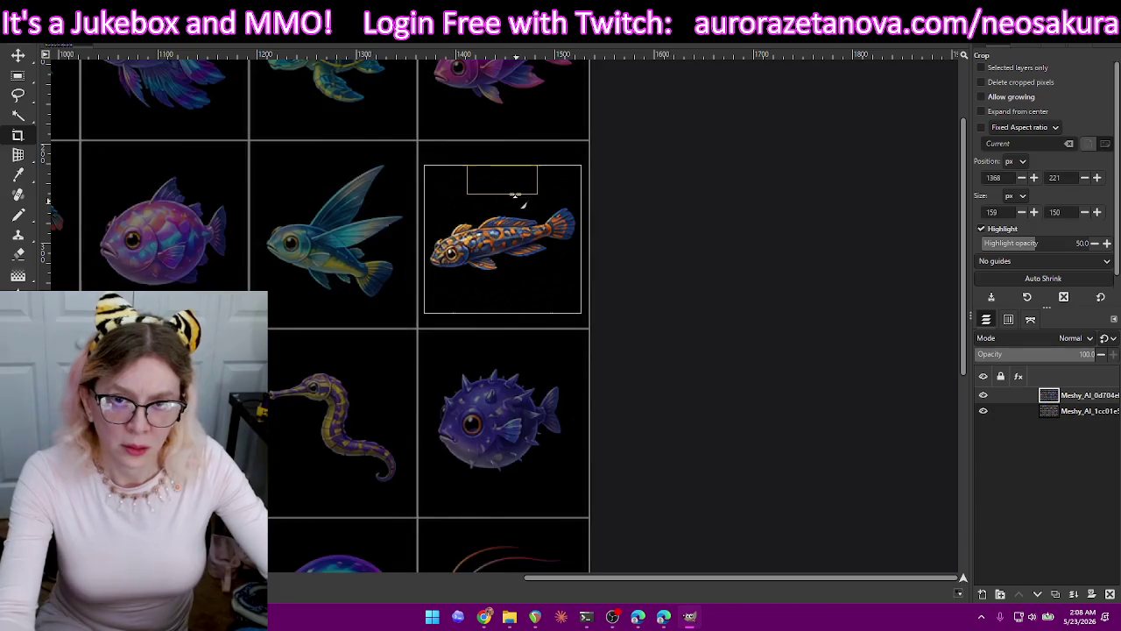
Crop to the goby, export it as 4.png, and restore the full sprite sheet.
key(Return)
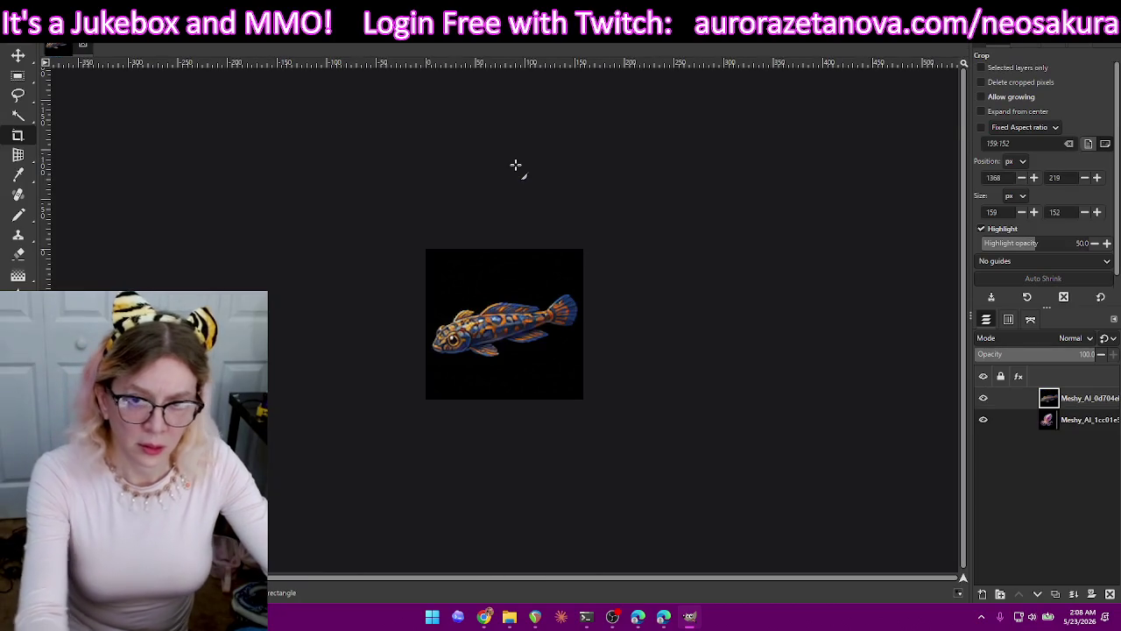
key(ctrl+shift+e)
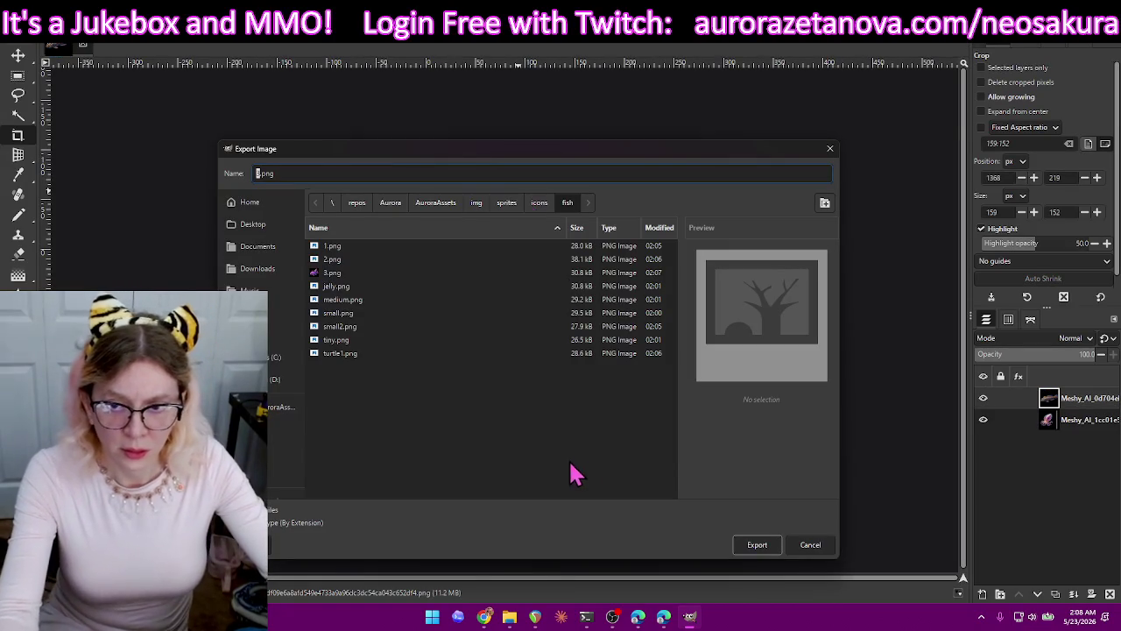
click(758, 545)
key(Return)
key(ctrl+z)
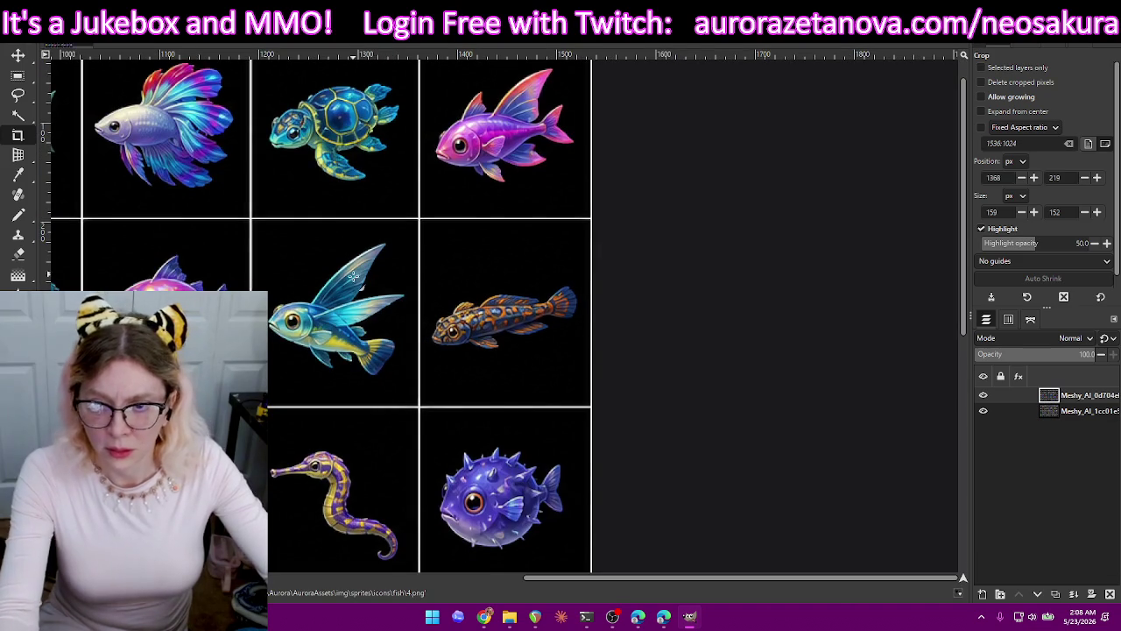
Crop to the flying fish, export it as 5.png, and restore the full sheet.
drag(257, 232, 409, 383)
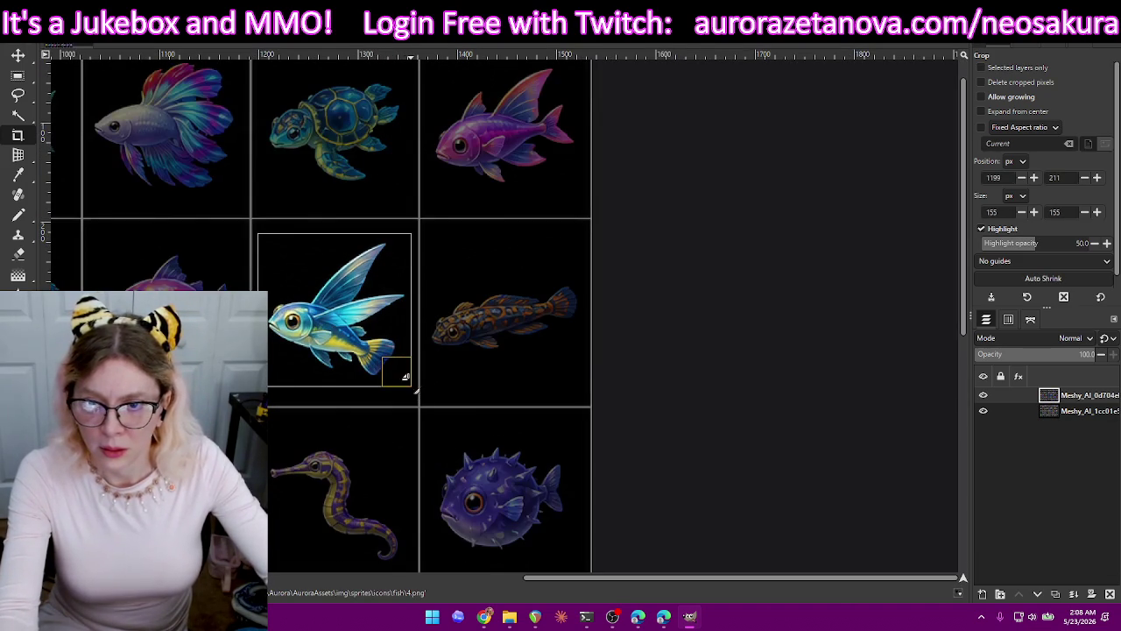
key(Return)
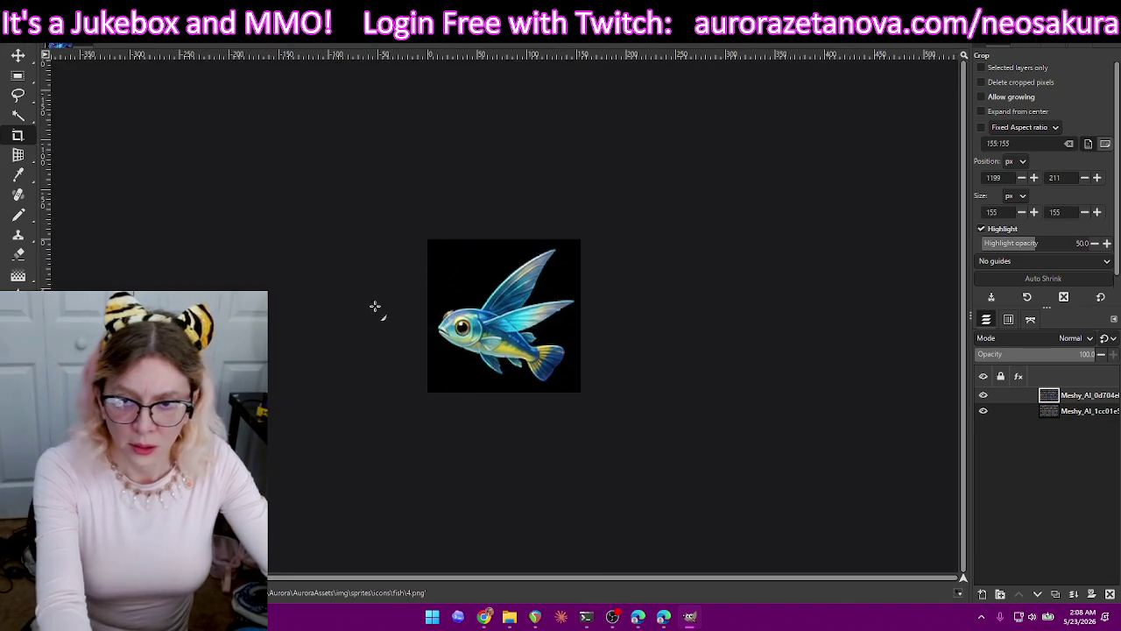
key(ctrl+shift+e)
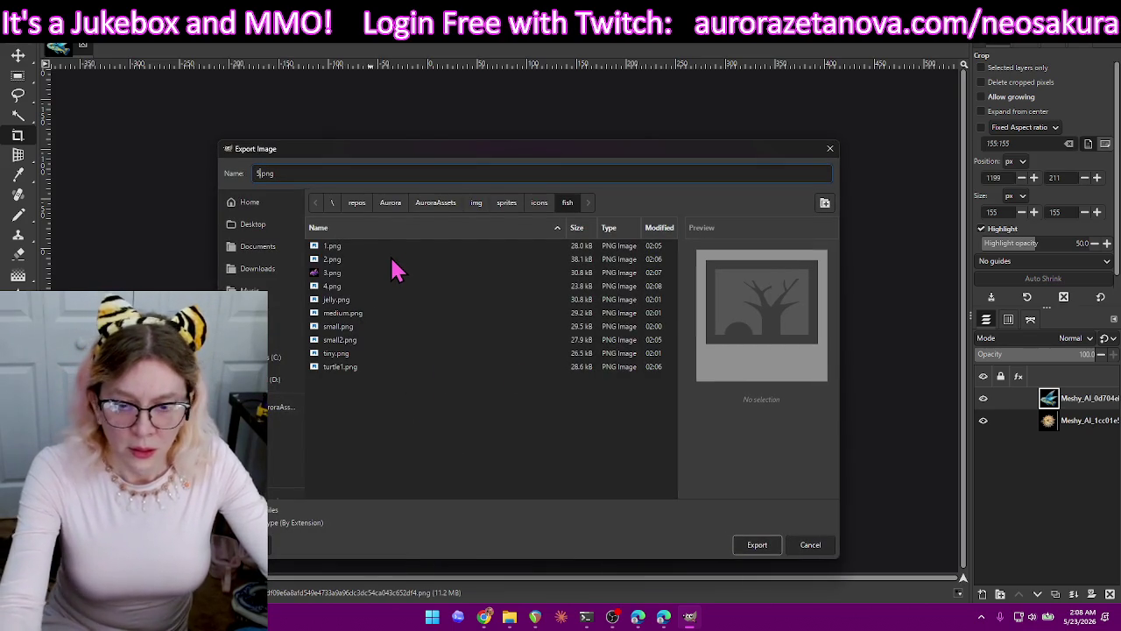
key(Return)
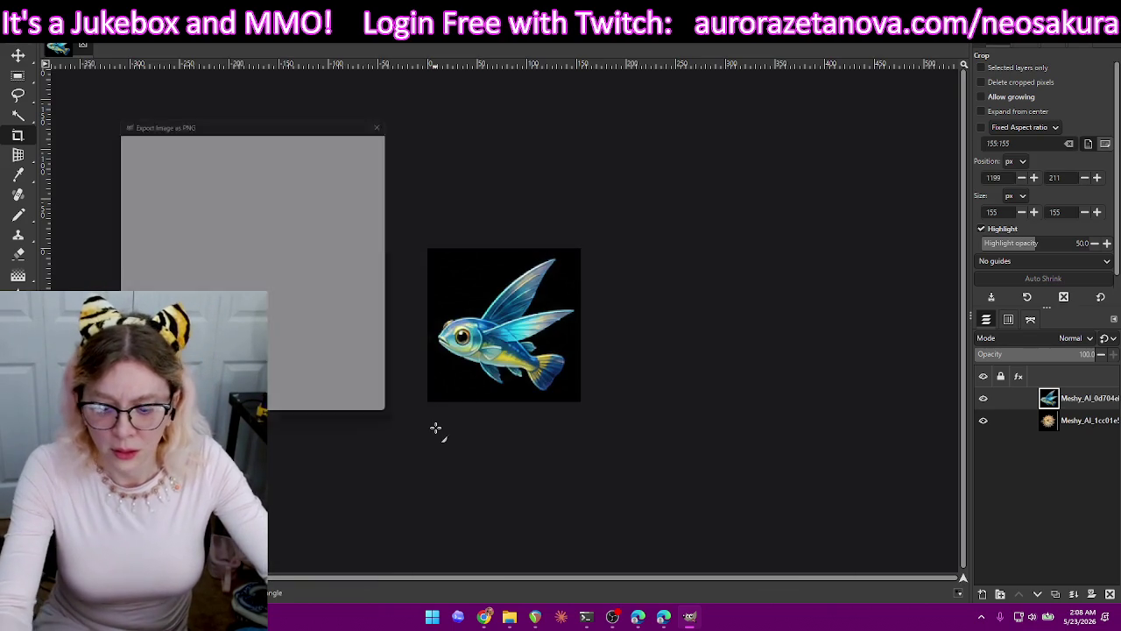
click(270, 410)
key(ctrl+z)
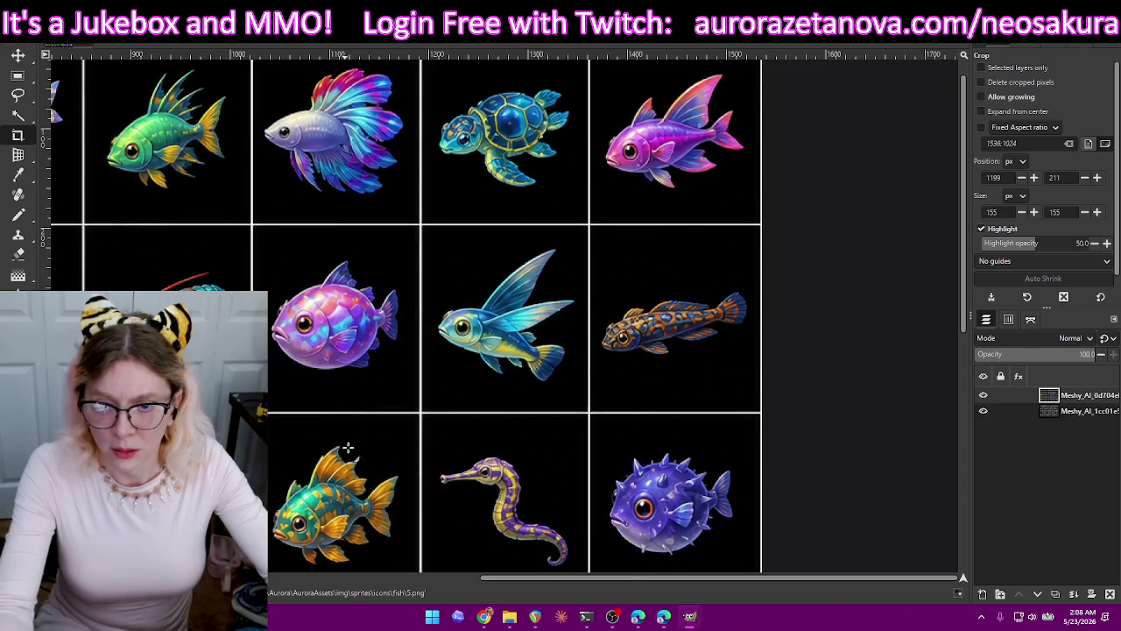
Crop to the round pink fish, export it as 6.png, and restore the sheet.
drag(263, 247, 411, 396)
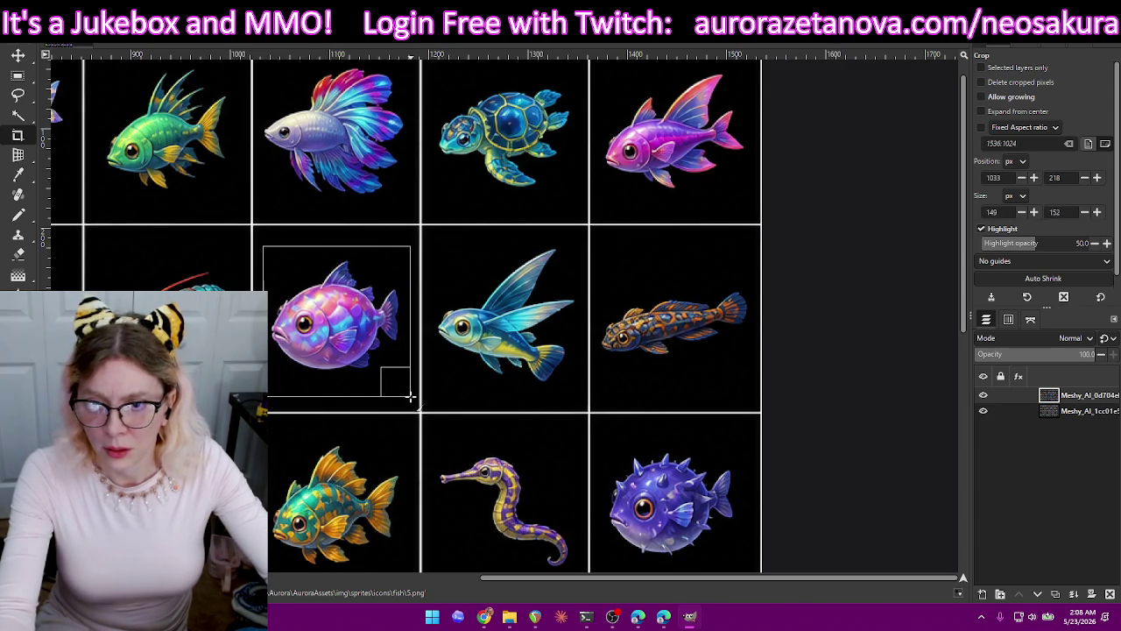
drag(364, 278, 364, 274)
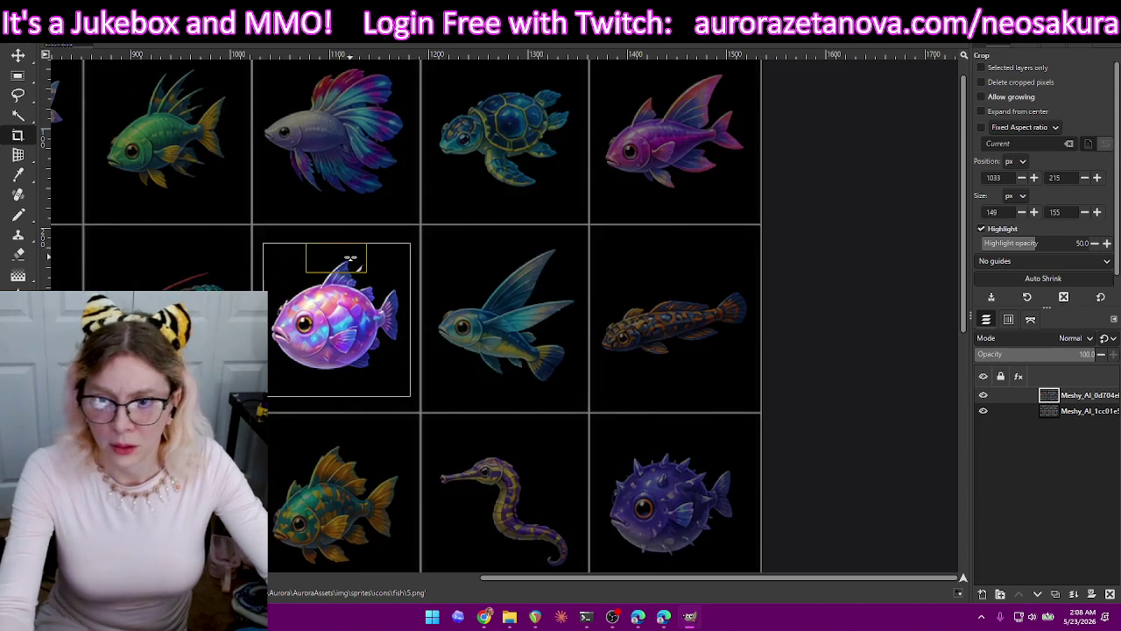
key(Return)
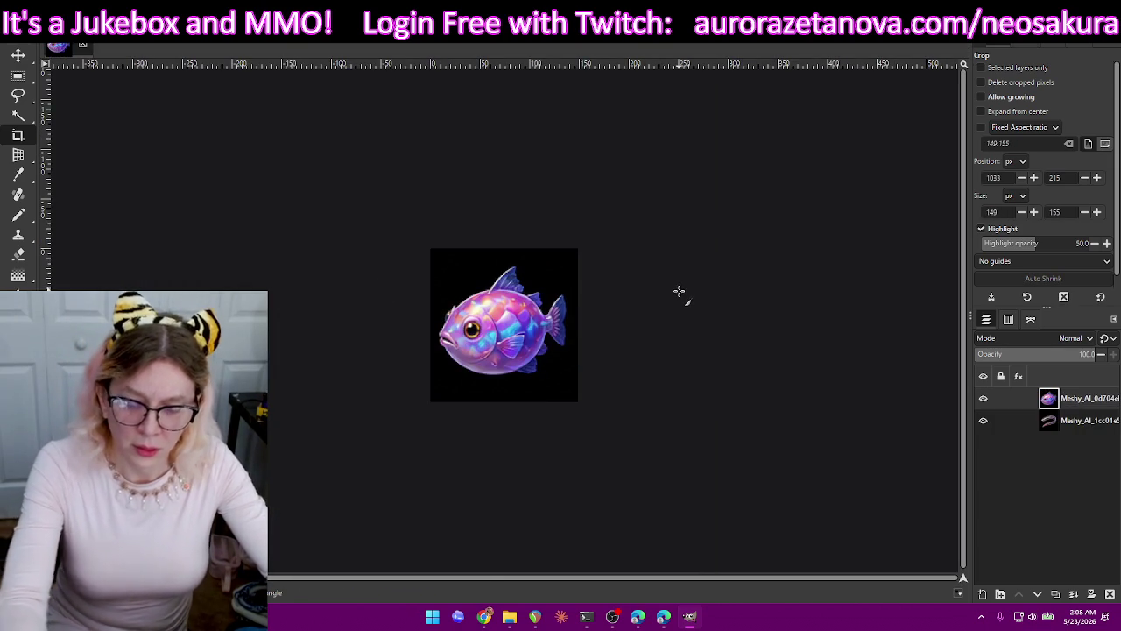
key(ctrl+shift+e)
text(6)
key(Return)
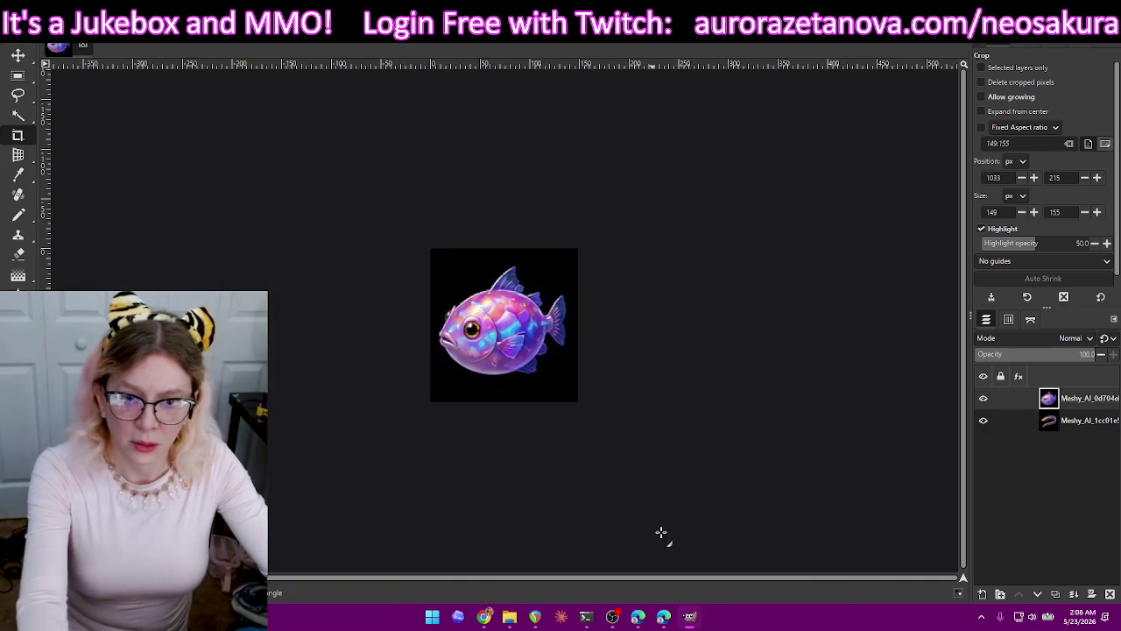
click(302, 433)
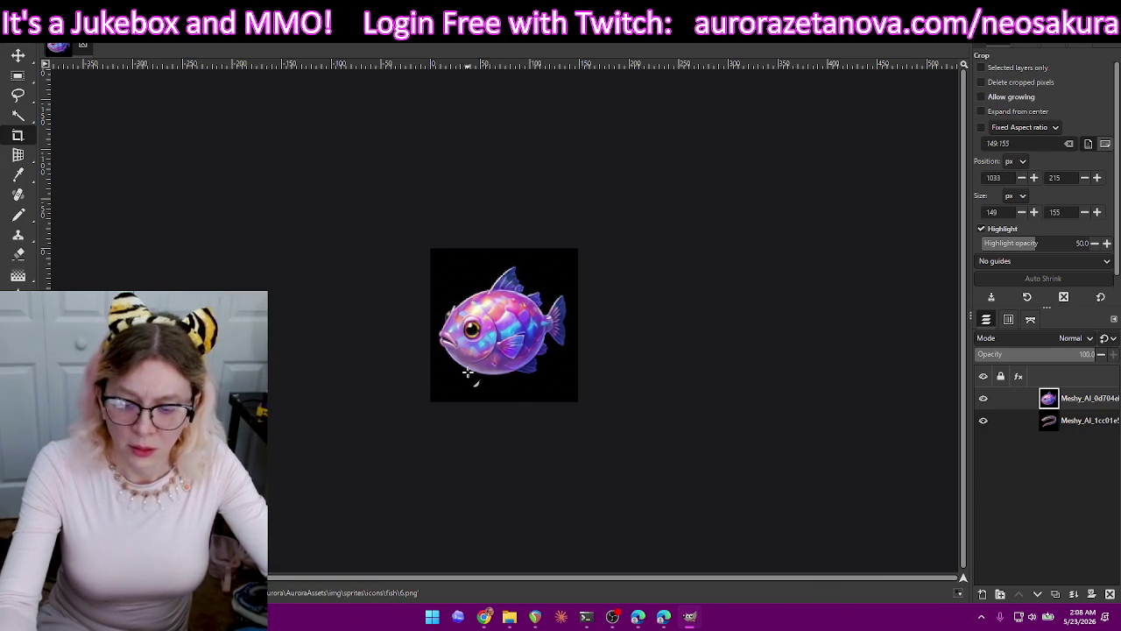
key(ctrl+z)
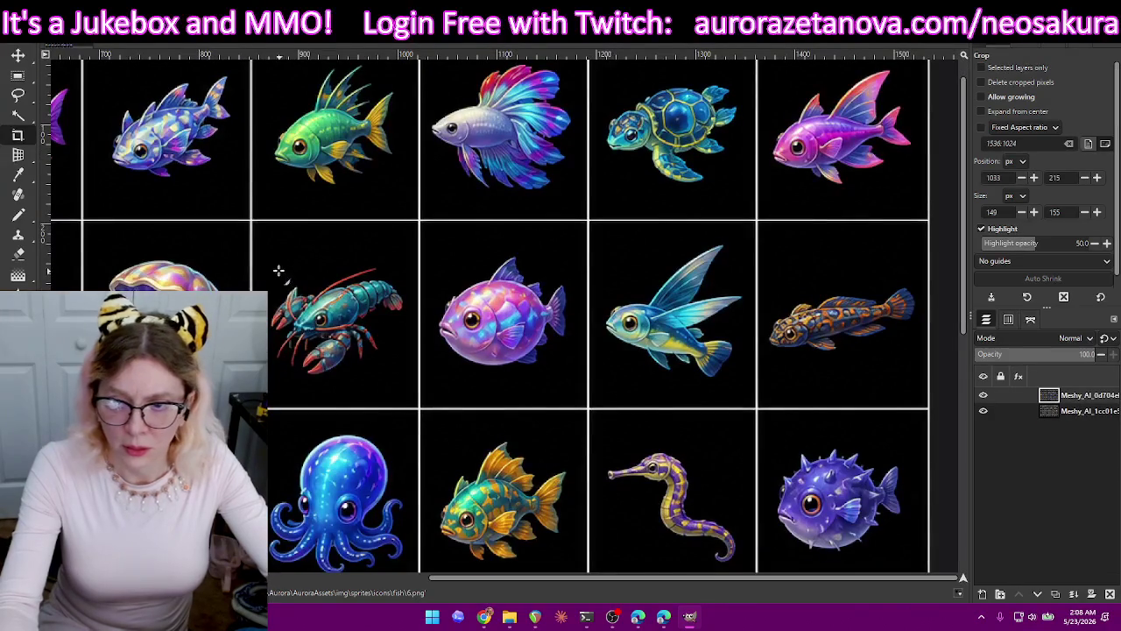
Crop to the lobster, export it as 7.png, and restore the full sheet.
drag(265, 257, 410, 388)
drag(347, 272, 344, 261)
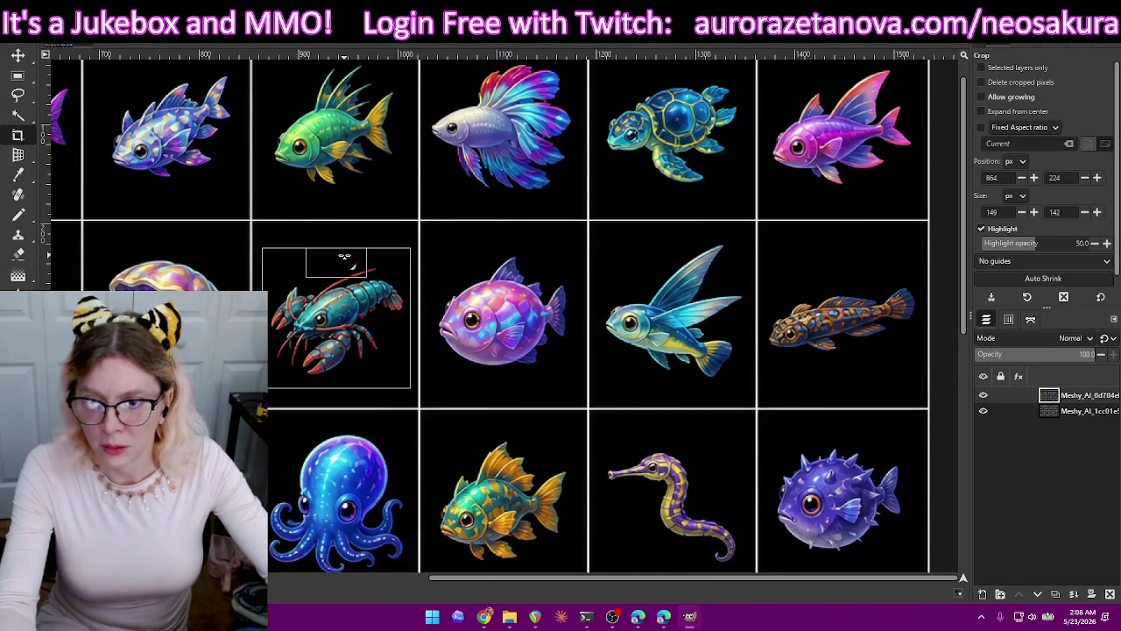
click(357, 331)
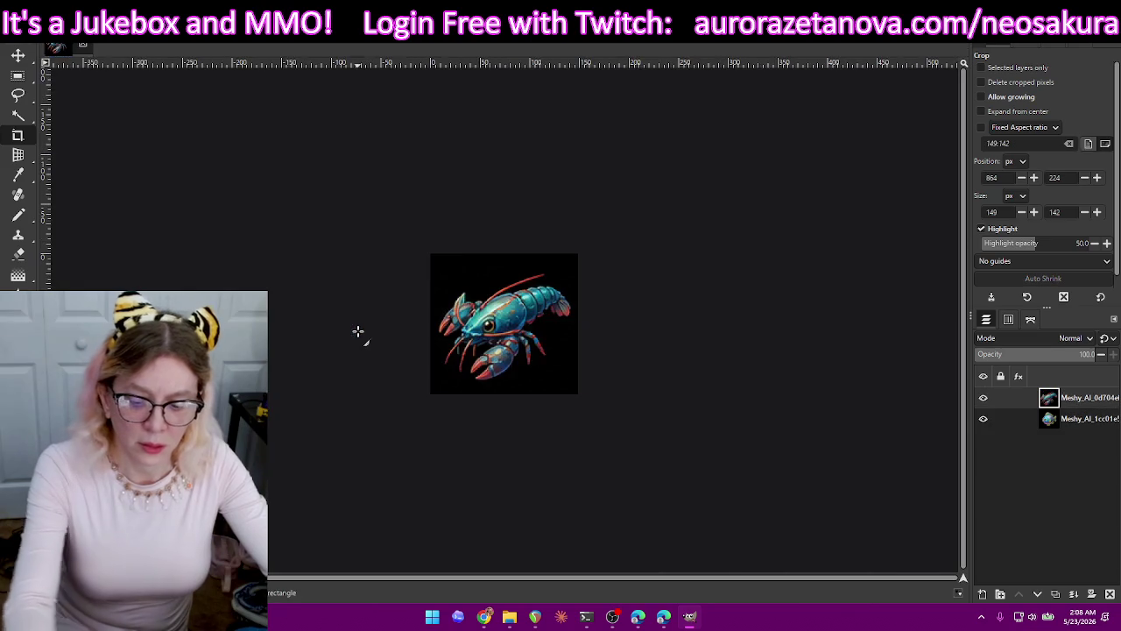
key(ctrl+shift+e)
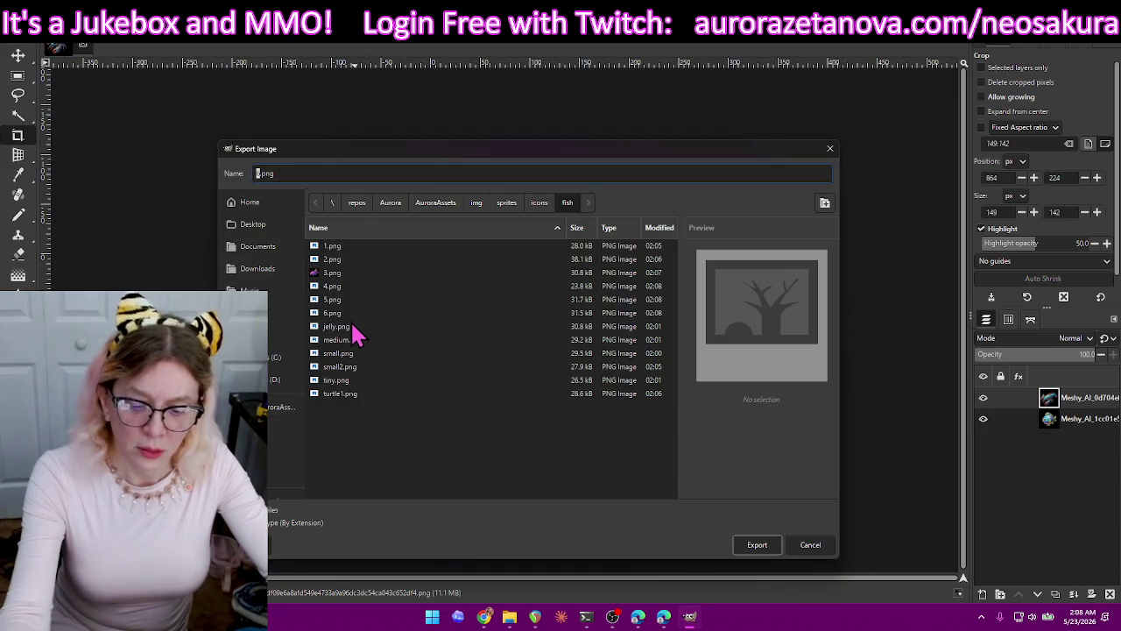
key(Return)
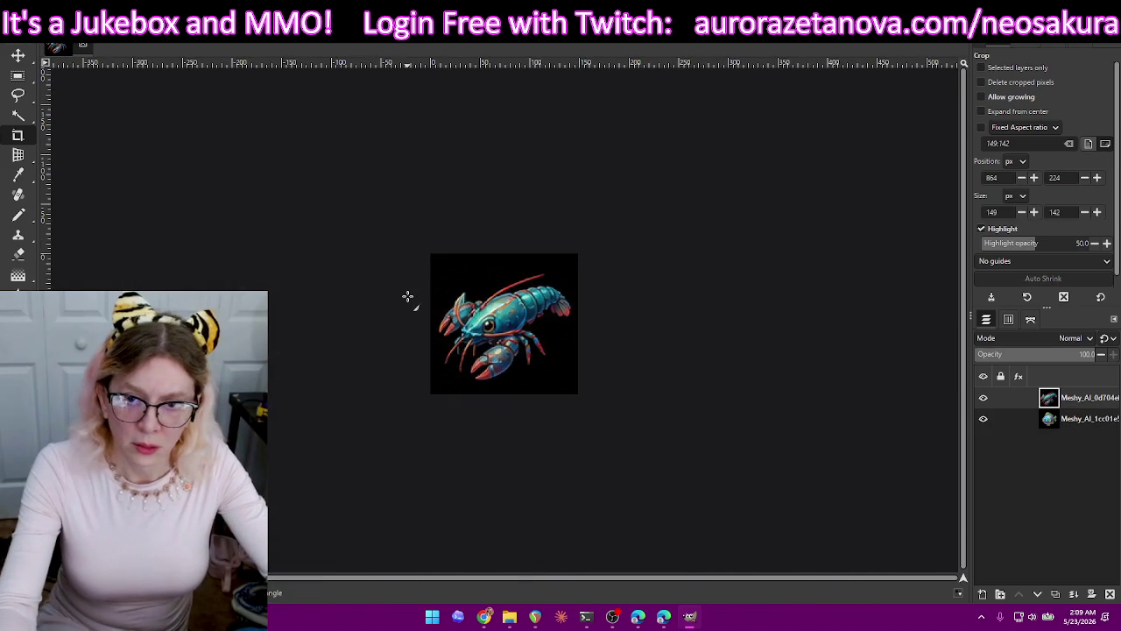
key(Return)
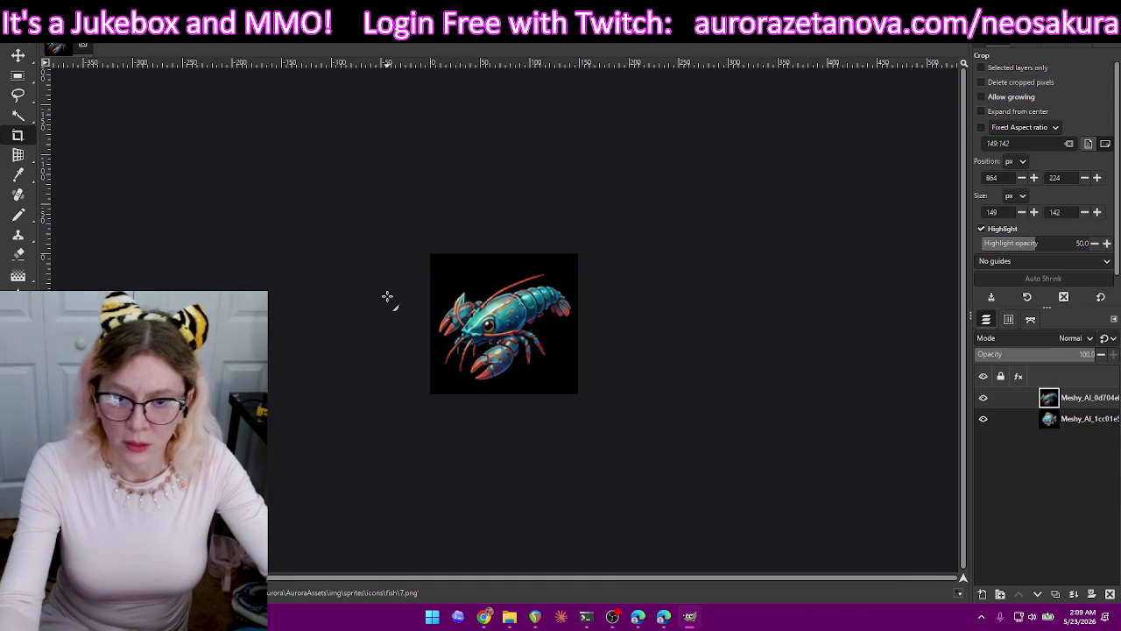
key(ctrl+z)
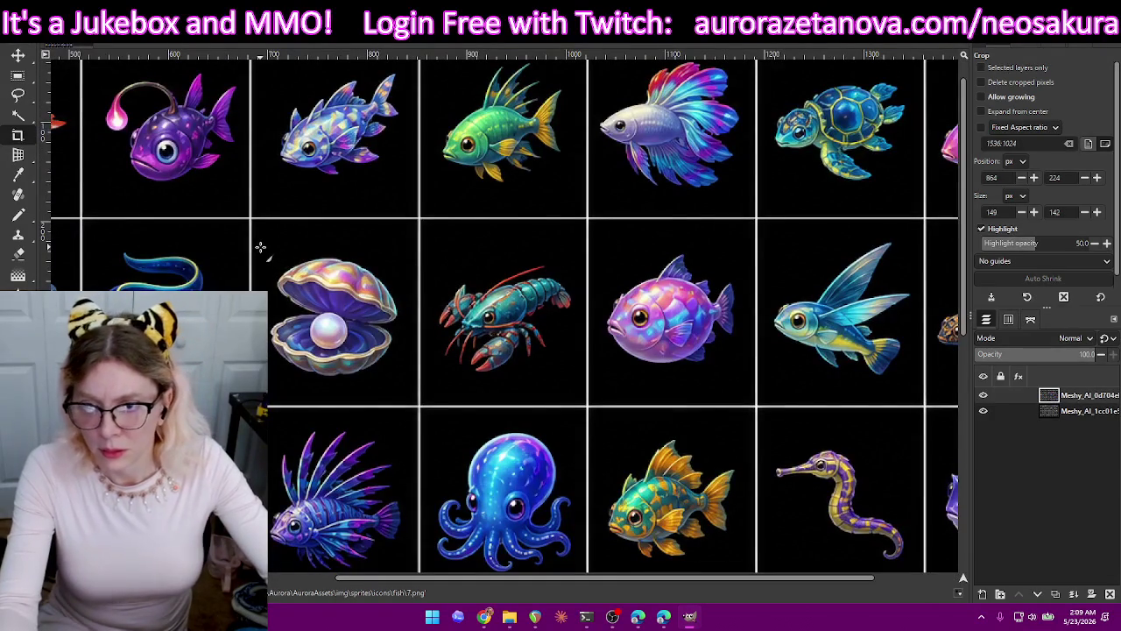
Crop to the clam with its pearl, export it as 8.png, and restore the sheet.
drag(261, 248, 406, 386)
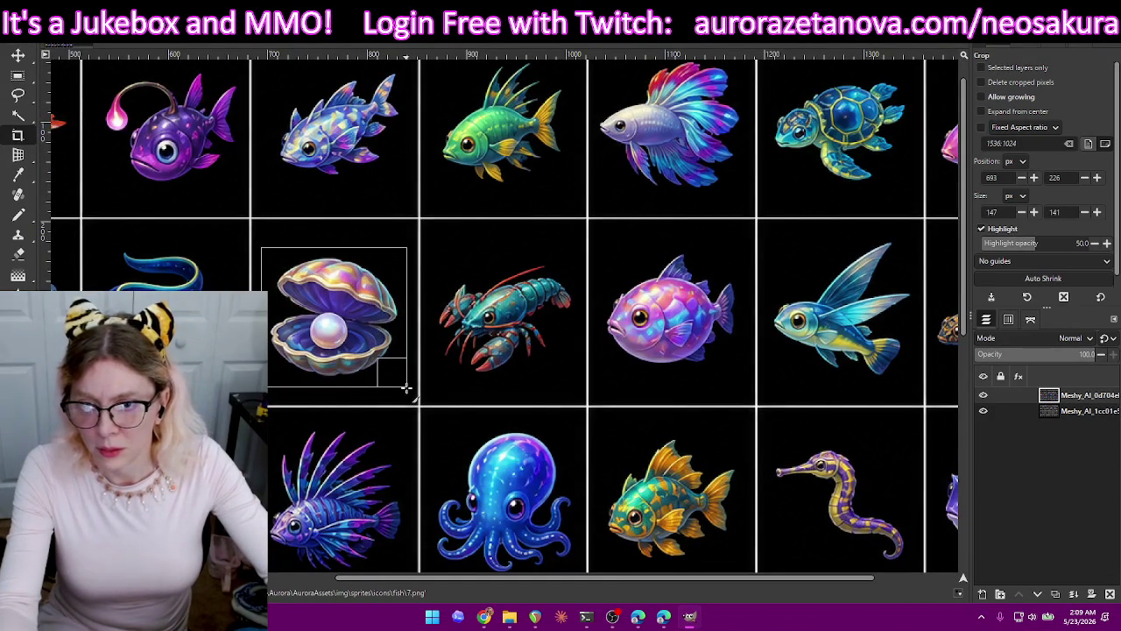
key(Return)
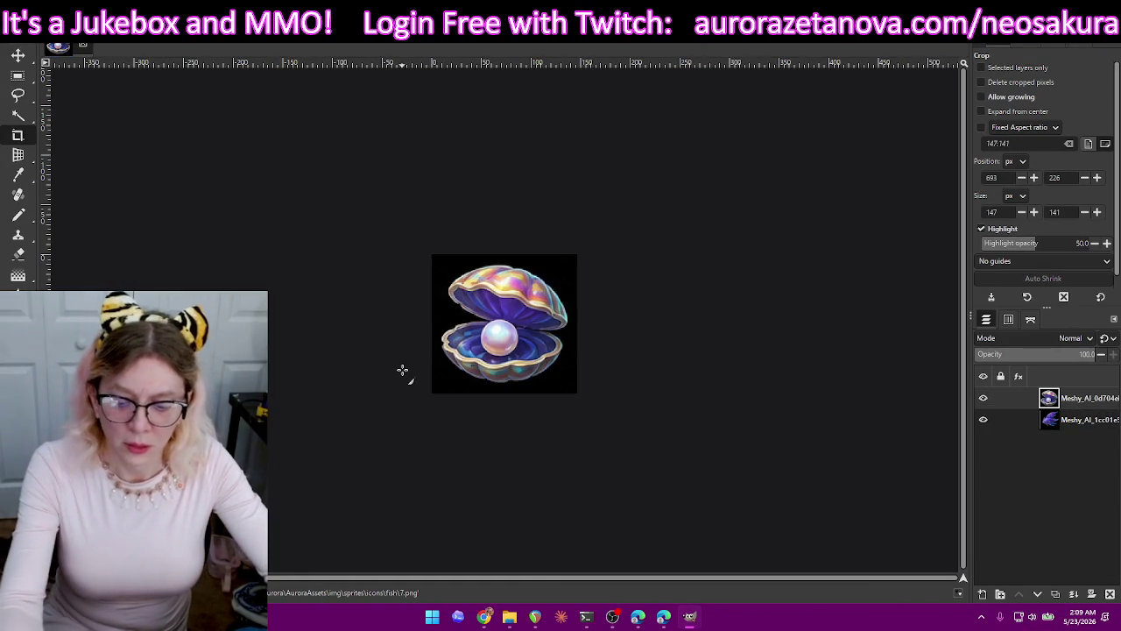
key(ctrl+shift+e)
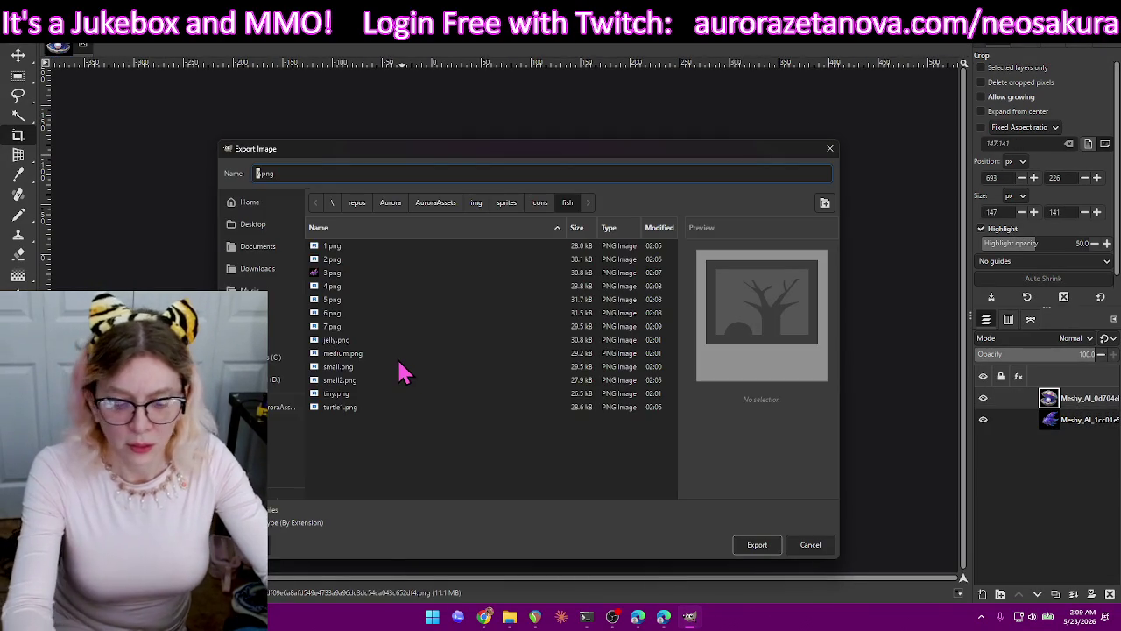
text(8)
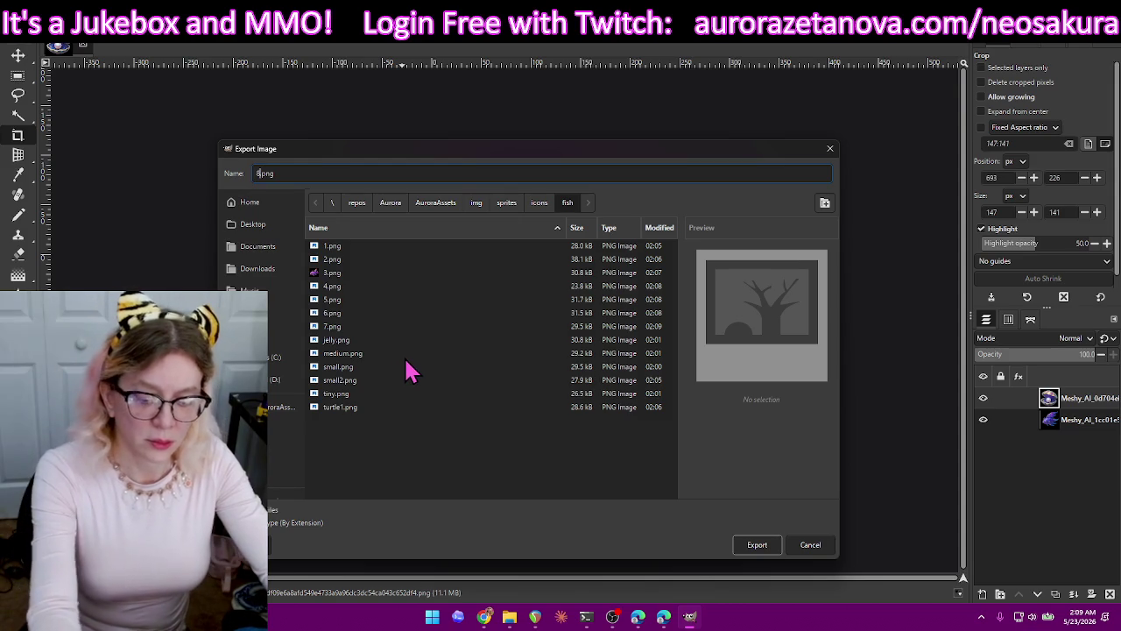
key(Return)
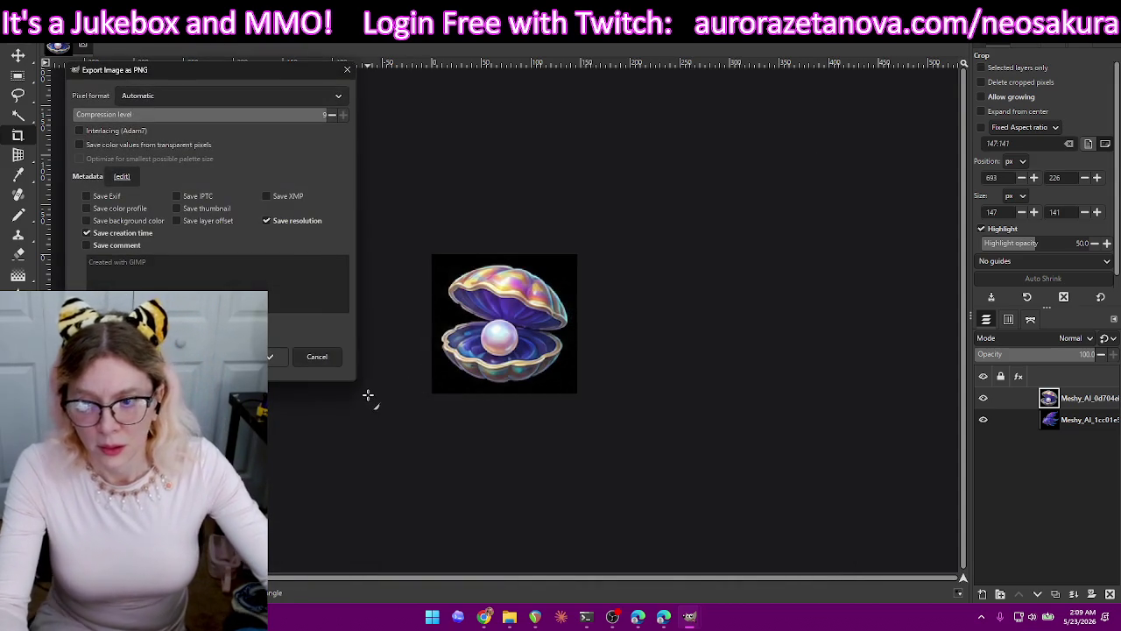
key(Return)
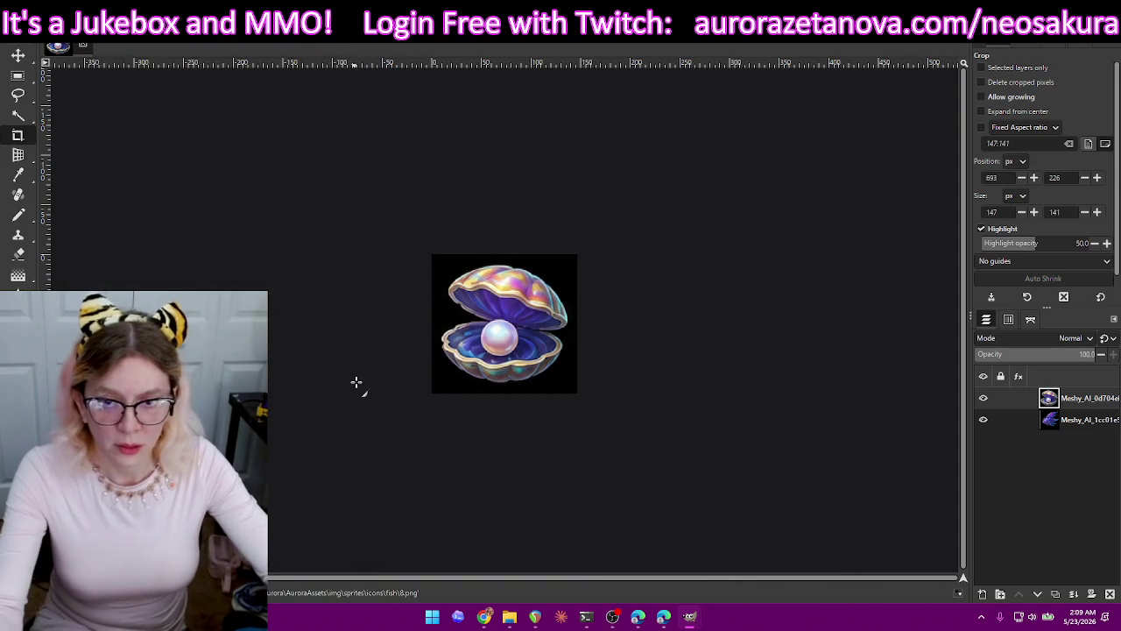
key(ctrl+z)
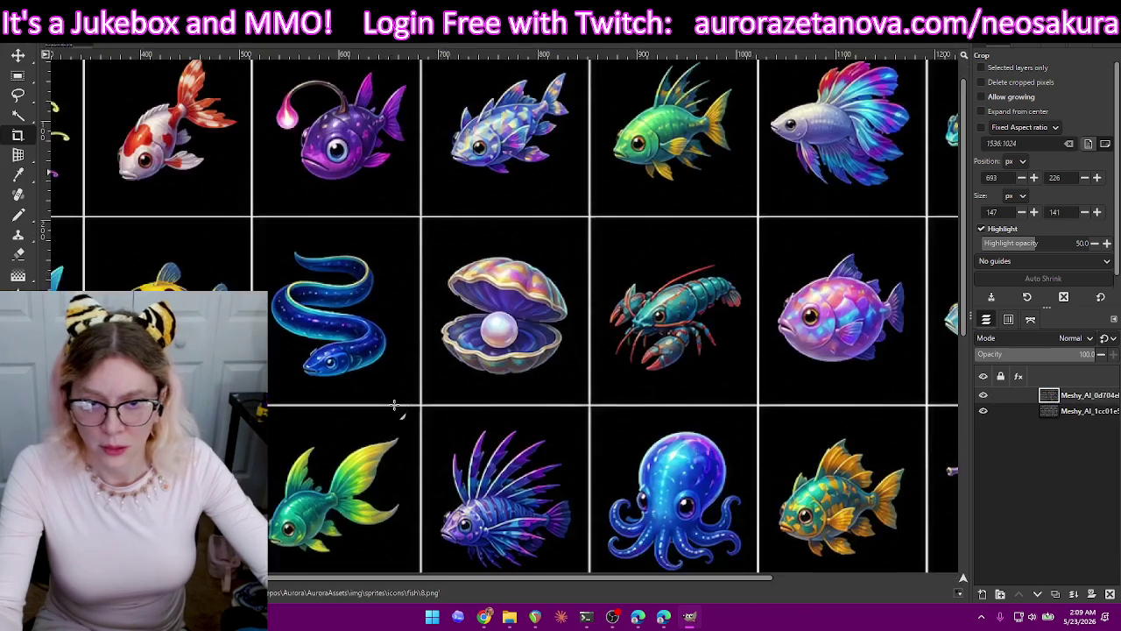
Crop to the blue eel, export it as 9.png, and restore the sheet.
drag(289, 265, 408, 385)
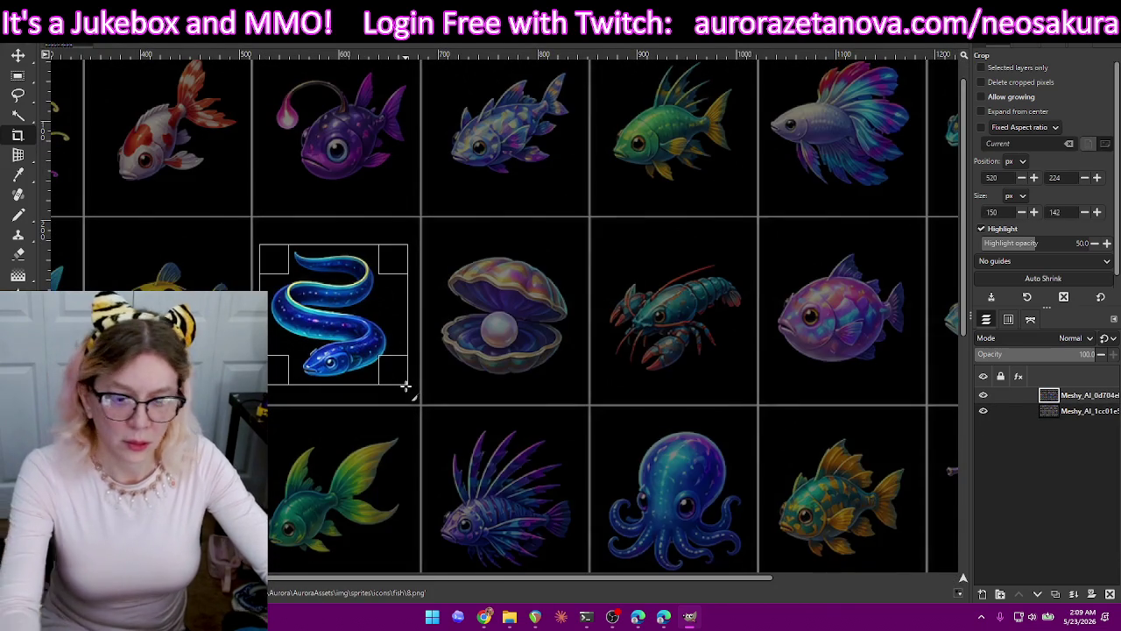
key(Return)
key(ctrl+shift+e)
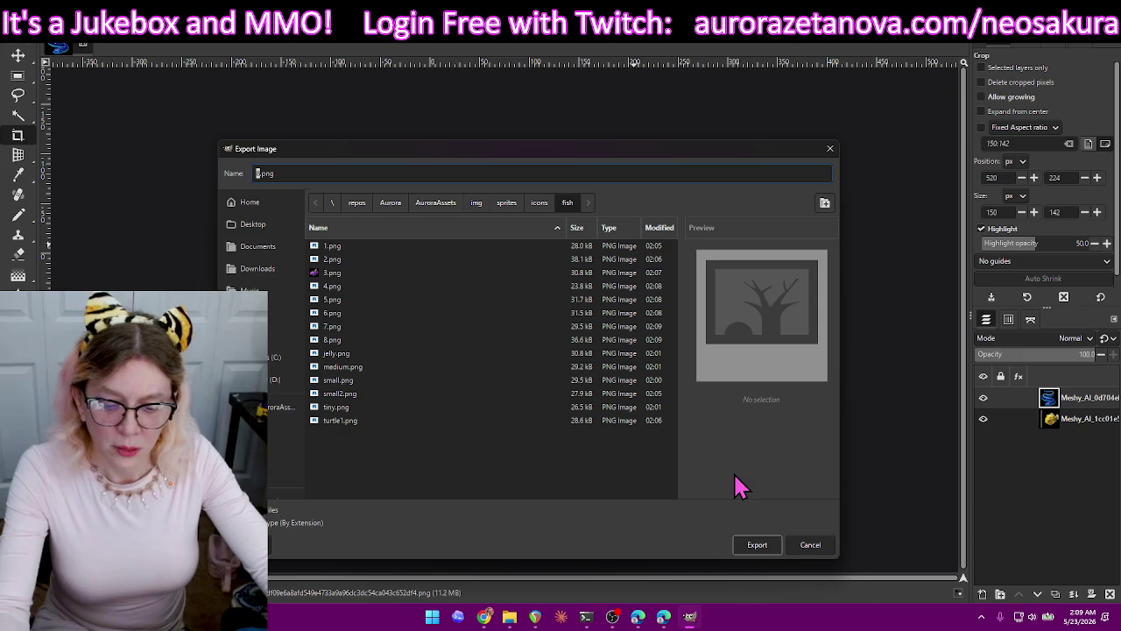
key(Return)
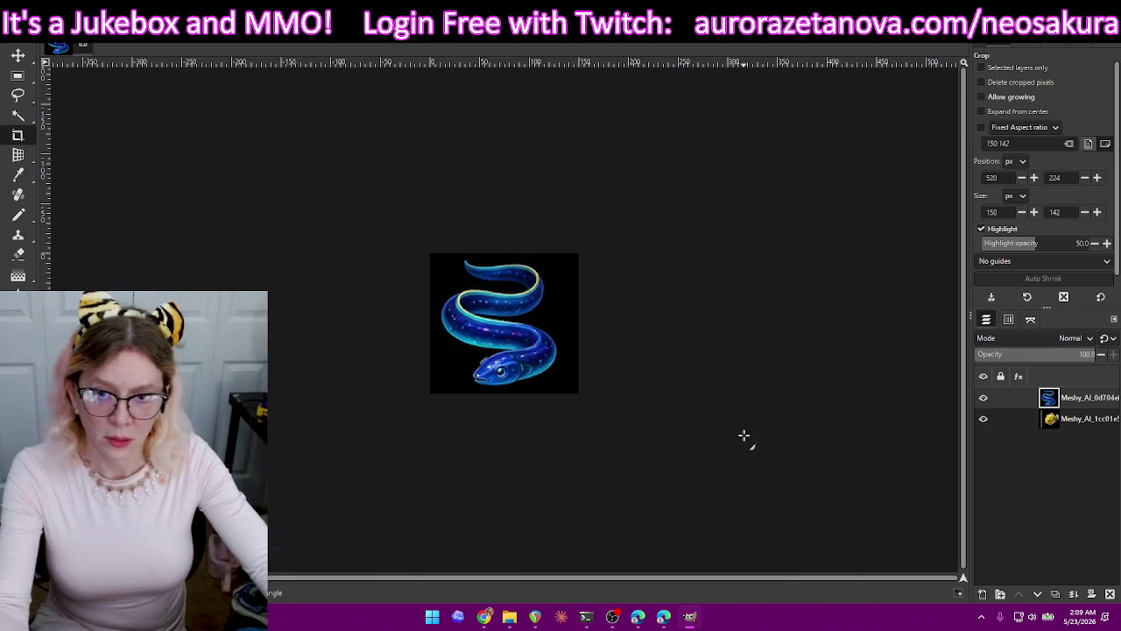
key(Return)
key(ctrl+z)
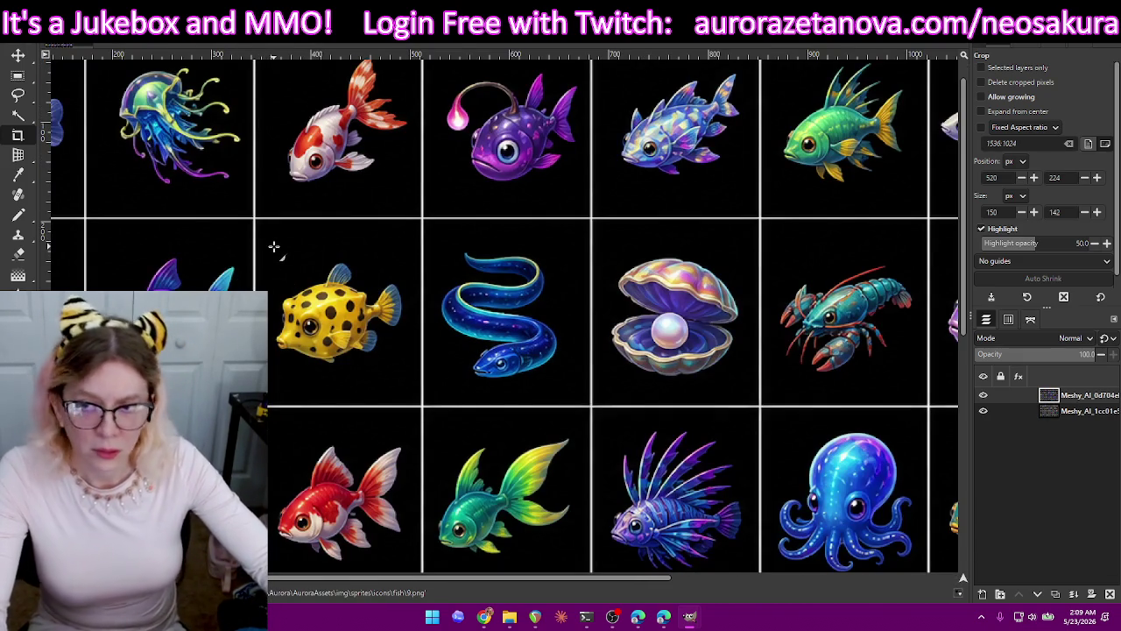
Crop to the yellow boxfish, export it as 10.png, and restore the sheet.
drag(340, 329, 409, 385)
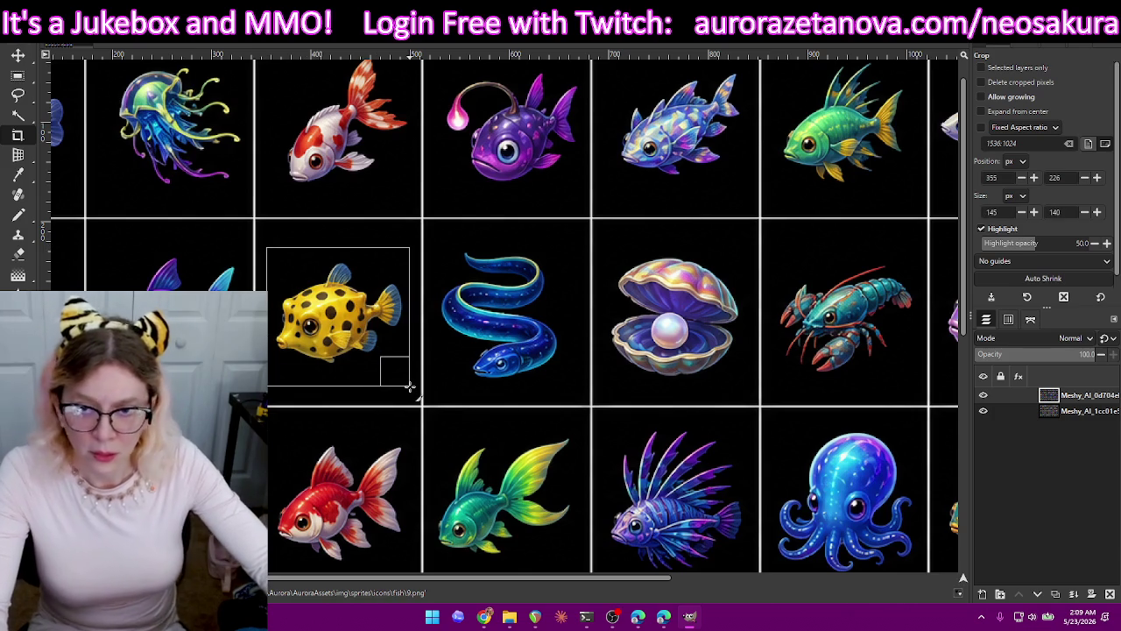
key(Return)
key(ctrl+shift+e)
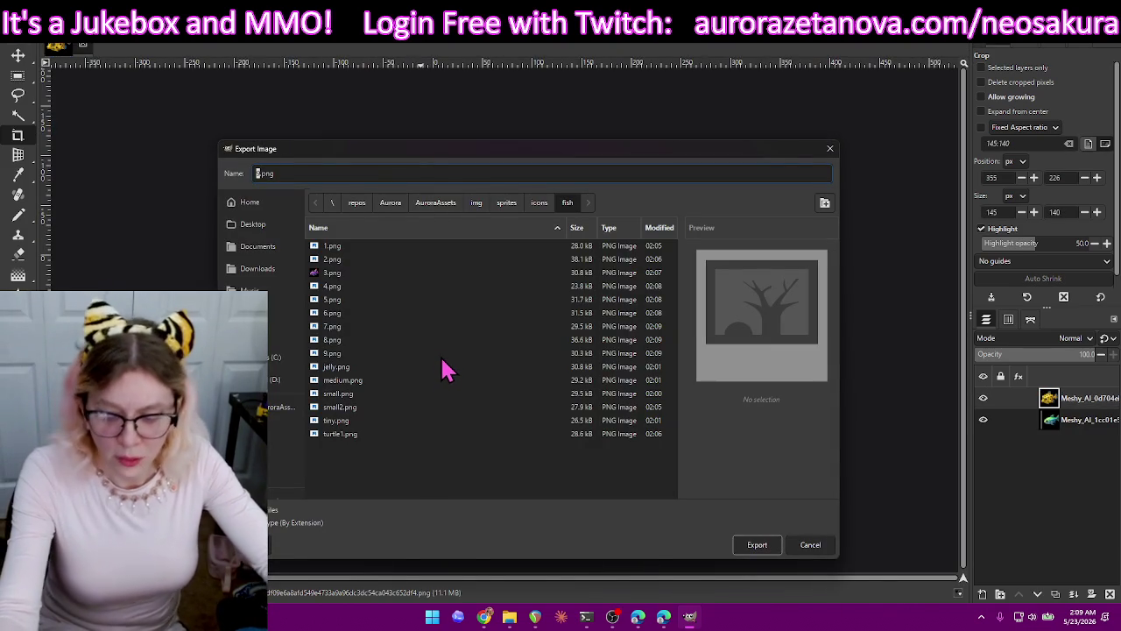
text(10)
key(Return)
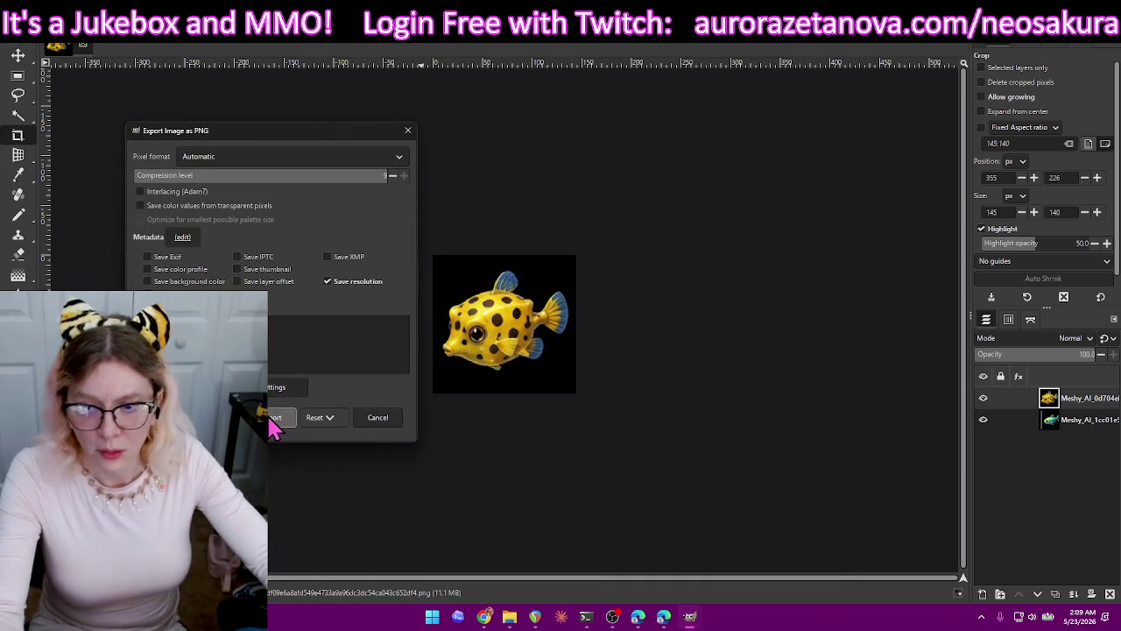
click(267, 414)
key(ctrl+z)
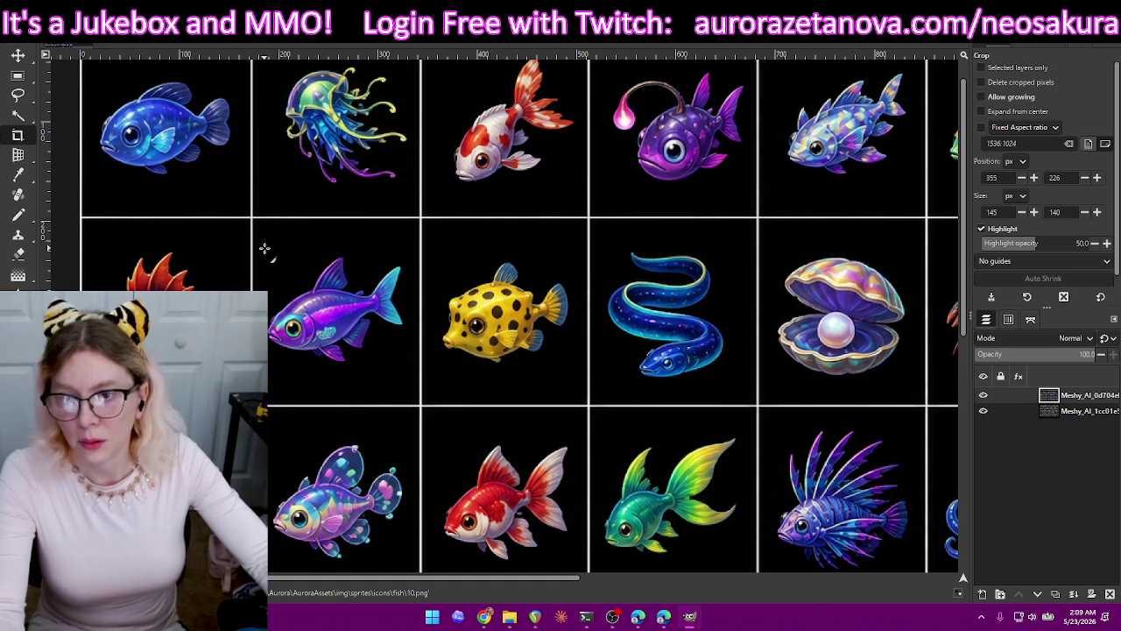
Crop tightly around the purple fish, export it as 11.png, and restore the sheet.
drag(262, 250, 410, 379)
drag(341, 262, 342, 256)
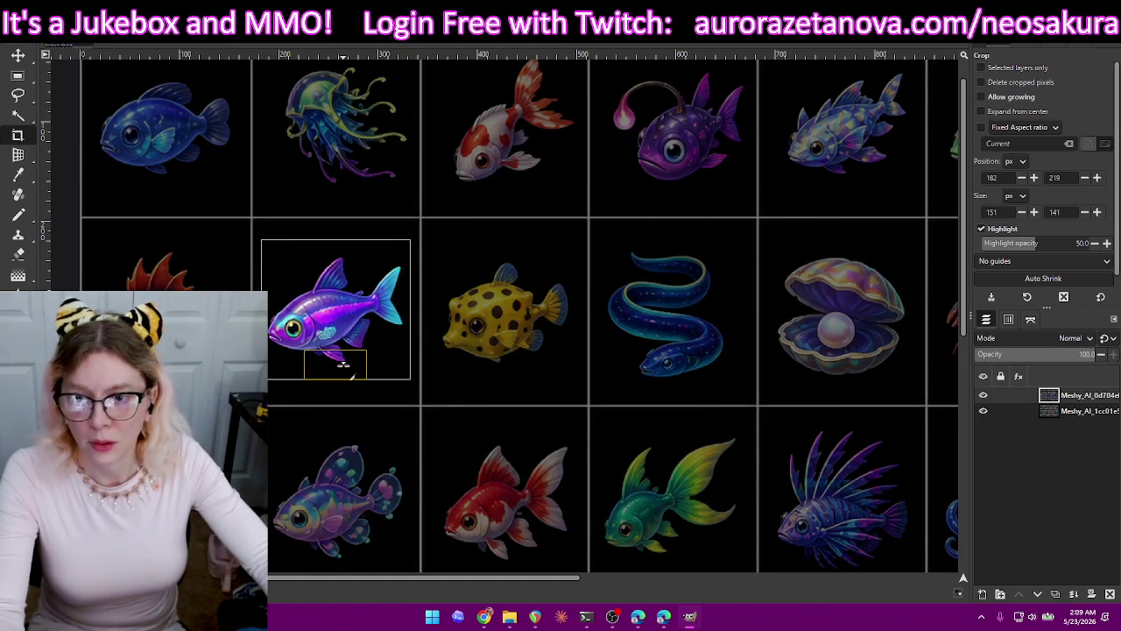
drag(344, 362, 344, 365)
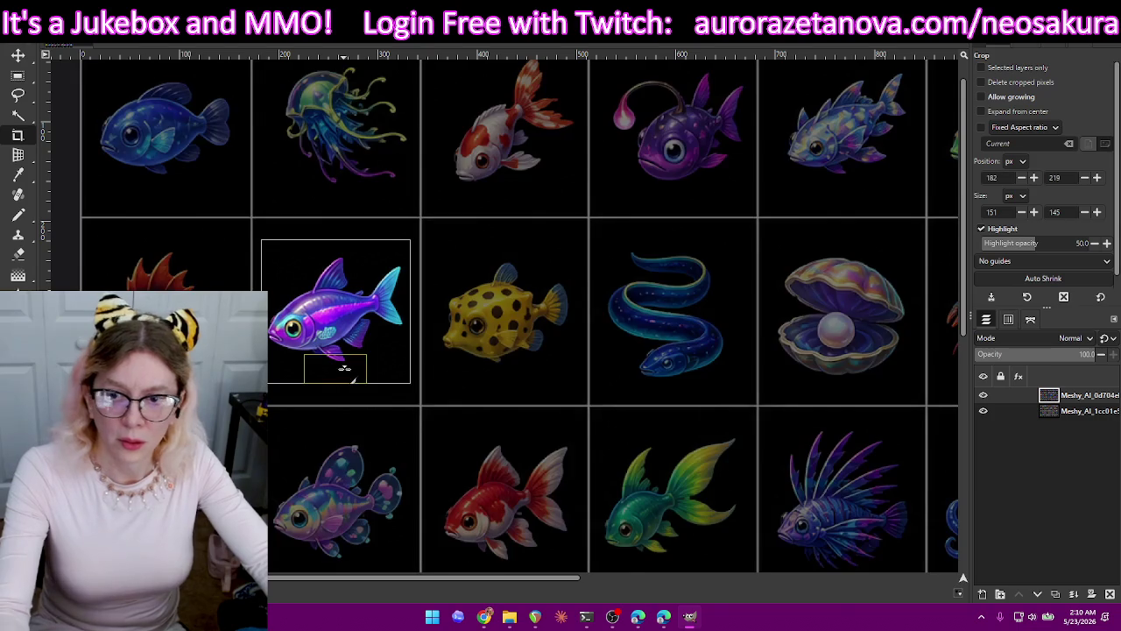
key(Return)
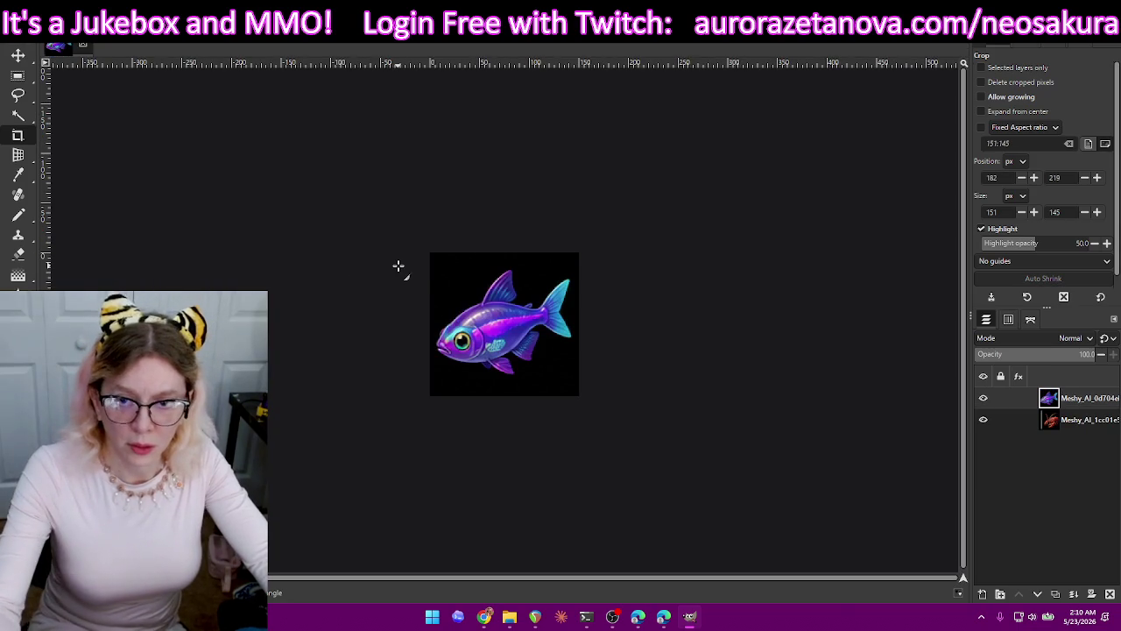
key(ctrl+shift+e)
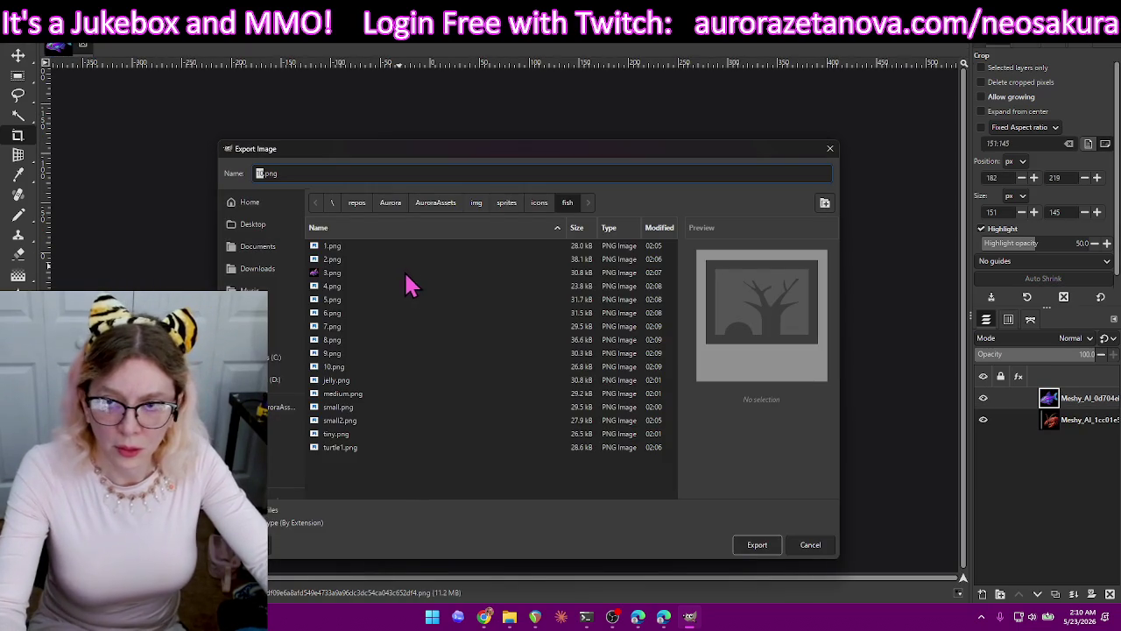
text(11)
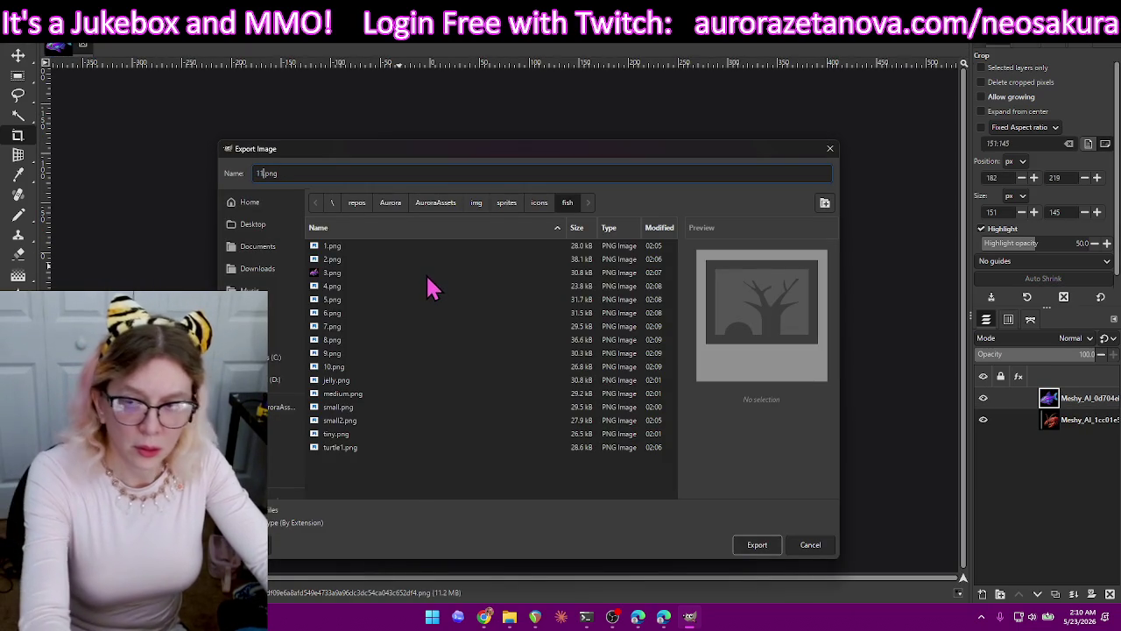
key(Return)
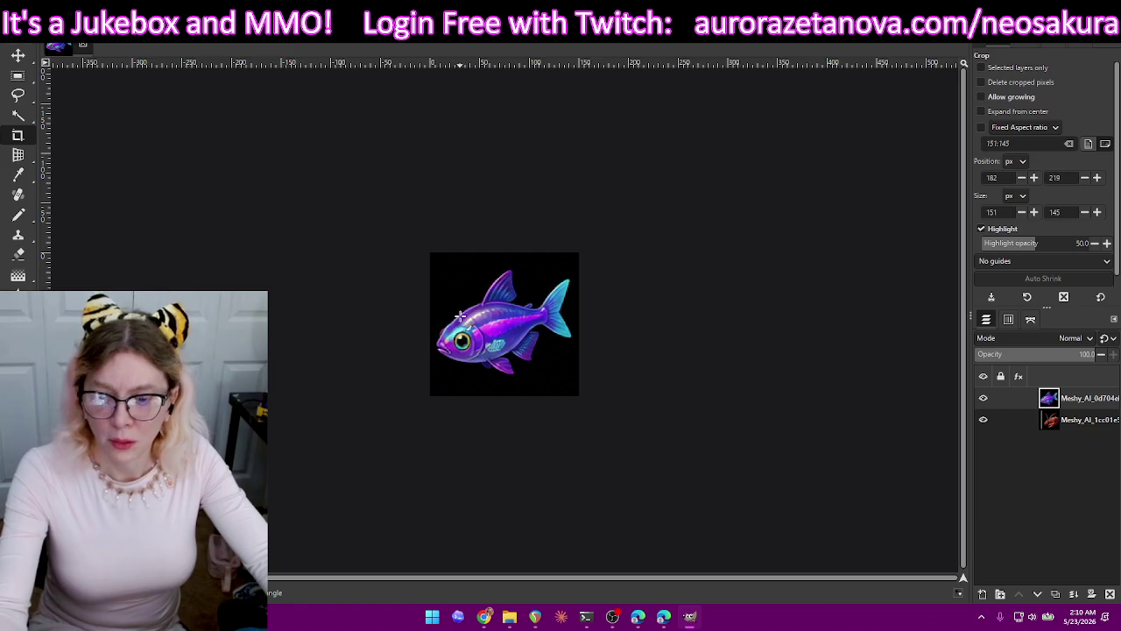
click(282, 312)
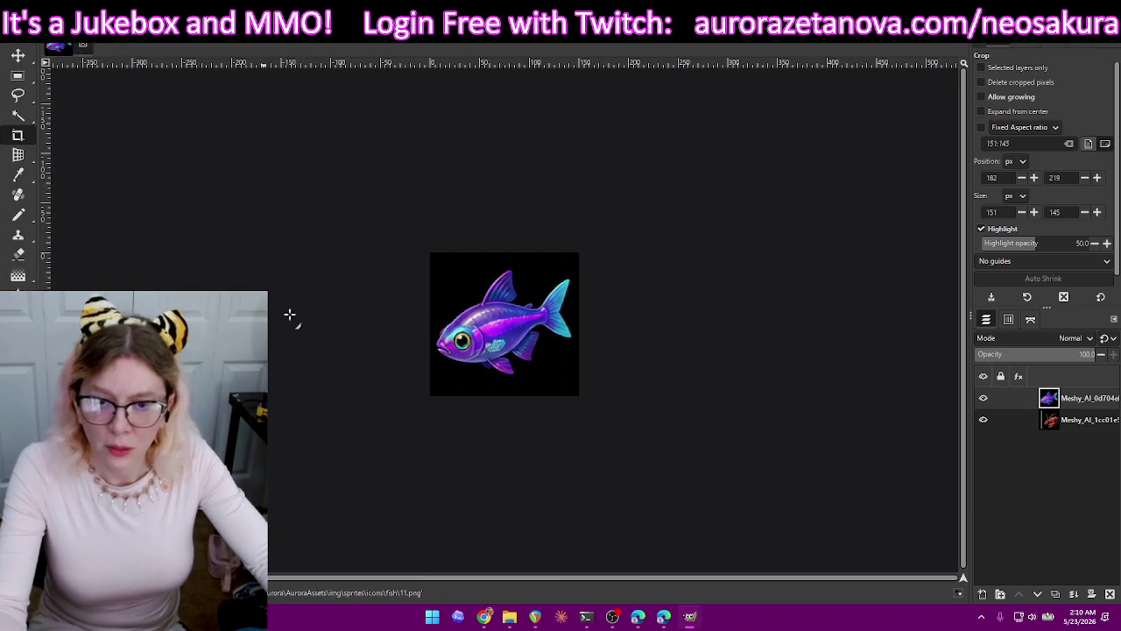
key(ctrl+z)
Crop to the red spiny fish, export it as 12.png, and restore the sheet.
drag(262, 247, 411, 389)
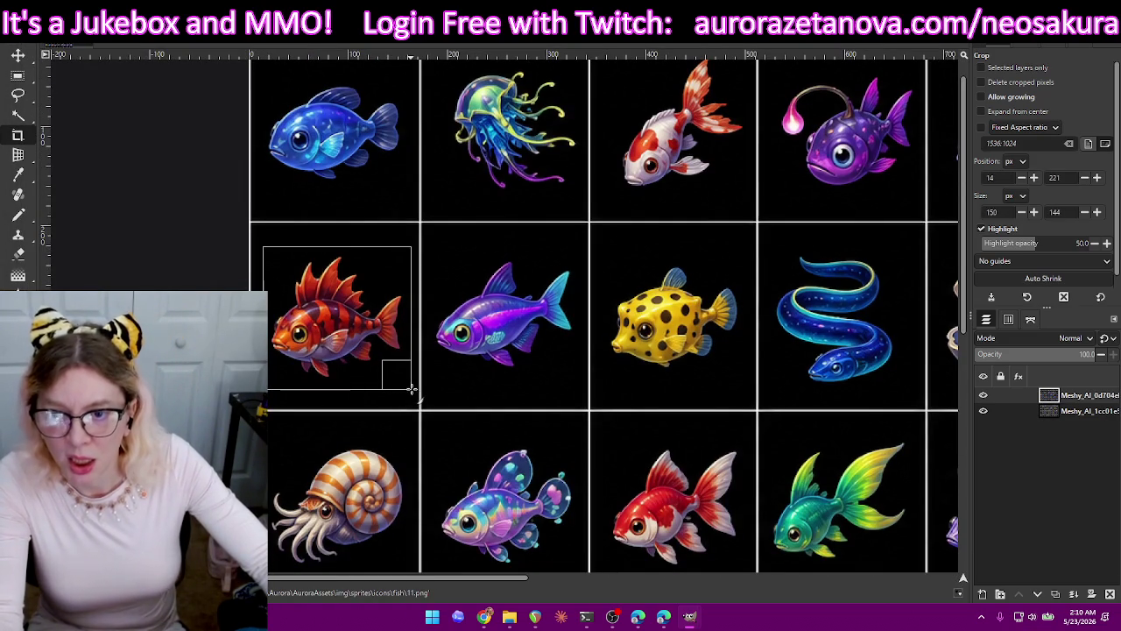
key(Return)
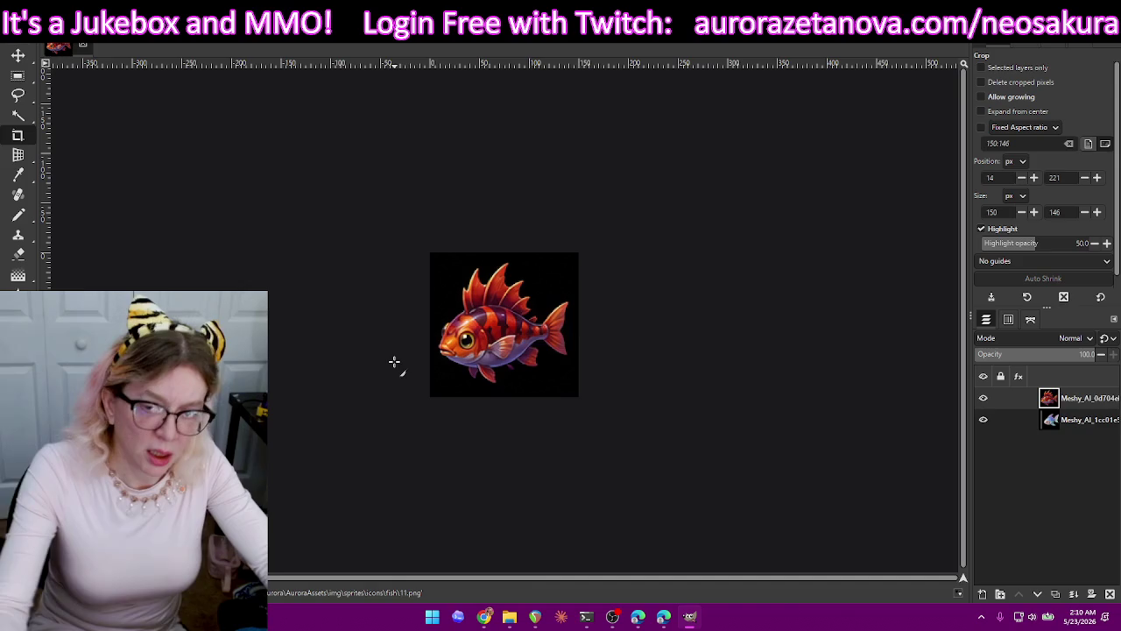
key(ctrl+shift+e)
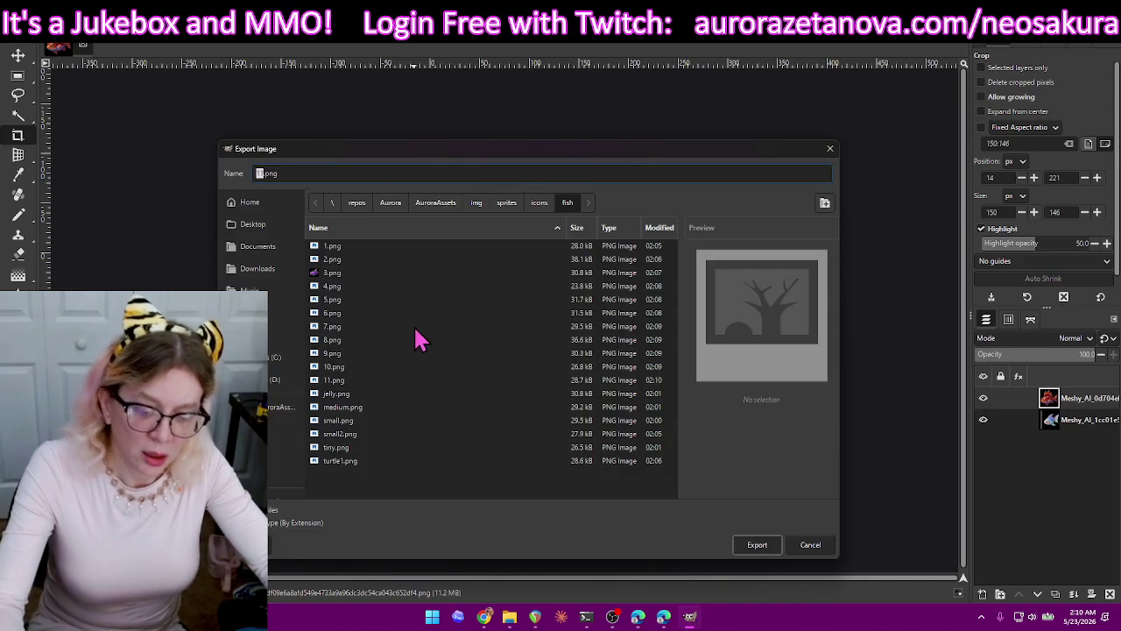
text(12)
key(Return)
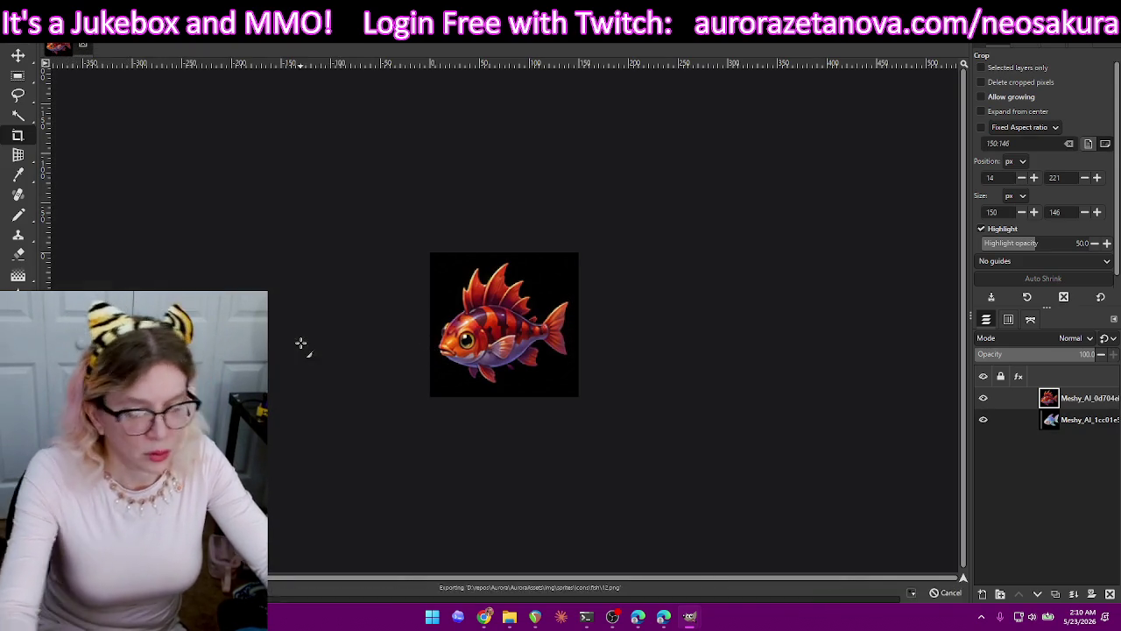
key(Return)
key(ctrl+z)
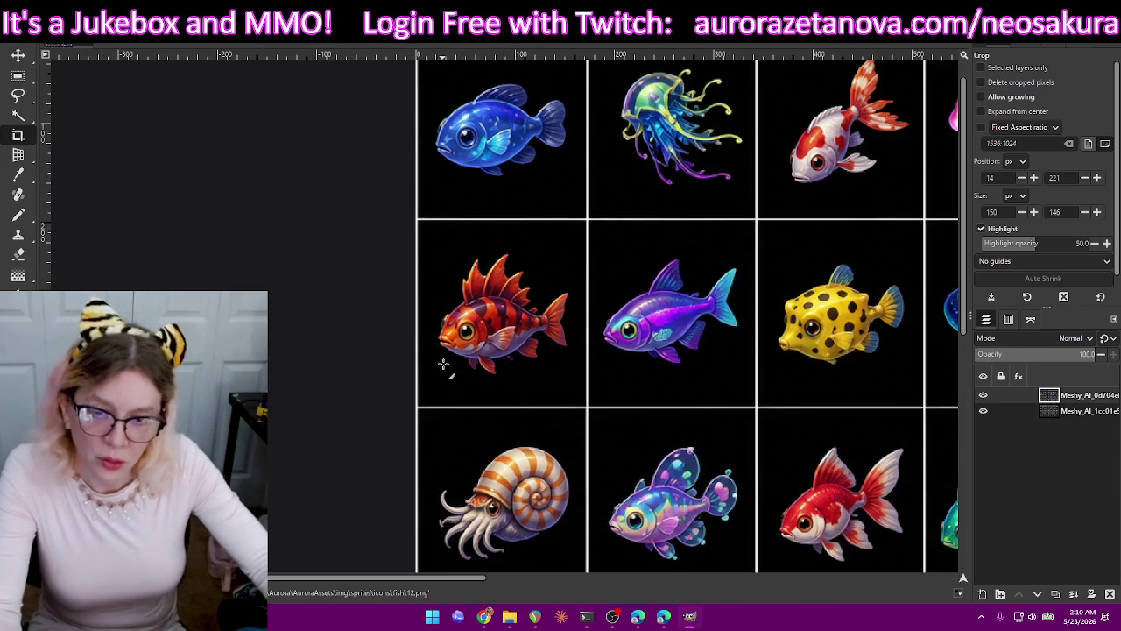
Crop to the orange-striped nautilus, export it as 13.png, and restore the sheet.
scroll(500, 445, down, 5)
scroll(516, 292, up, 2)
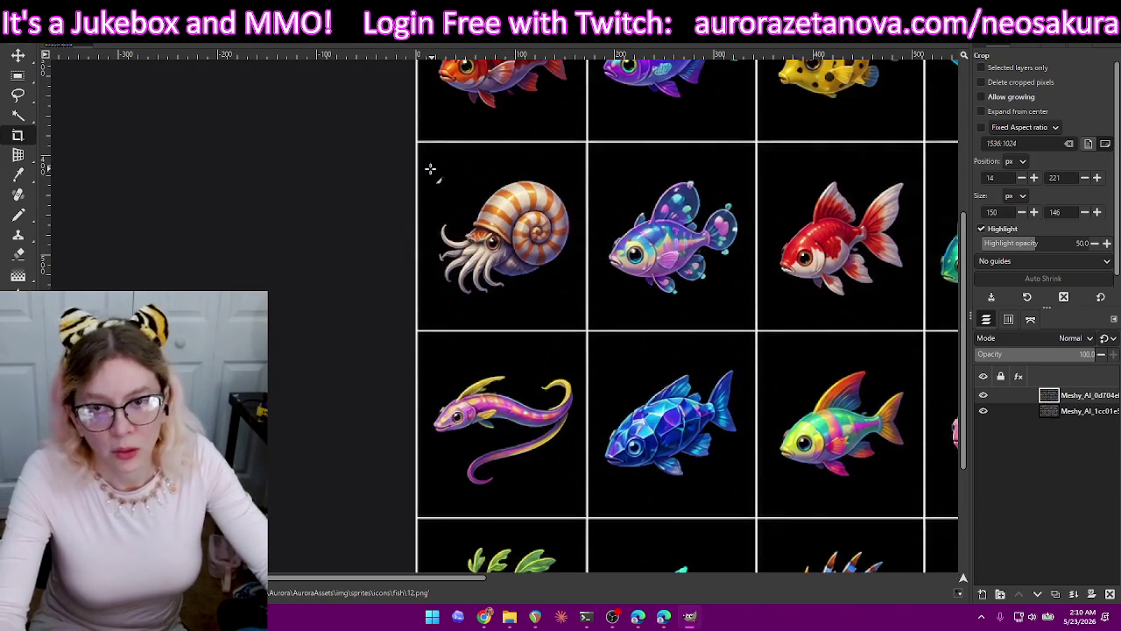
drag(453, 196, 576, 302)
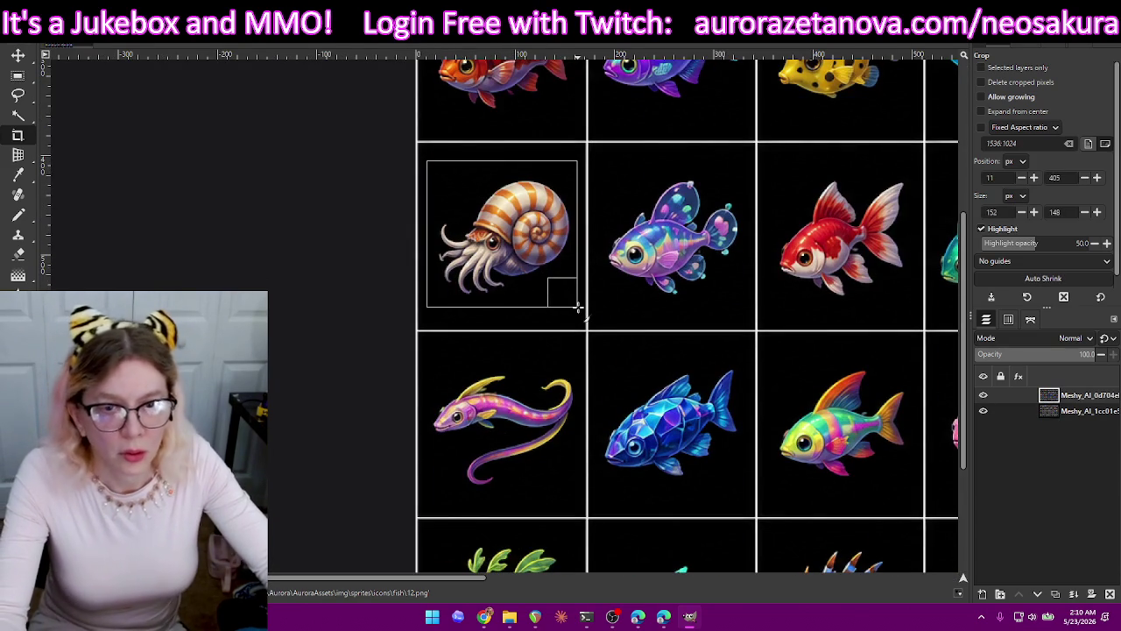
drag(578, 306, 578, 306)
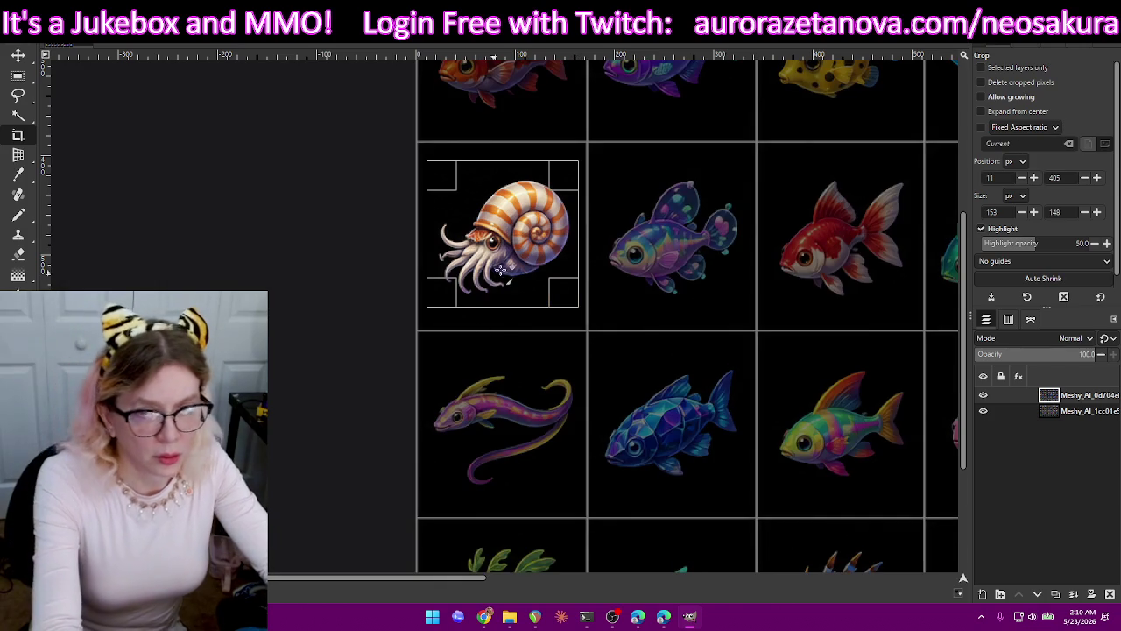
click(572, 215)
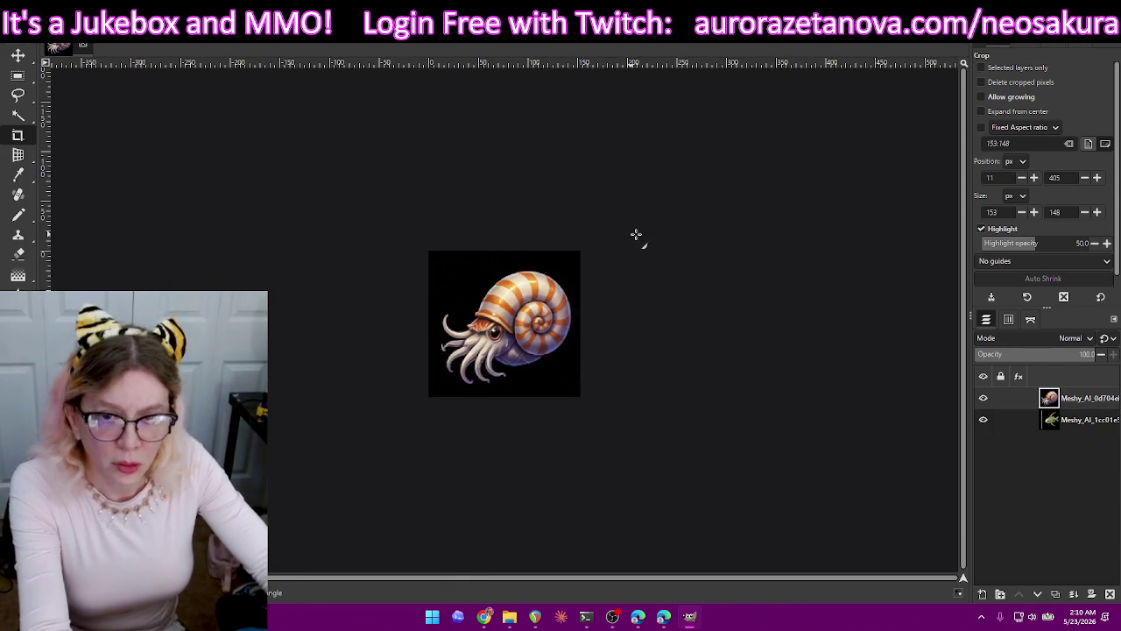
key(ctrl+shift+e)
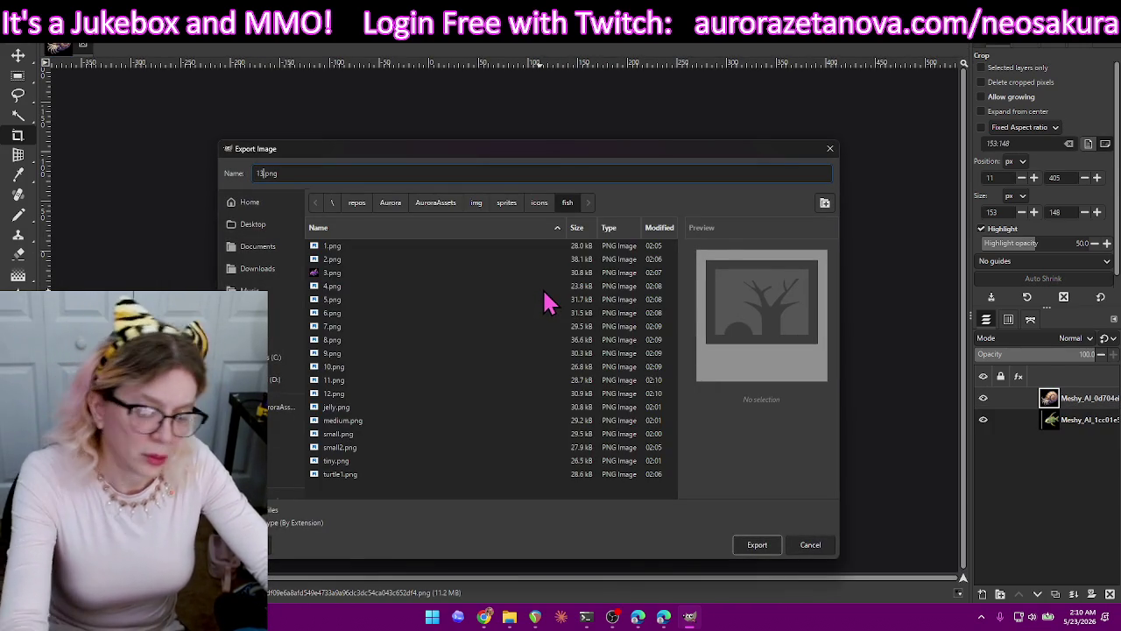
key(Return)
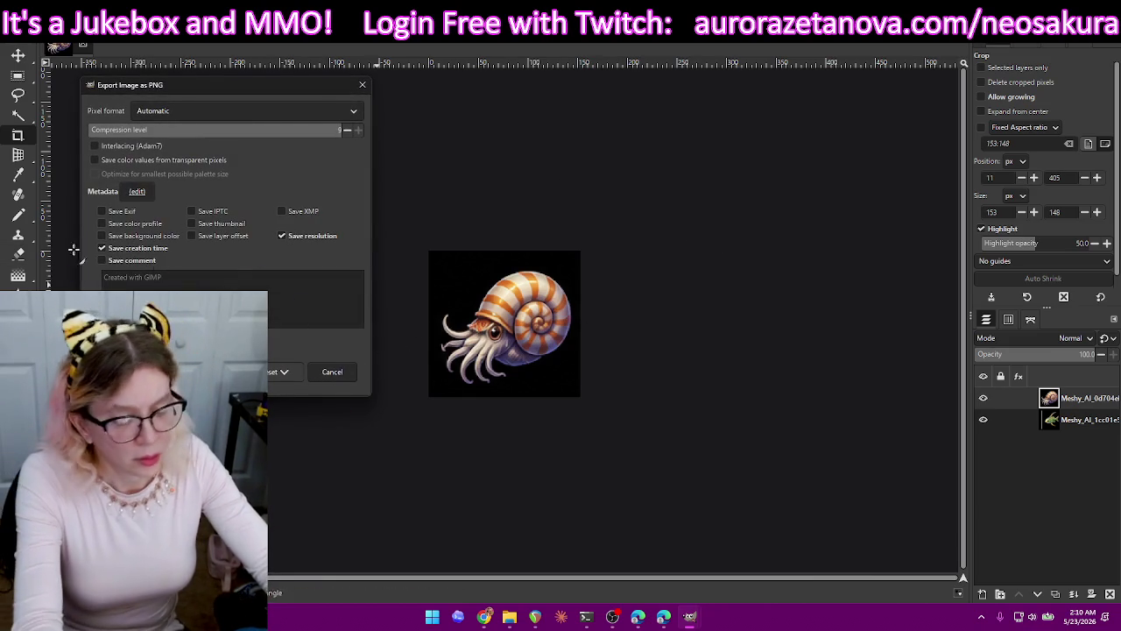
key(Return)
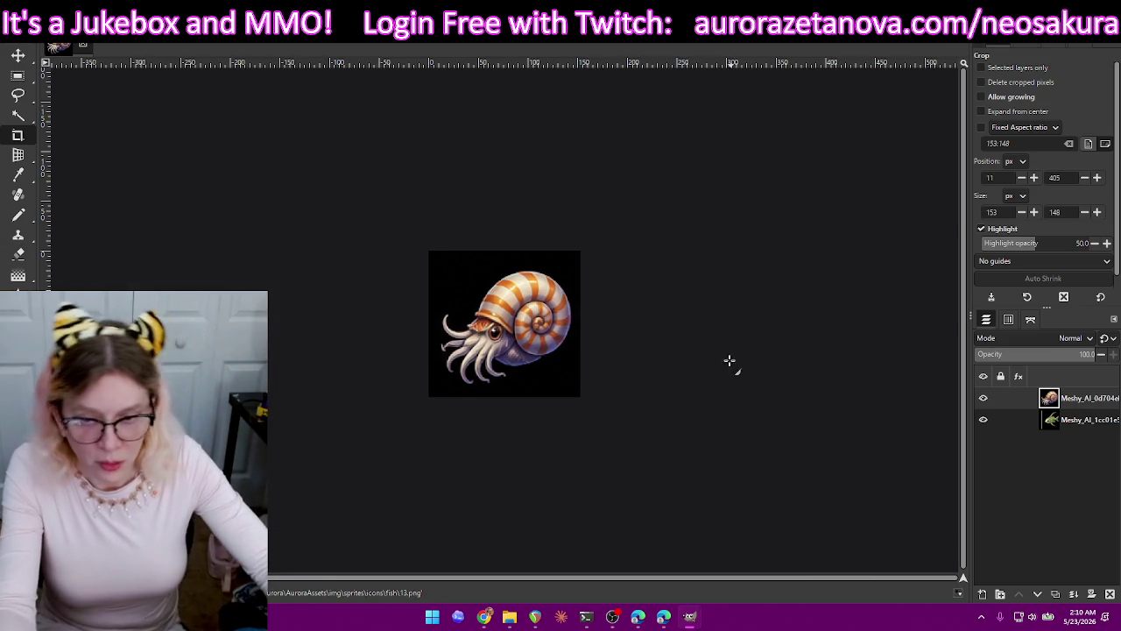
key(ctrl+z)
Crop to the spotted purple fish, export it as 14.png, and restore the sheet.
drag(601, 250, 752, 398)
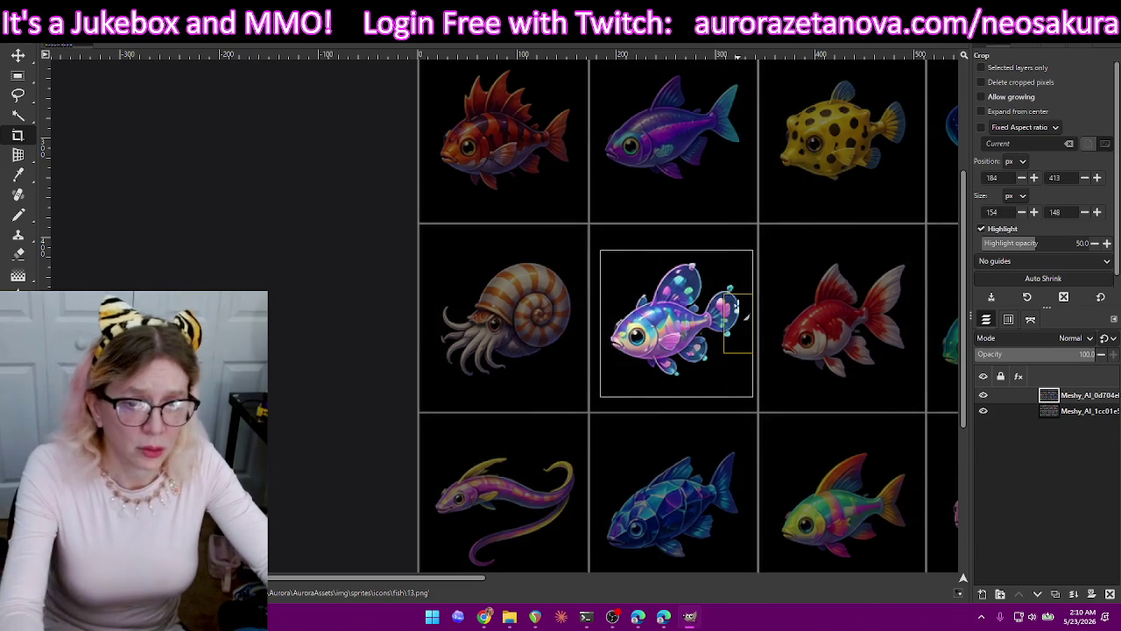
key(Return)
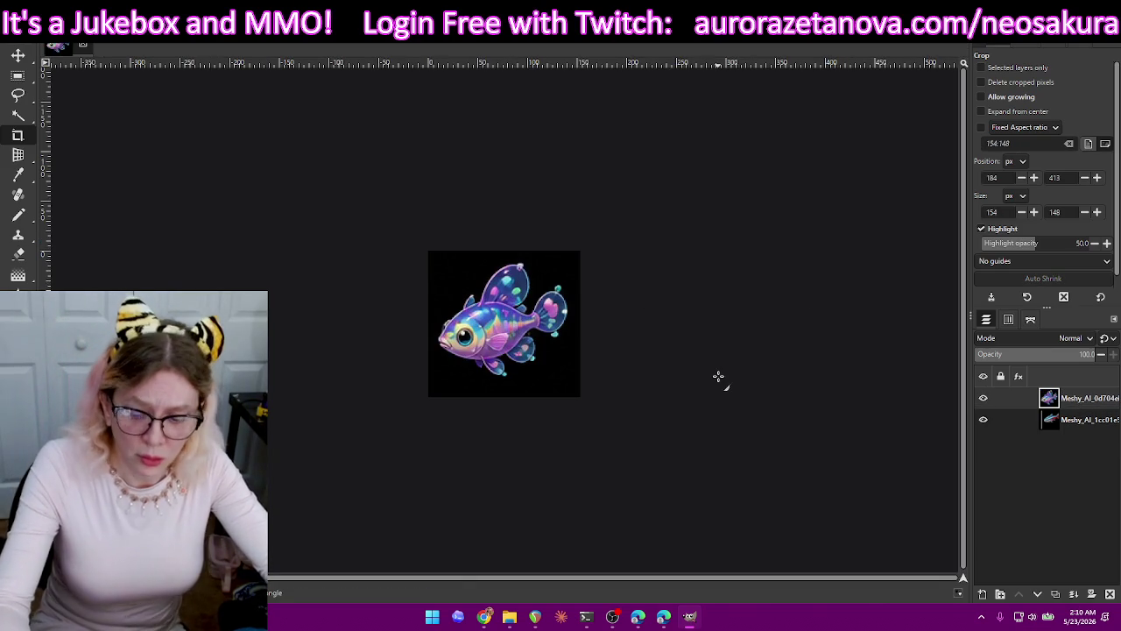
key(ctrl+shift+e)
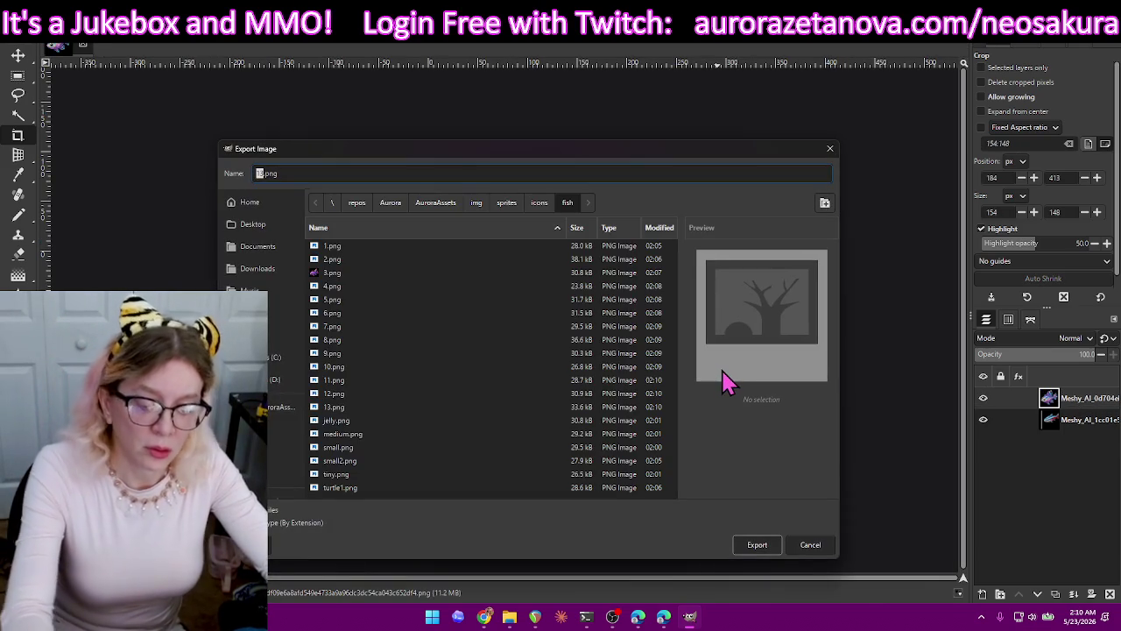
text(1)
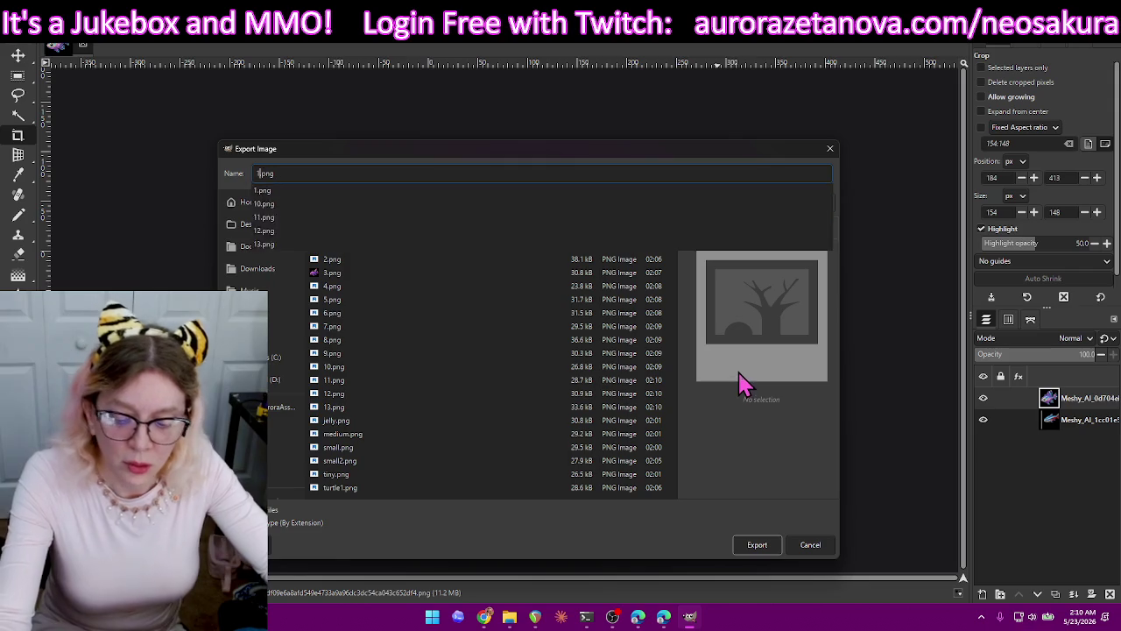
text(4)
key(Return)
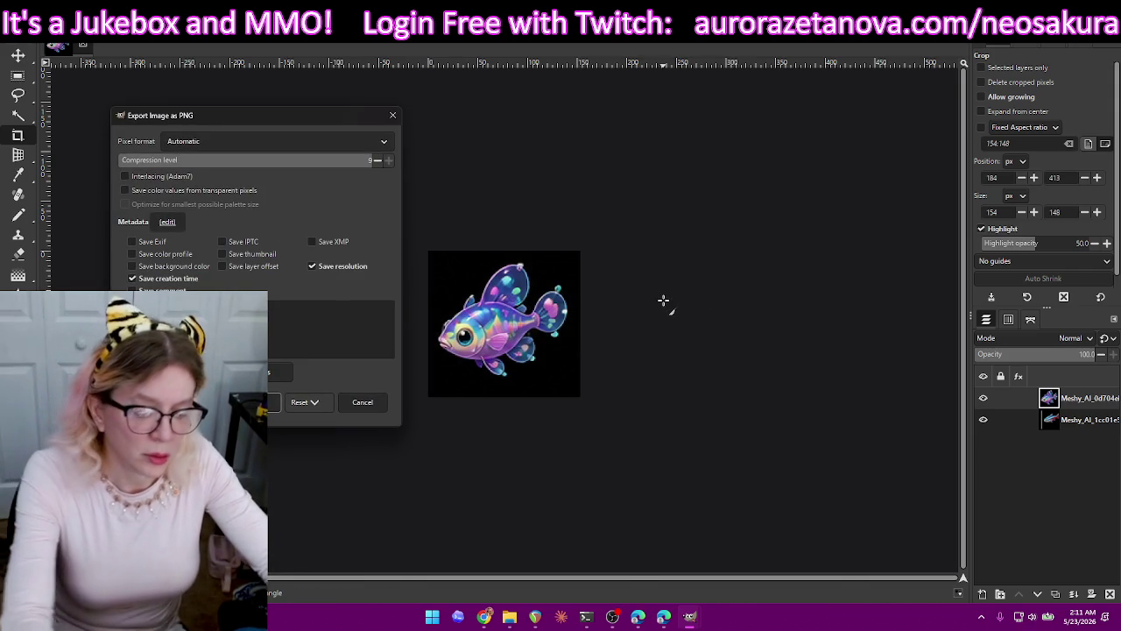
key(Return)
key(ctrl+z)
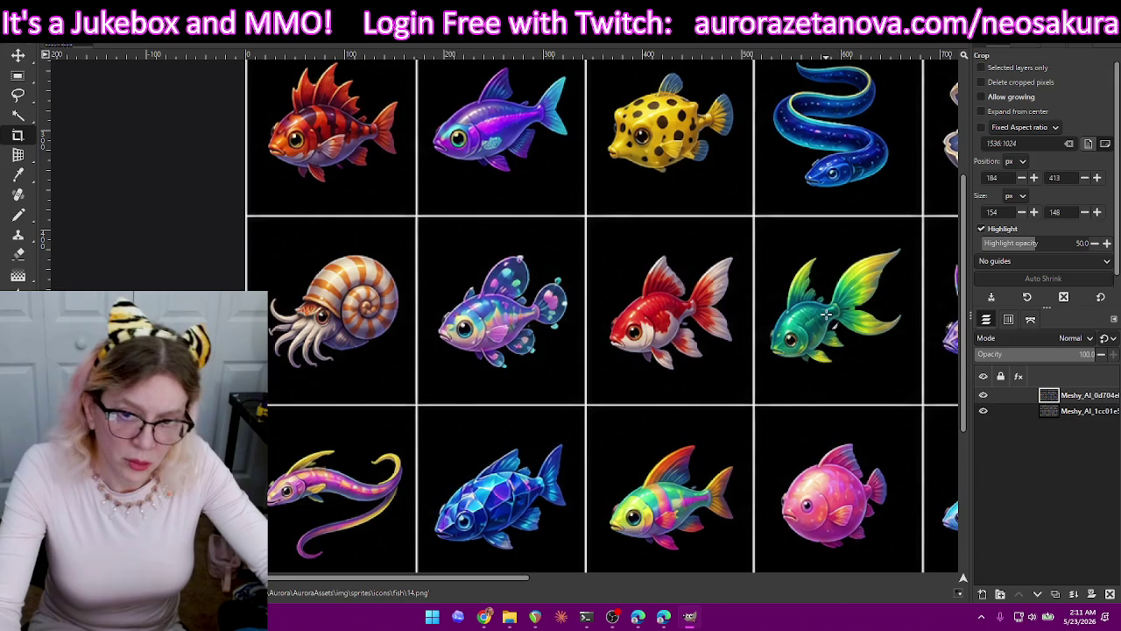
Frame the red-and-white goldfish precisely, crop it, and export it as 15.png.
drag(595, 245, 744, 383)
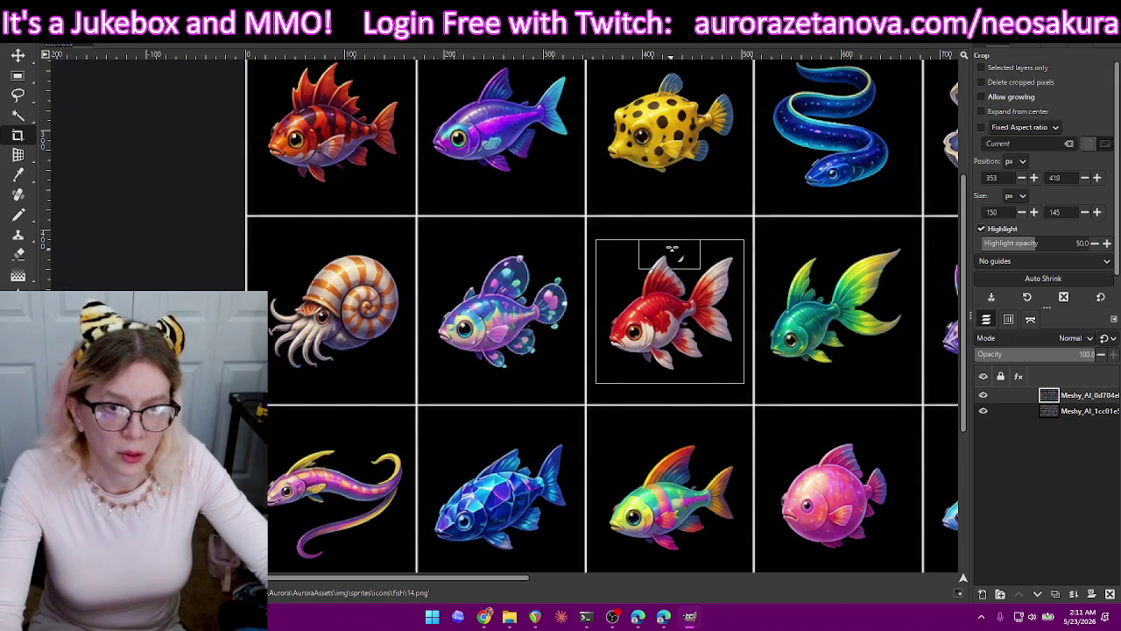
drag(673, 245, 678, 249)
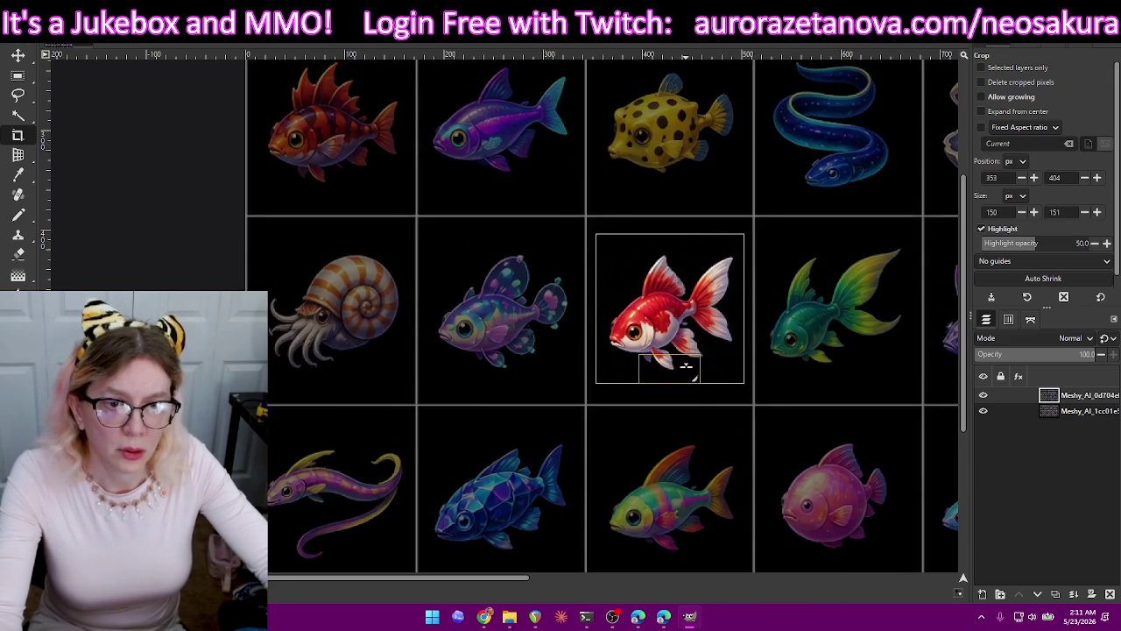
drag(675, 375, 675, 383)
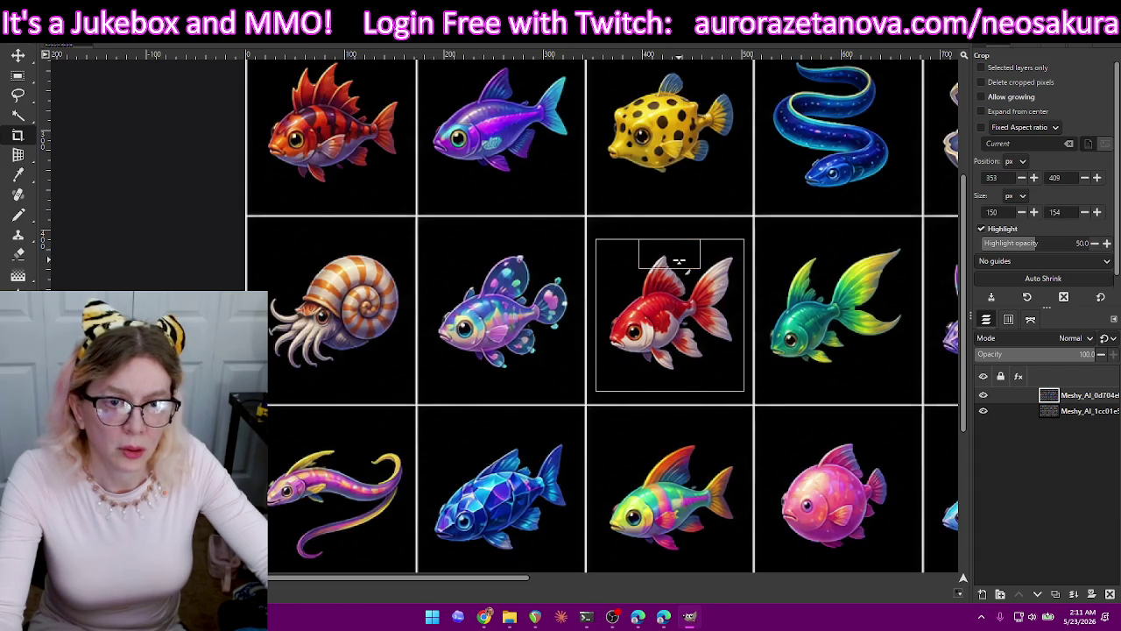
drag(677, 257, 677, 262)
drag(672, 369, 675, 368)
key(Return)
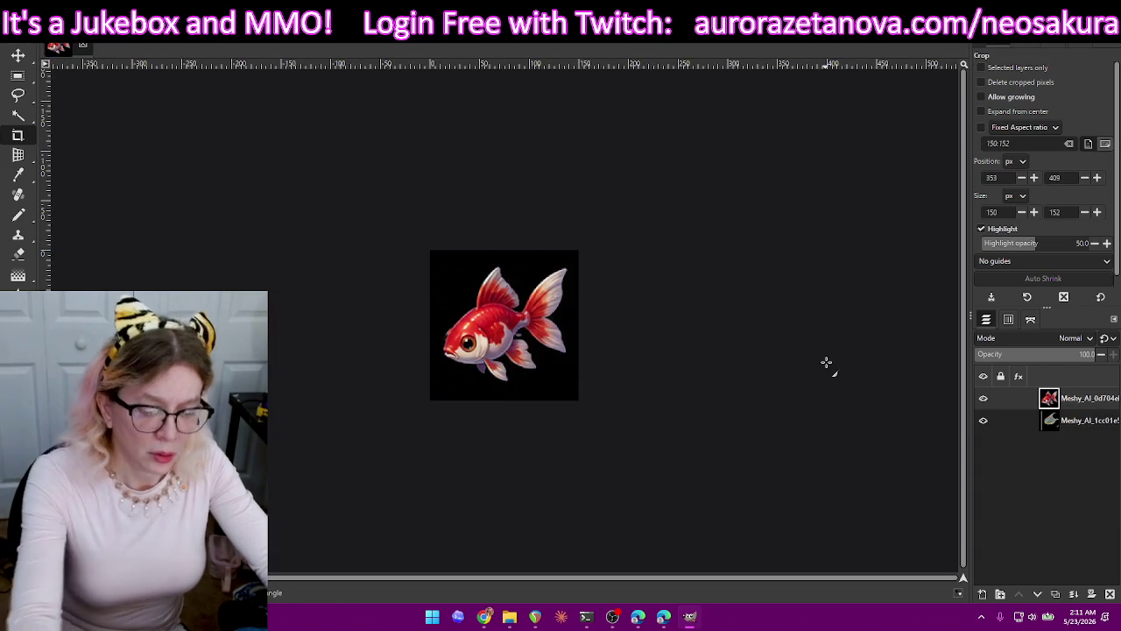
key(ctrl+shift+e)
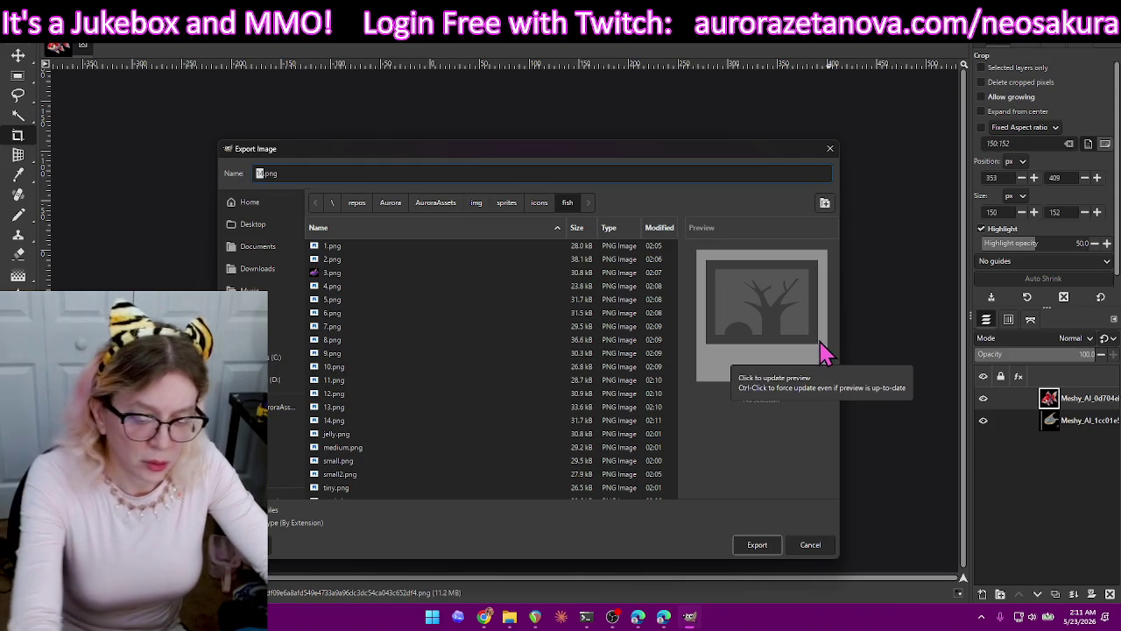
text(15)
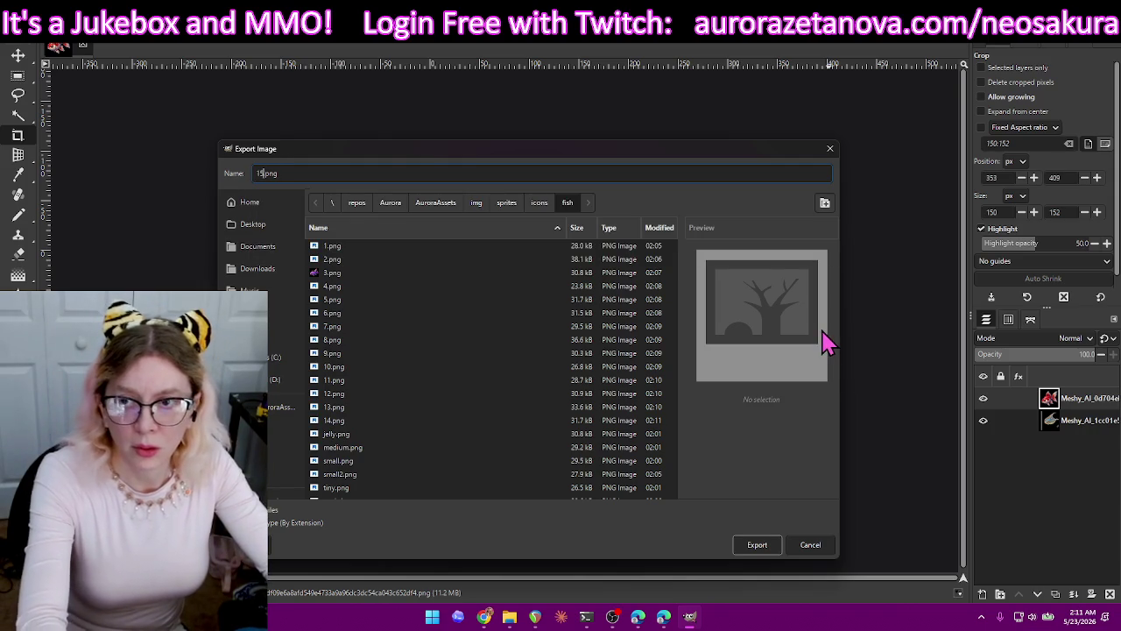
key(Return)
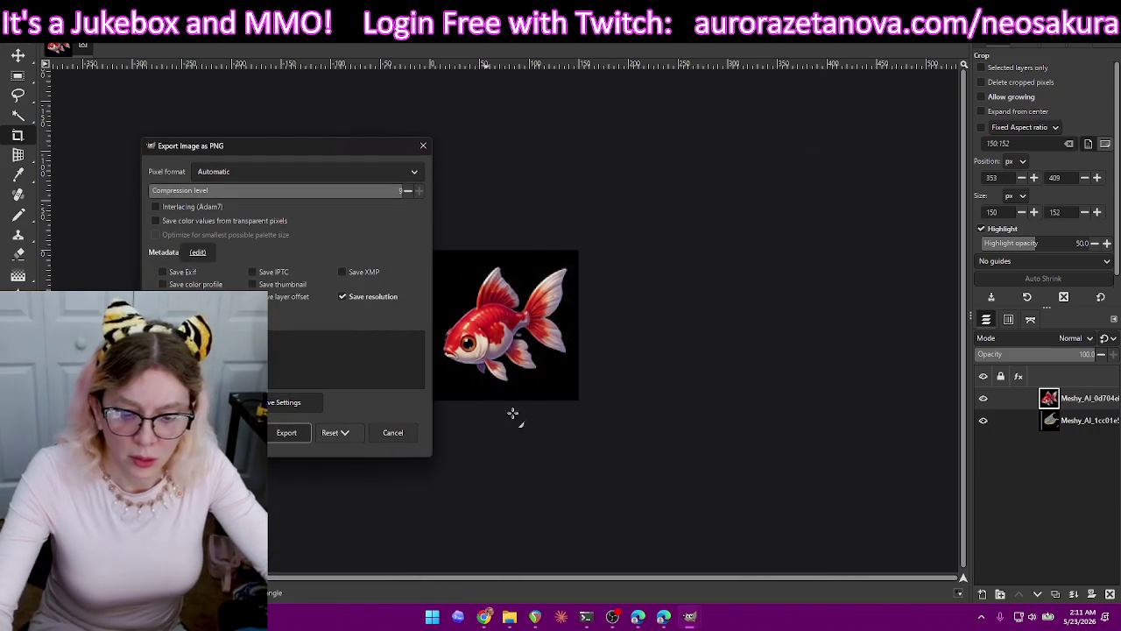
key(Return)
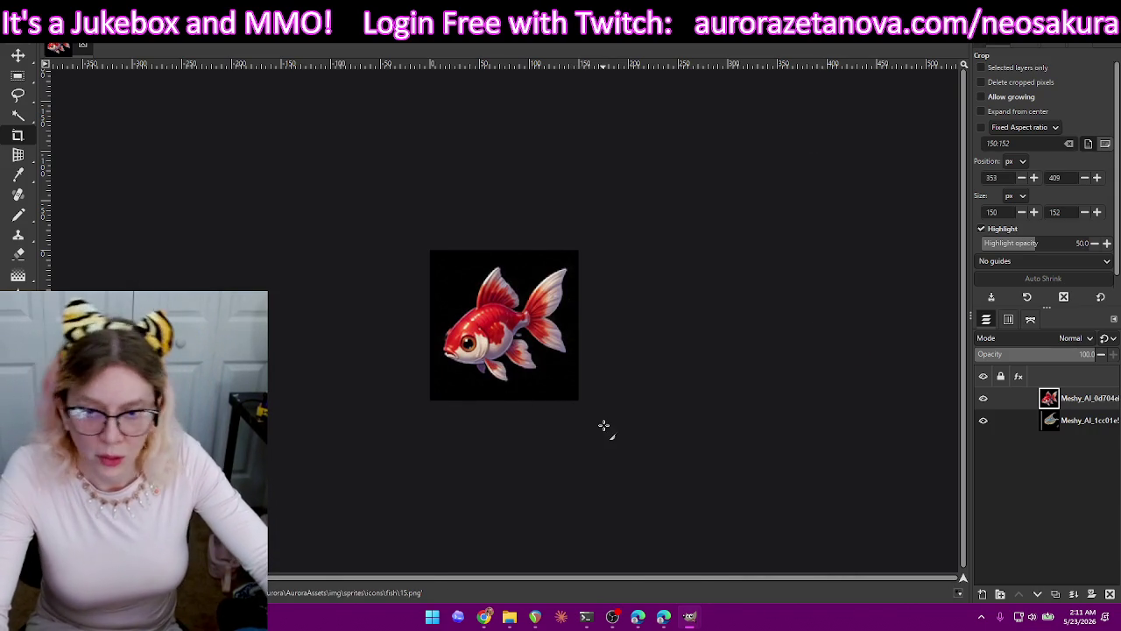
Crop to the green fish, export it as 16.png, and restore the sheet.
key(ctrl+z)
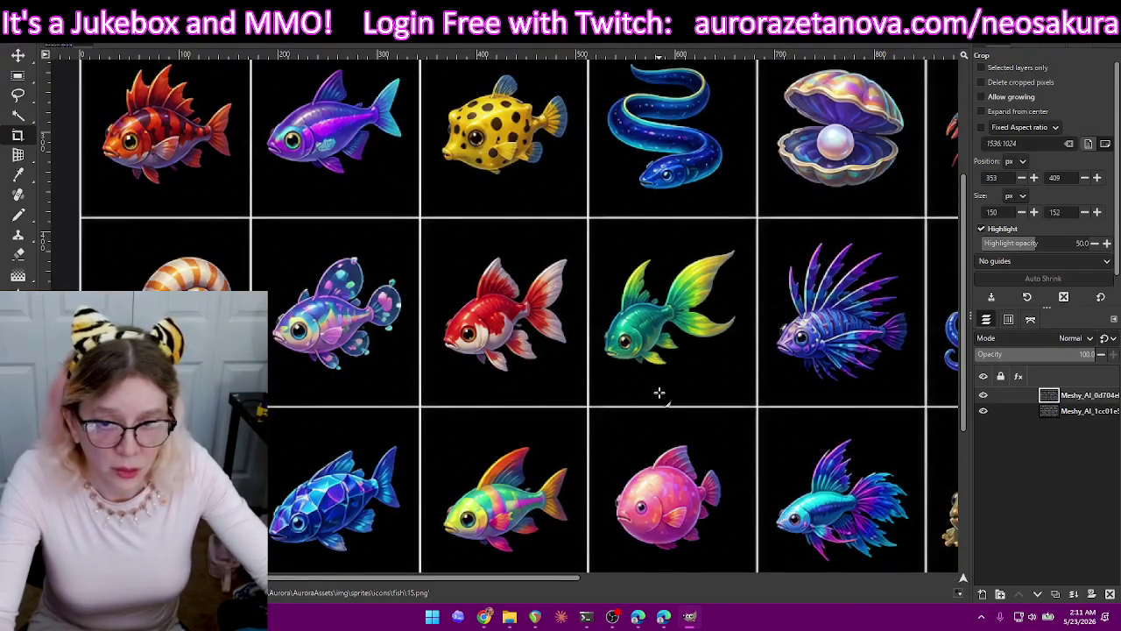
drag(654, 312, 736, 370)
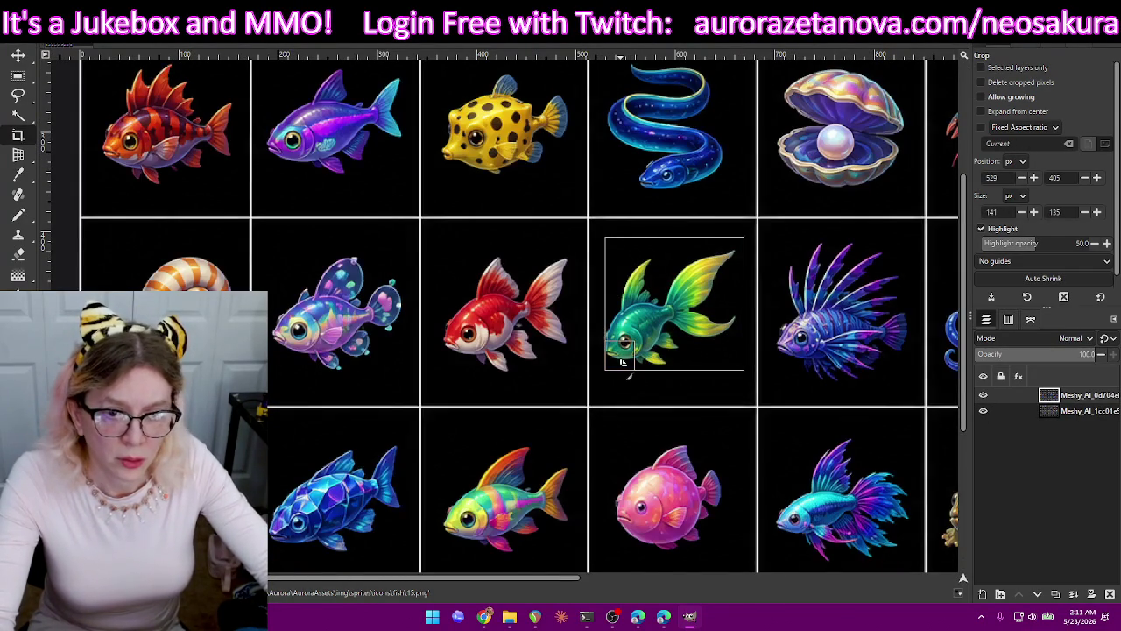
drag(619, 365, 614, 366)
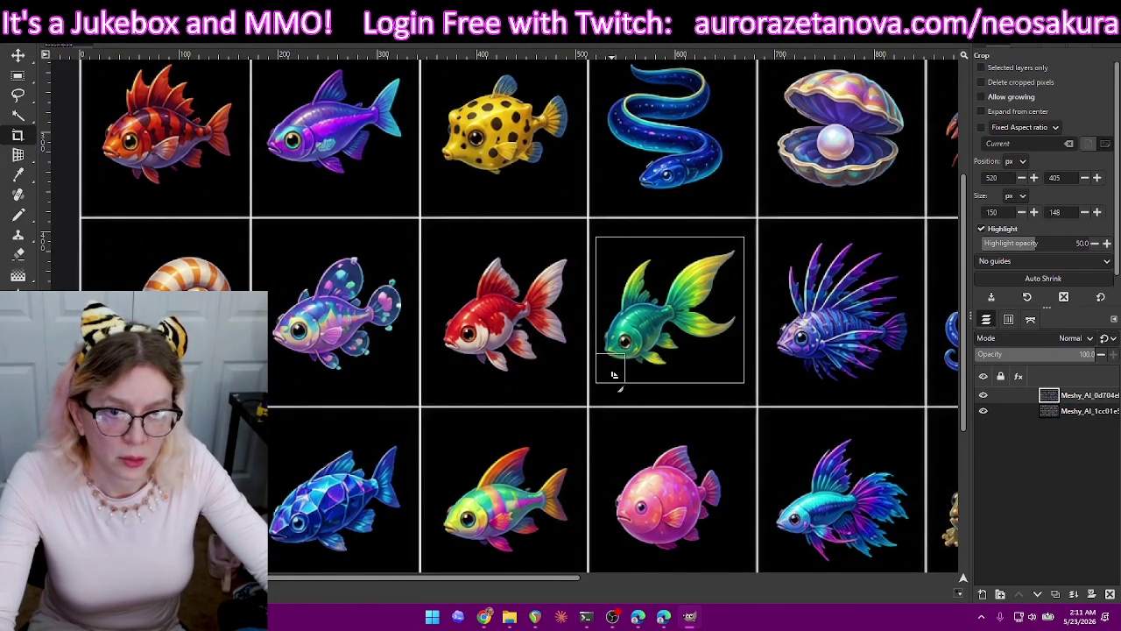
key(Return)
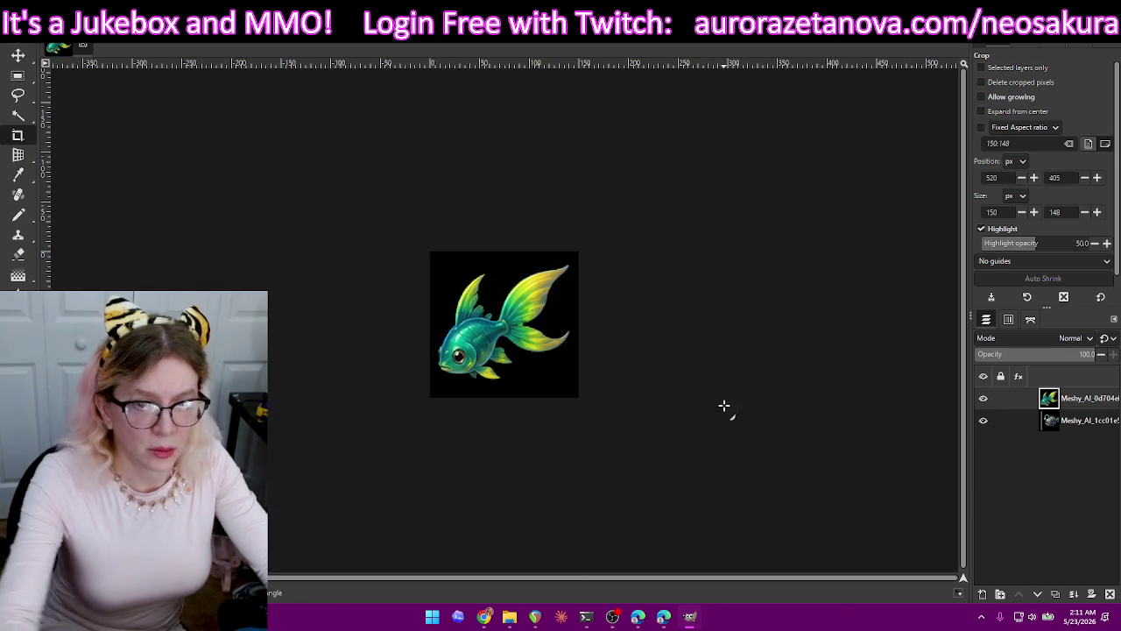
key(ctrl+shift+e)
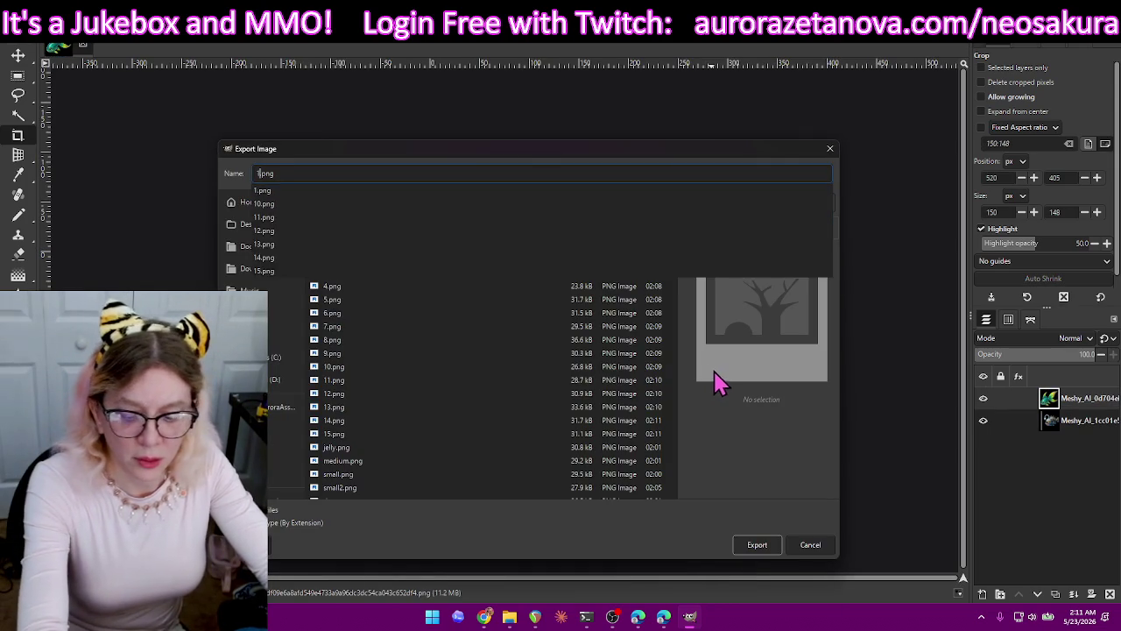
key(Escape)
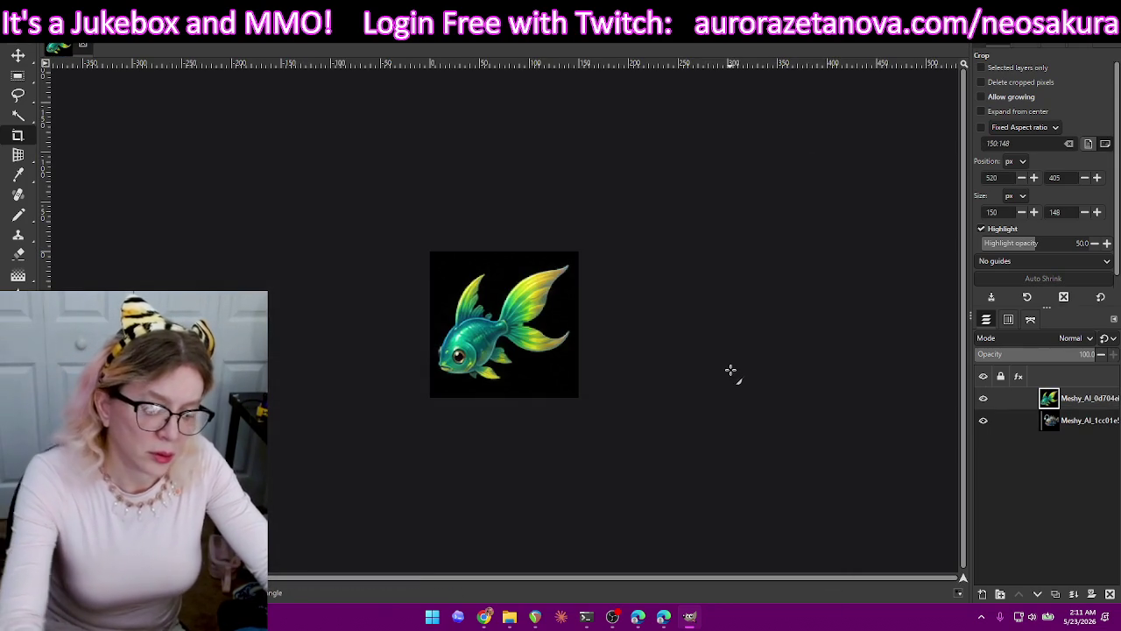
key(Return)
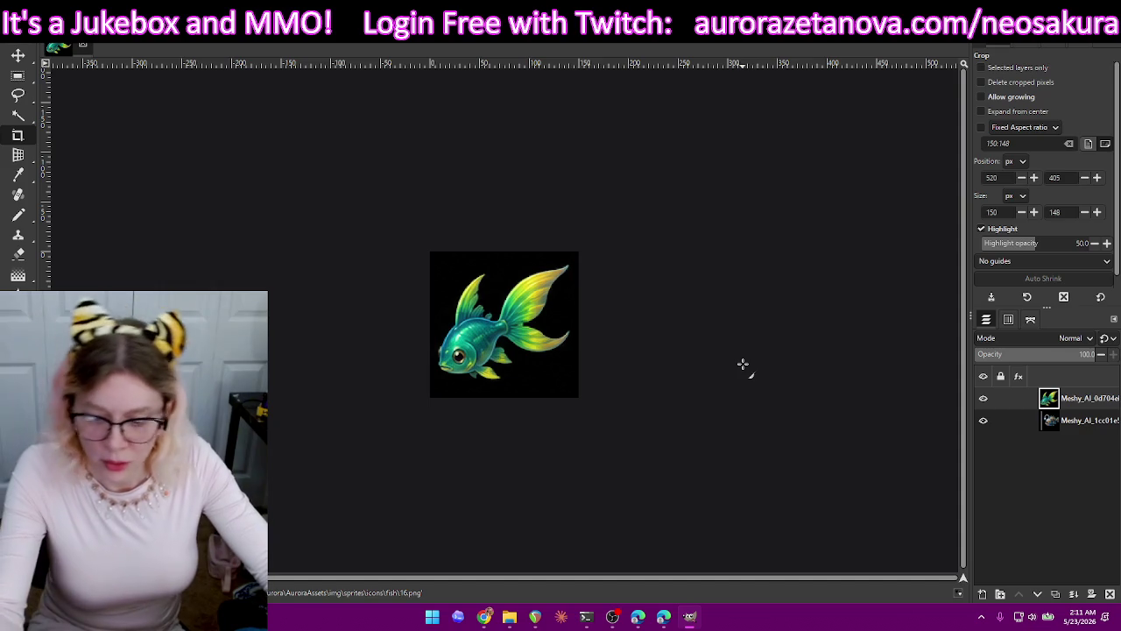
key(ctrl+z)
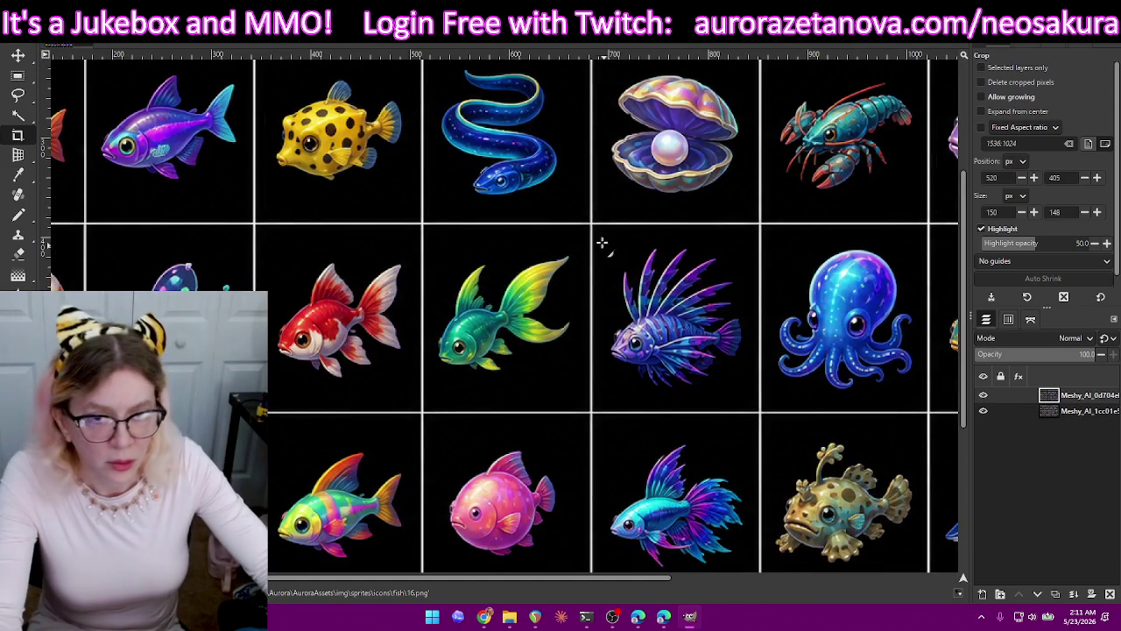
Crop to the lionfish, export it as 17.png, and restore the sheet.
mouse_move(614, 254)
mouse_down()
mouse_move(712, 372)
mouse_move(751, 392)
mouse_up()
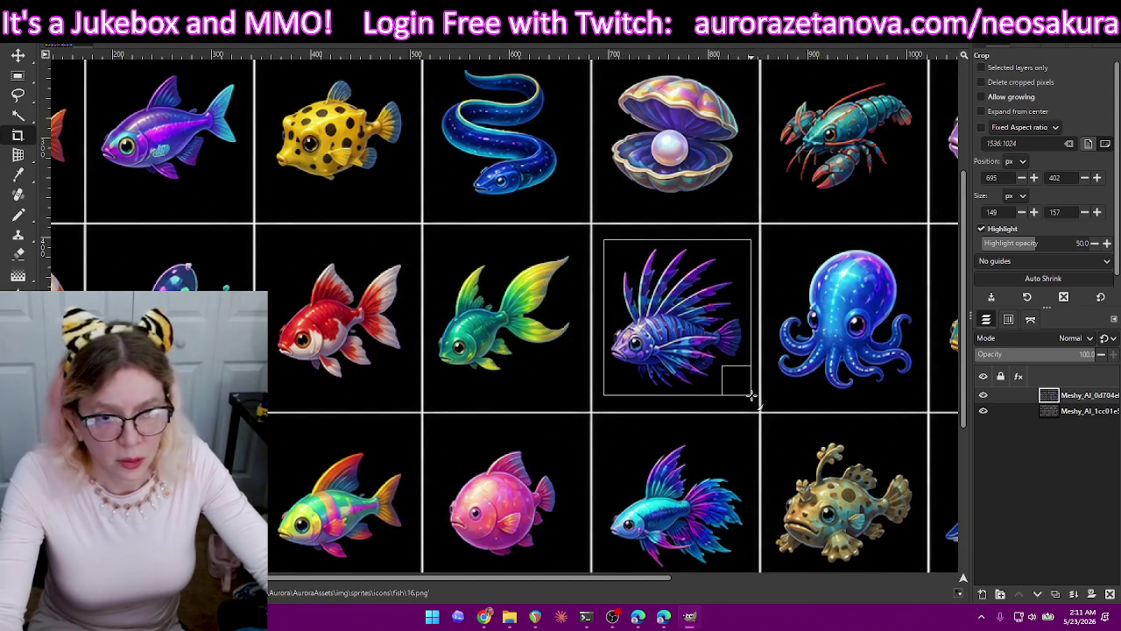
drag(751, 395, 752, 395)
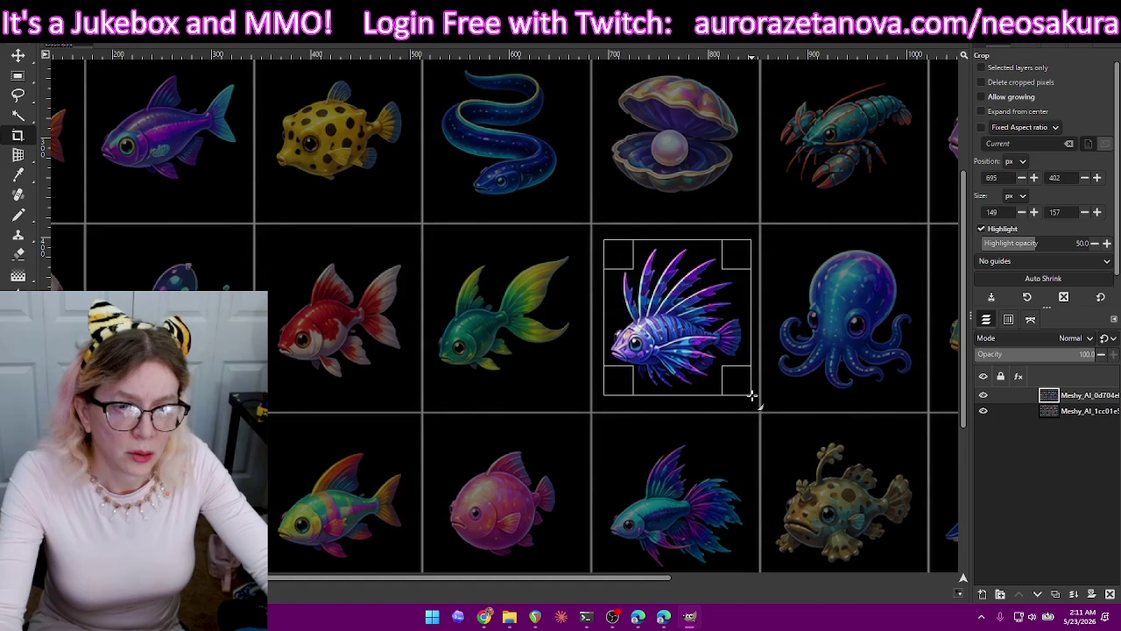
drag(619, 378, 617, 380)
key(Return)
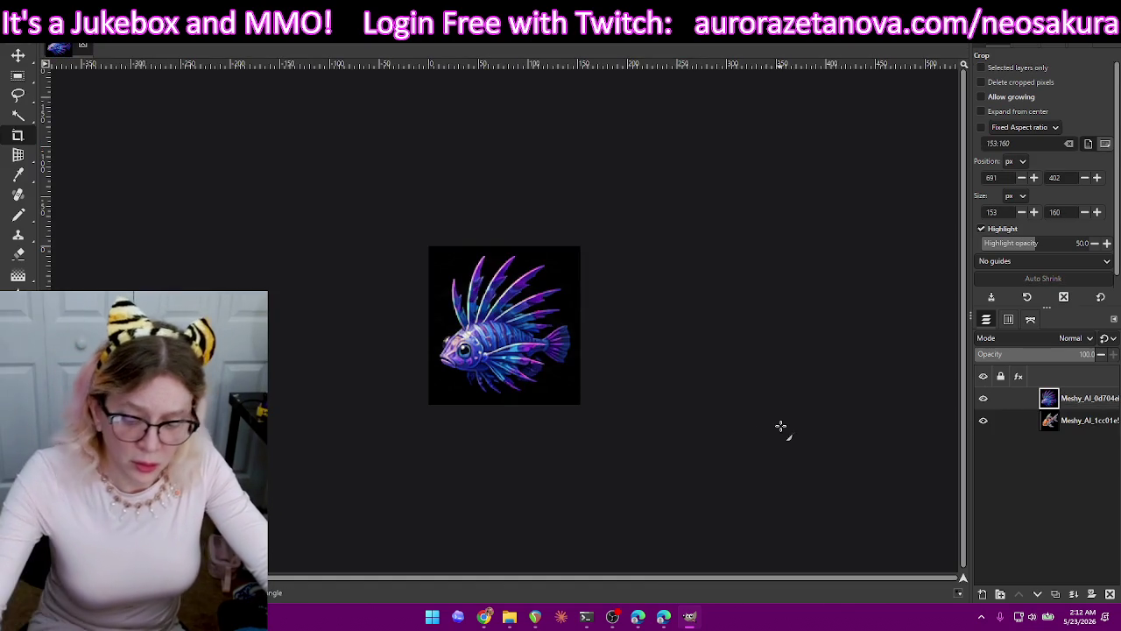
key(ctrl+shift+e)
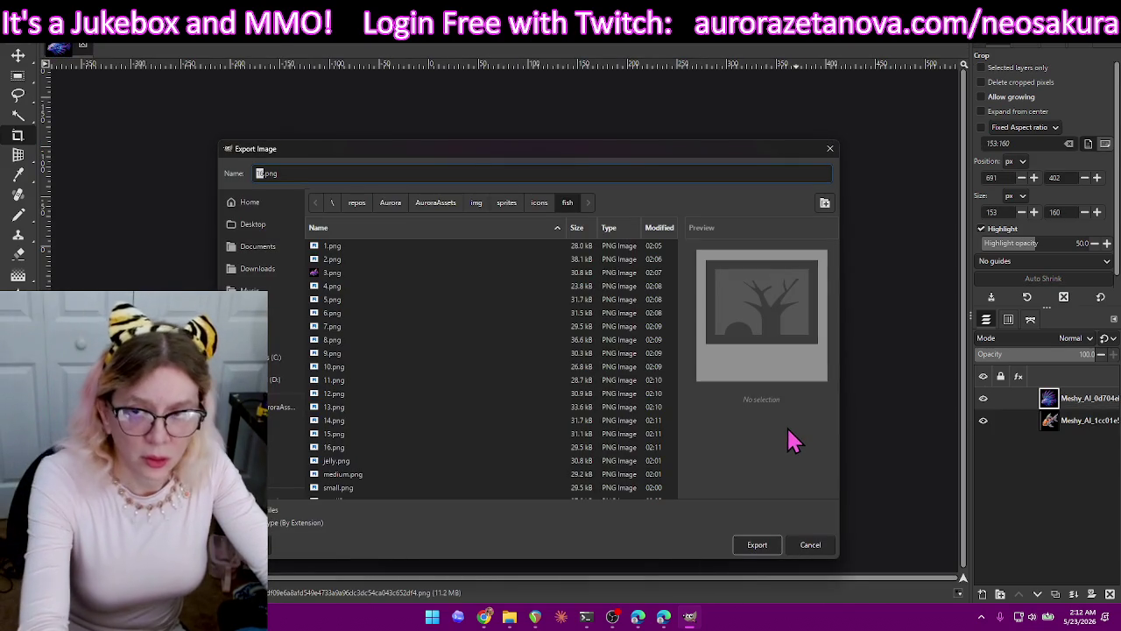
text(17)
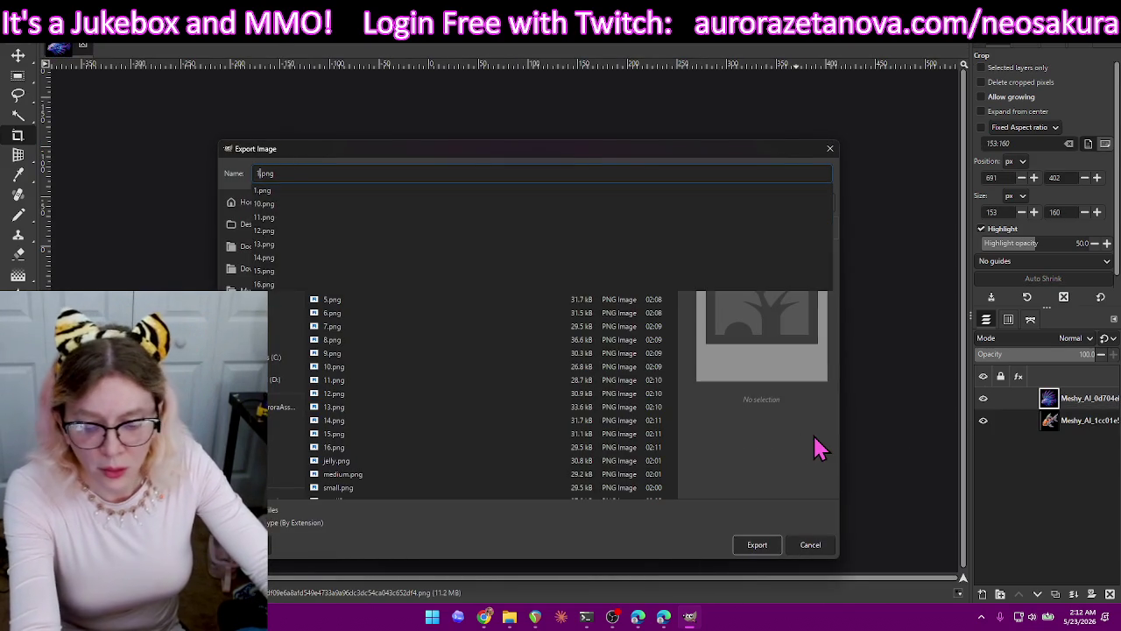
key(Return)
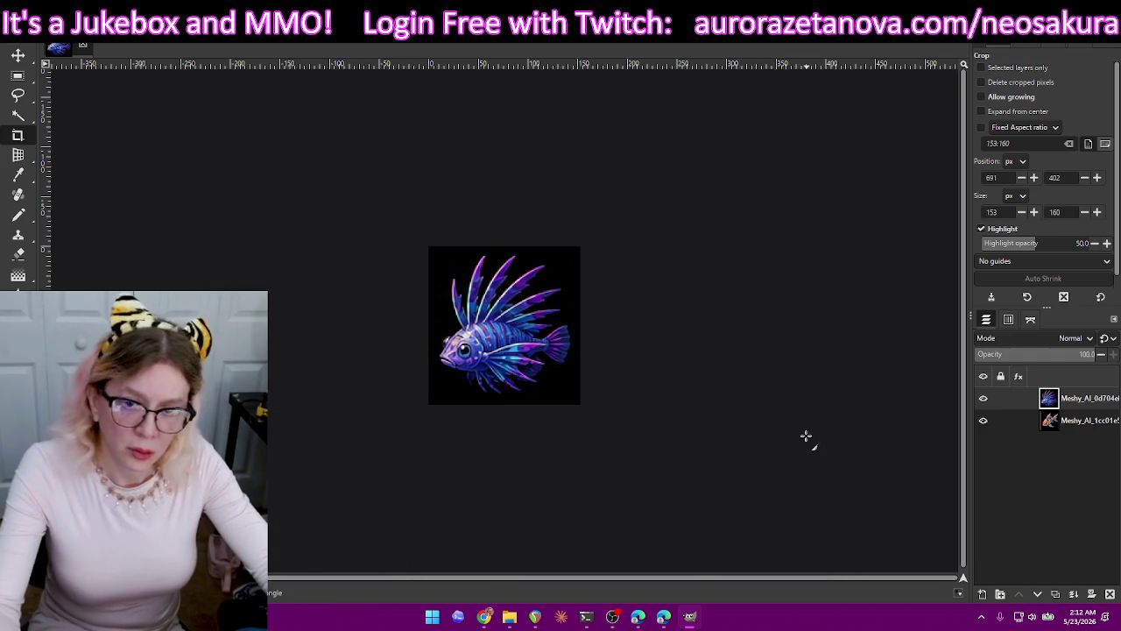
key(Return)
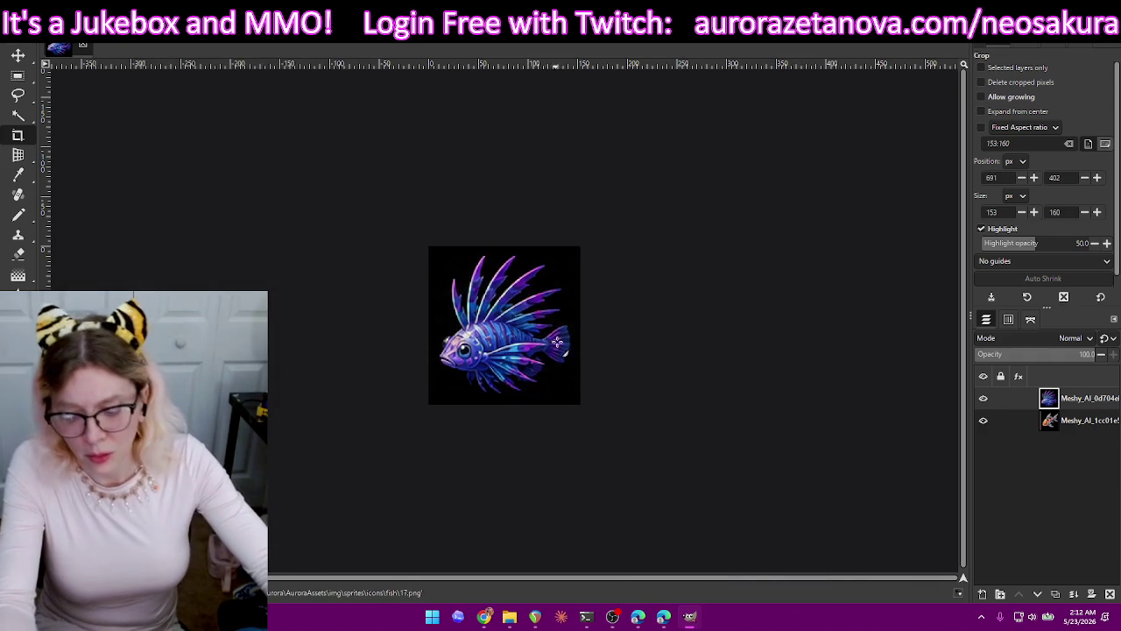
key(ctrl+z)
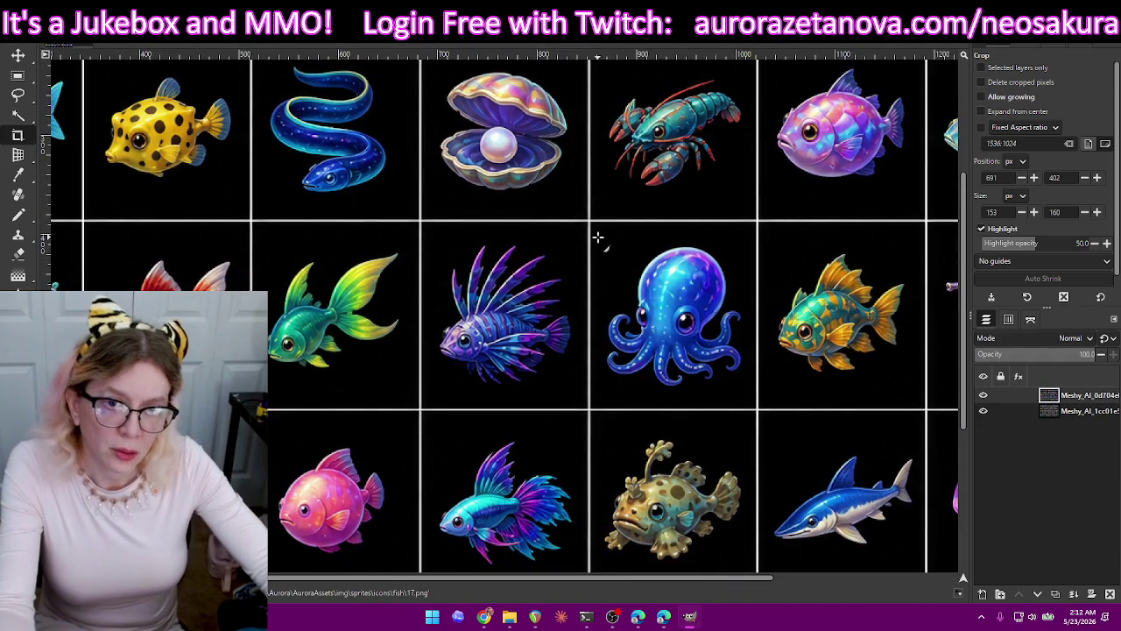
Crop to the blue octopus, export it as 18.png, and restore the sheet.
drag(648, 305, 750, 396)
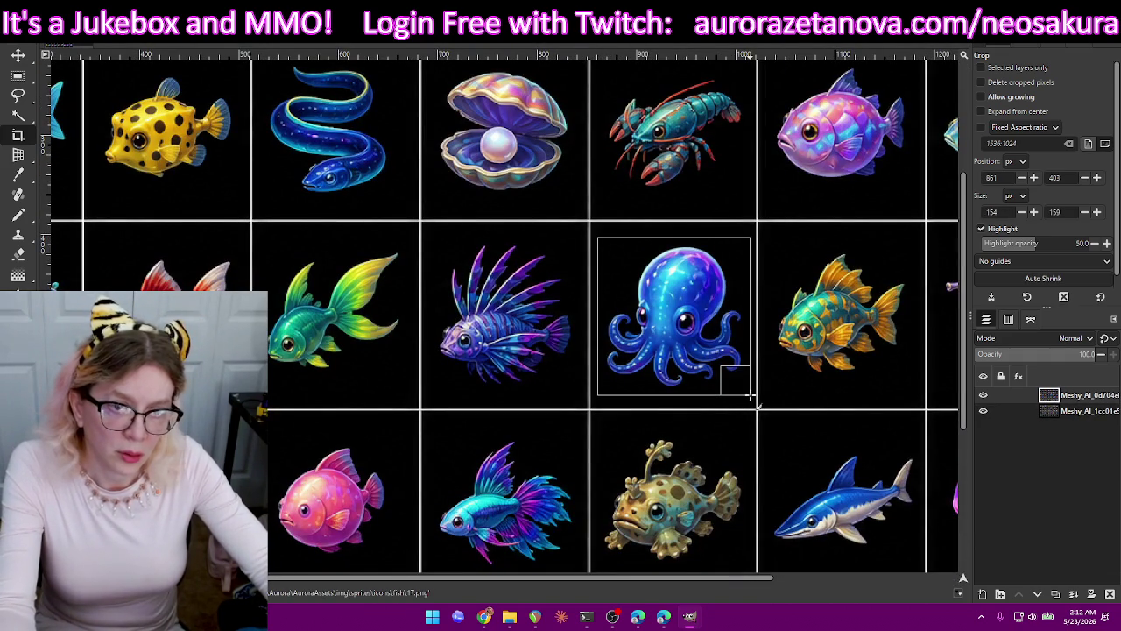
key(Return)
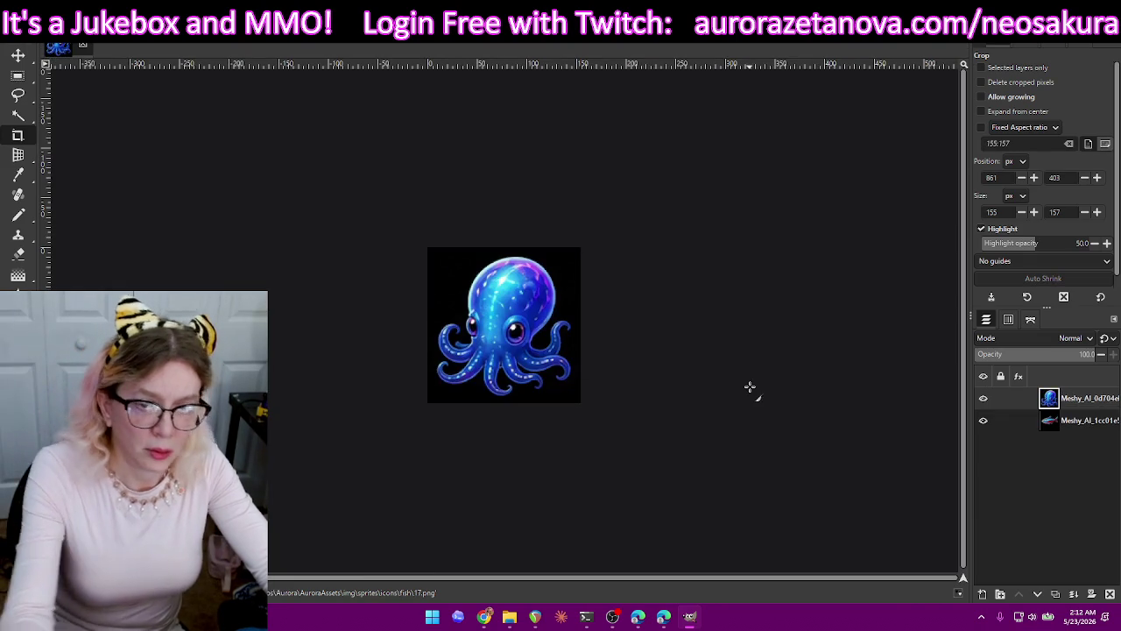
key(ctrl+shift+e)
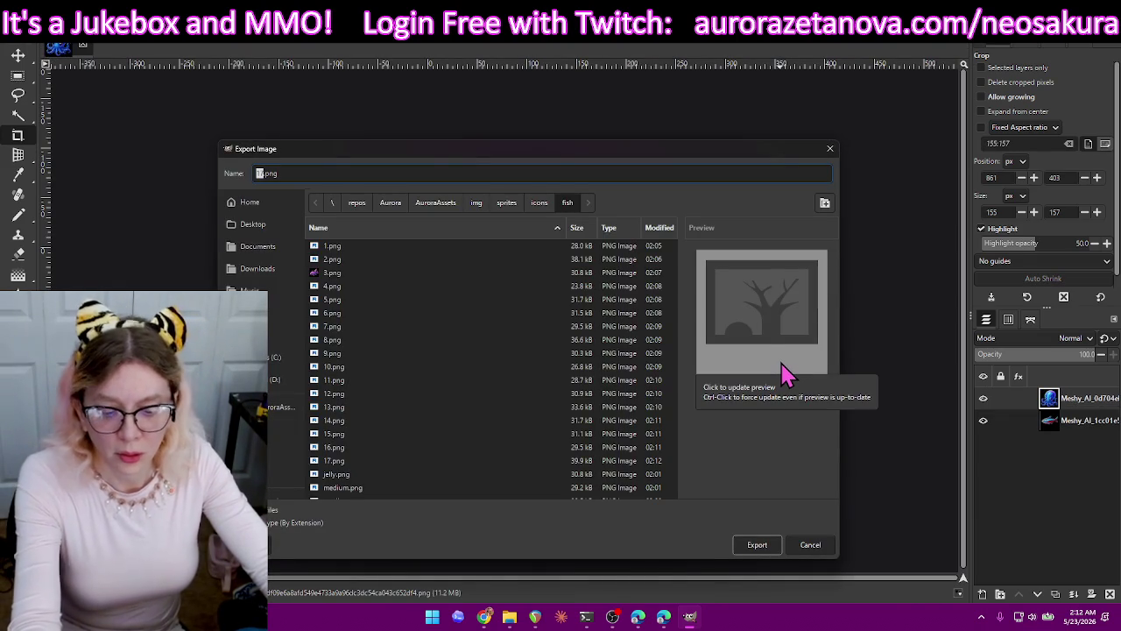
text(18)
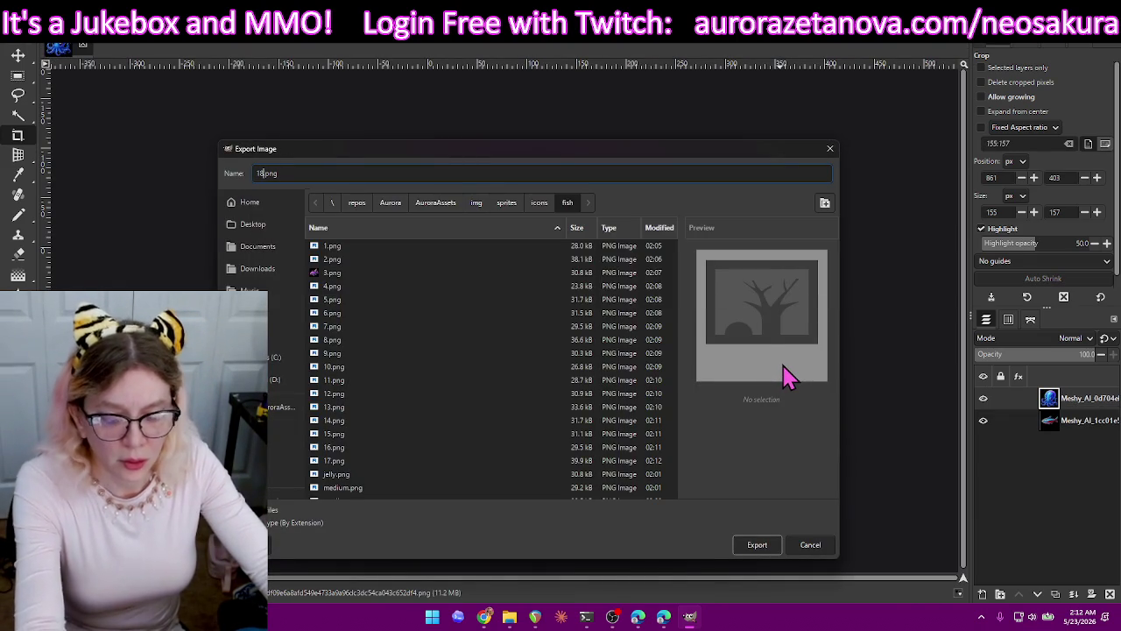
key(Return)
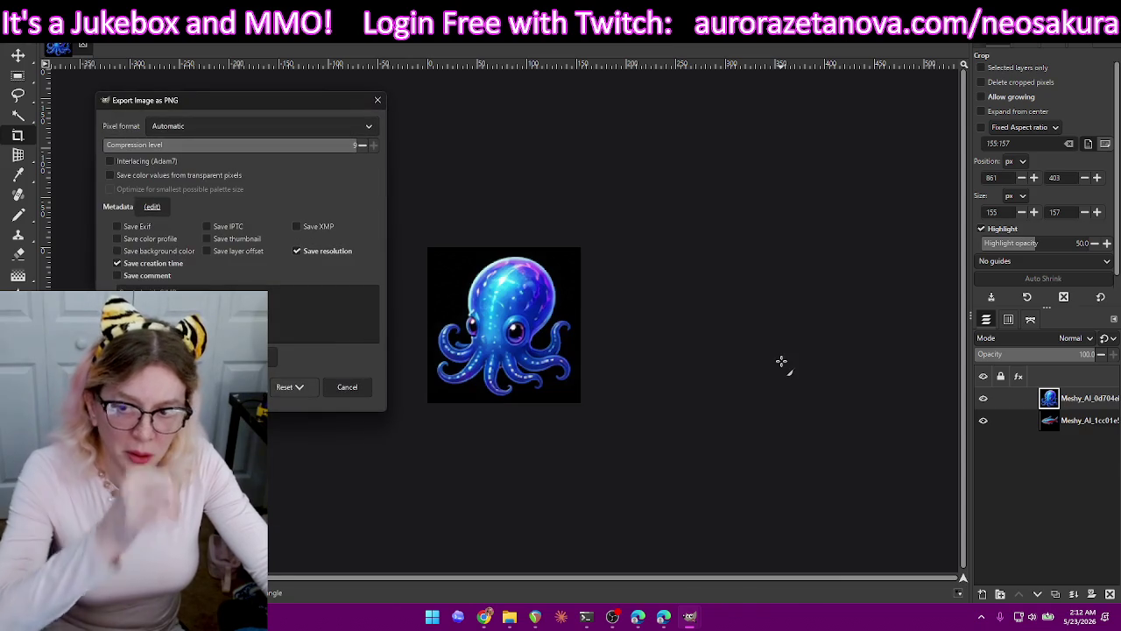
key(Return)
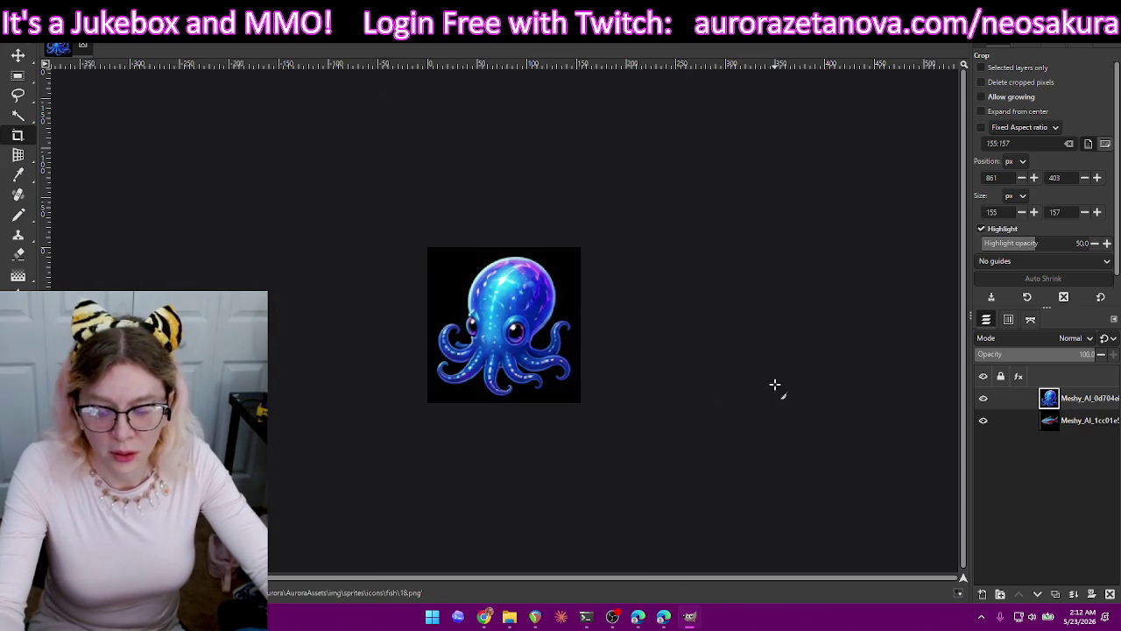
key(ctrl+z)
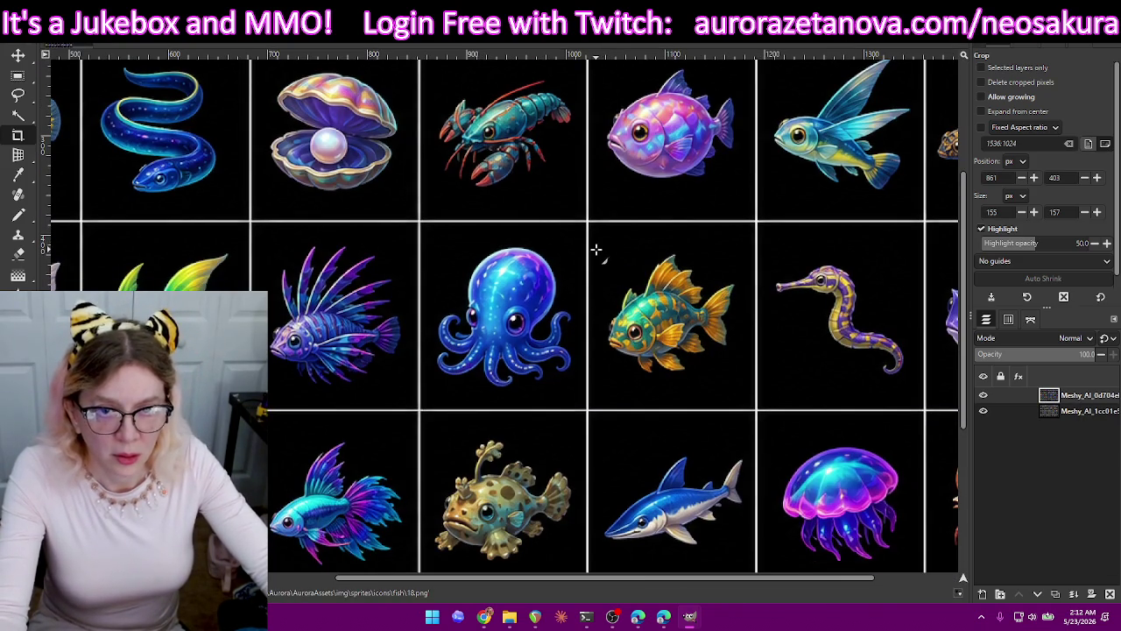
Crop to the golden fish, export it as 19.png, and restore the sheet.
drag(698, 347, 743, 384)
drag(688, 274, 682, 267)
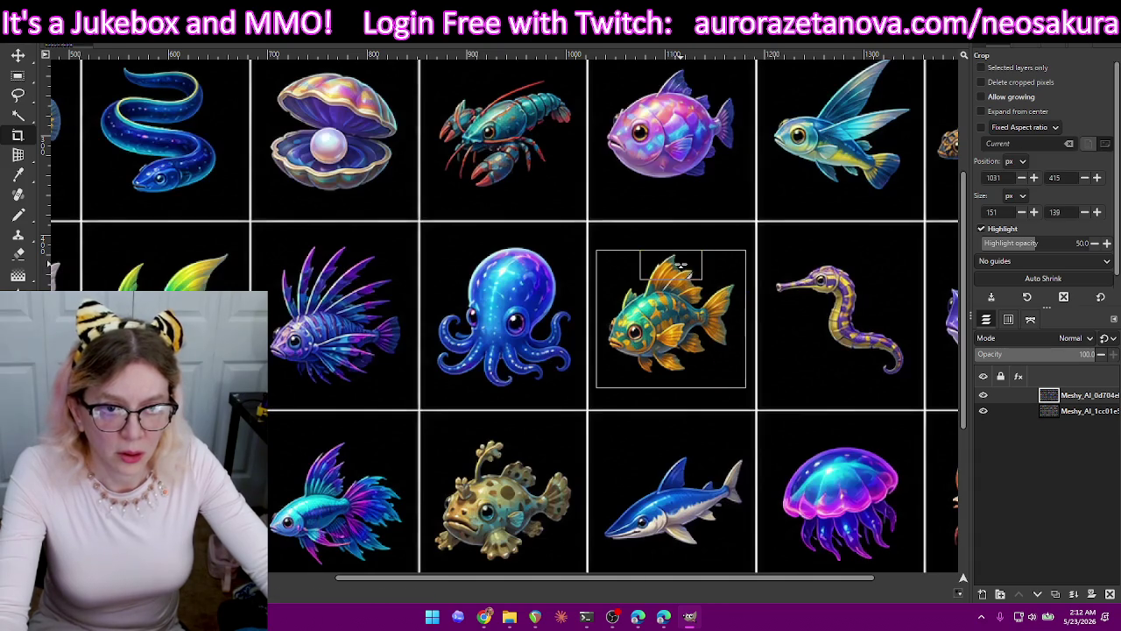
drag(669, 367, 667, 371)
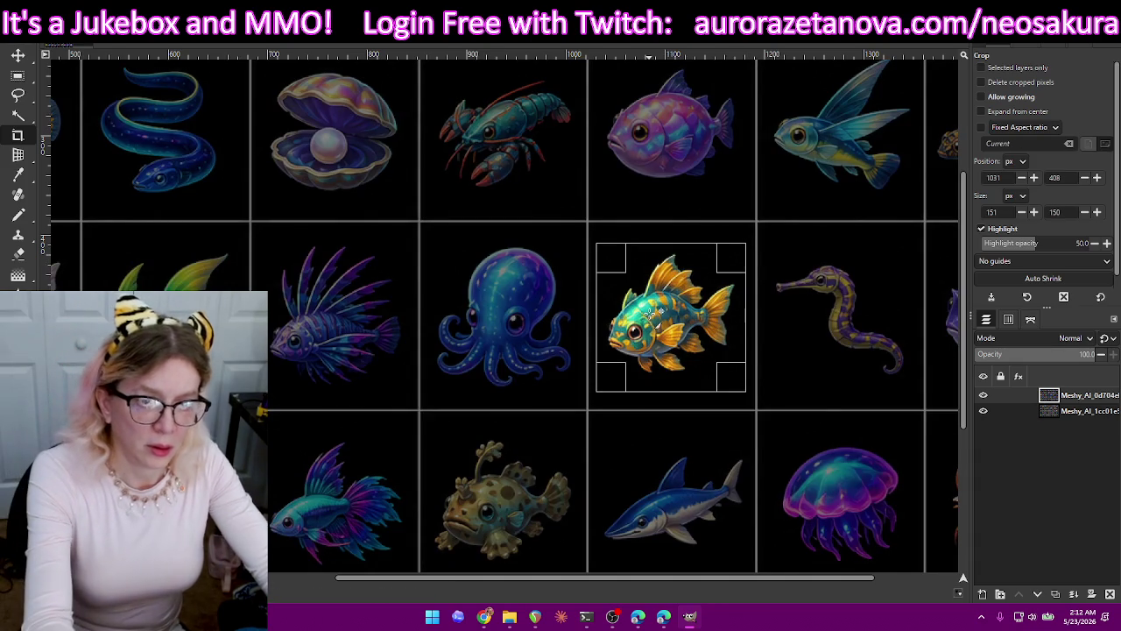
key(Return)
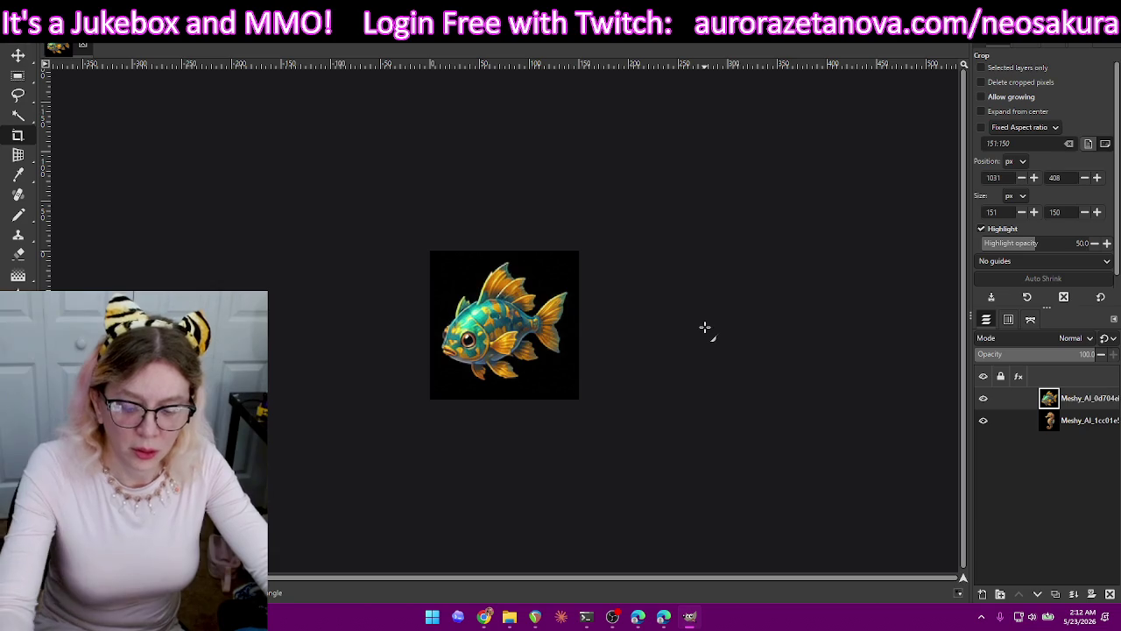
key(ctrl+shift+e)
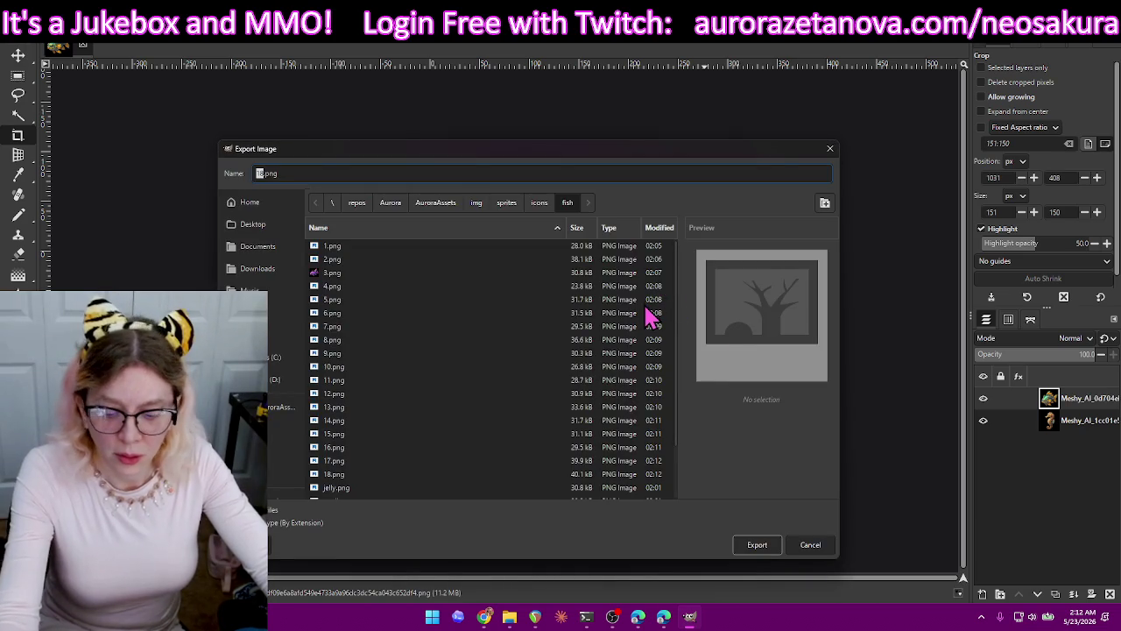
text(19)
key(Return)
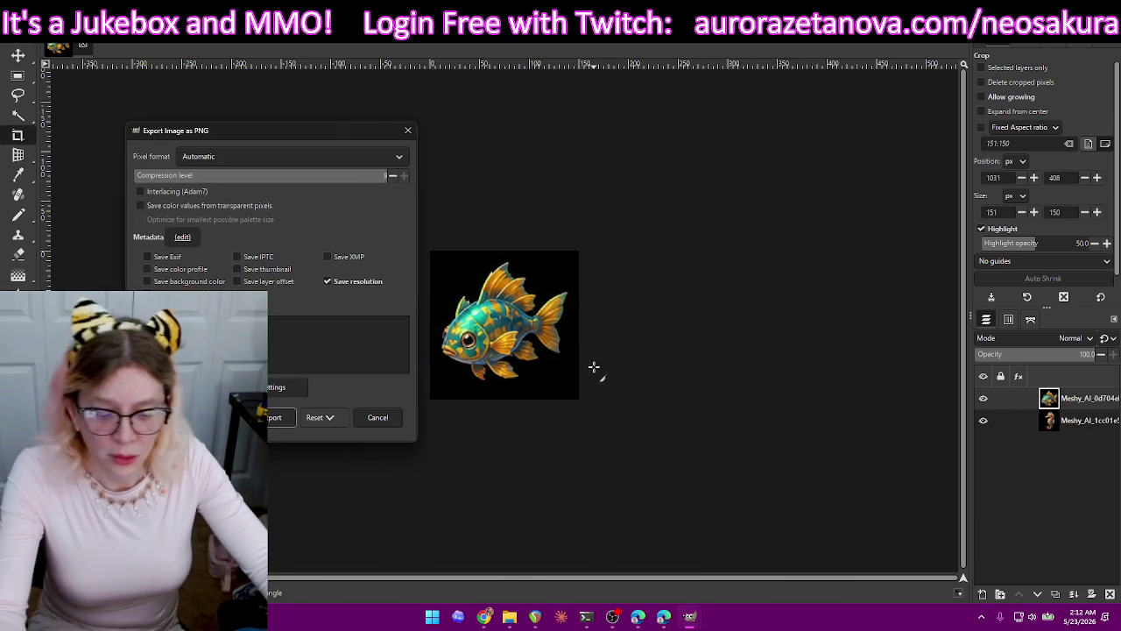
key(Return)
key(ctrl+z)
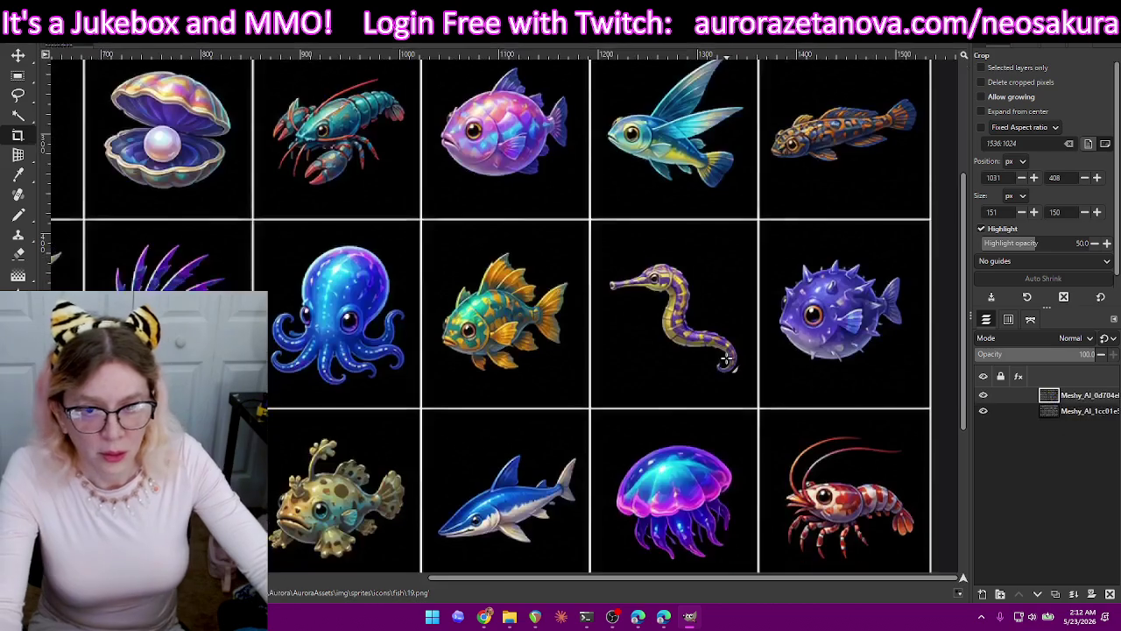
Crop tightly to the striped seahorse, export it as 20.png, and restore the sheet.
drag(605, 250, 746, 390)
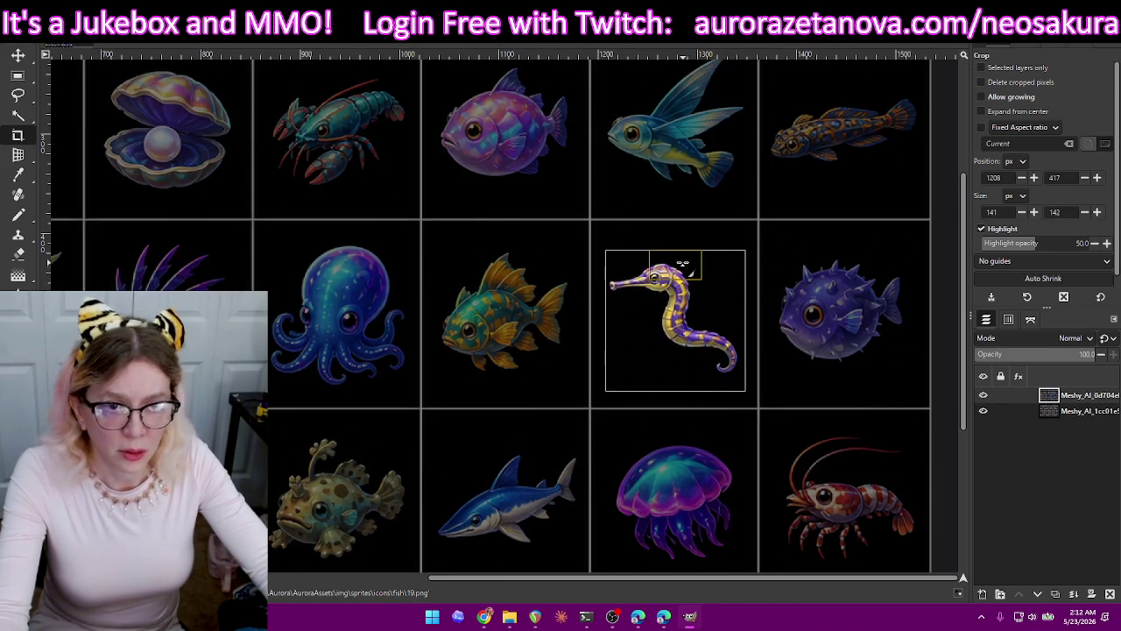
drag(624, 317, 617, 319)
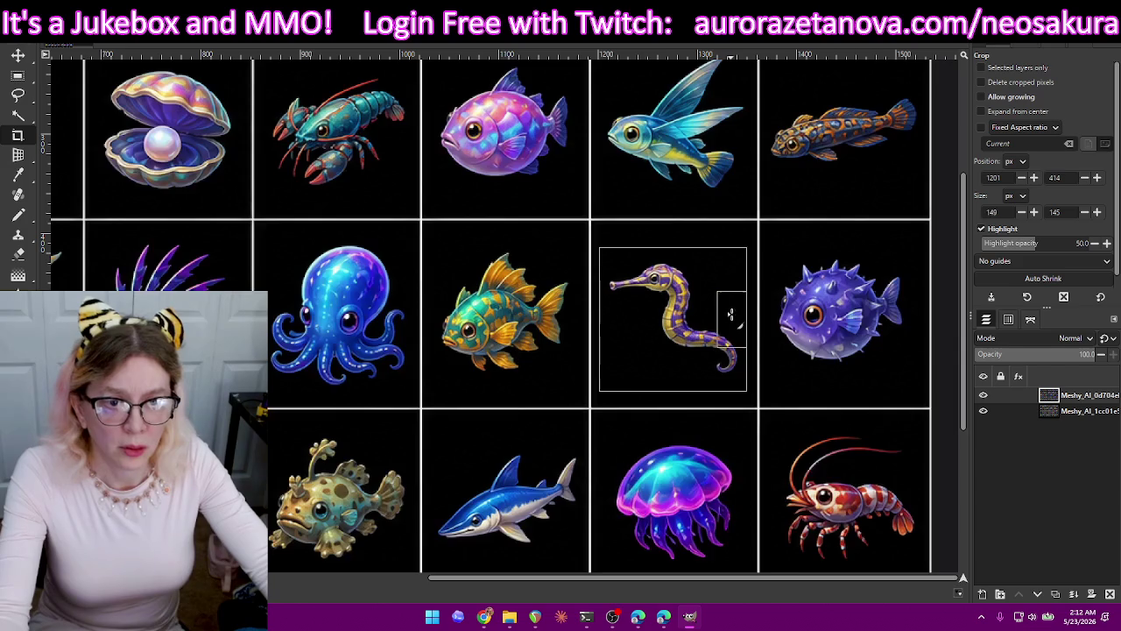
key(Return)
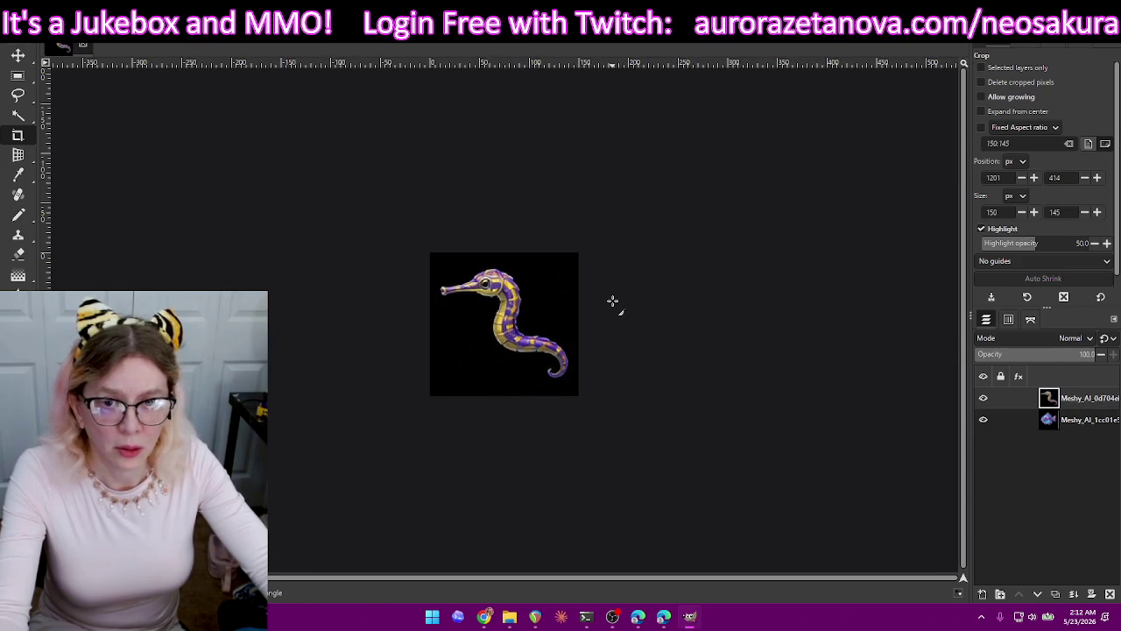
key(ctrl+z)
drag(541, 373, 578, 388)
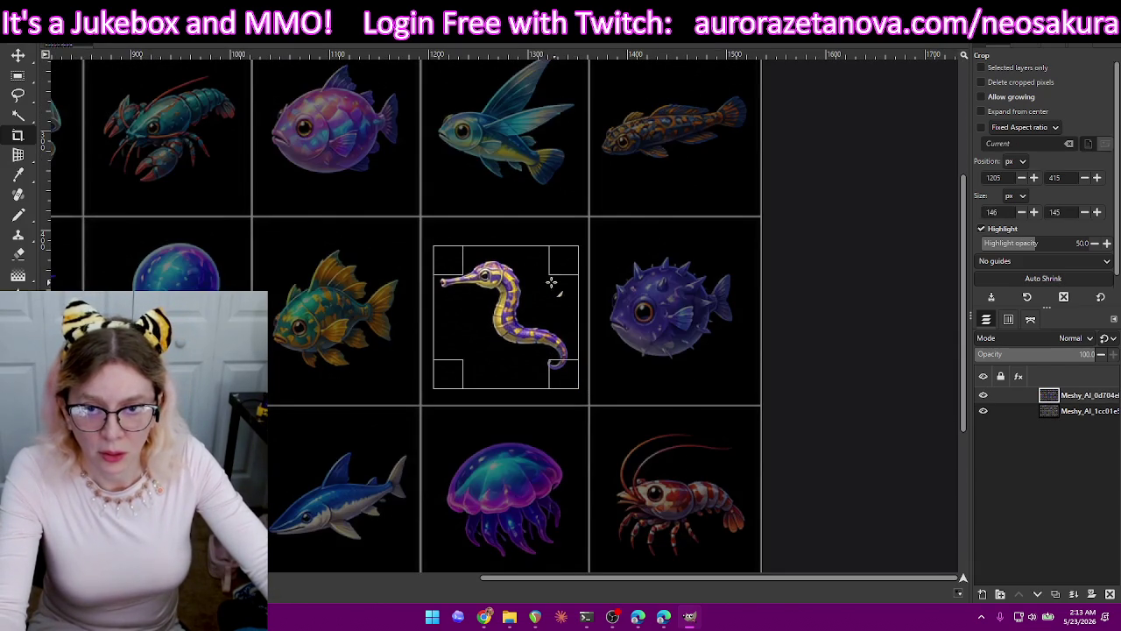
key(Return)
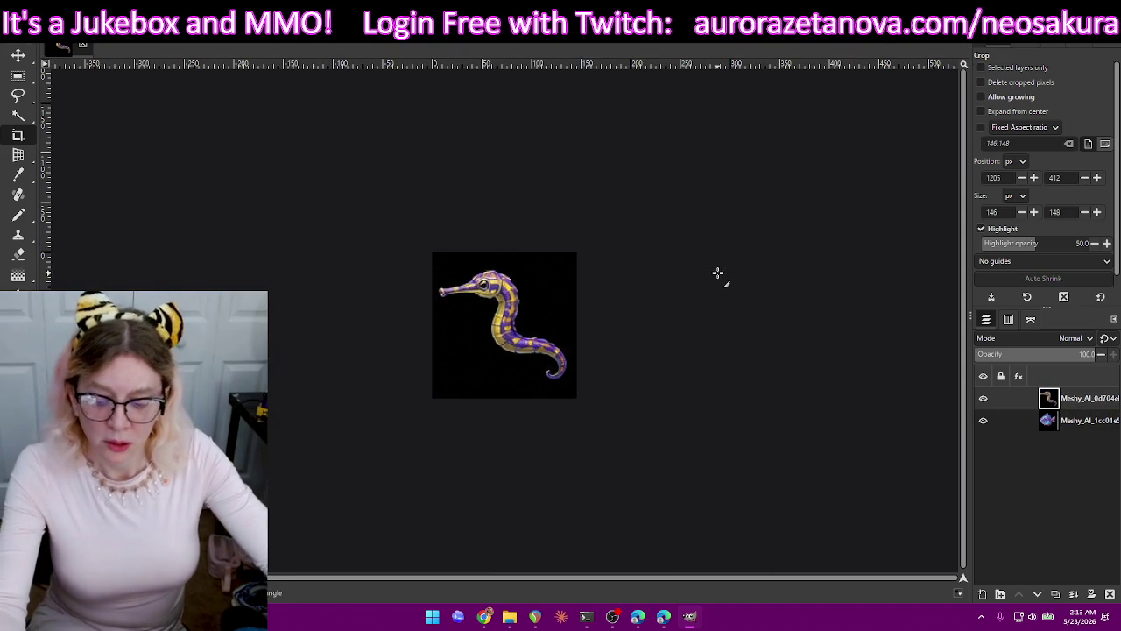
key(ctrl+shift+e)
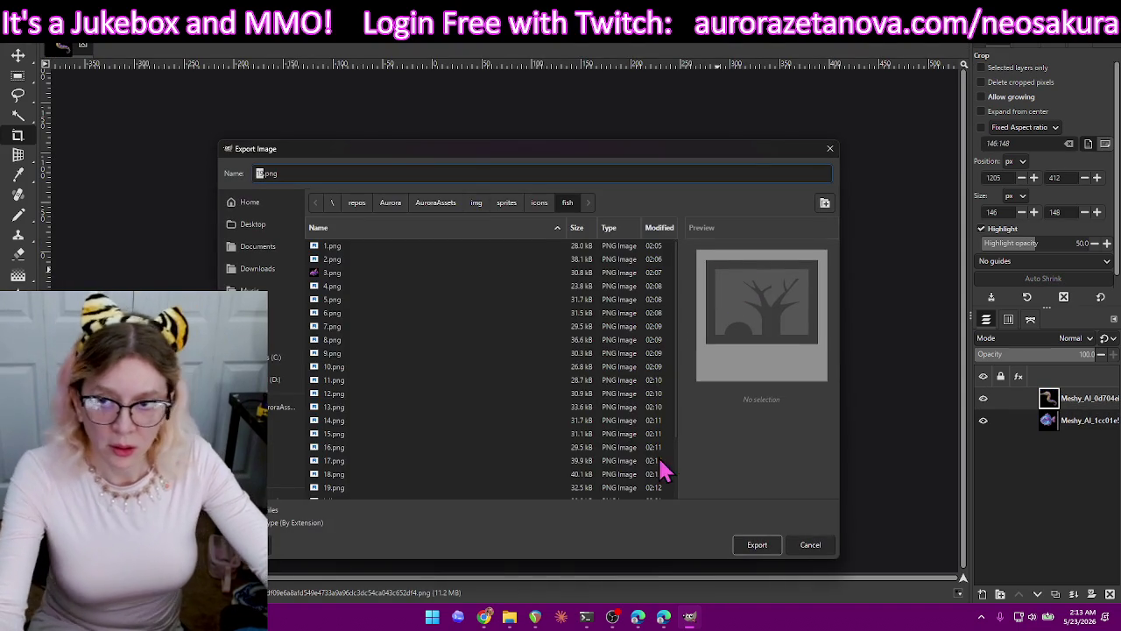
text(2)
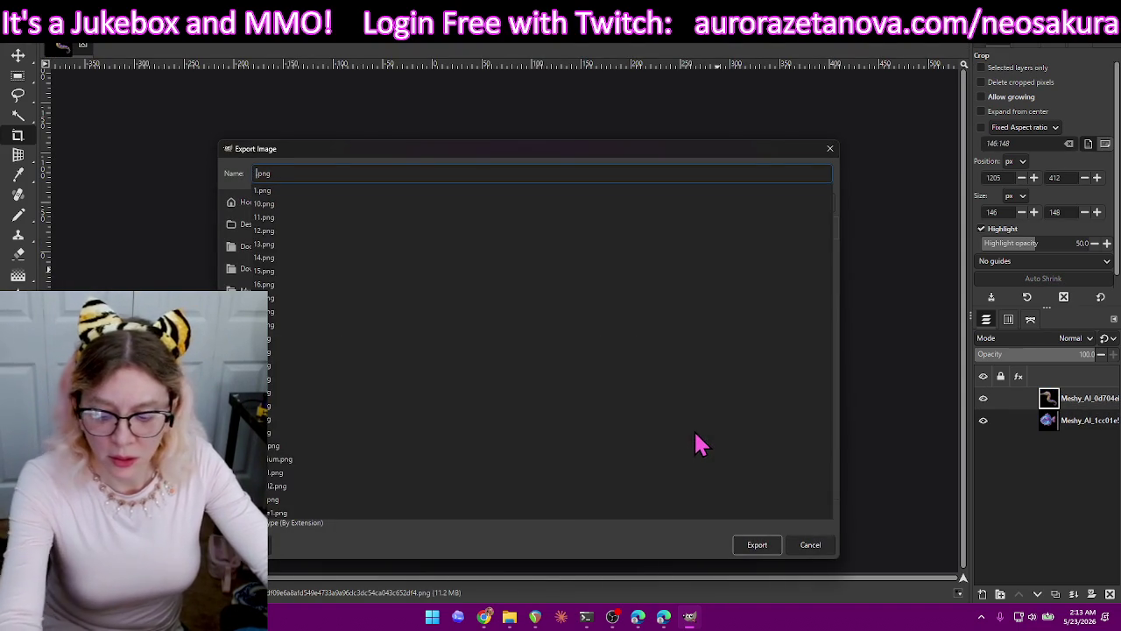
key(Return)
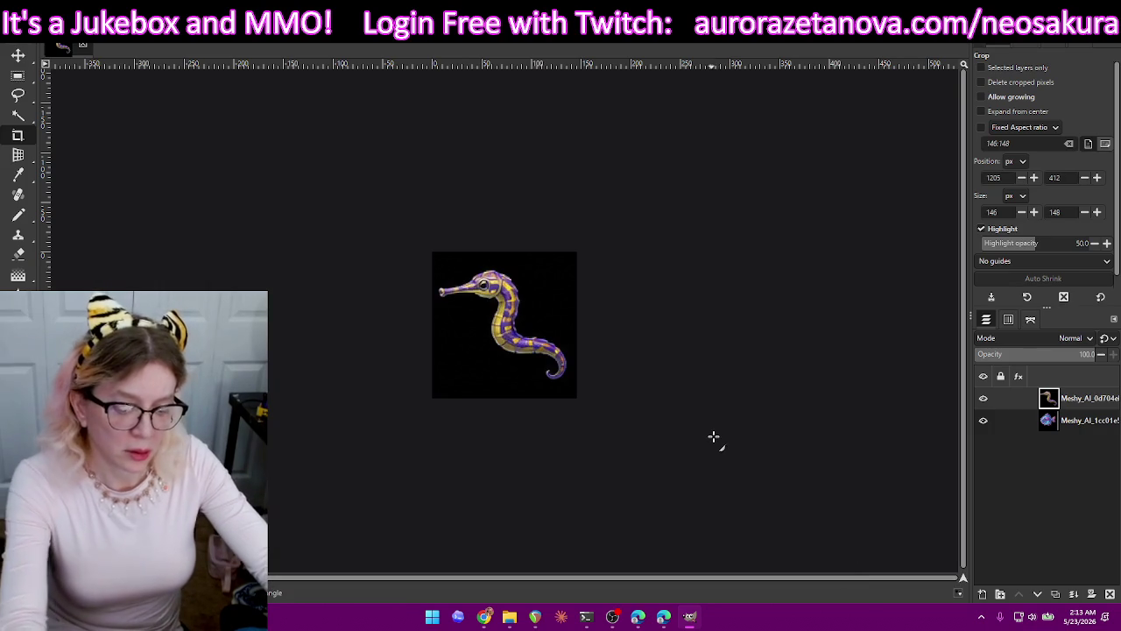
key(Return)
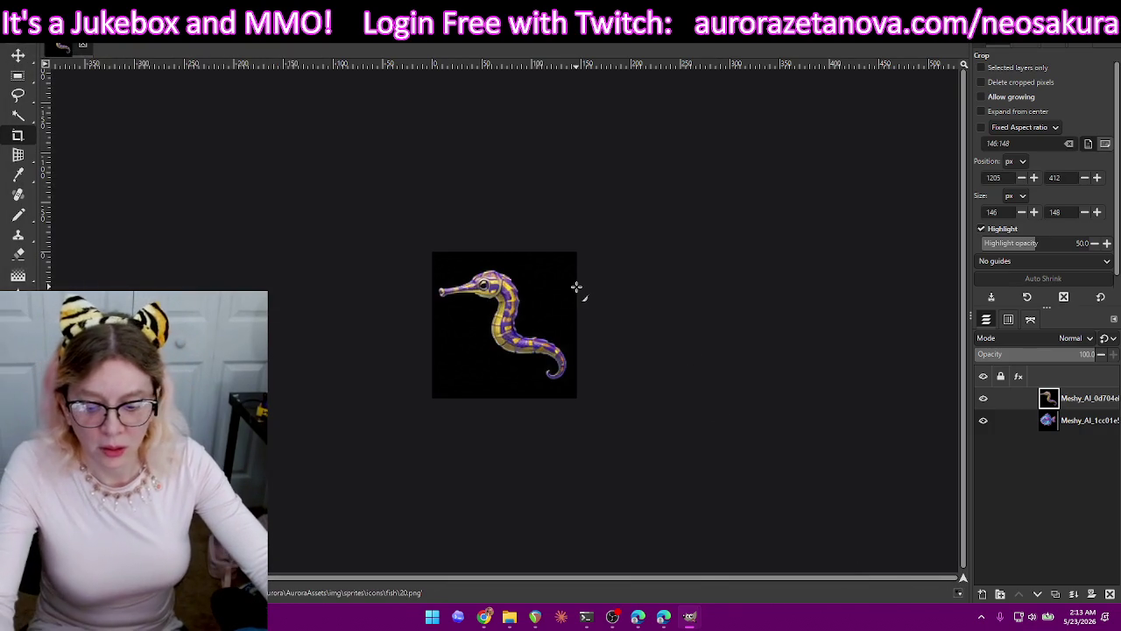
key(ctrl+z)
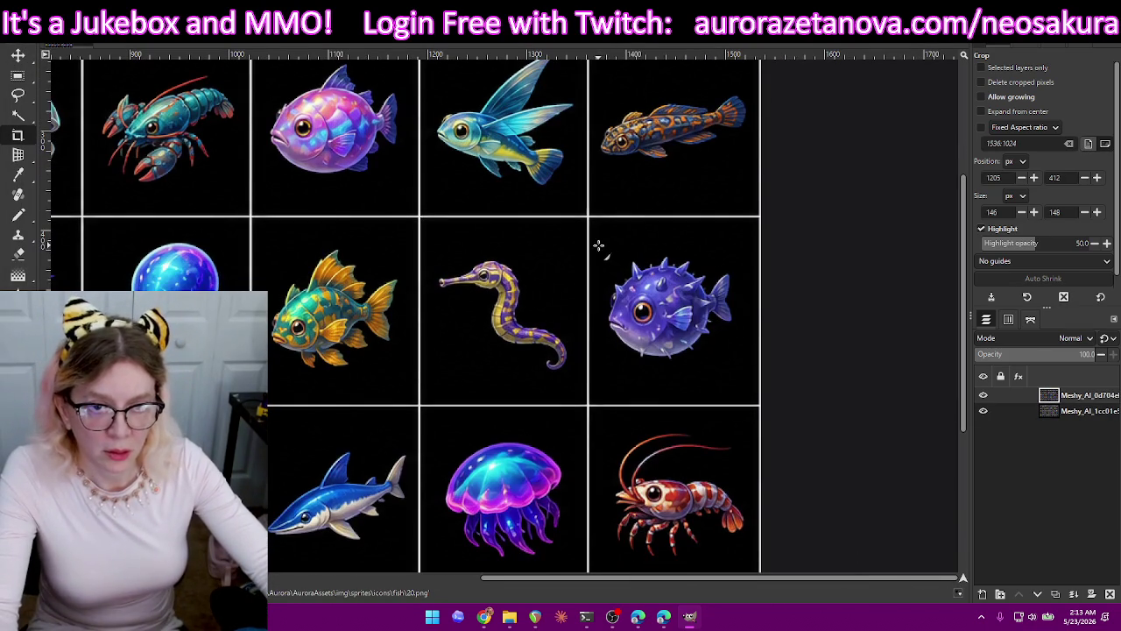
Crop the pufferfish, export it as 21.png, then undo the crop to restore the sheet.
drag(625, 269, 746, 383)
drag(604, 253, 598, 250)
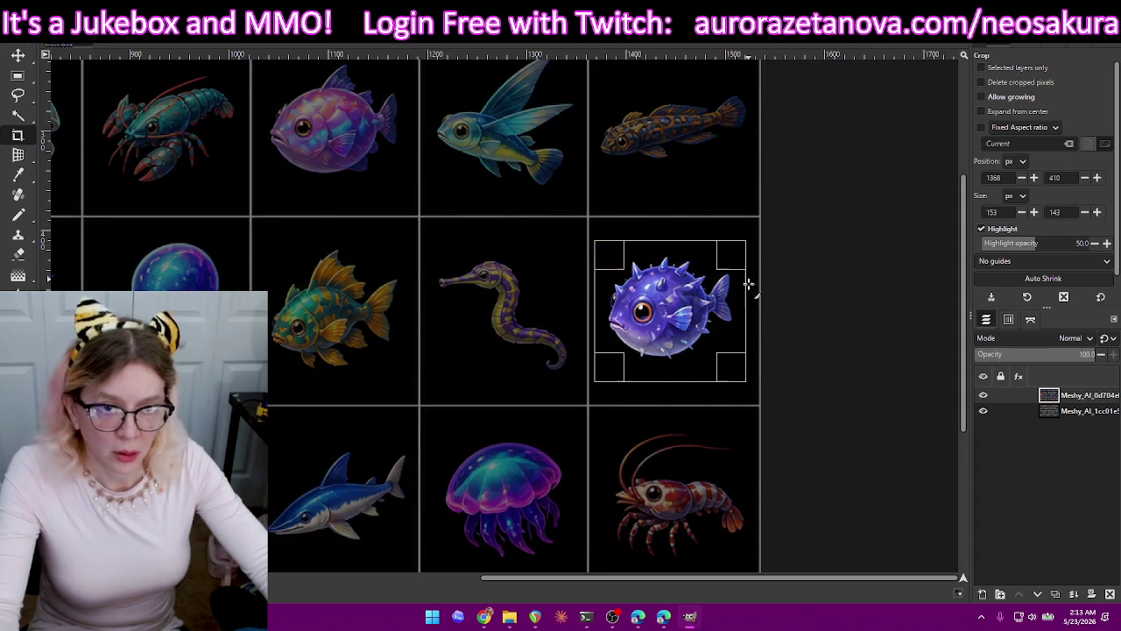
key(Return)
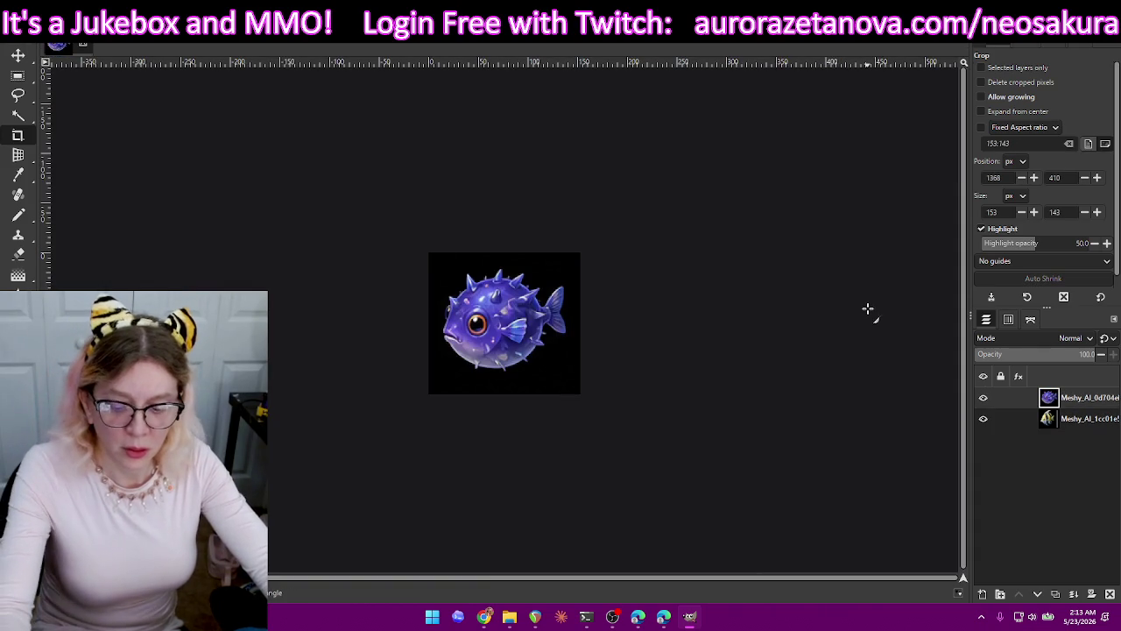
key(ctrl+shift+e)
text(21)
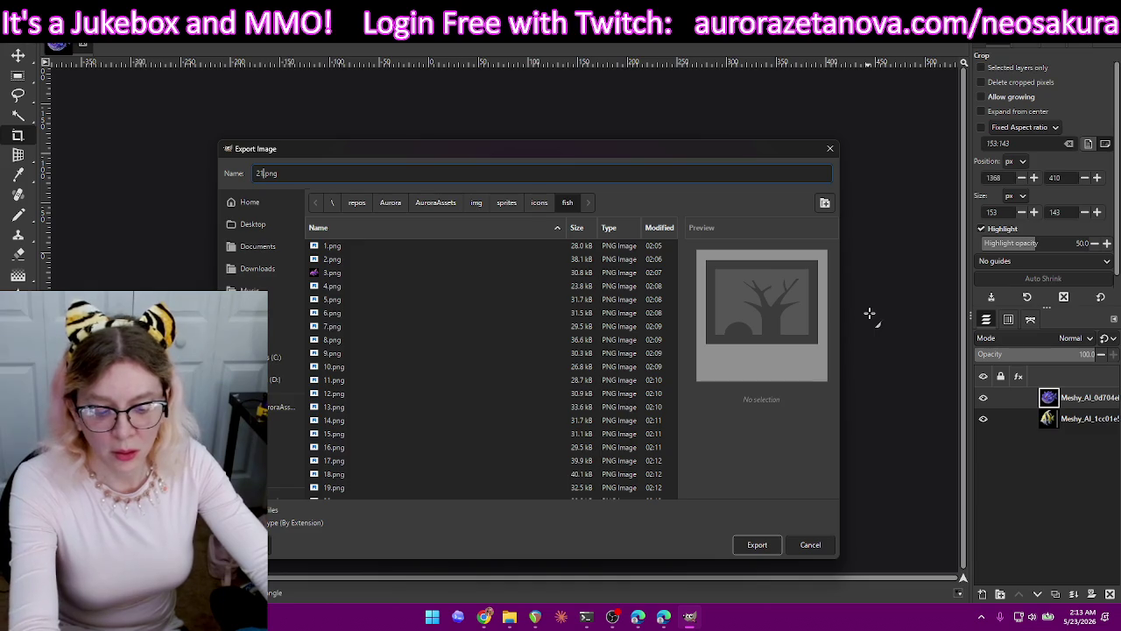
key(Return)
key(Return)
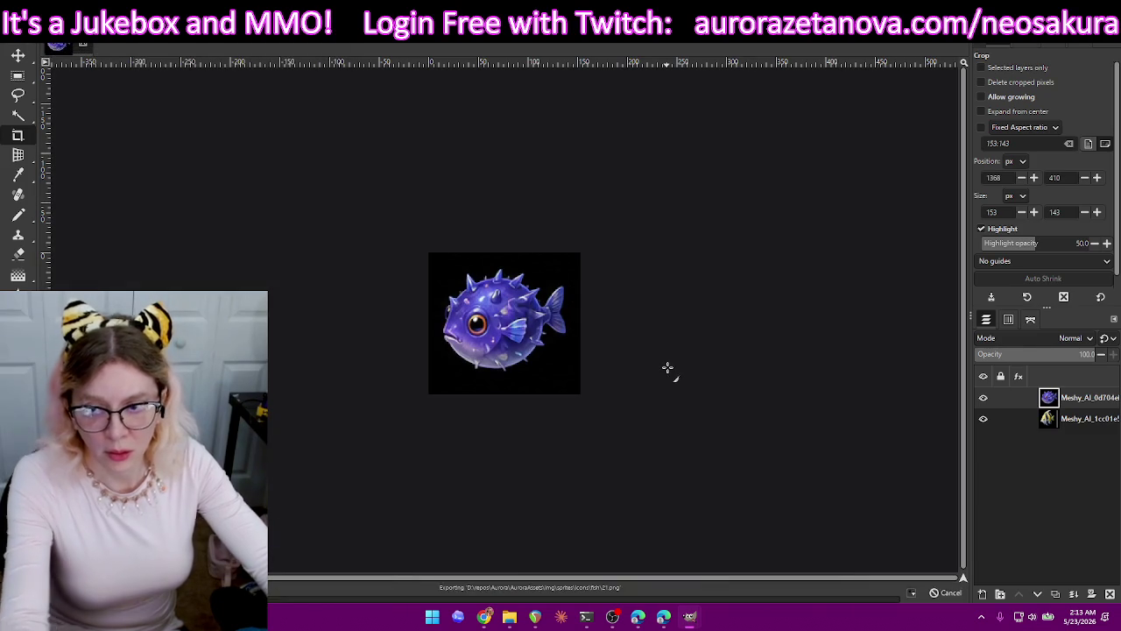
key(ctrl+z)
Crop the shrimp, export it as 22.png, then undo the crop.
scroll(626, 369, down, 3)
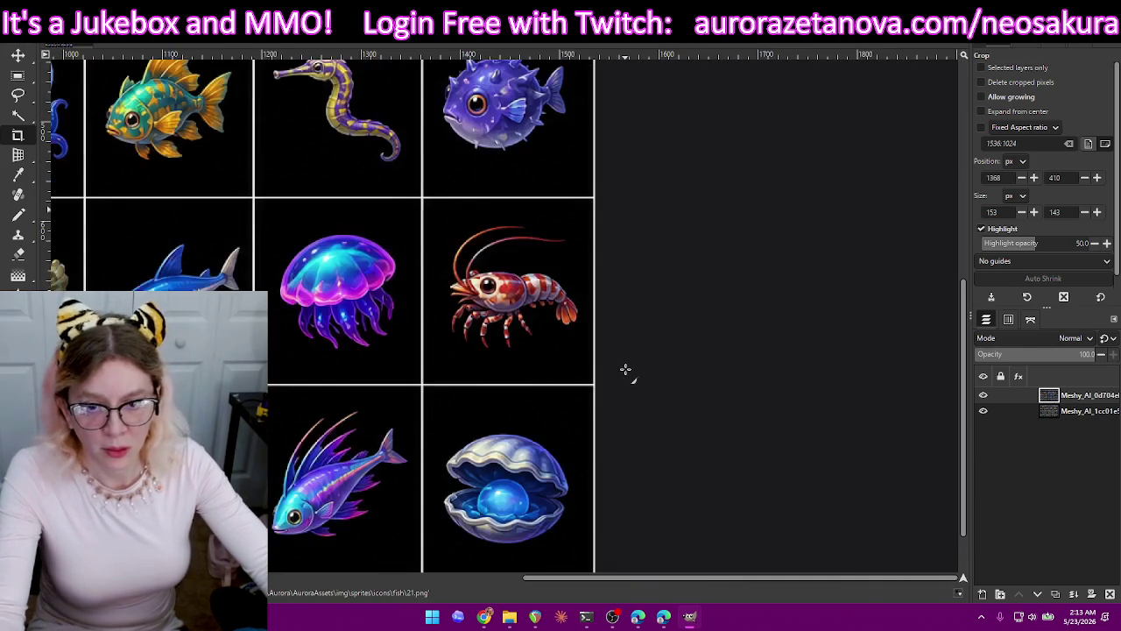
drag(460, 234, 584, 354)
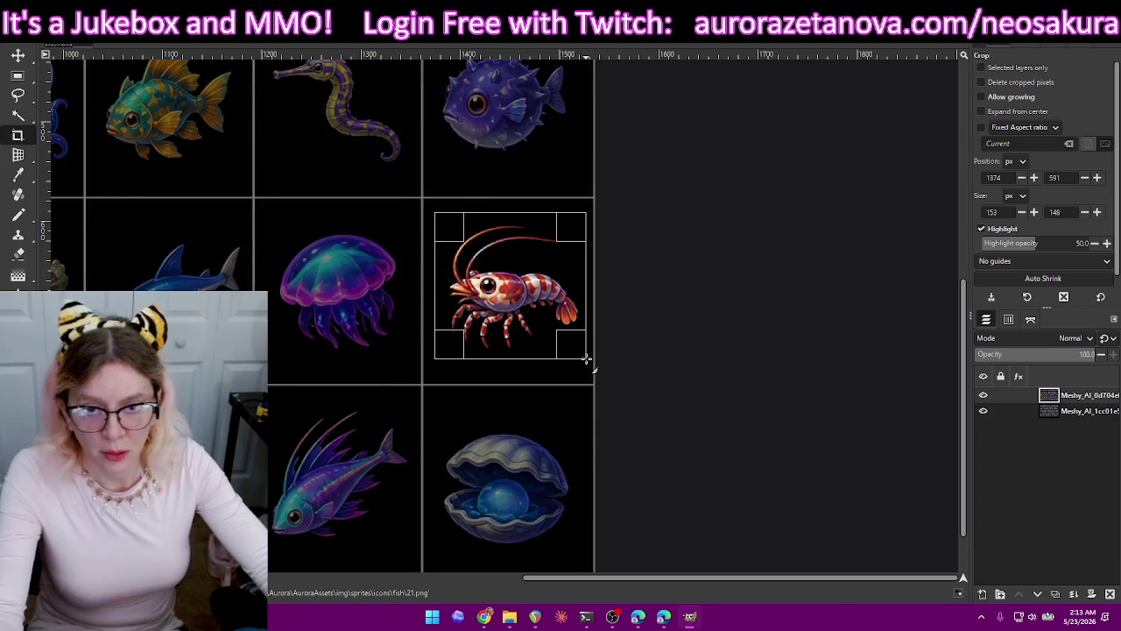
key(Return)
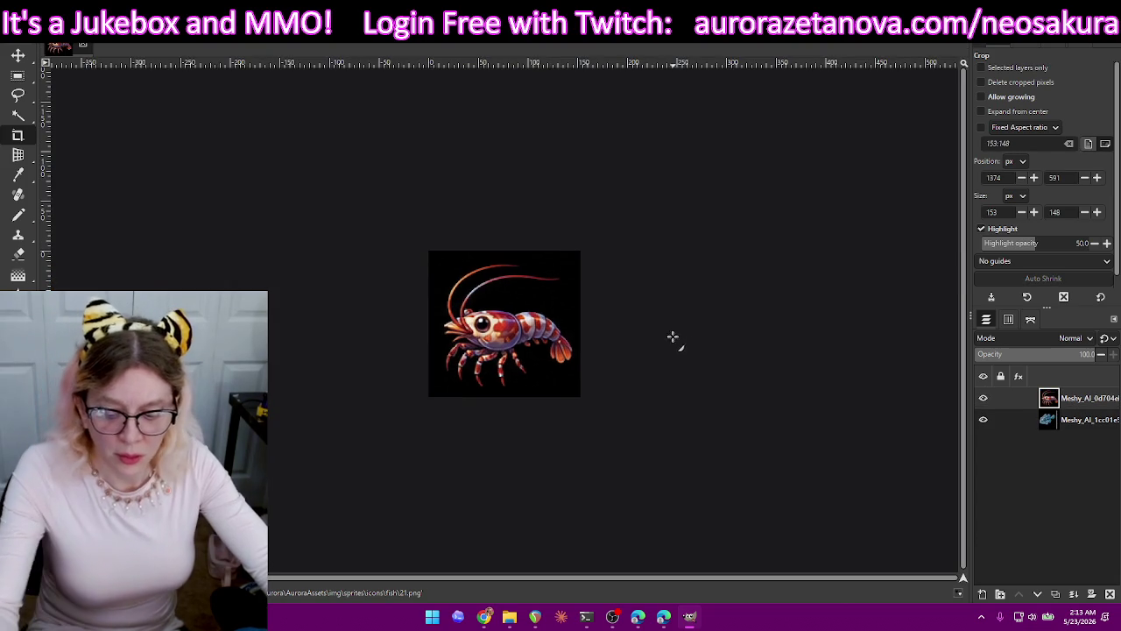
key(ctrl+shift+e)
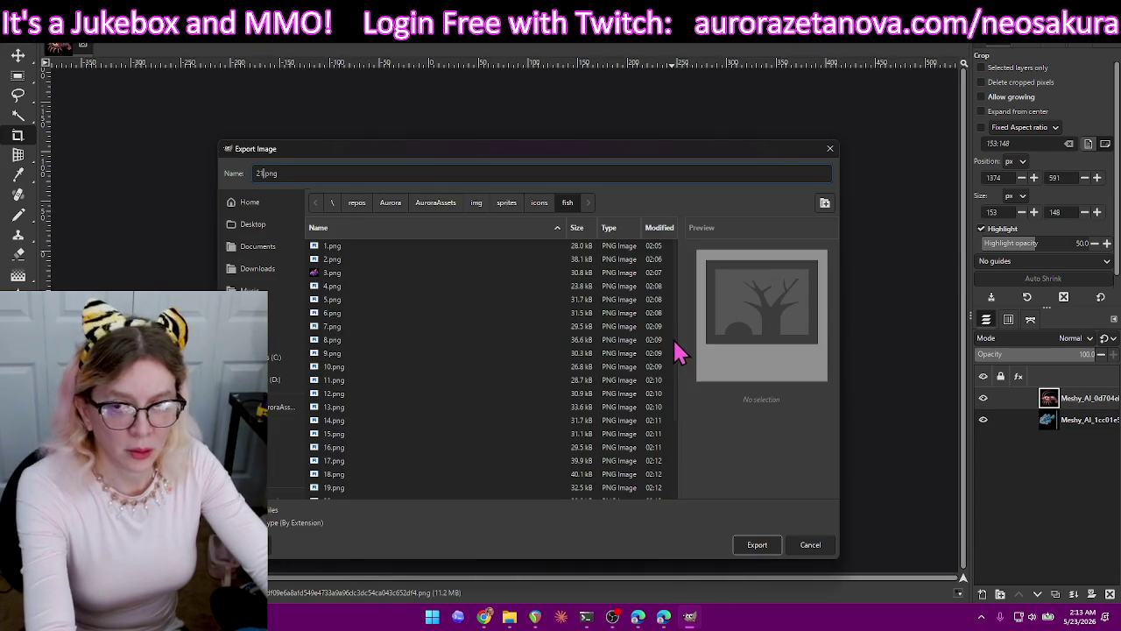
text(22)
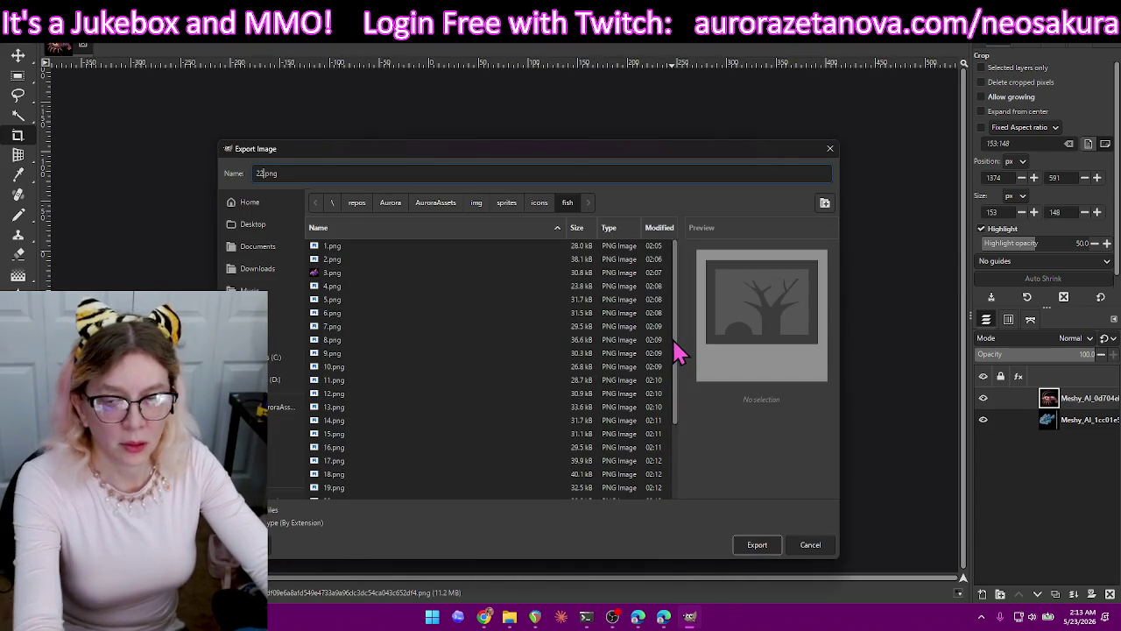
key(Return)
key(Return)
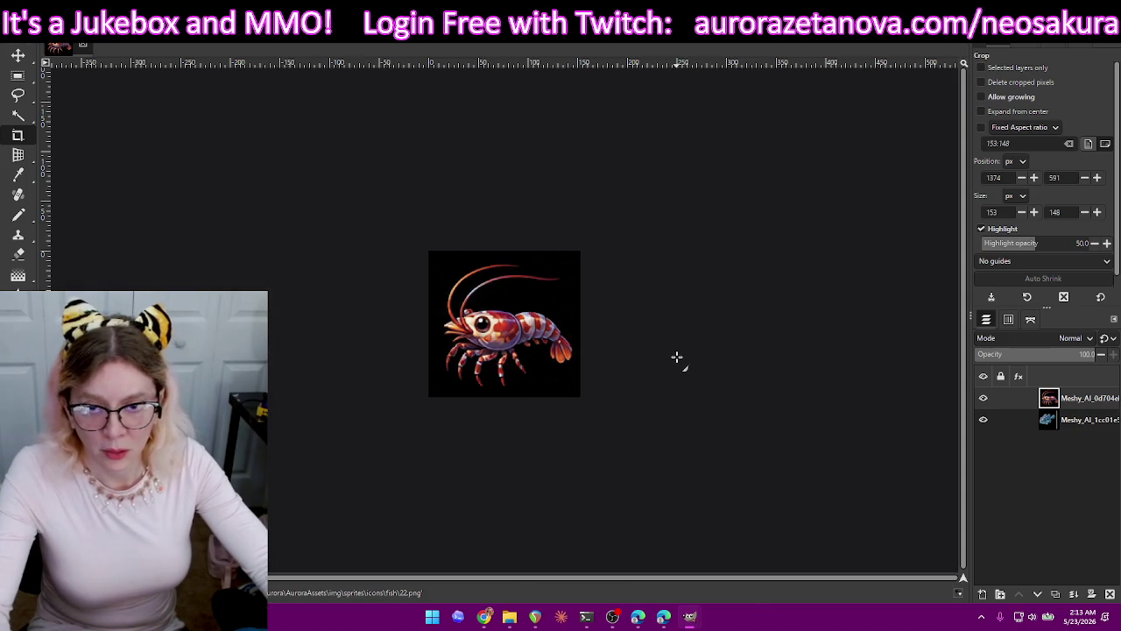
key(ctrl+z)
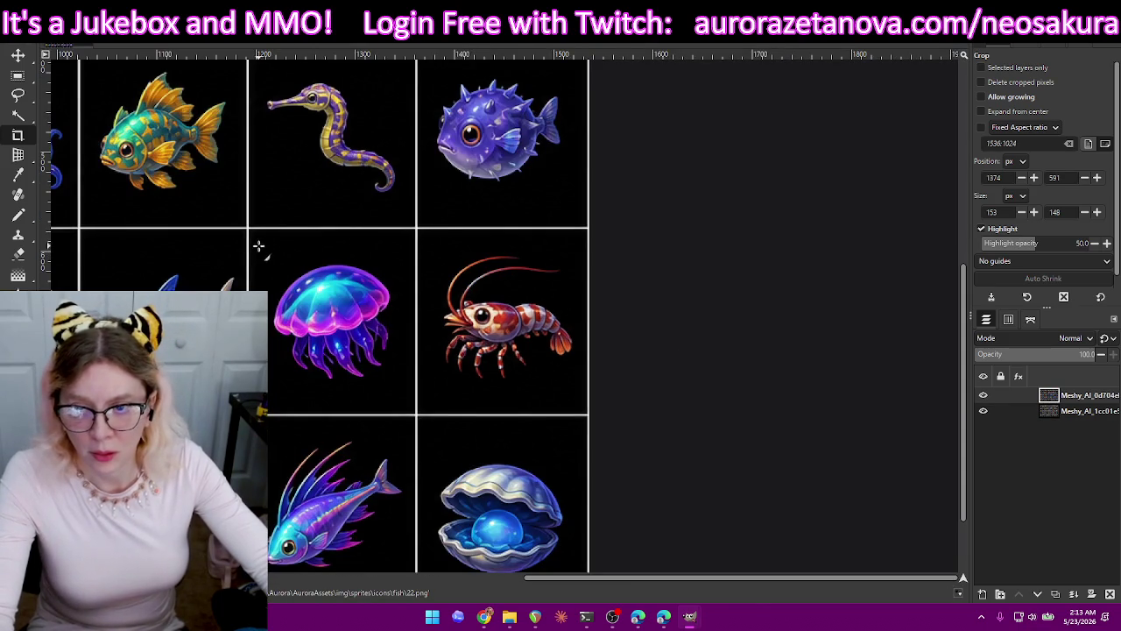
Crop the jellyfish tightly, export it as 23.png with default PNG settings, then undo the crop.
drag(258, 247, 406, 391)
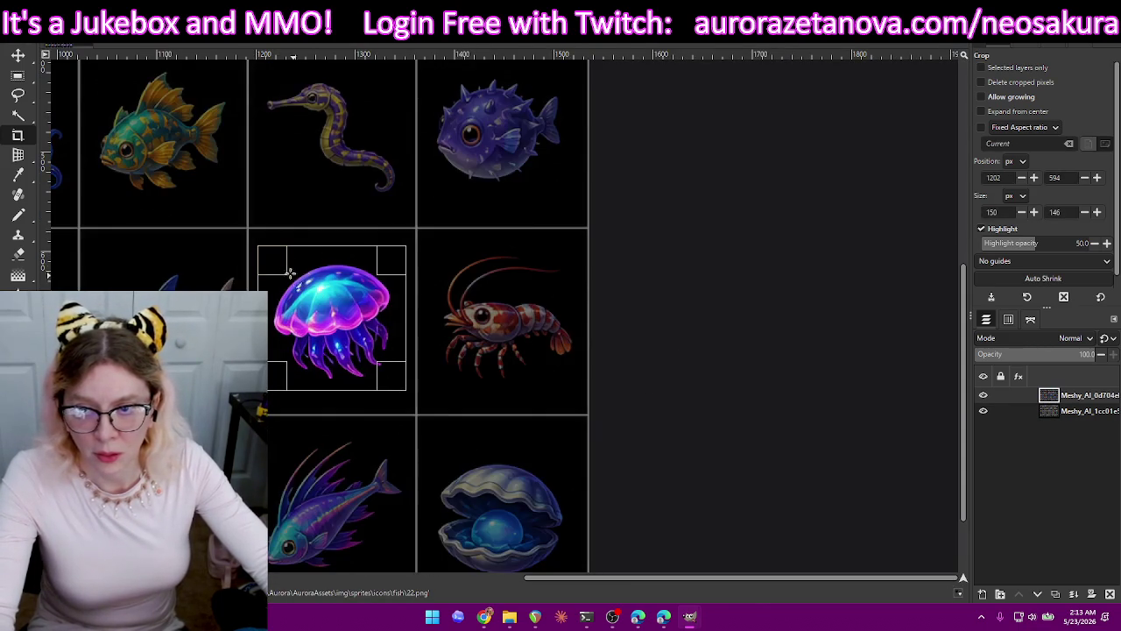
drag(281, 270, 289, 281)
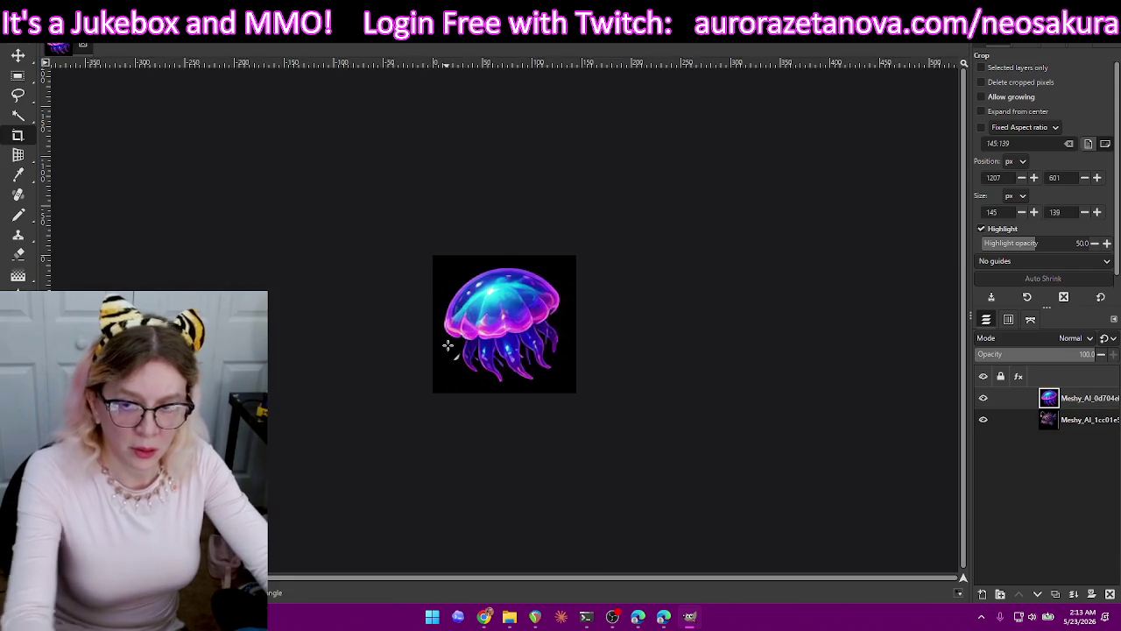
key(Return)
key(ctrl+shift+e)
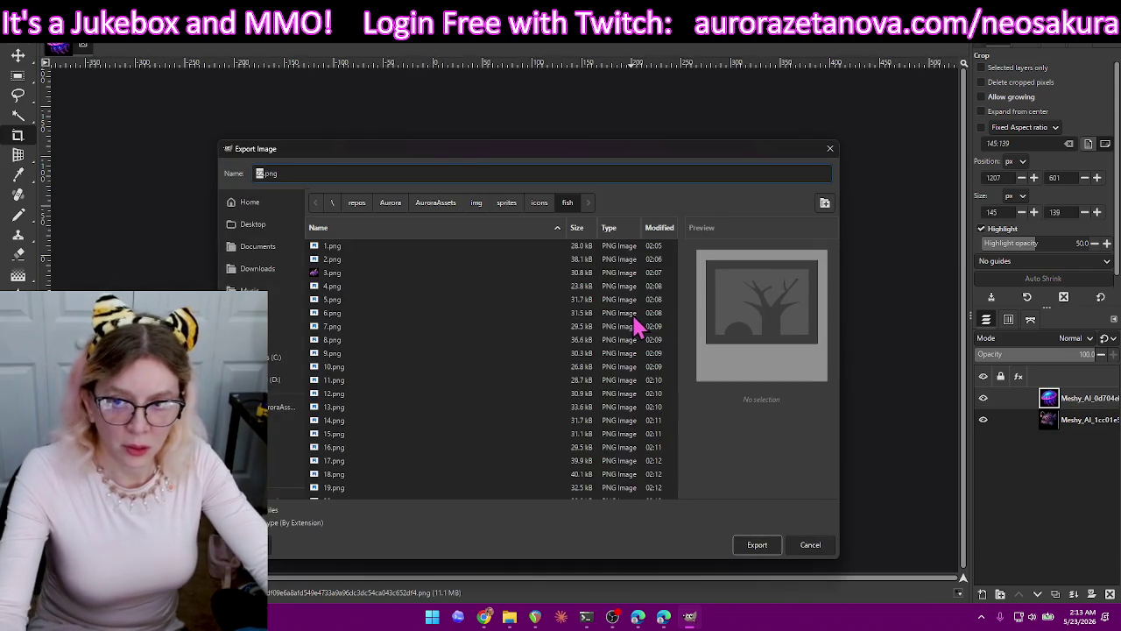
text(23)
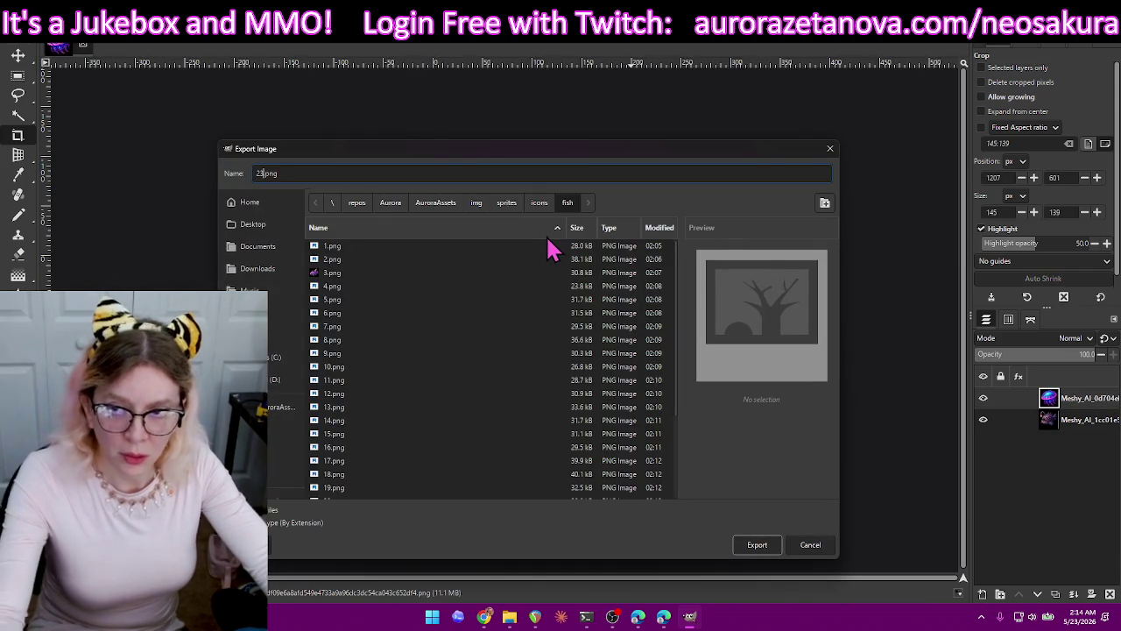
key(Return)
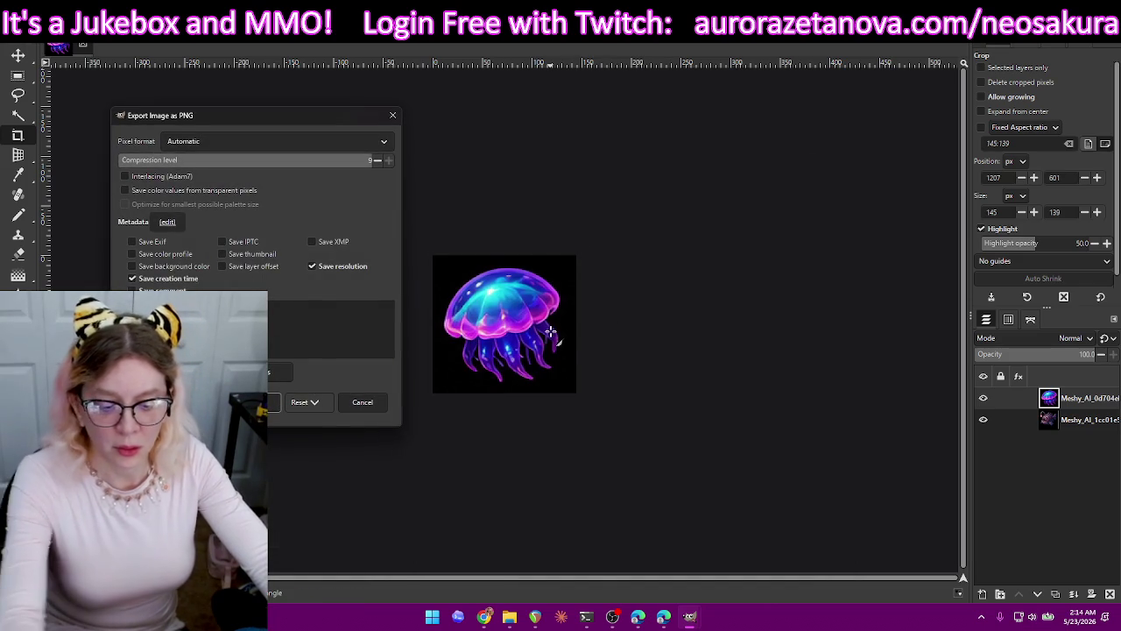
key(Return)
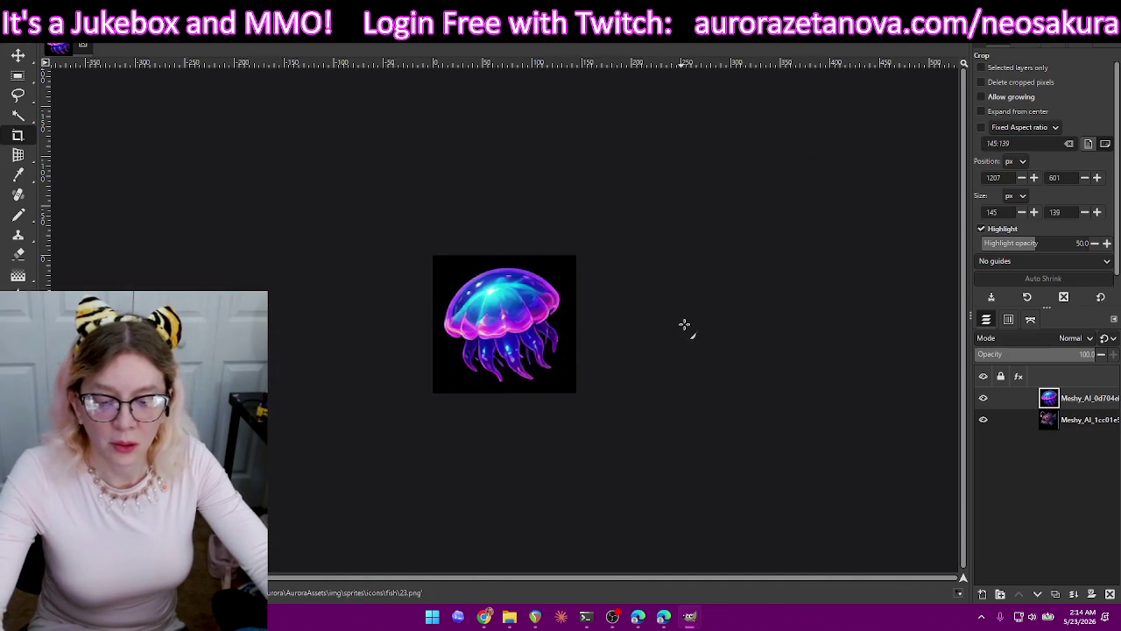
key(ctrl+z)
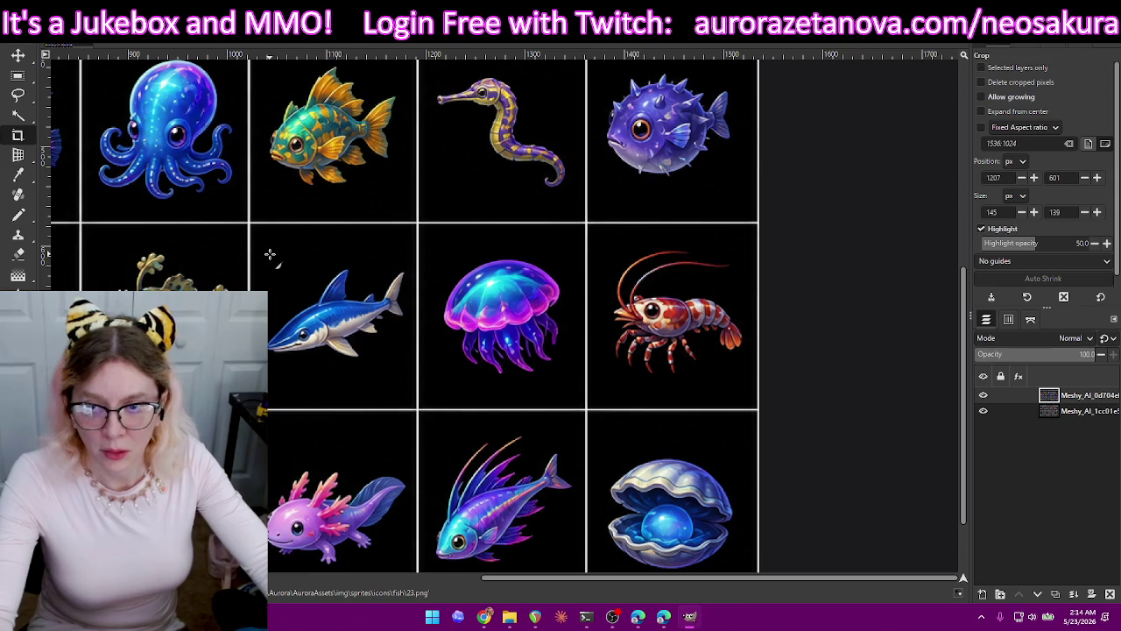
Crop the shark, export it as 24.png, then undo the crop.
mouse_move(357, 329)
mouse_down()
mouse_move(412, 377)
mouse_move(408, 391)
mouse_up()
drag(324, 268, 402, 300)
drag(272, 319, 273, 319)
key(Return)
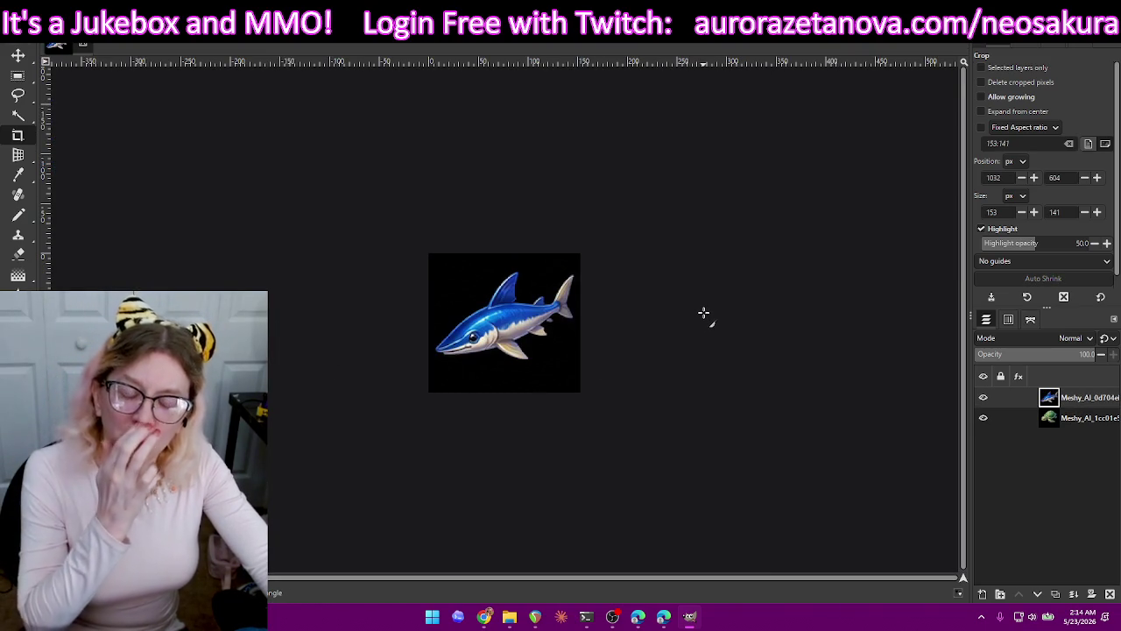
key(ctrl+shift+e)
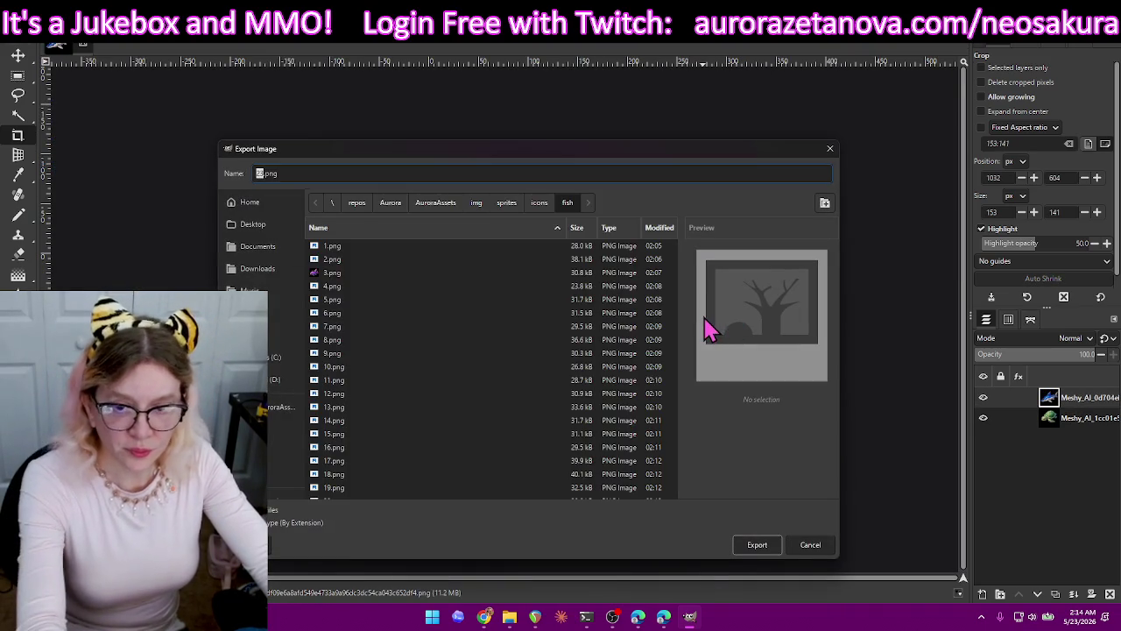
text(24)
key(Return)
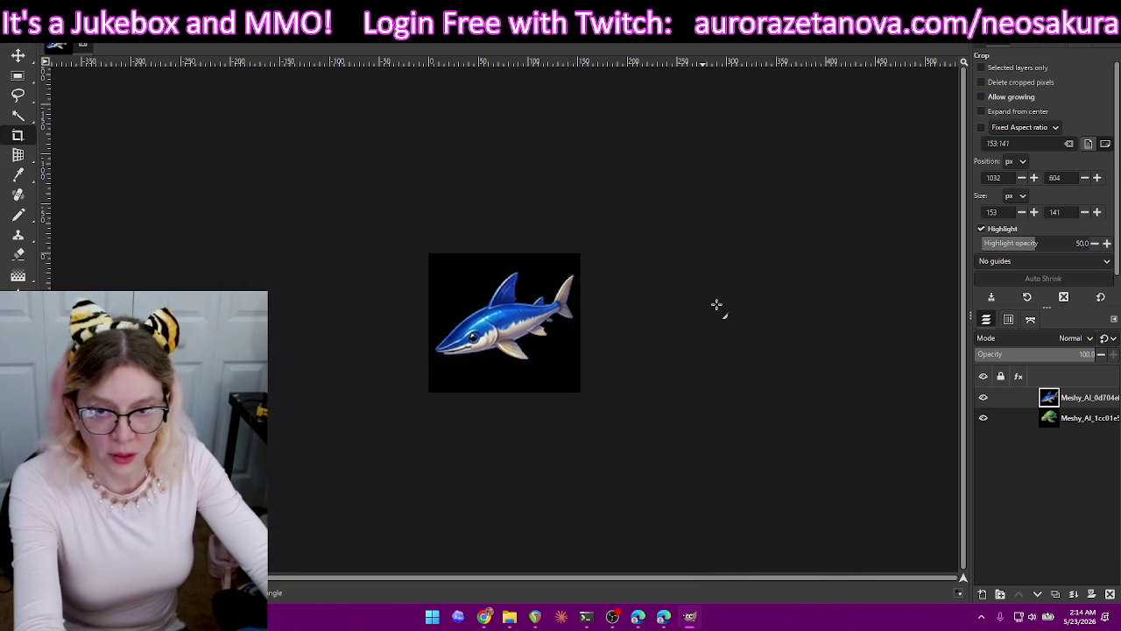
key(Return)
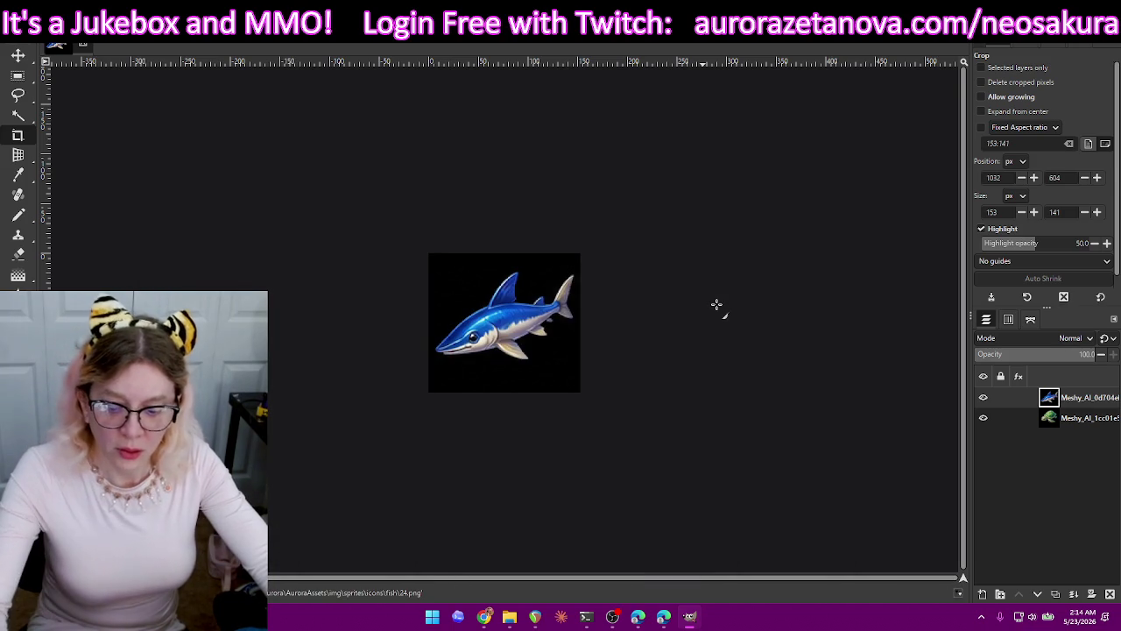
key(ctrl+z)
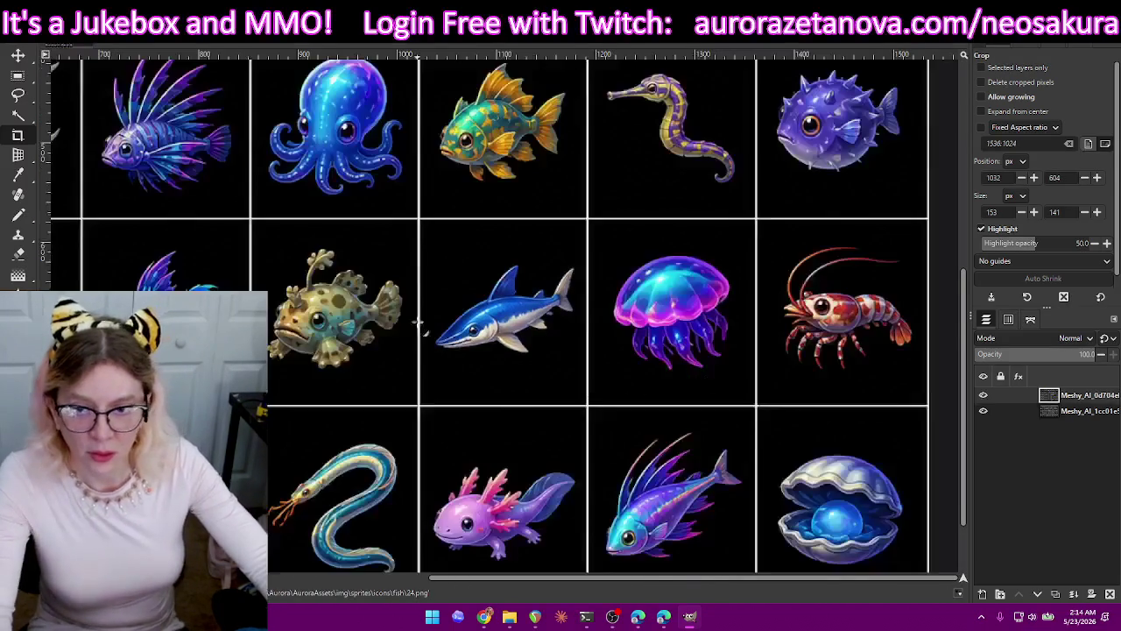
Crop the frog-fish, export it as 25.png, then undo the crop.
drag(258, 240, 407, 391)
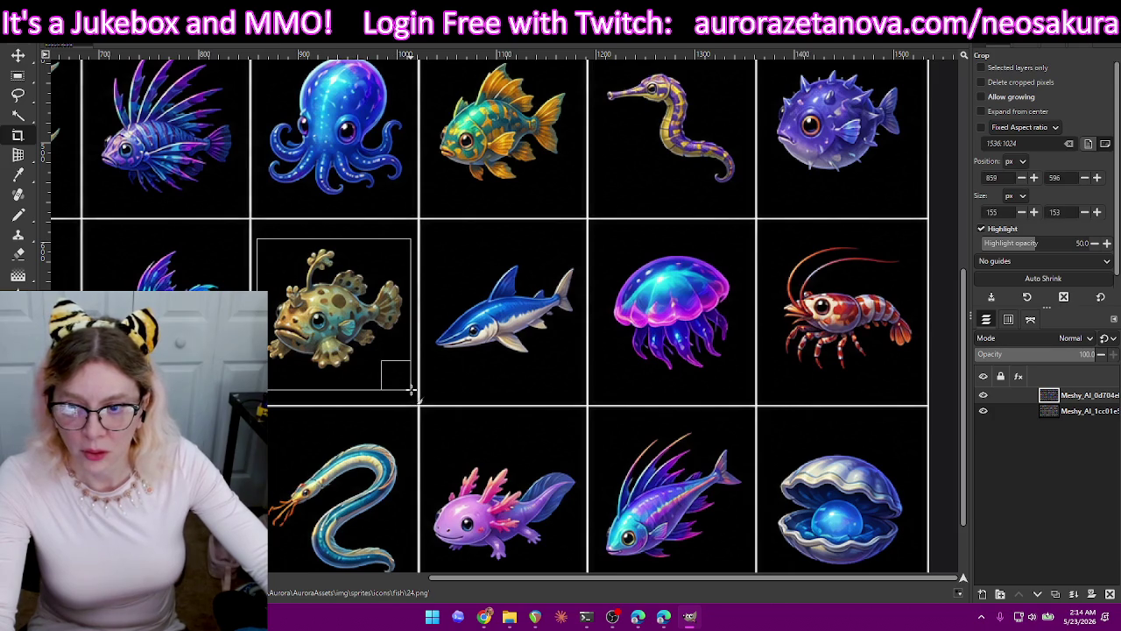
key(Return)
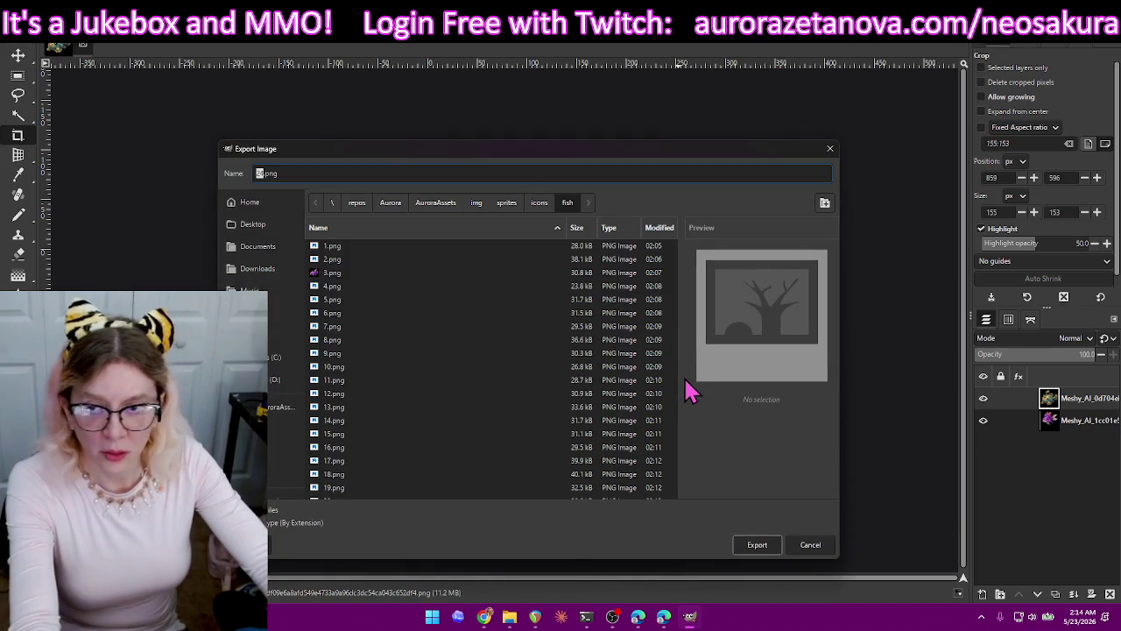
text(25)
key(Return)
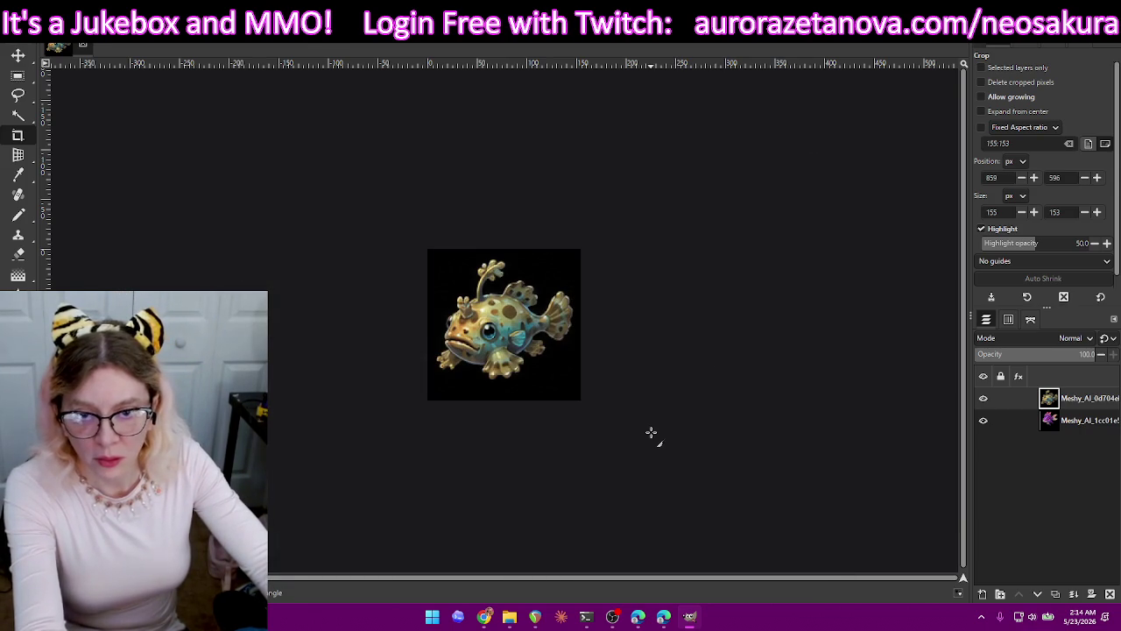
key(Return)
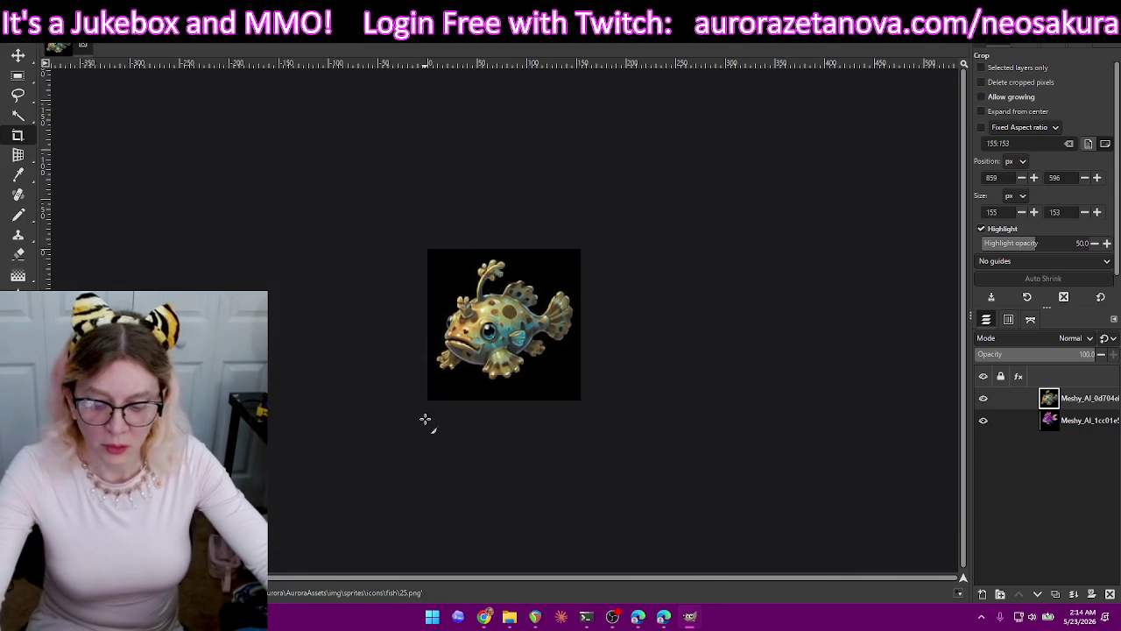
key(ctrl+z)
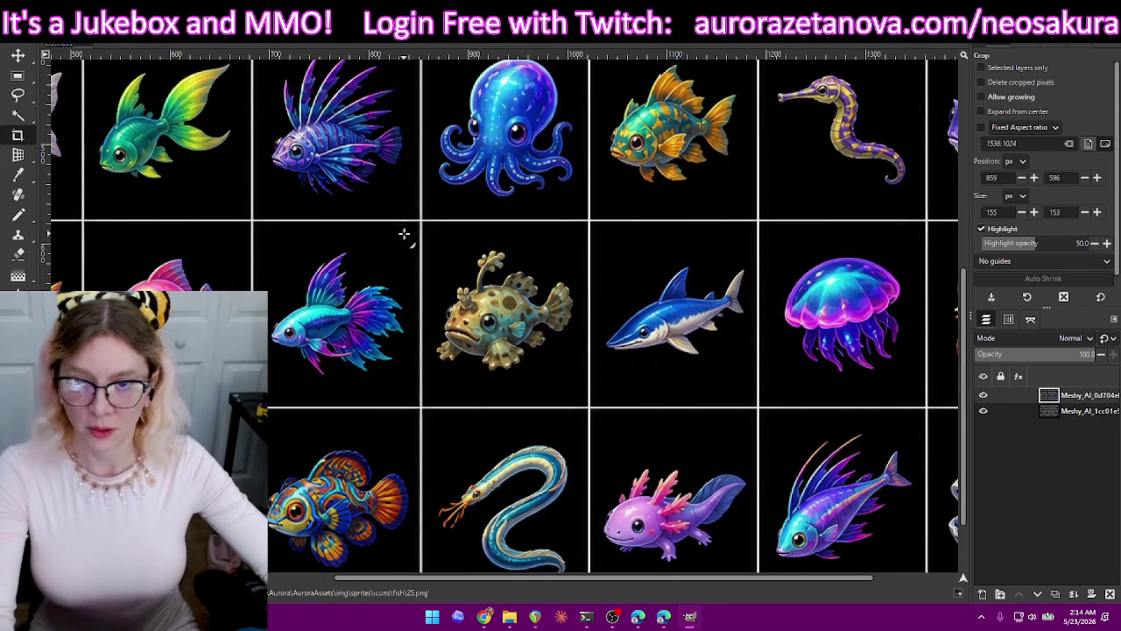
Crop the betta fish, export it as 26.png, then undo the crop.
drag(406, 261, 258, 386)
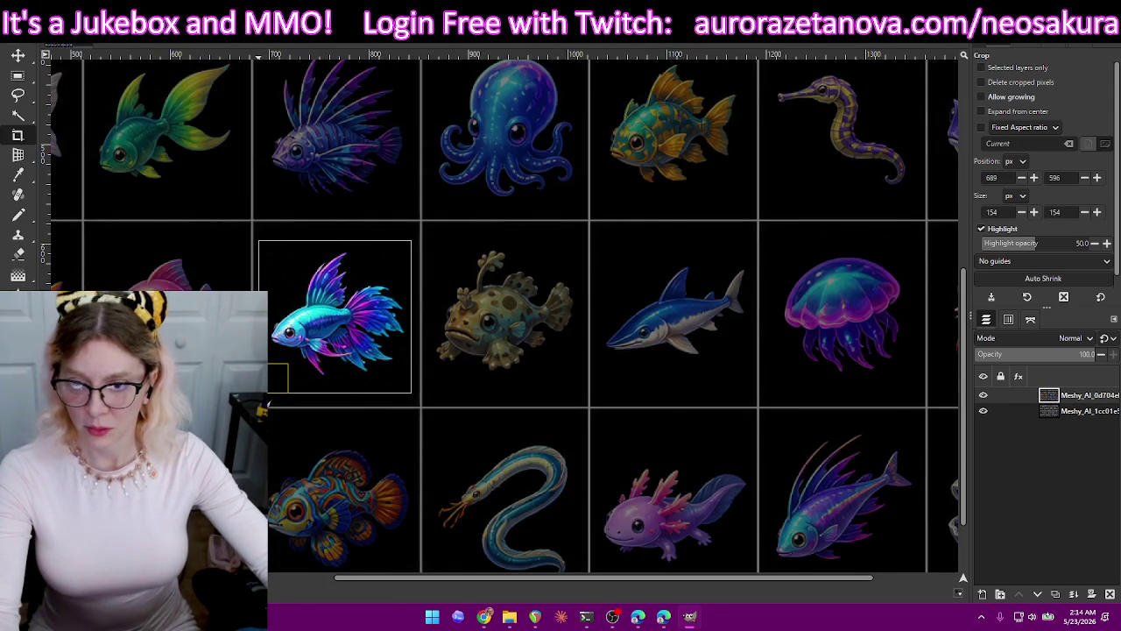
key(Return)
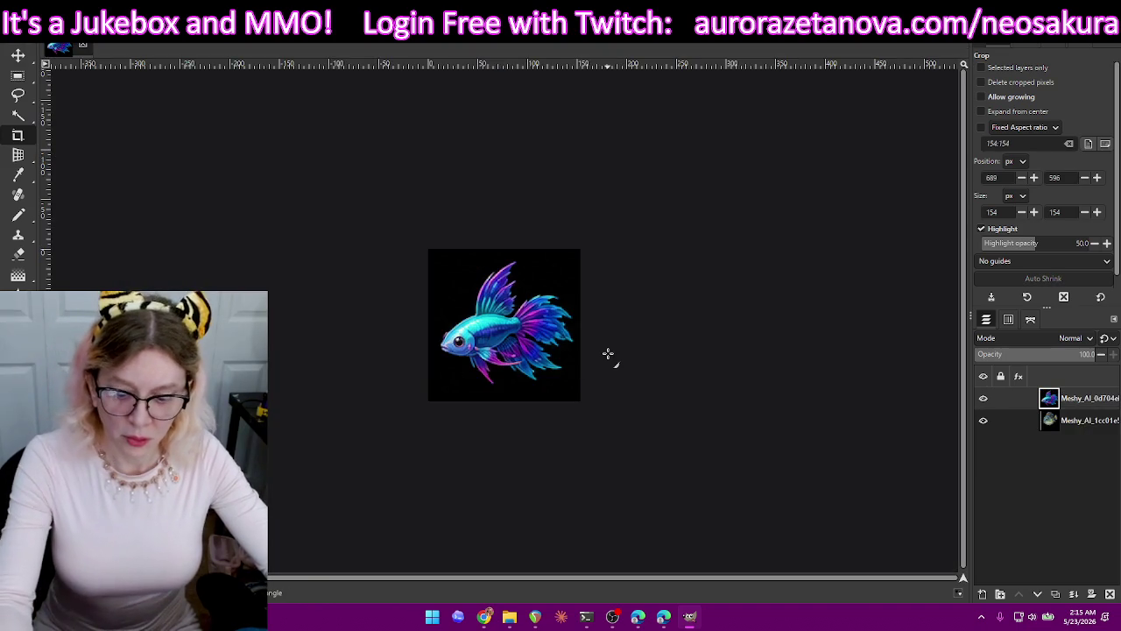
key(ctrl+shift+e)
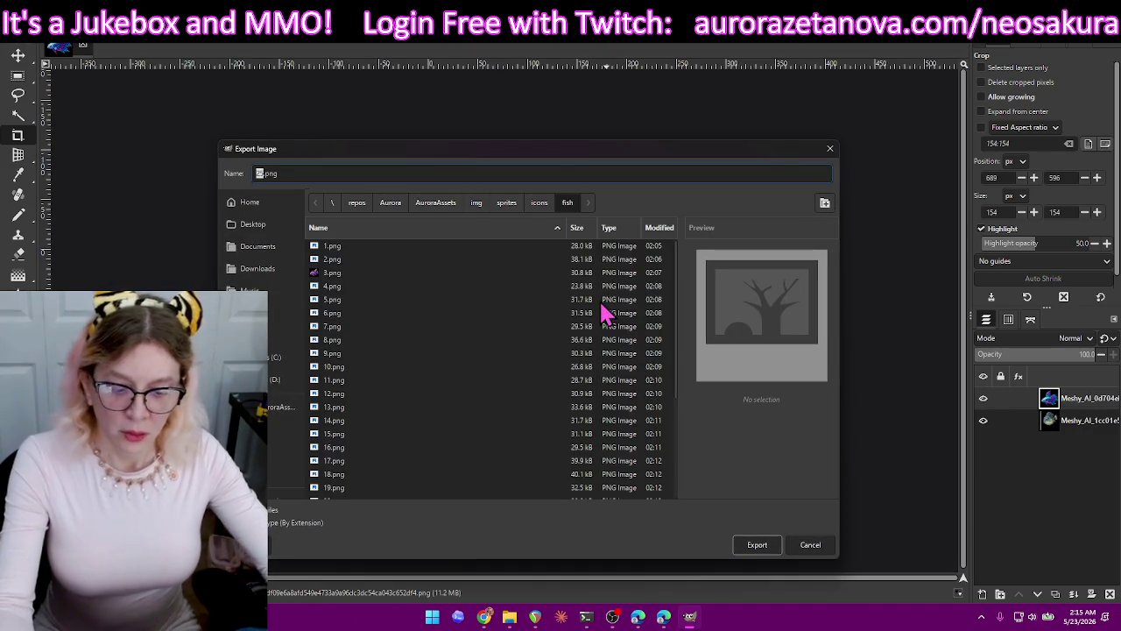
text(26)
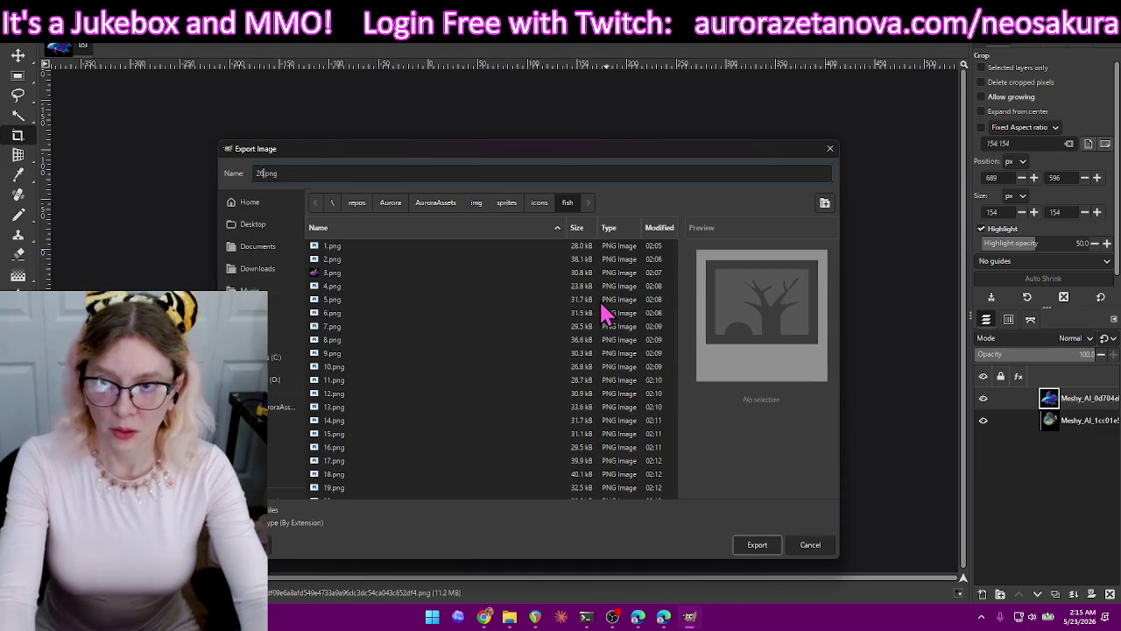
key(Return)
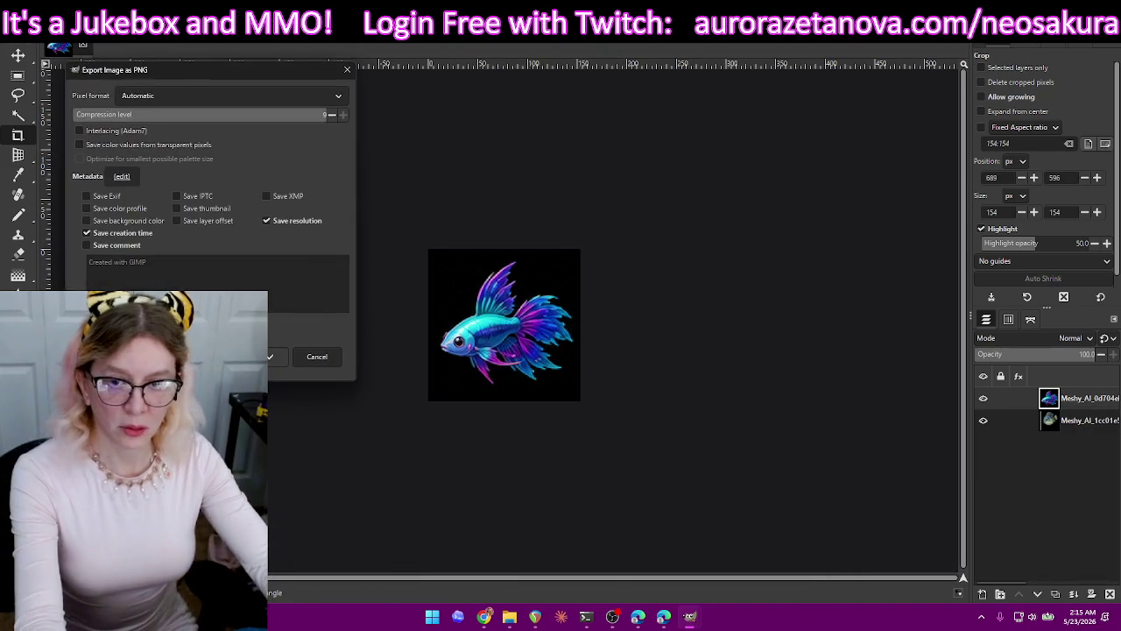
key(Return)
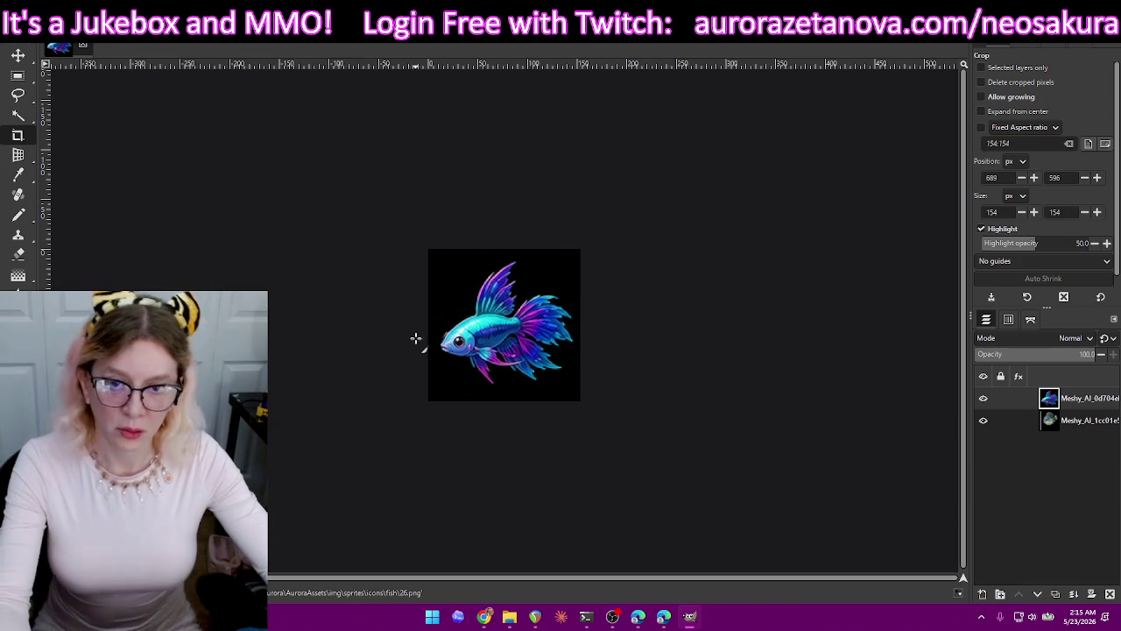
key(ctrl+z)
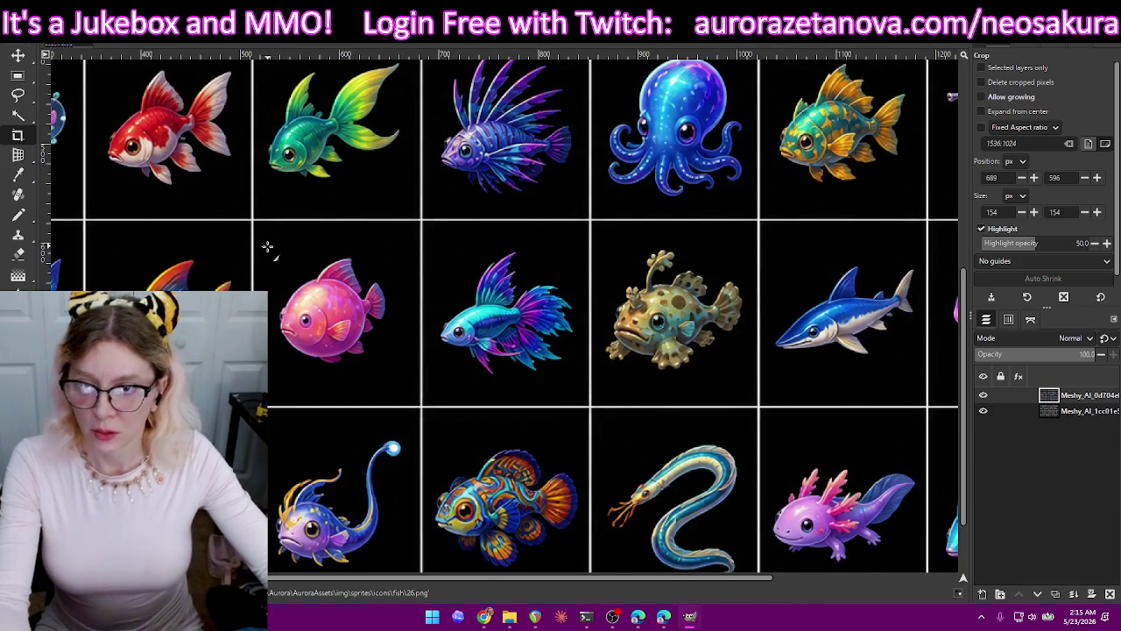
Crop the pink round fish, export it as 27.png, then undo the crop.
drag(269, 254, 402, 381)
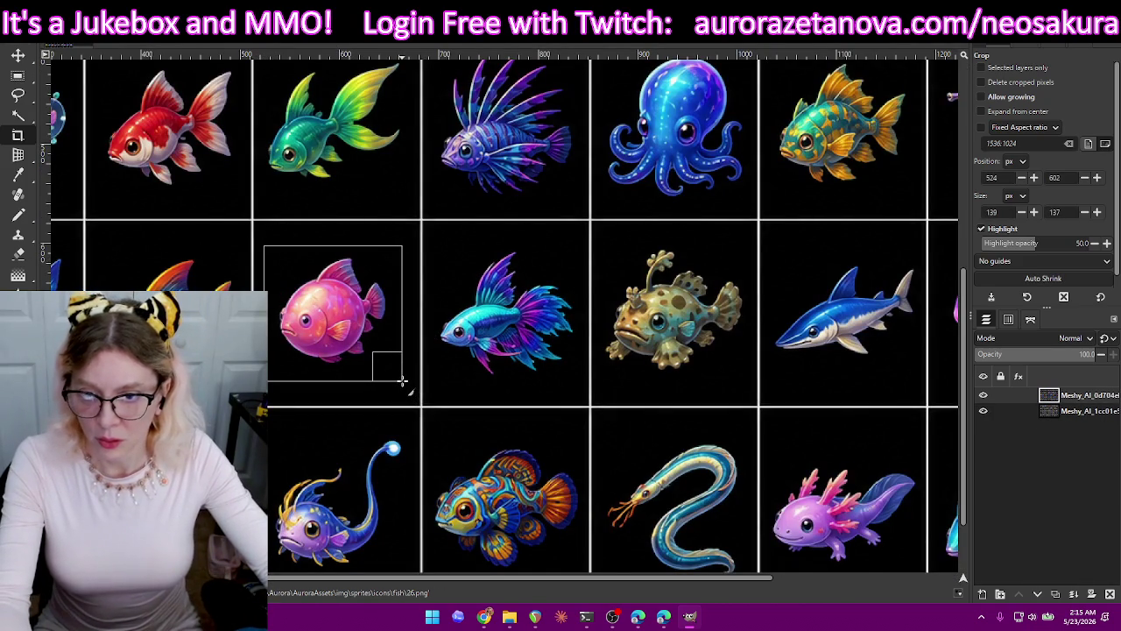
key(Return)
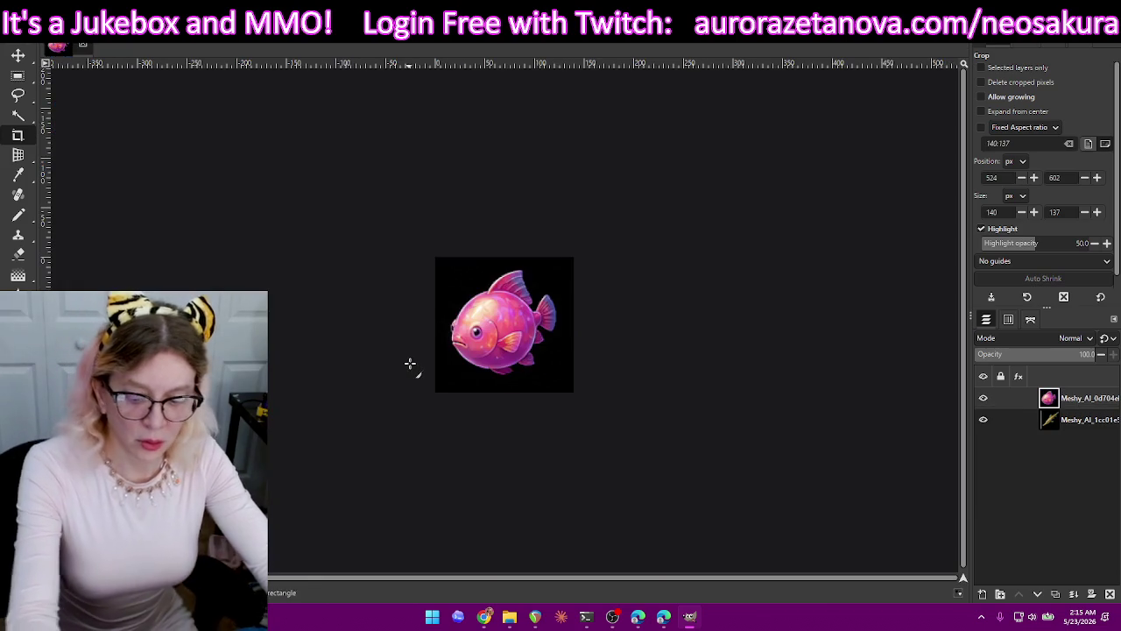
key(ctrl+shift+e)
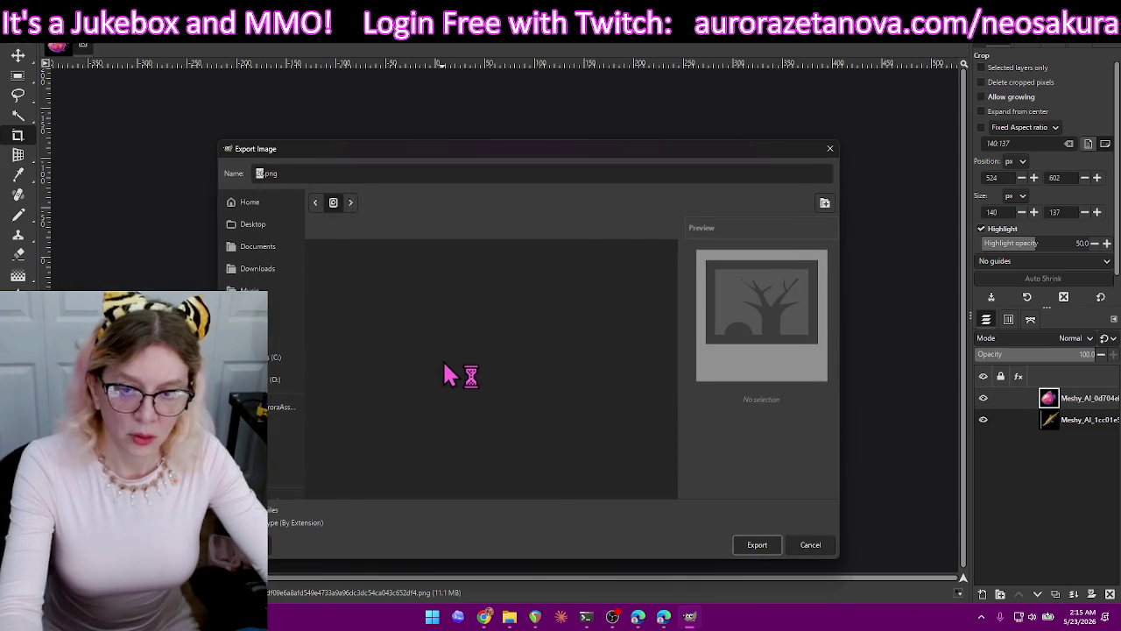
text(2)
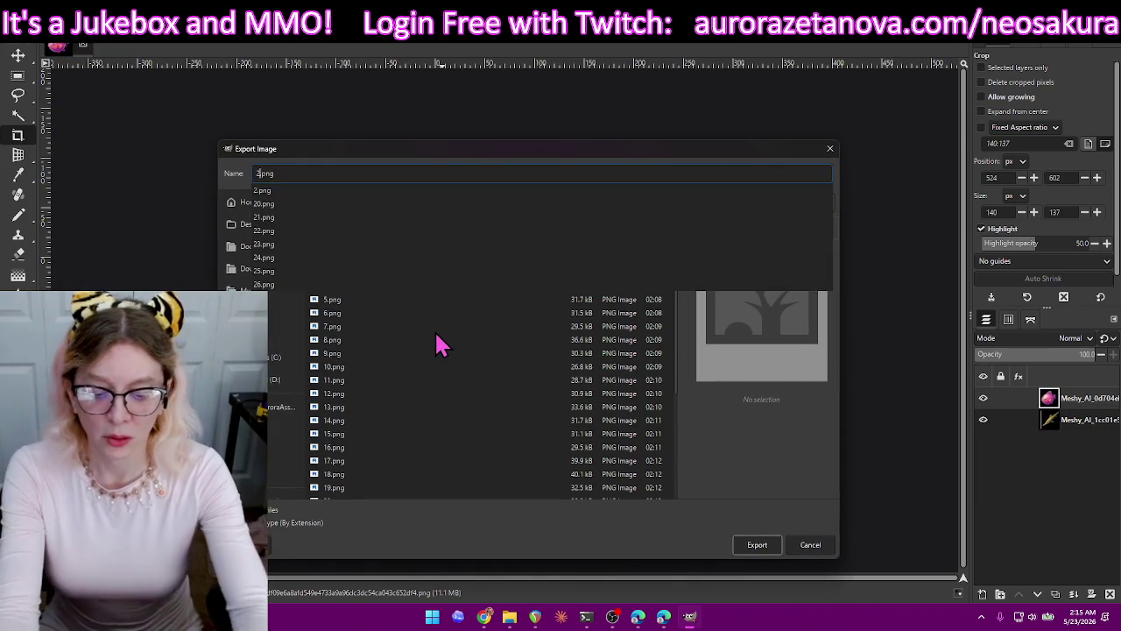
text(7)
key(Return)
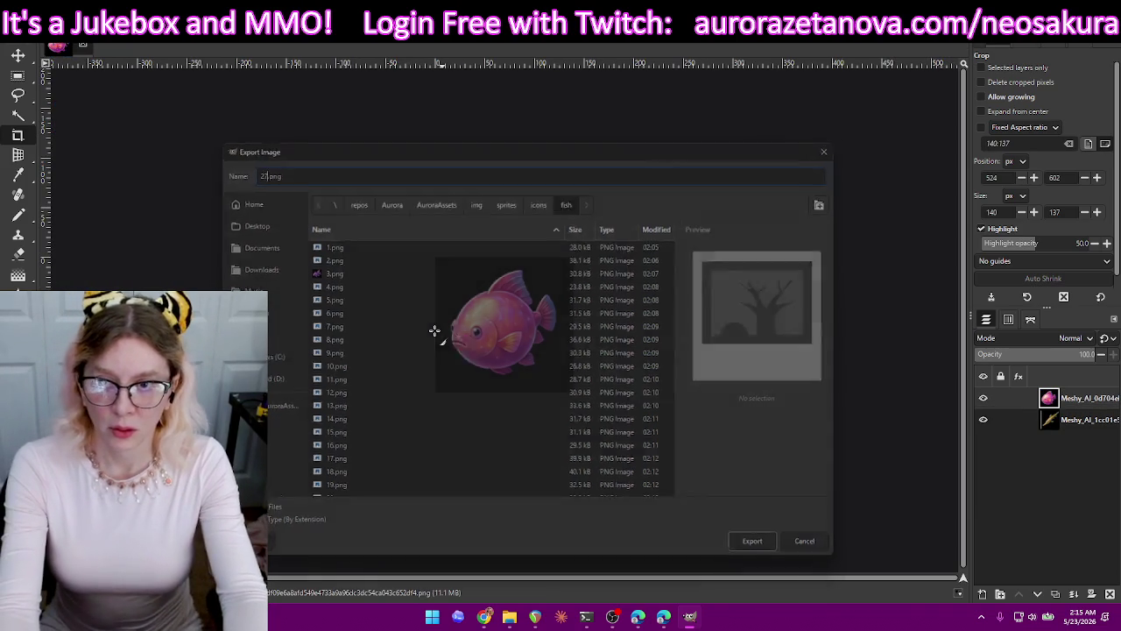
key(Return)
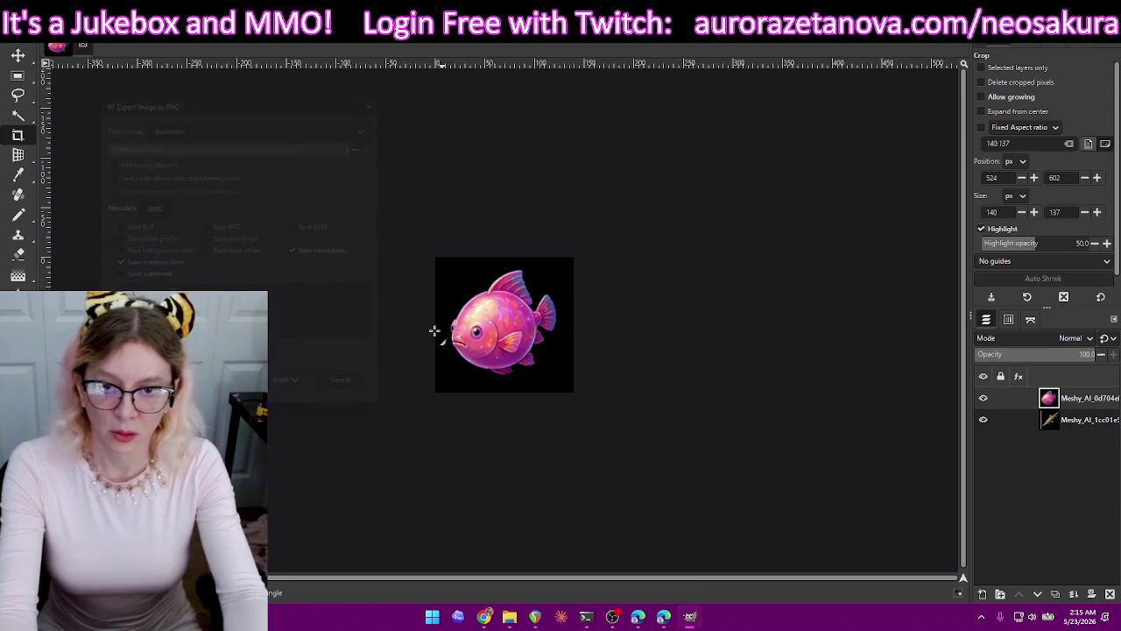
key(ctrl+z)
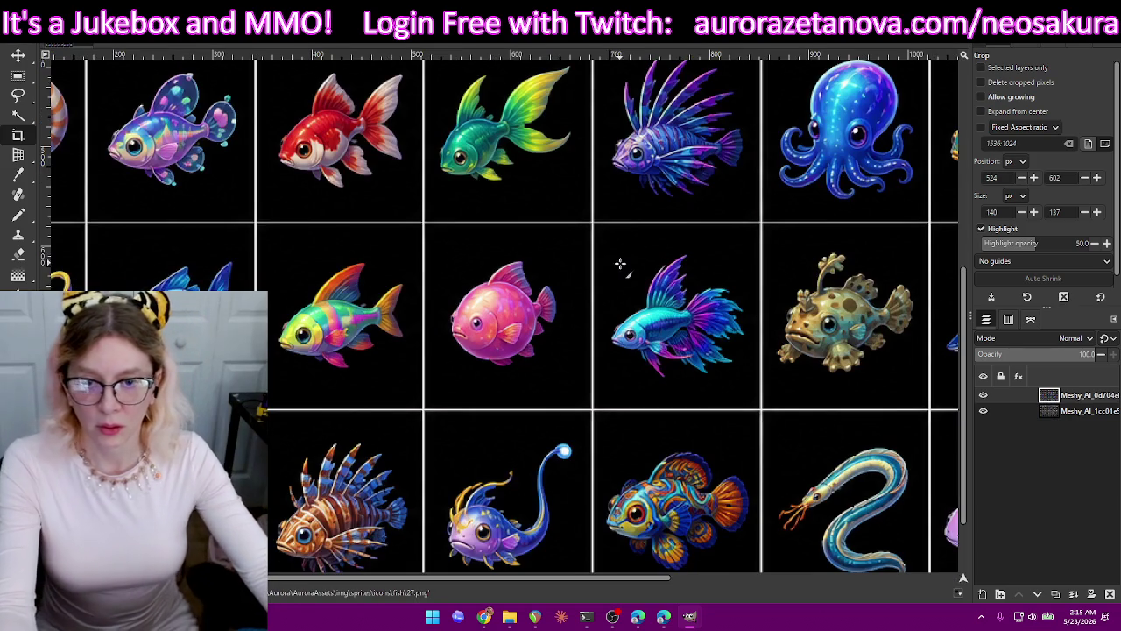
Crop the rainbow fish, export it as 28.png, then undo the crop.
drag(411, 255, 272, 382)
drag(334, 272, 333, 266)
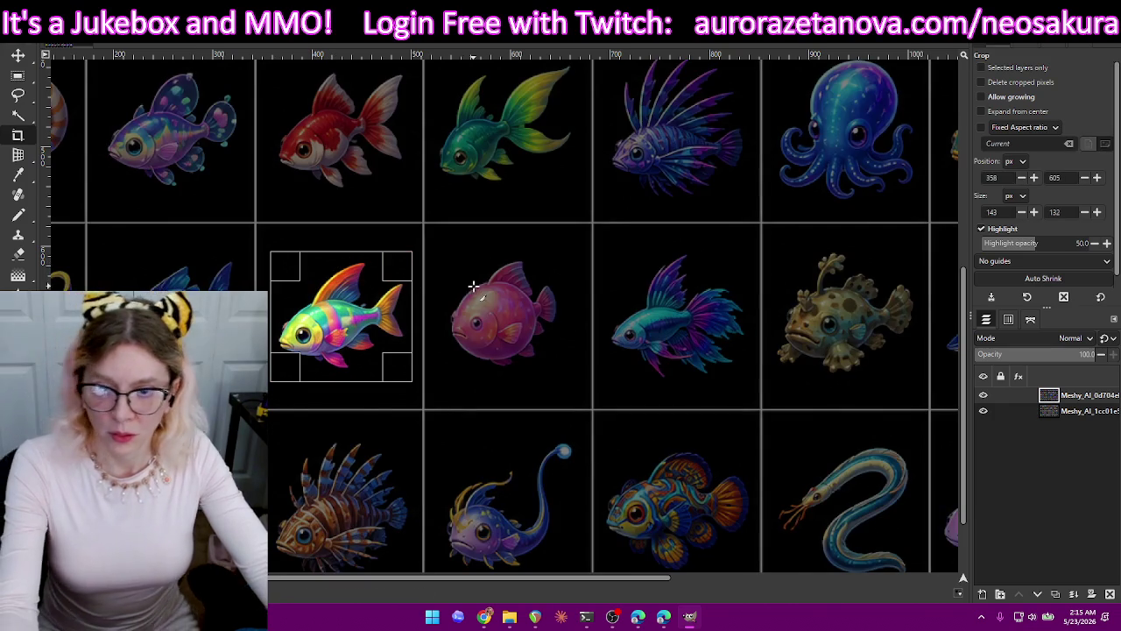
key(Return)
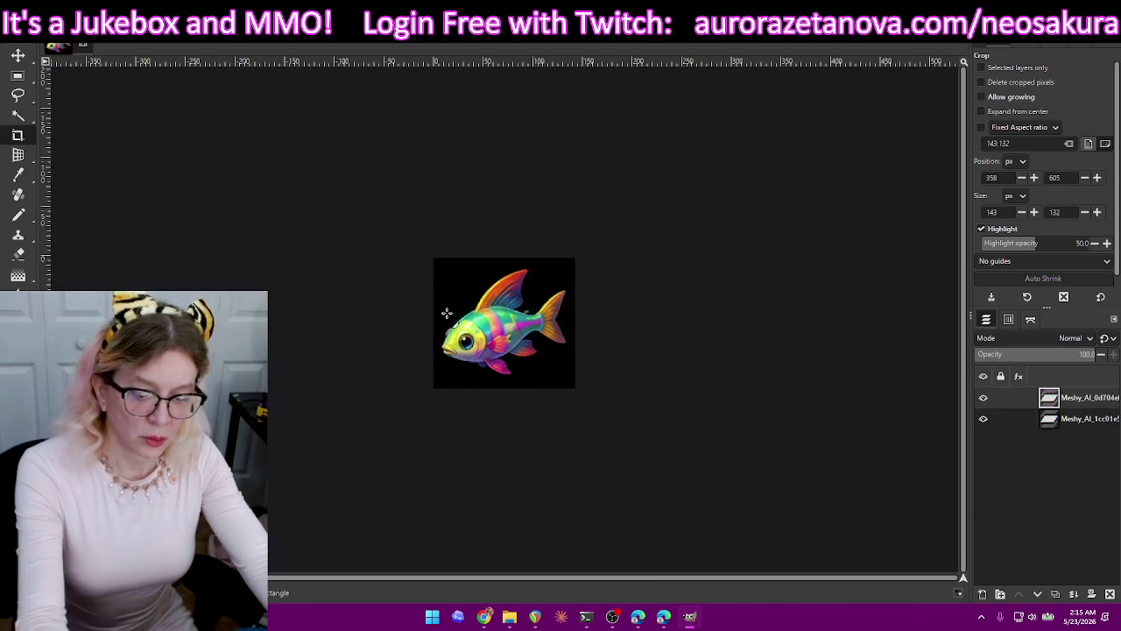
key(ctrl+shift+e)
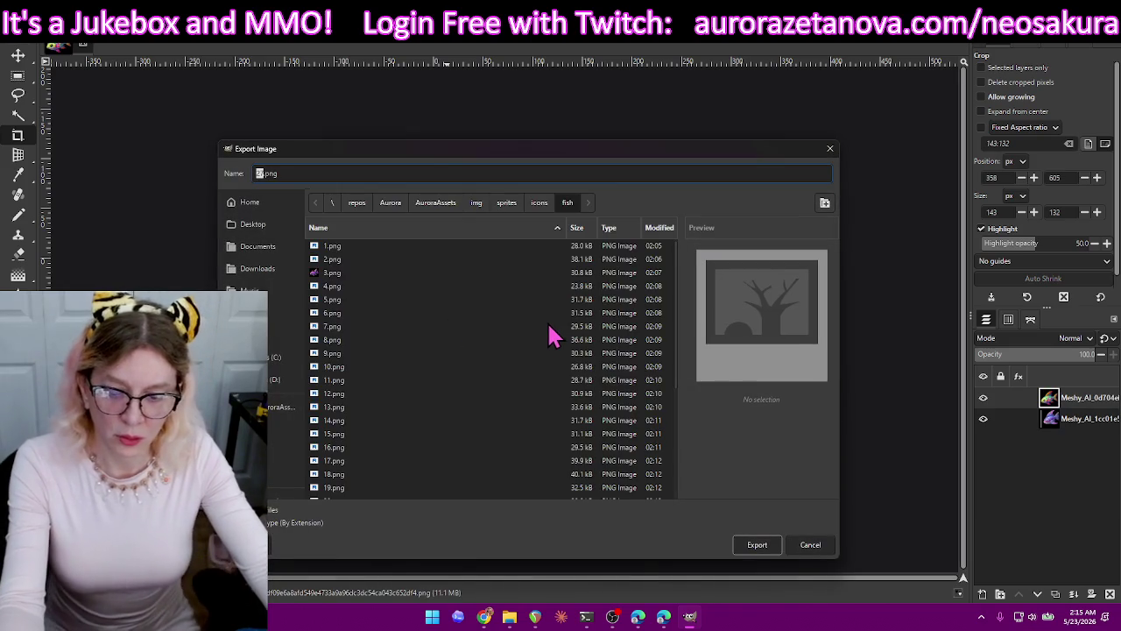
text(28)
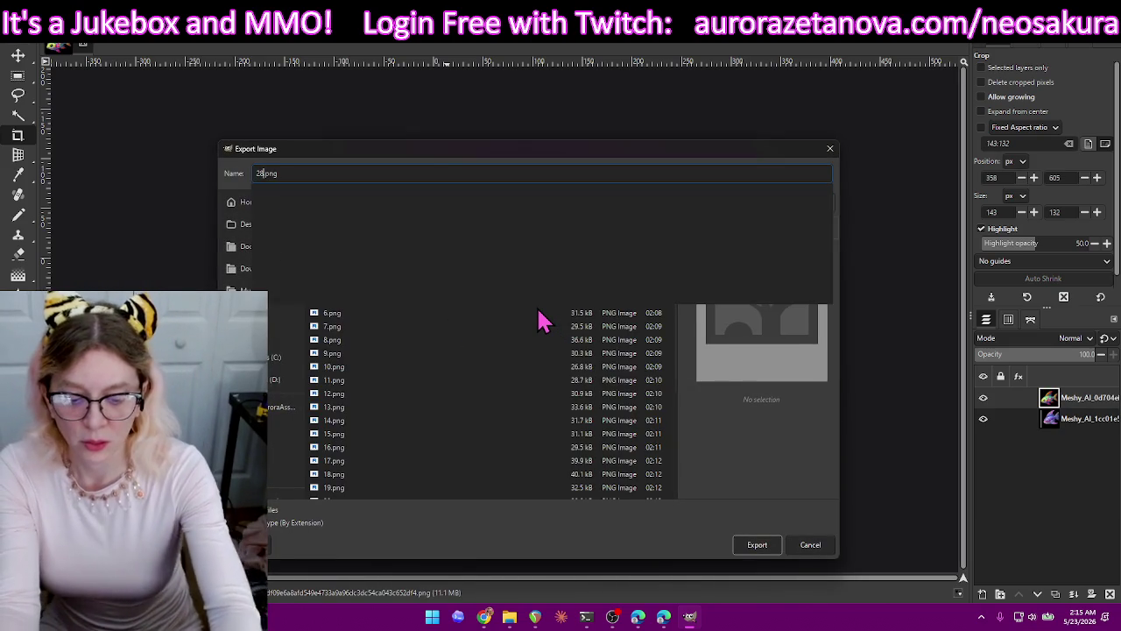
key(Return)
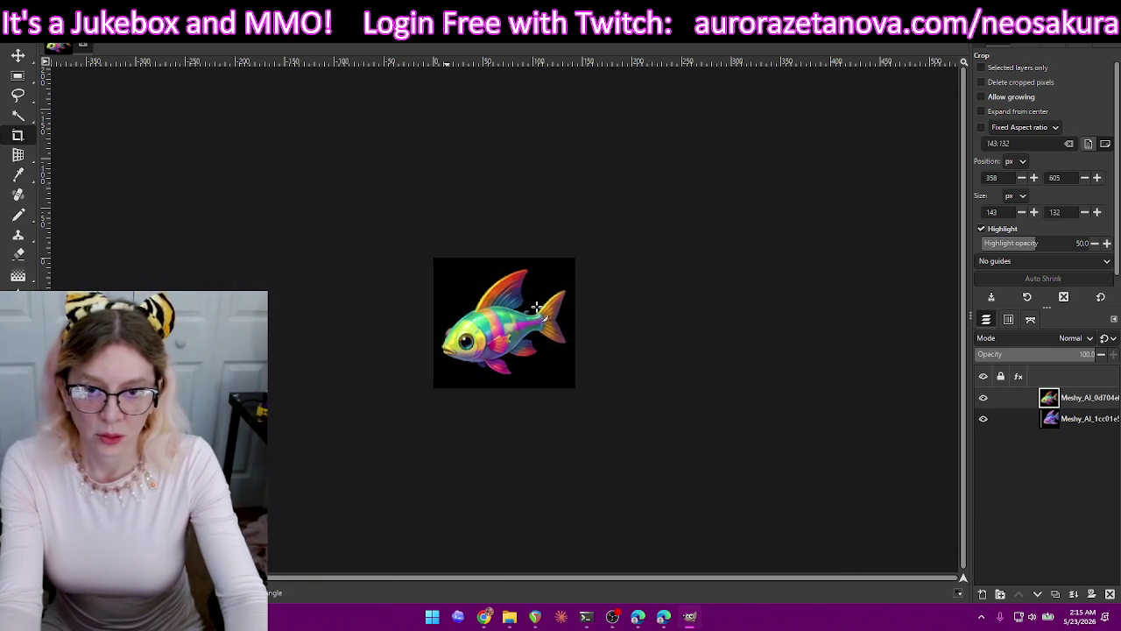
key(Return)
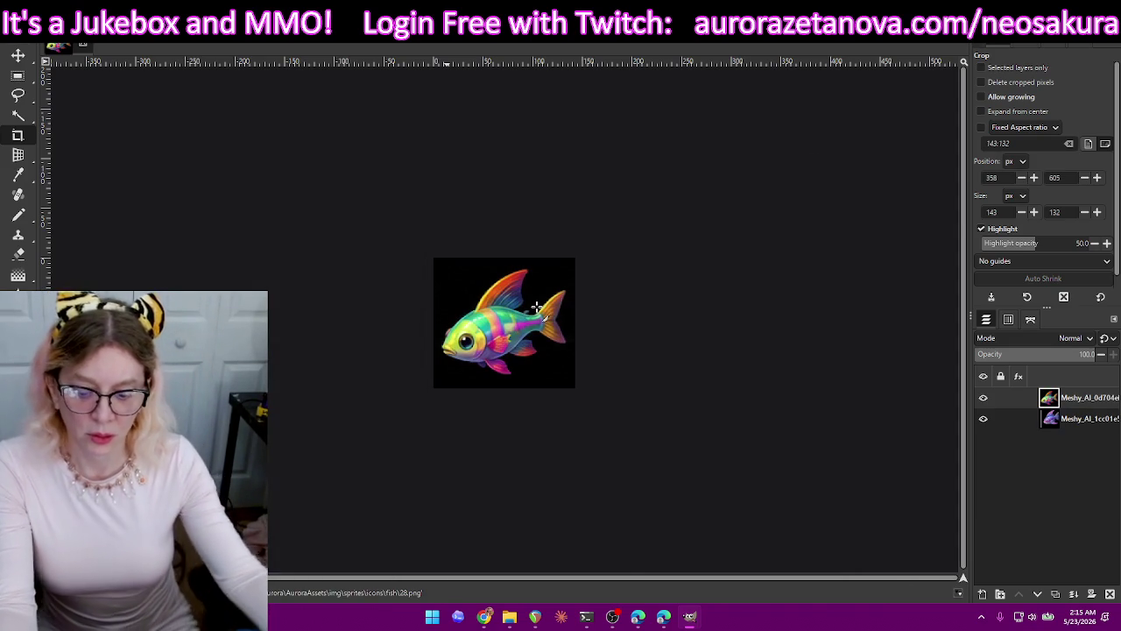
key(ctrl+z)
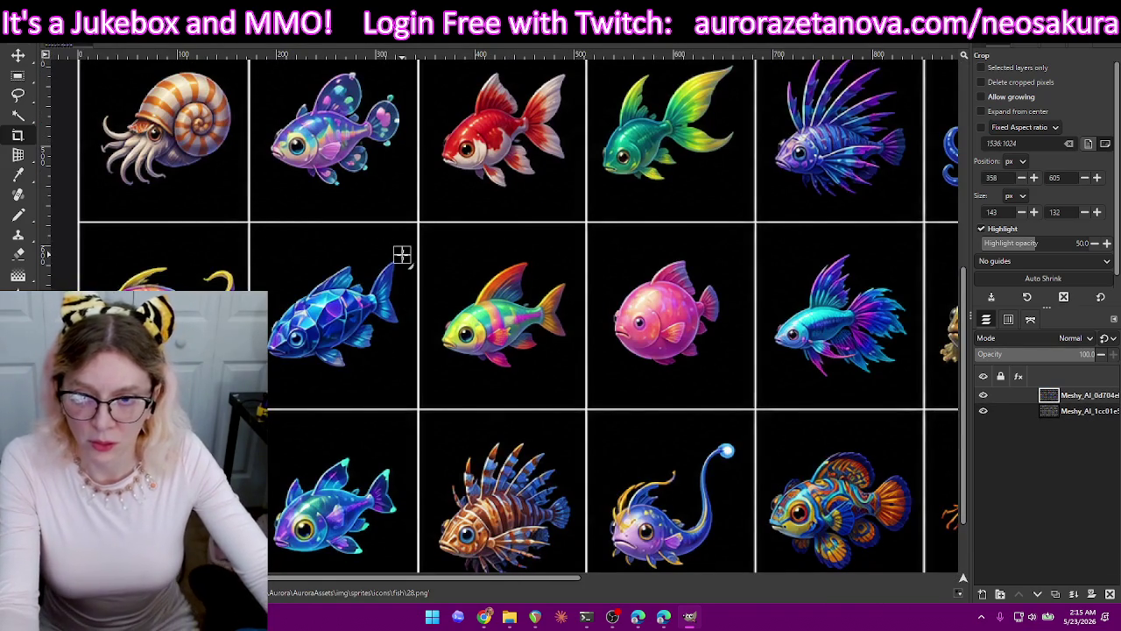
Crop the blue crystal fish, export it as 29.png, undo the crop, and frame the eel.
drag(401, 254, 264, 370)
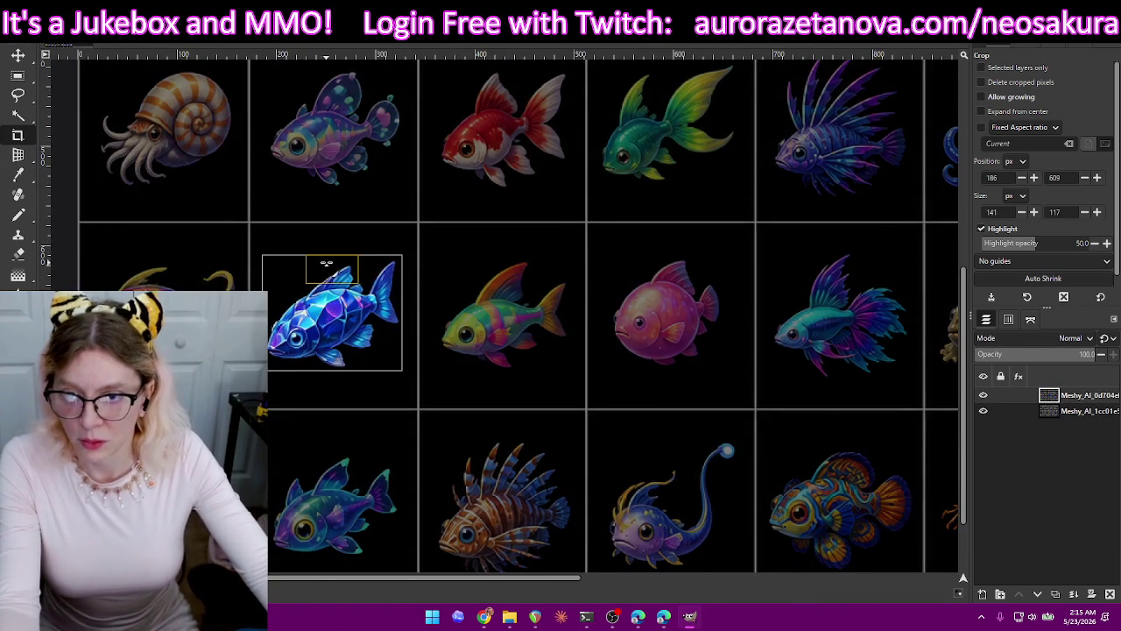
drag(329, 262, 329, 260)
drag(335, 370, 342, 391)
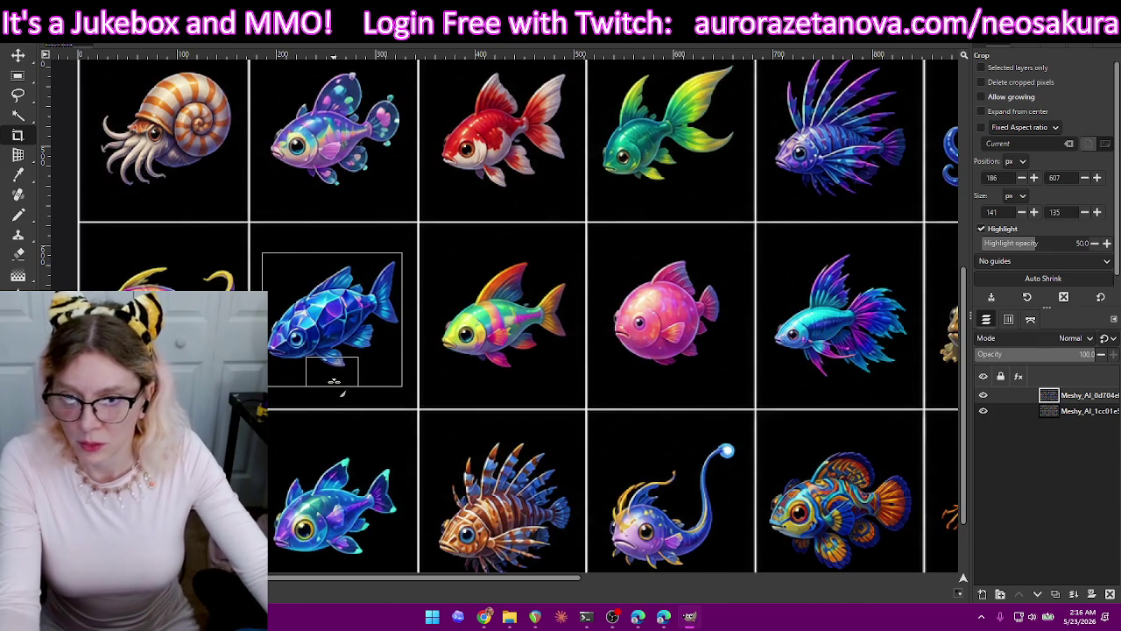
drag(333, 253, 333, 251)
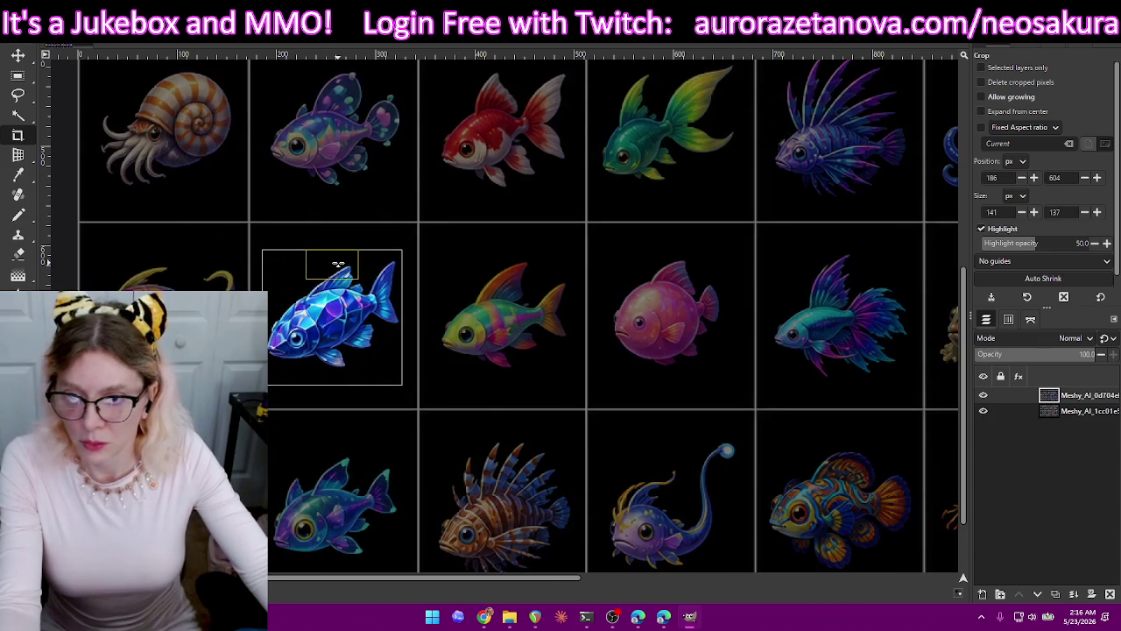
key(Return)
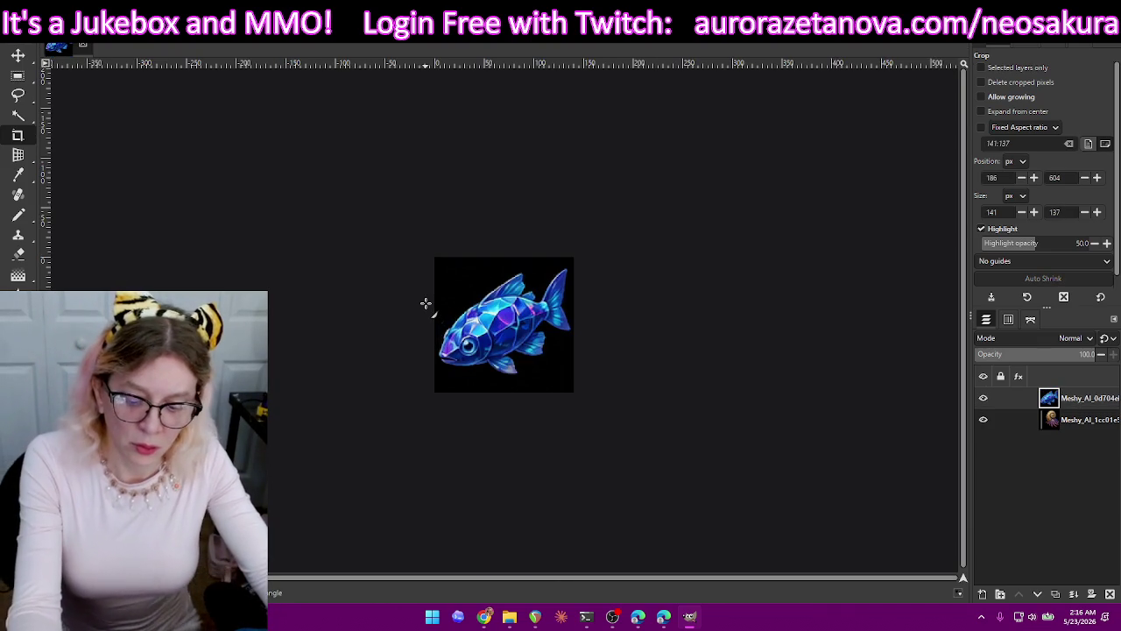
key(ctrl+shift+e)
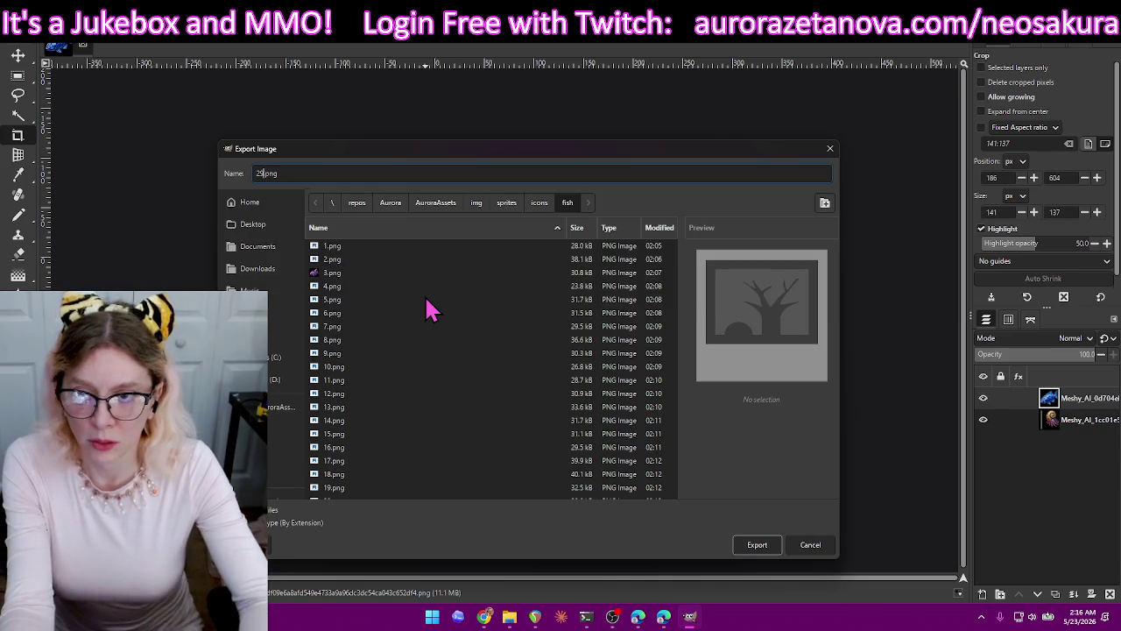
key(Return)
key(Return)
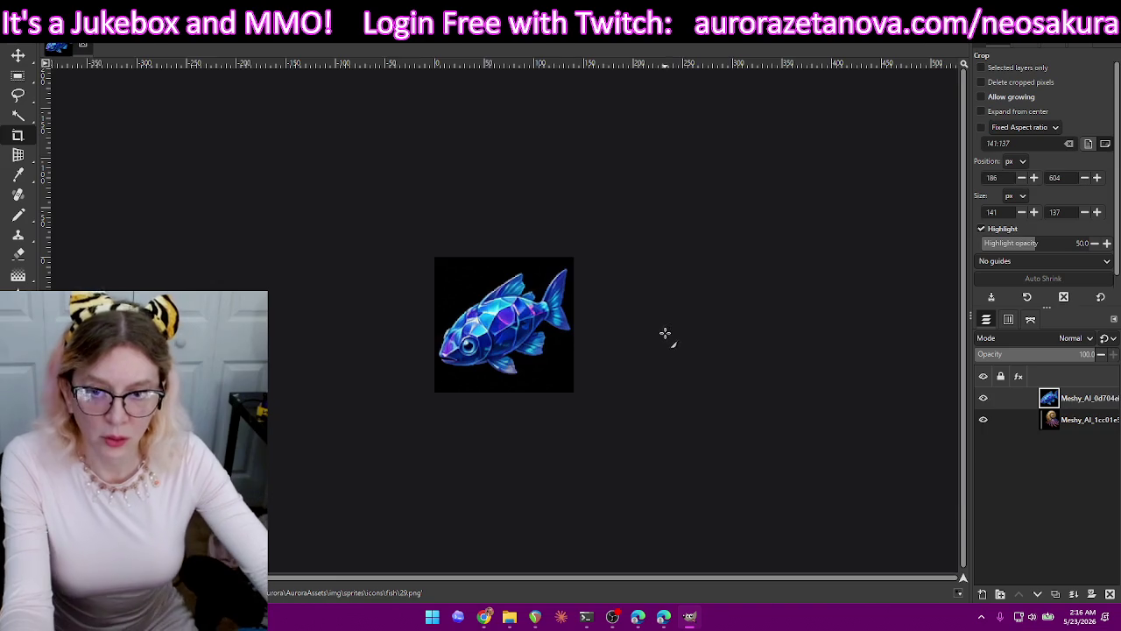
key(ctrl+z)
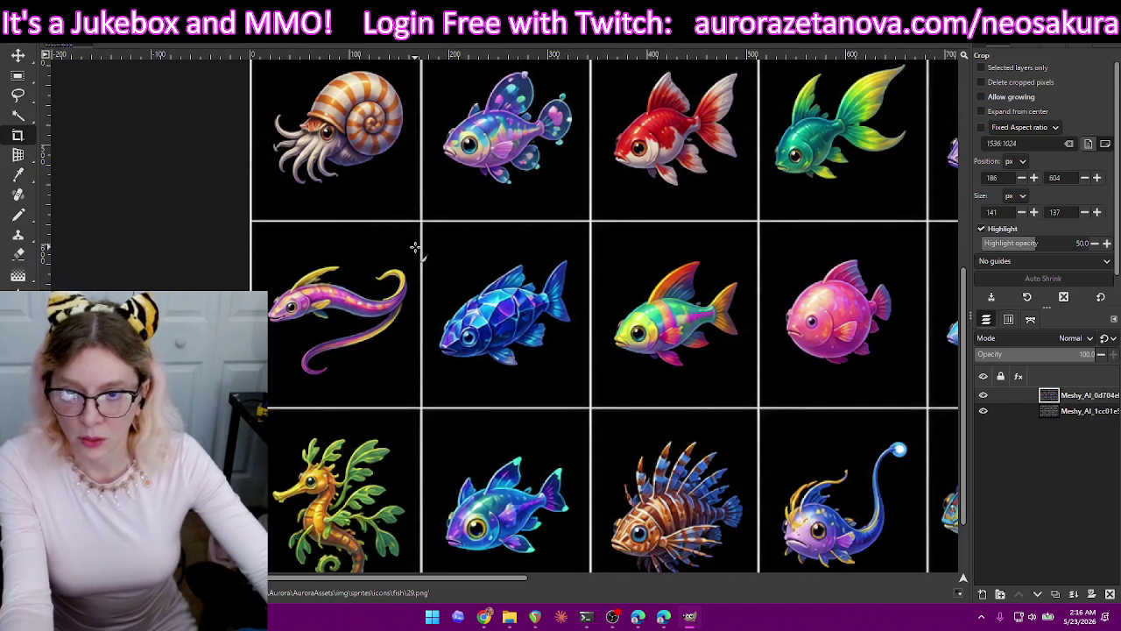
drag(415, 249, 267, 399)
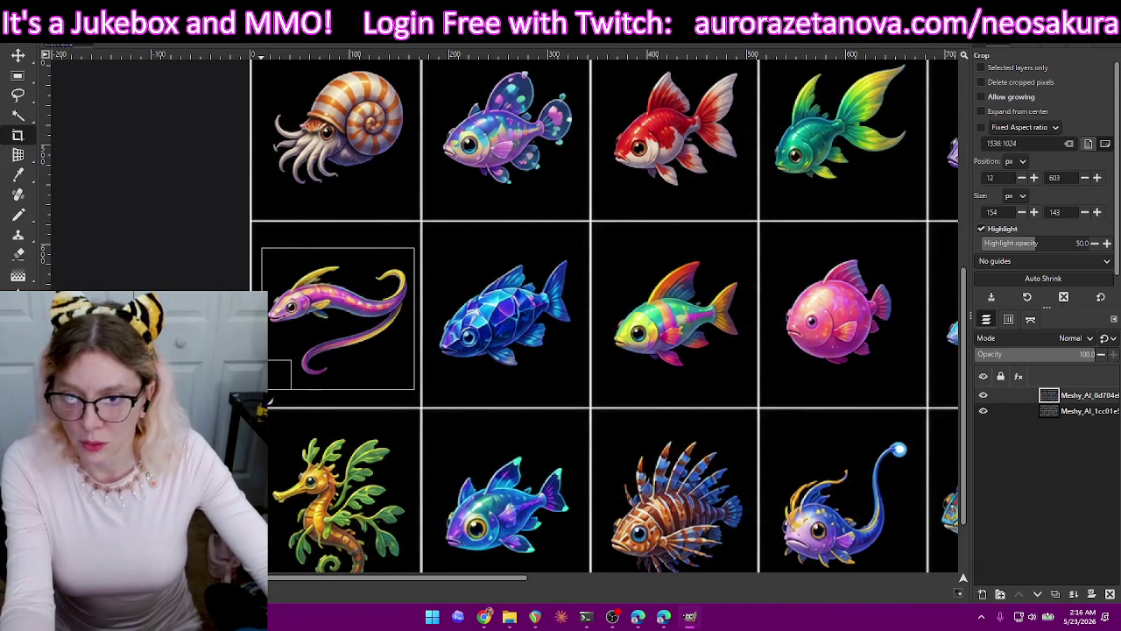
Crop the eel, export it as 30.png, then undo the crop.
drag(337, 256, 338, 250)
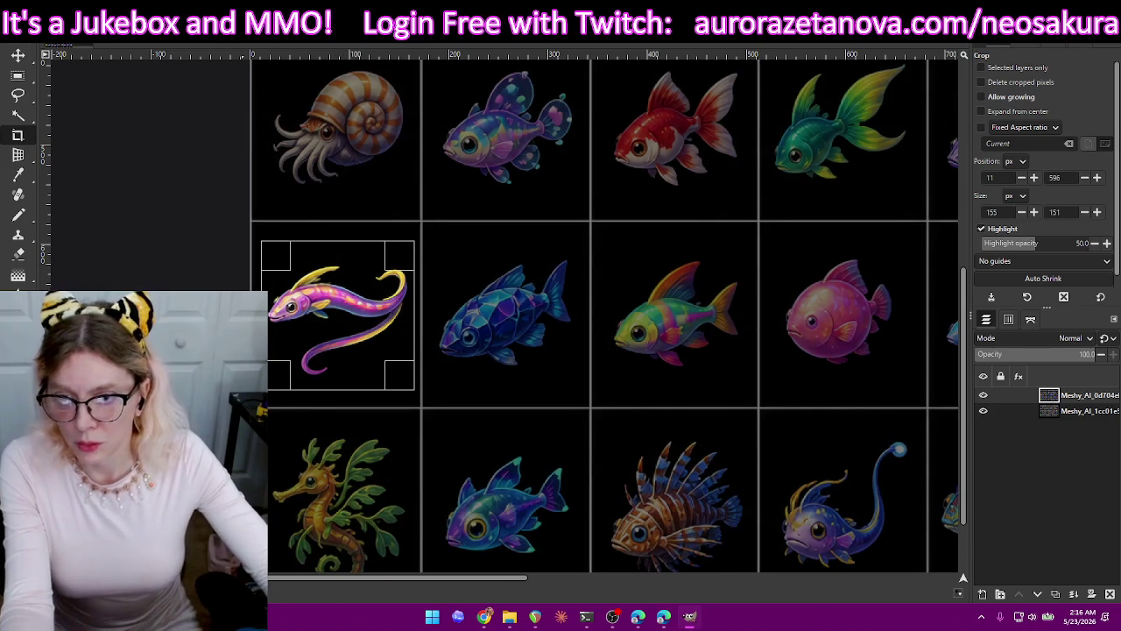
key(Return)
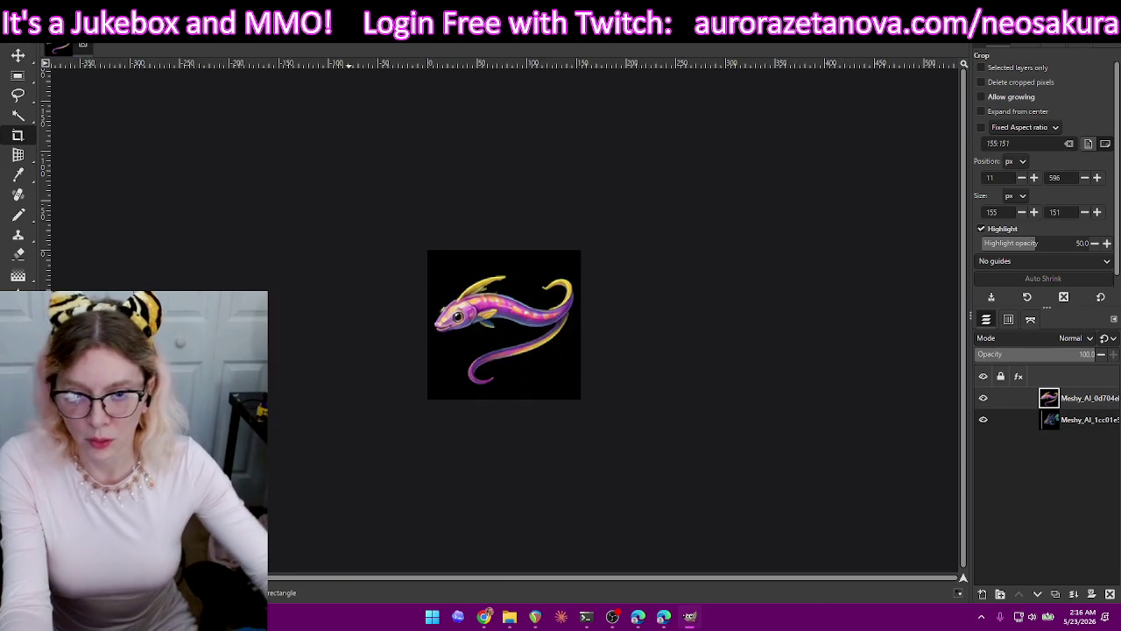
key(ctrl+shift+e)
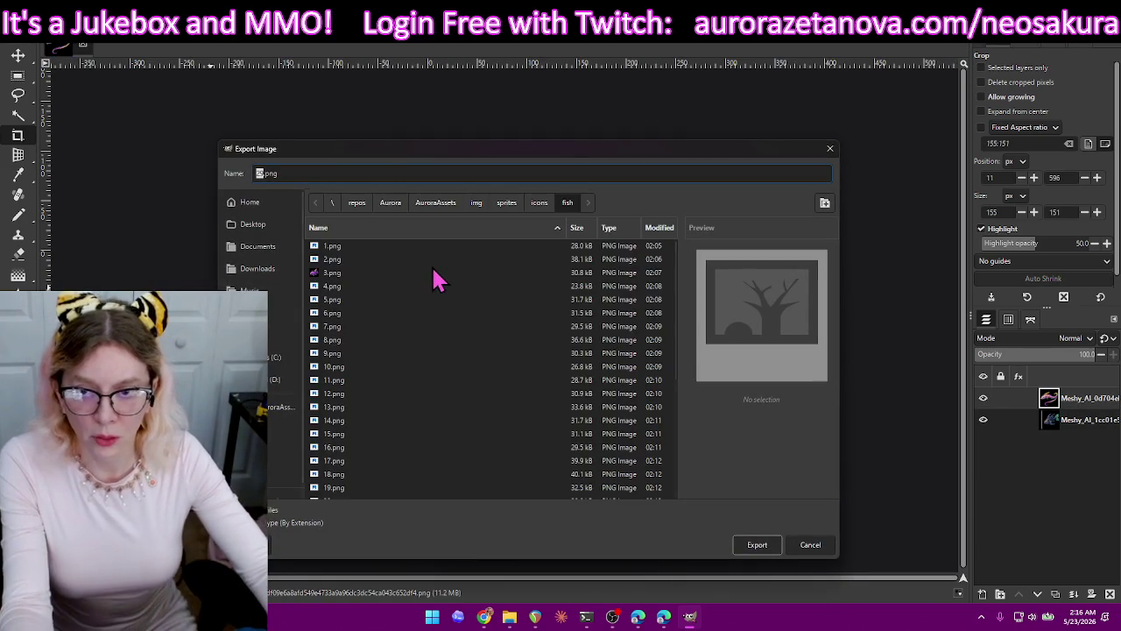
text(3)
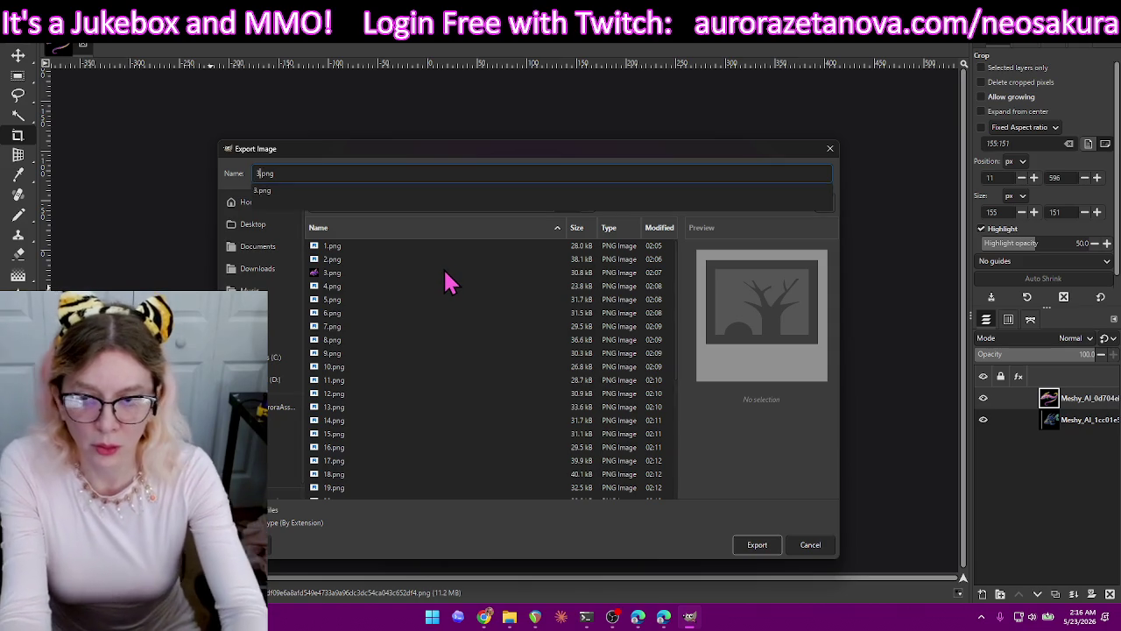
text(0)
key(Return)
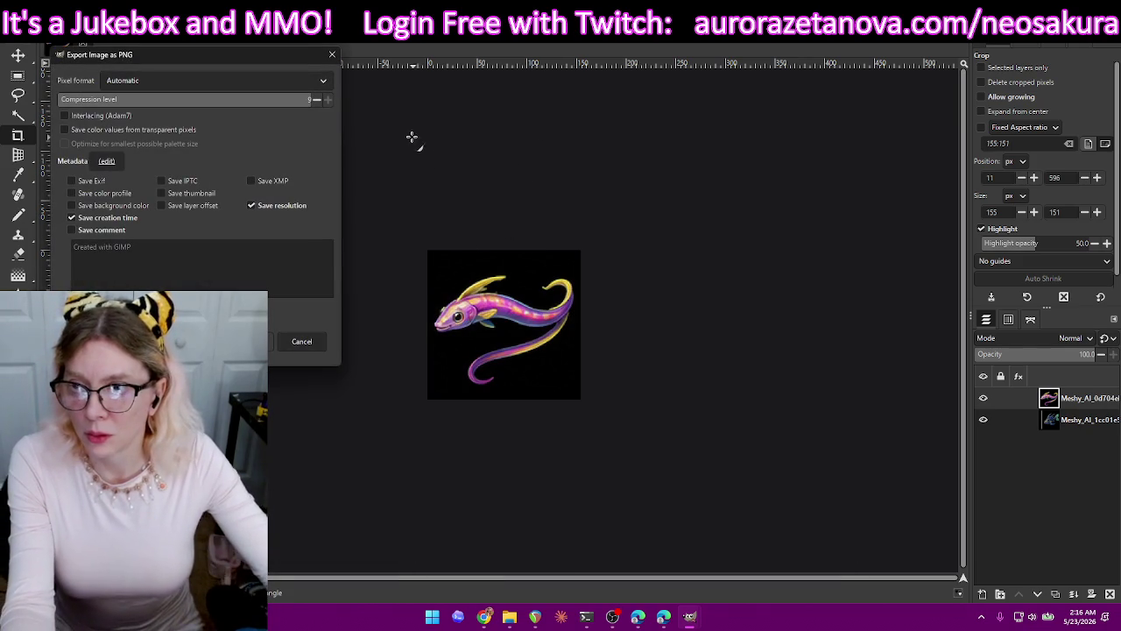
click(241, 341)
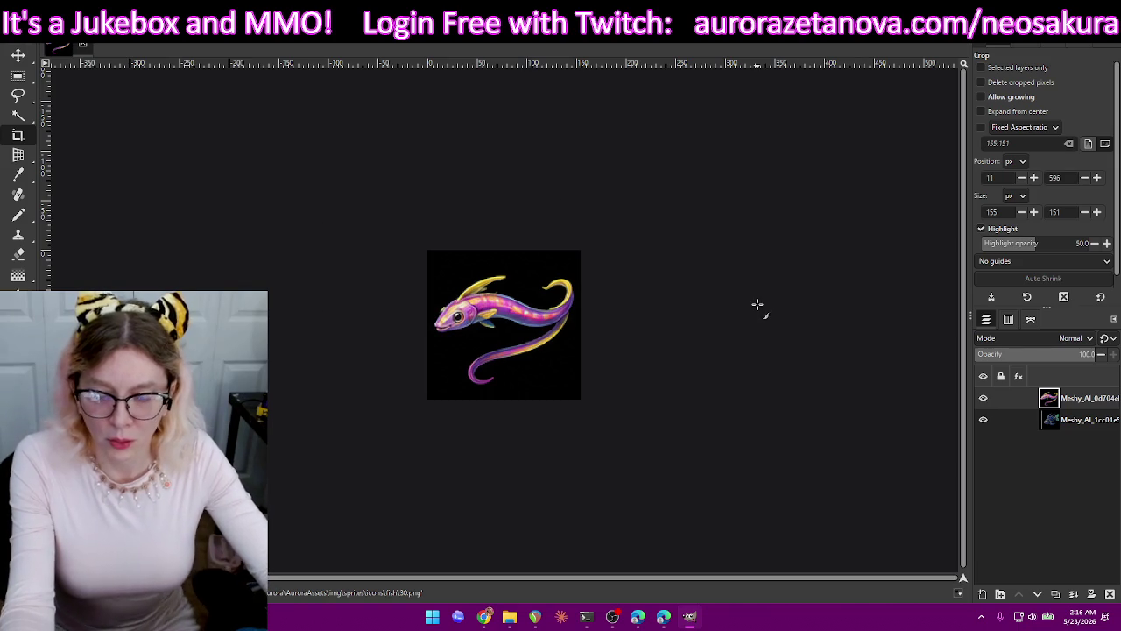
key(ctrl+z)
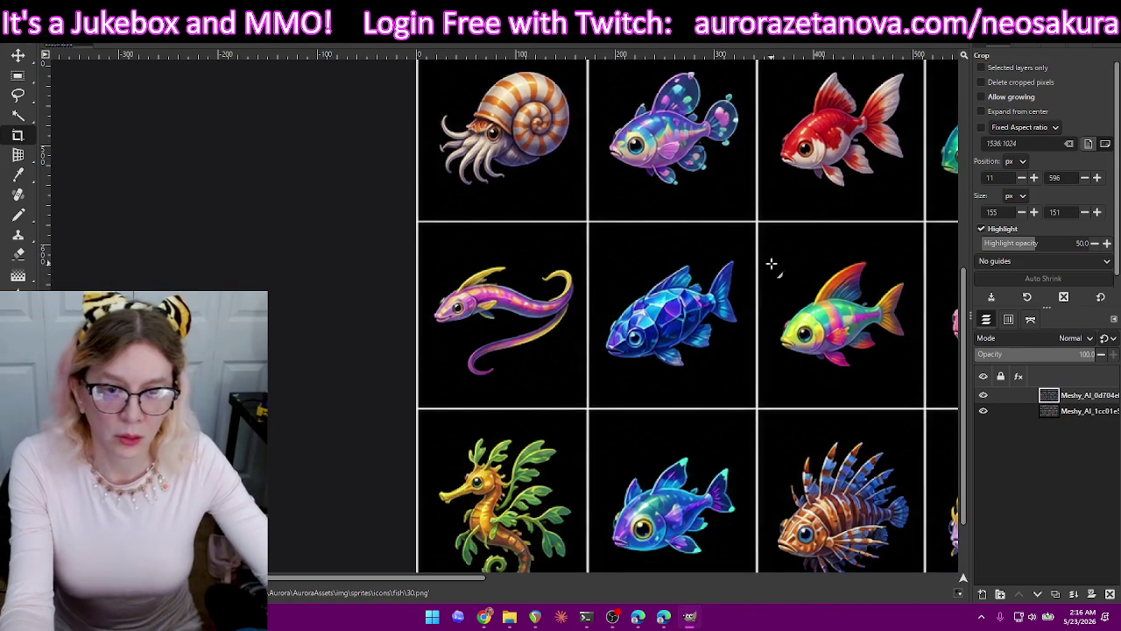
Crop the leafy seahorse lower on the sheet, export it as 31.png, then undo the crop.
scroll(771, 266, down, 2)
scroll(849, 290, down, 1)
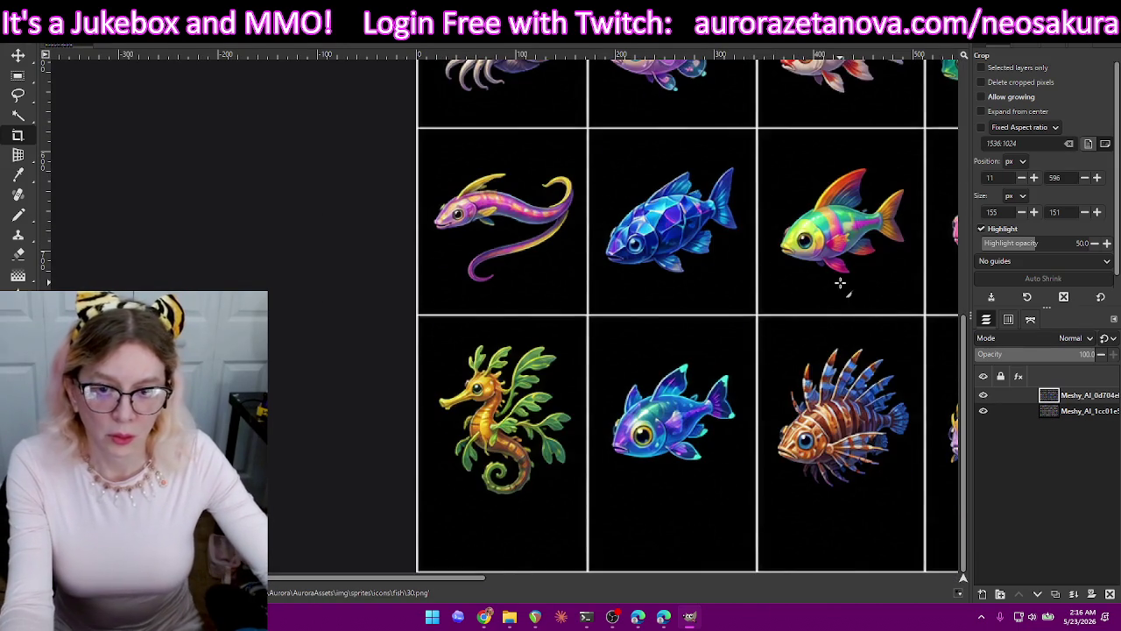
drag(430, 337, 582, 504)
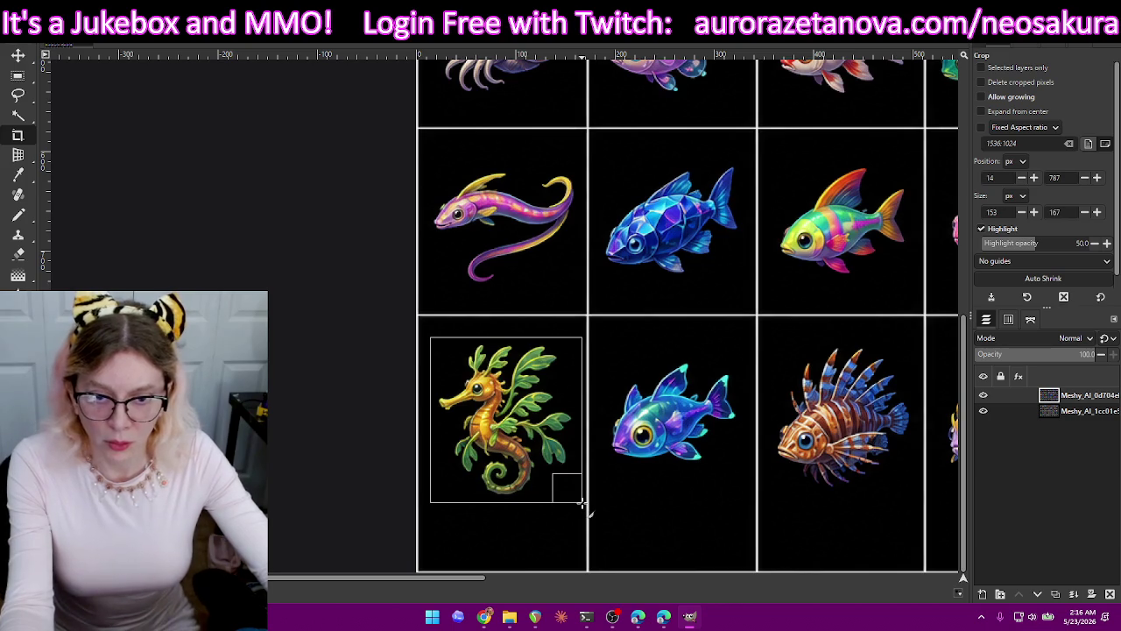
drag(438, 424, 435, 424)
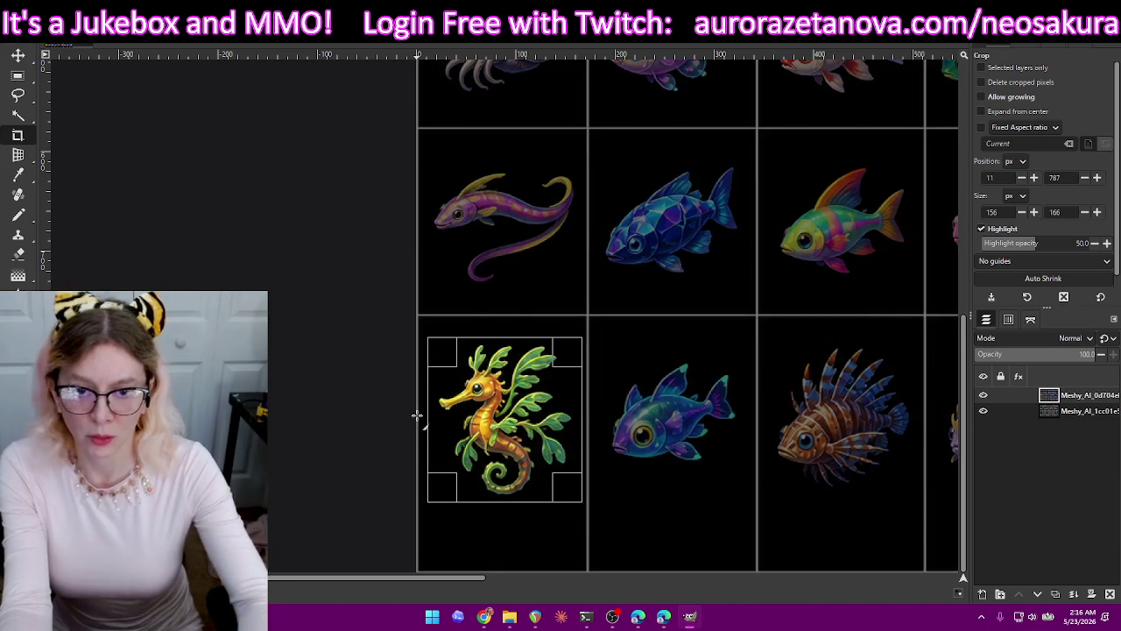
key(Return)
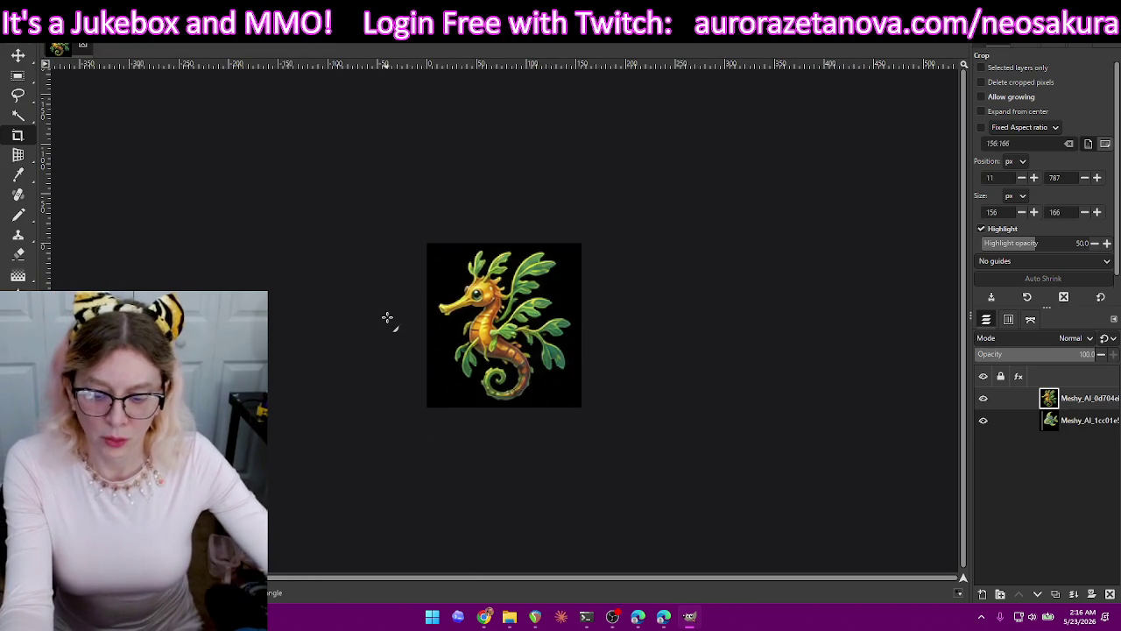
key(ctrl+shift+e)
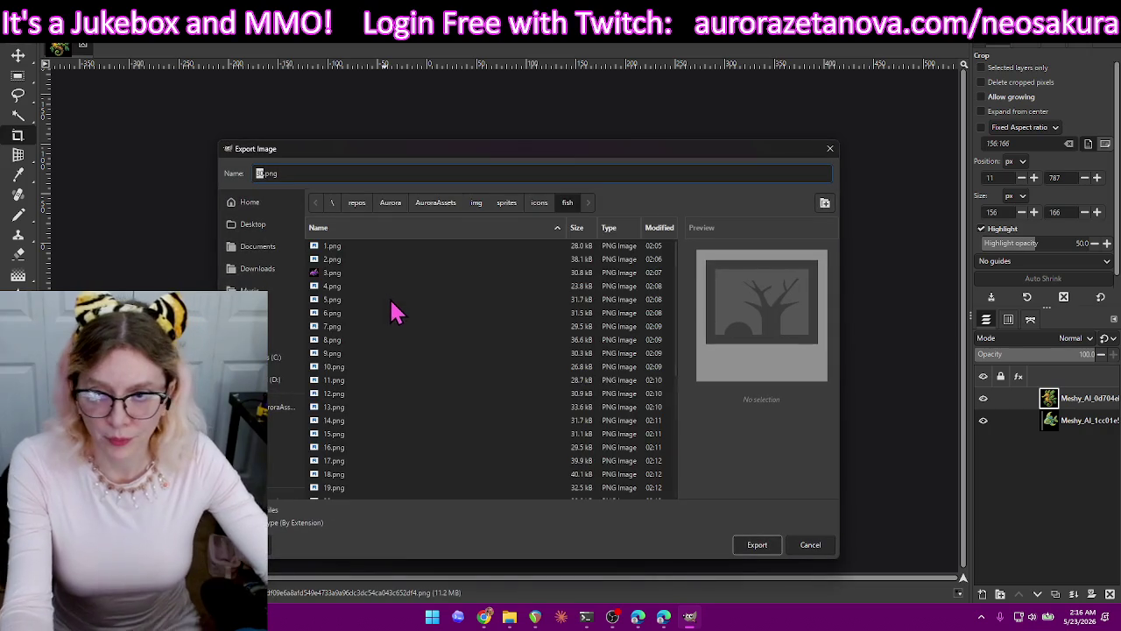
text(31)
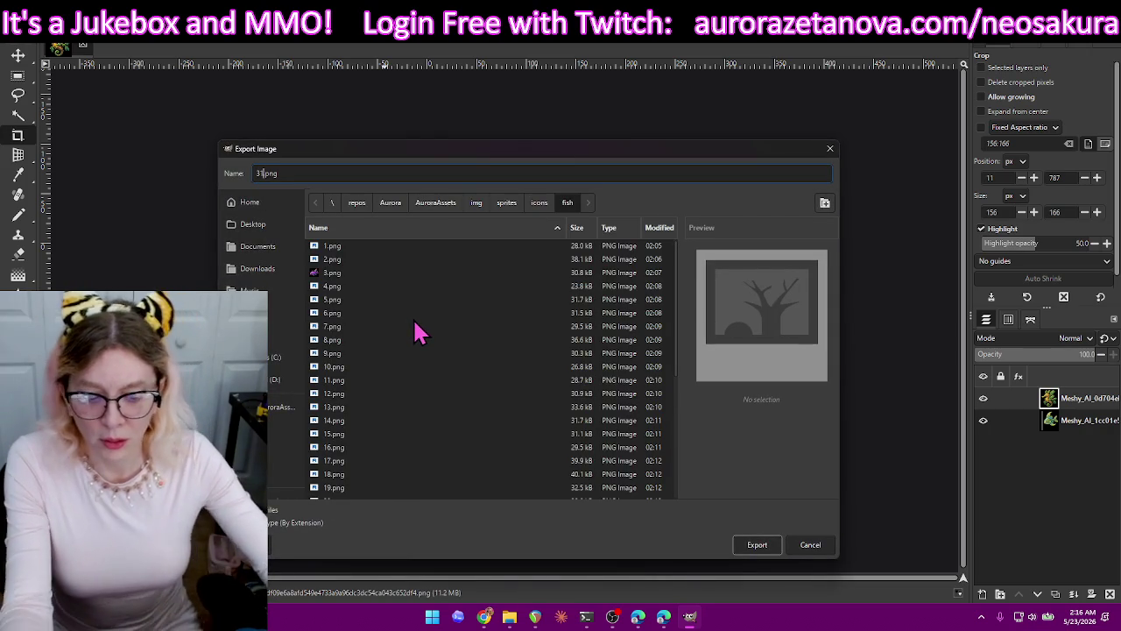
key(Return)
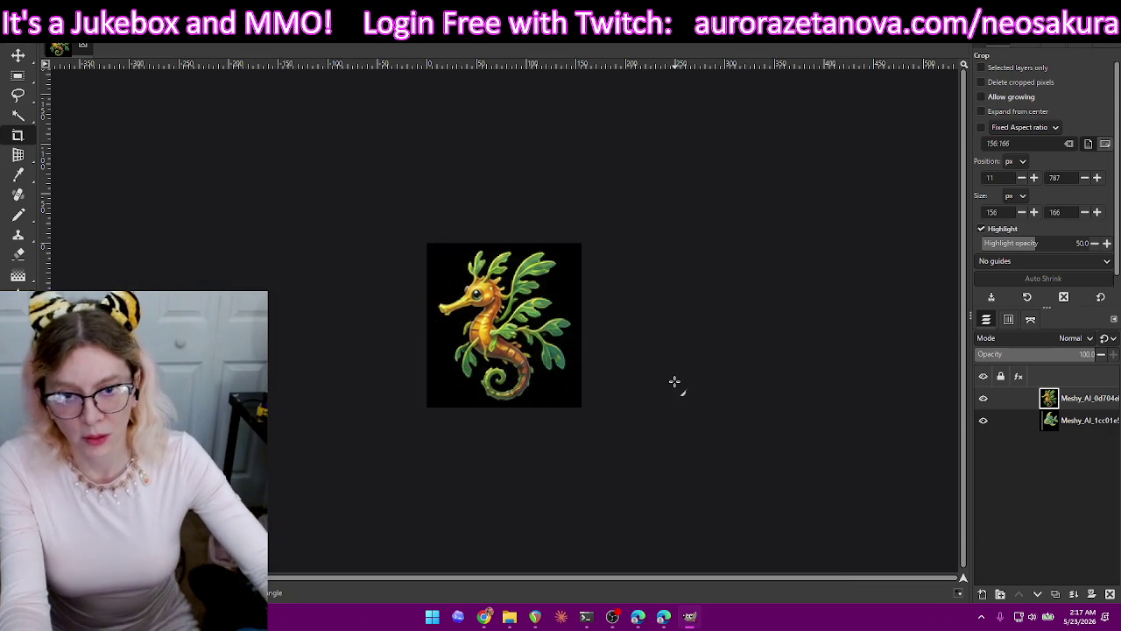
key(Return)
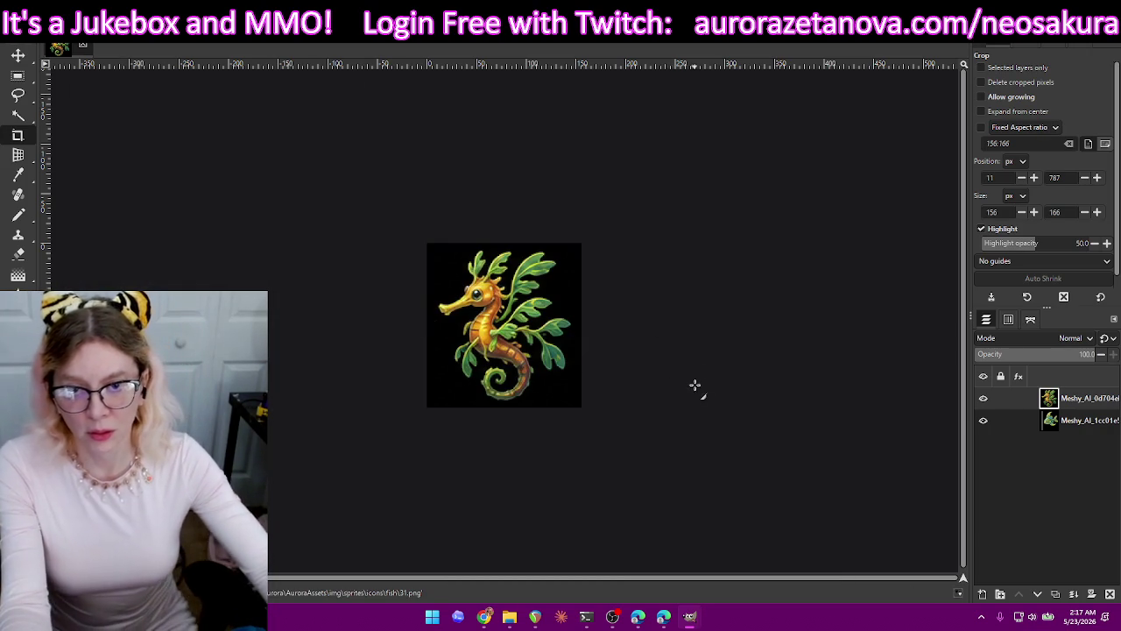
key(ctrl+z)
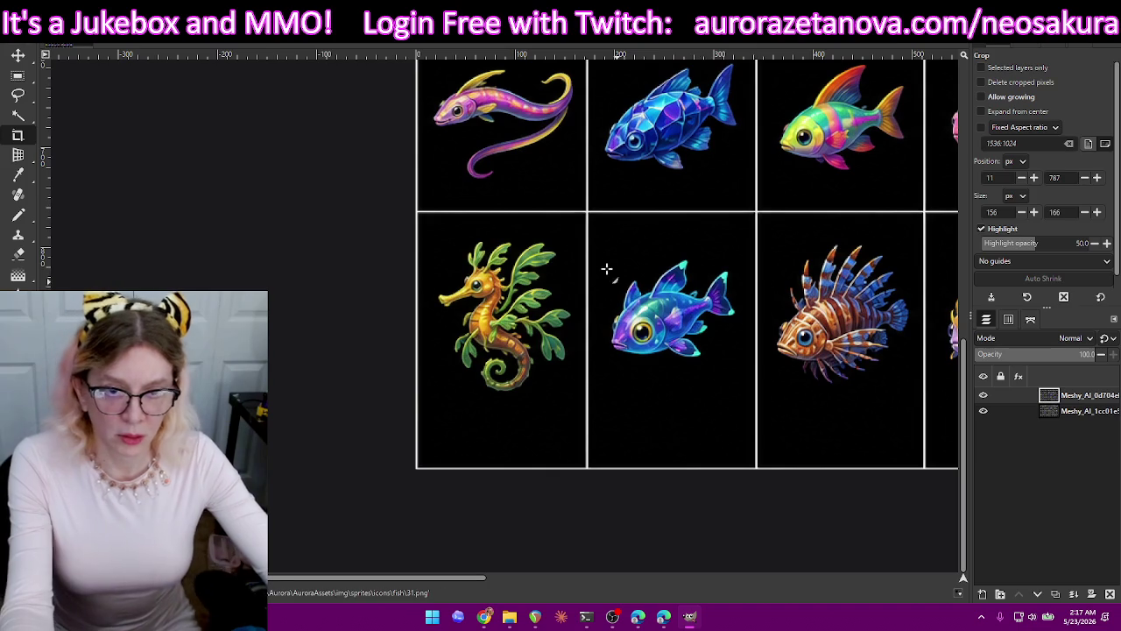
Crop the big-eyed blue fish, export it as 32.png, then undo the crop.
drag(602, 255, 743, 382)
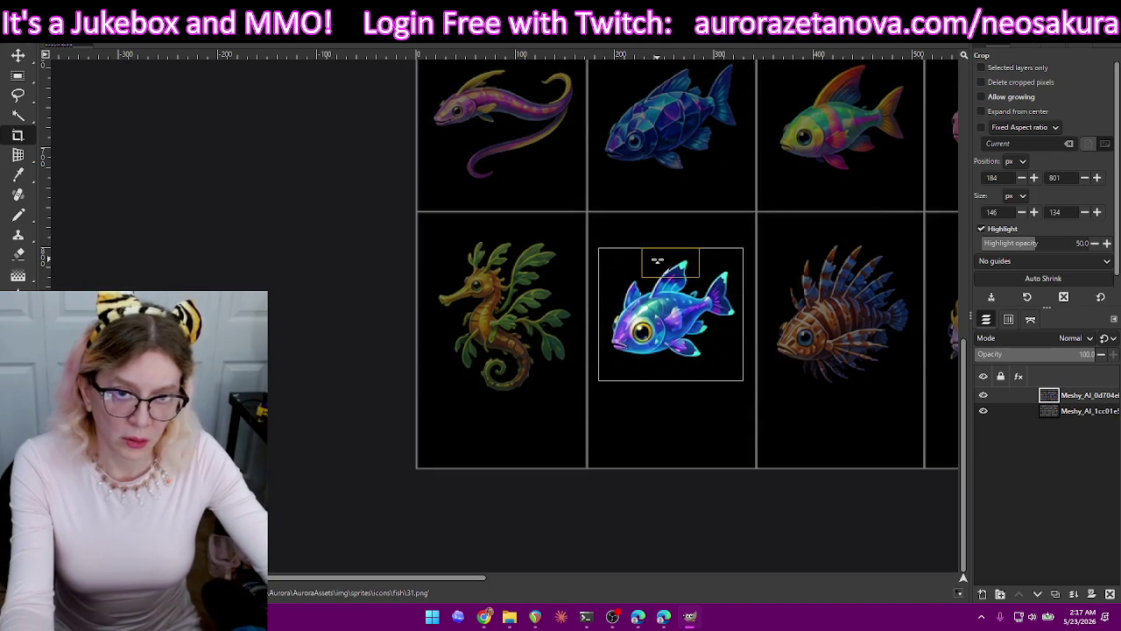
drag(657, 260, 659, 254)
drag(668, 373, 674, 382)
key(Return)
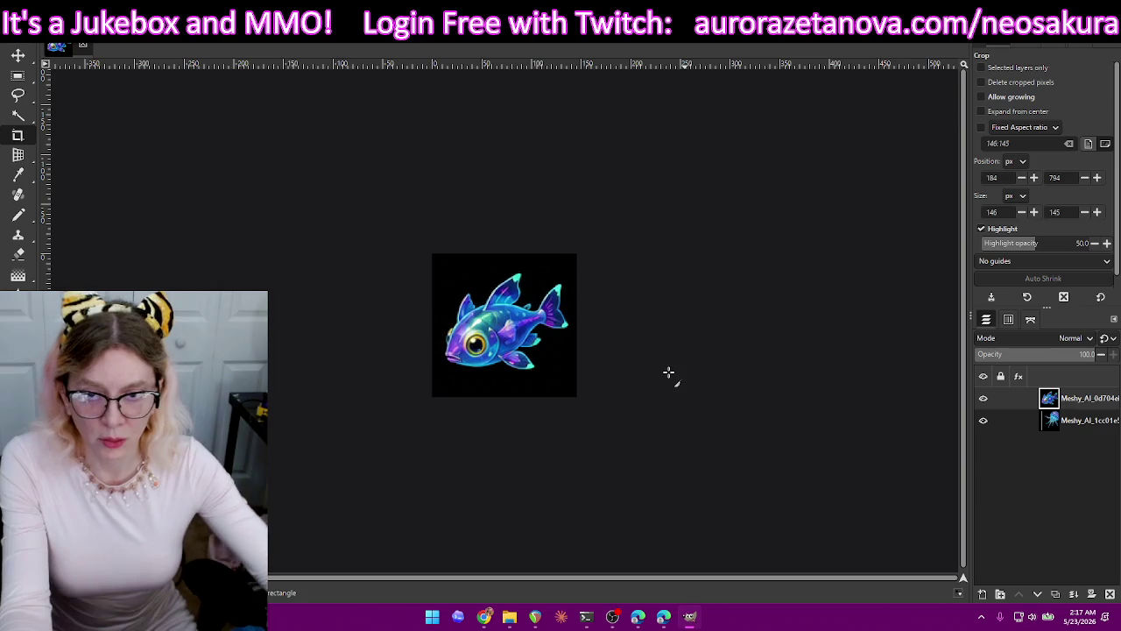
key(ctrl+shift+e)
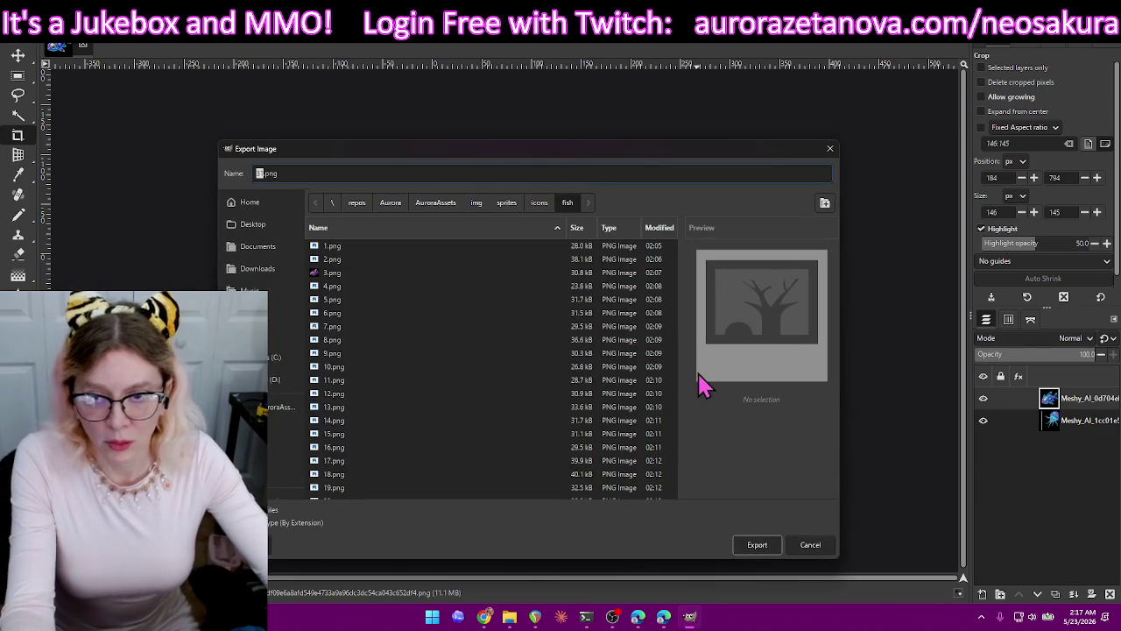
text(32)
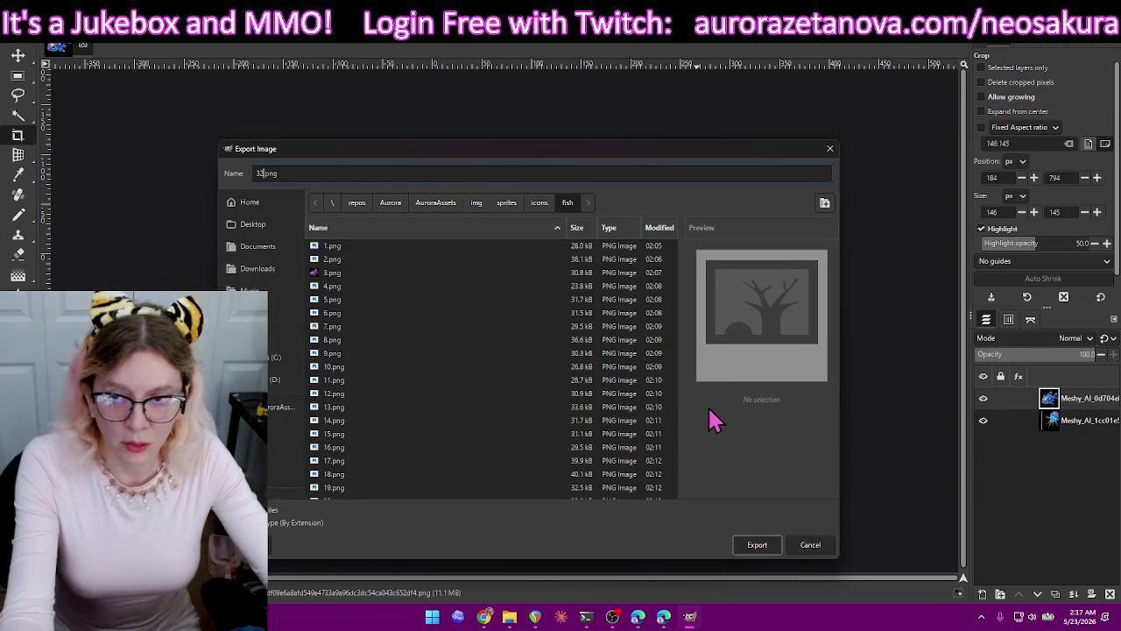
click(758, 546)
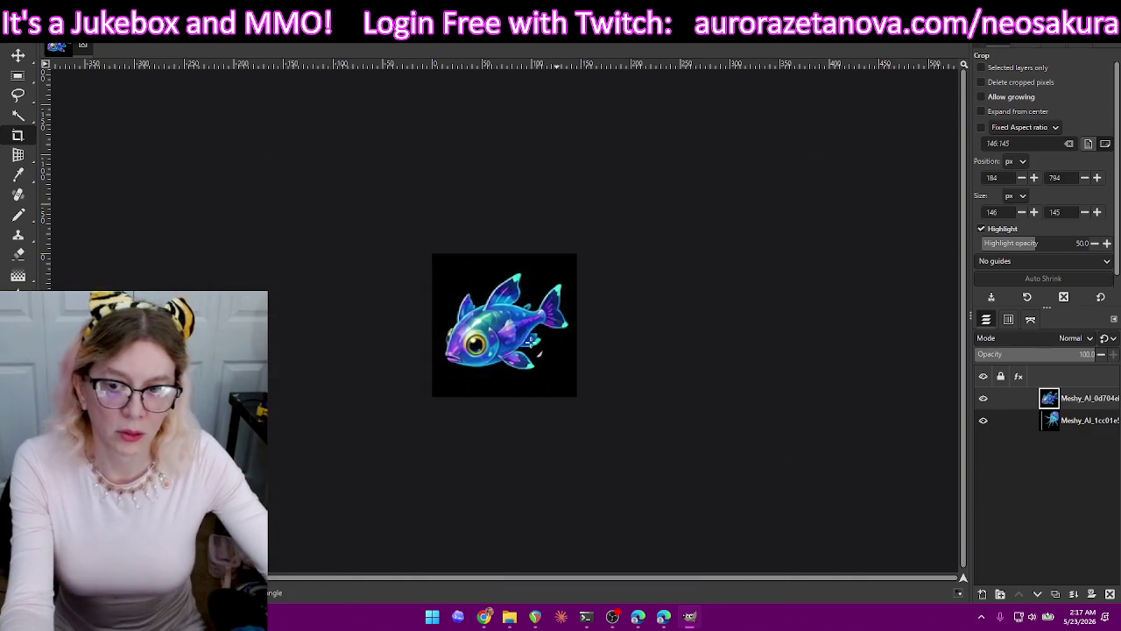
click(298, 400)
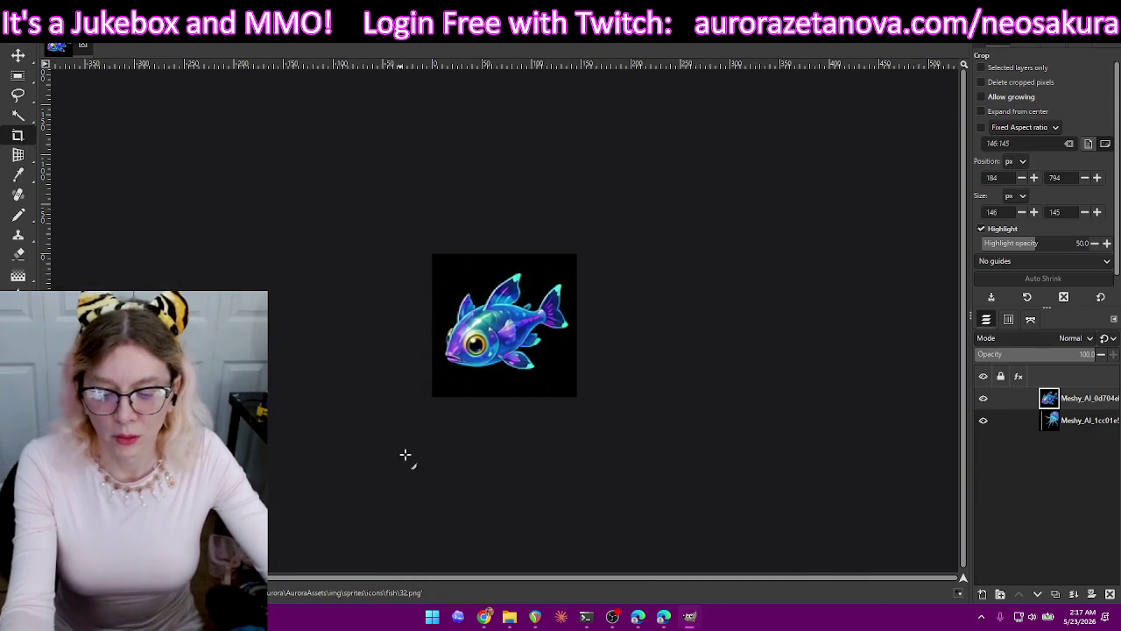
key(ctrl+z)
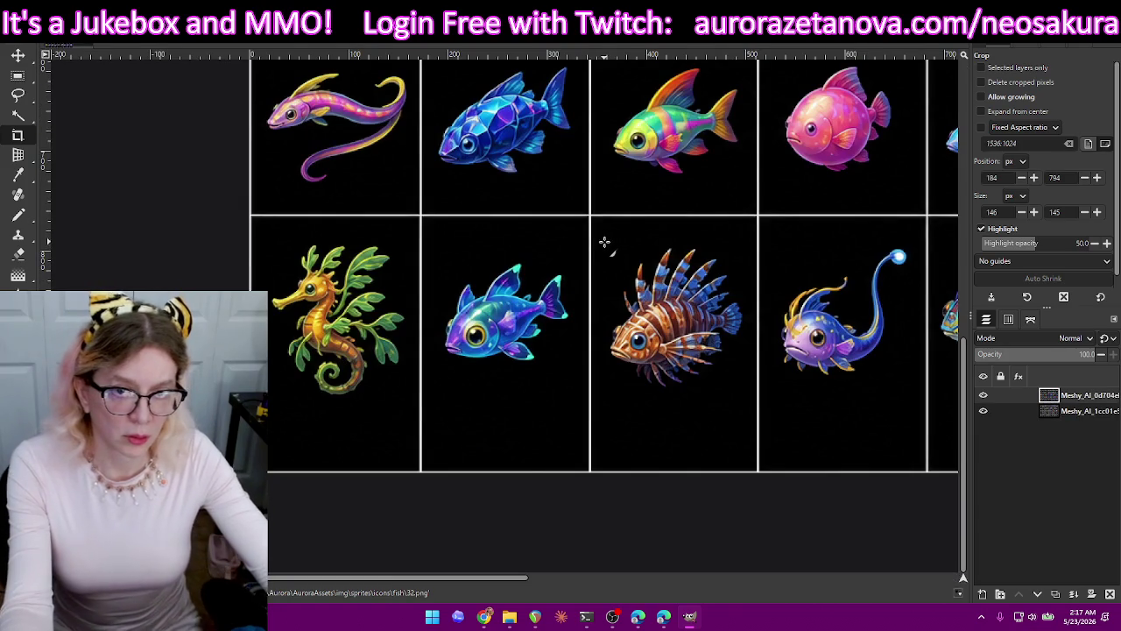
Crop the lionfish, export it as 33.png, then undo the crop.
drag(605, 242, 749, 393)
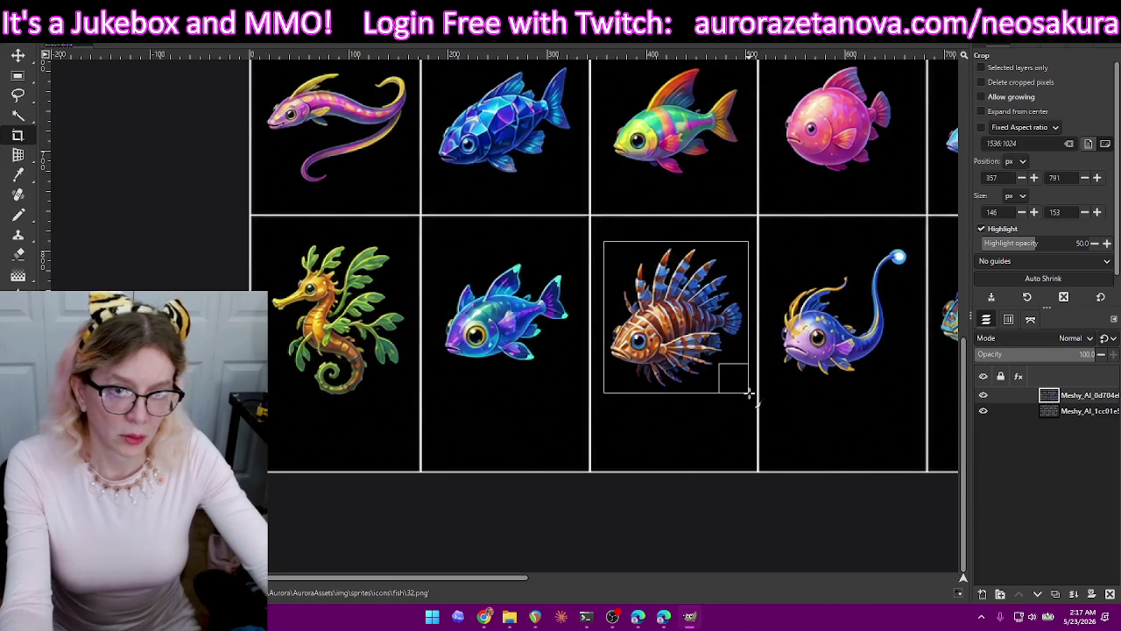
drag(749, 393, 751, 391)
drag(692, 263, 688, 261)
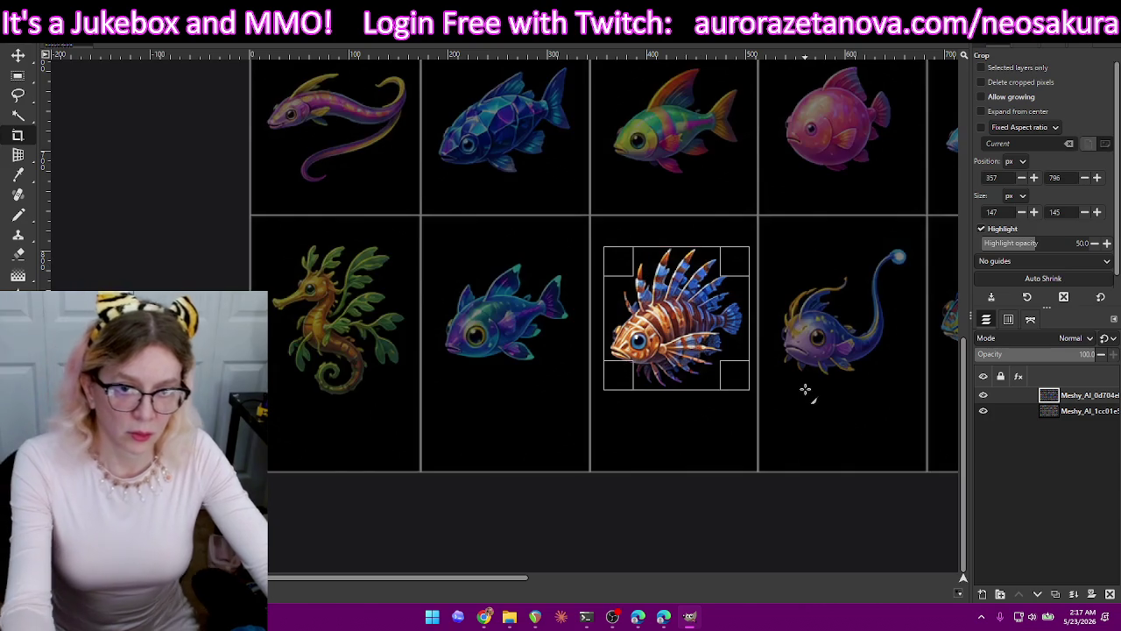
key(Return)
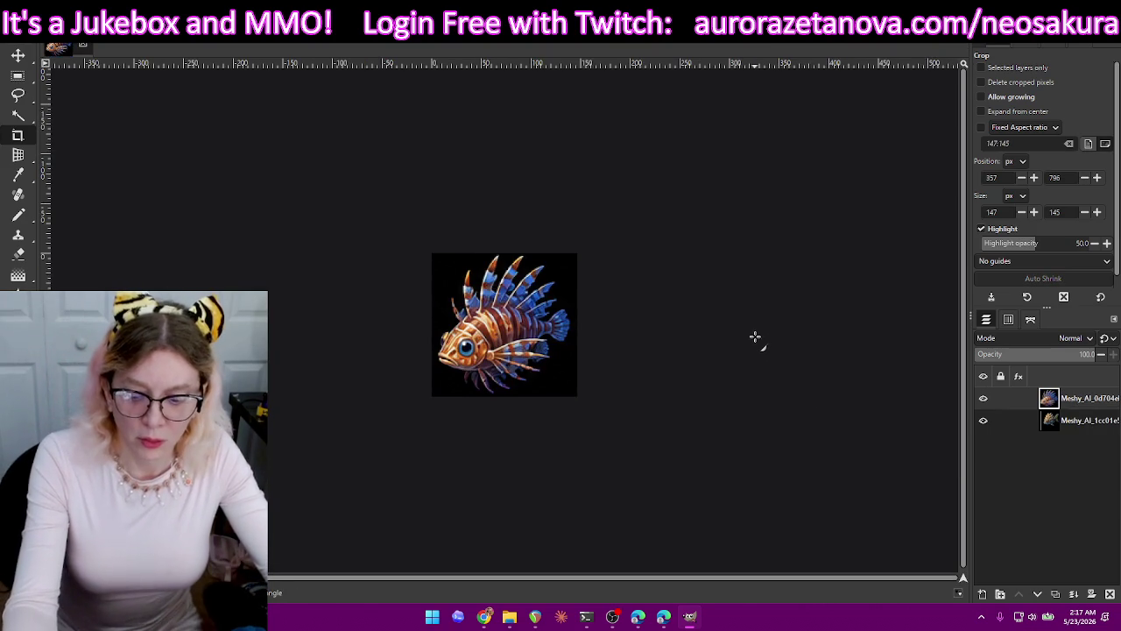
key(ctrl+shift+e)
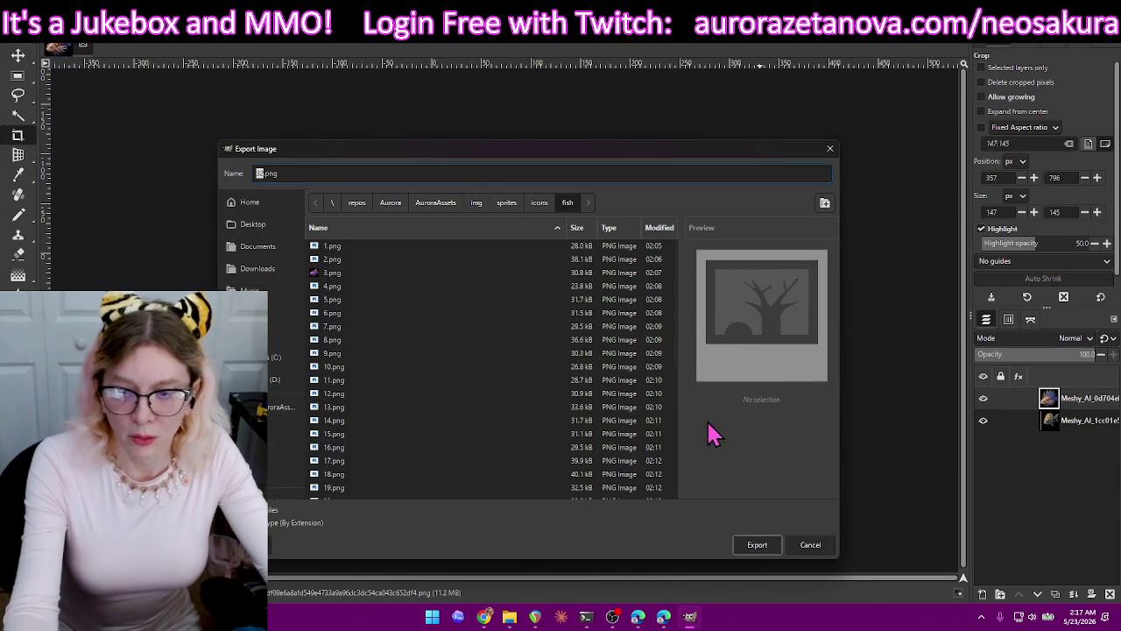
text(33)
click(764, 545)
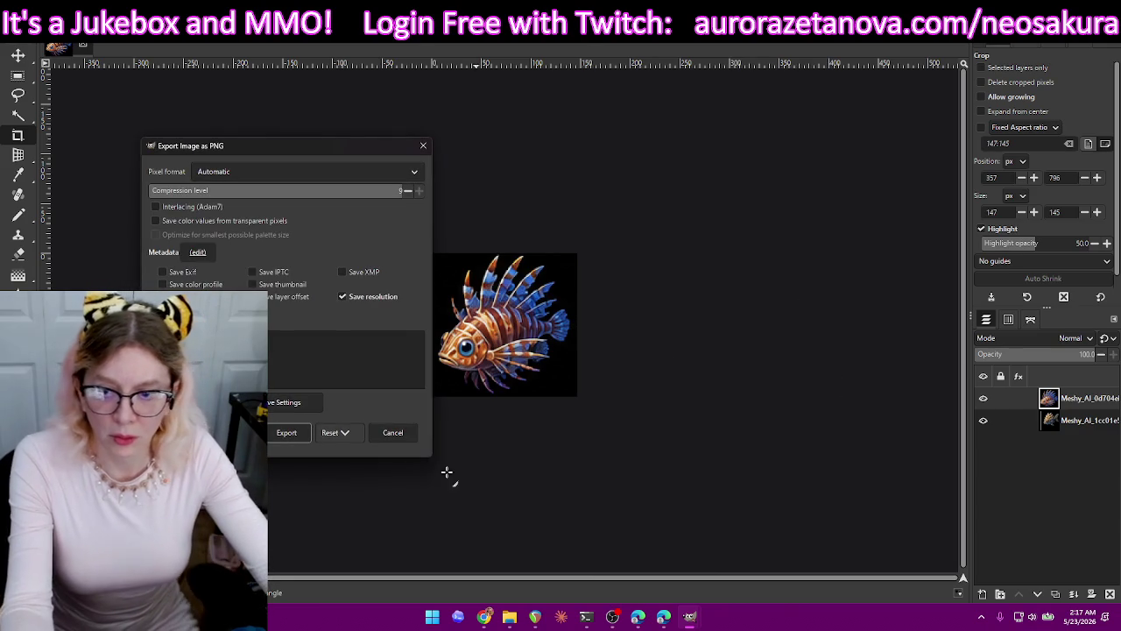
click(288, 433)
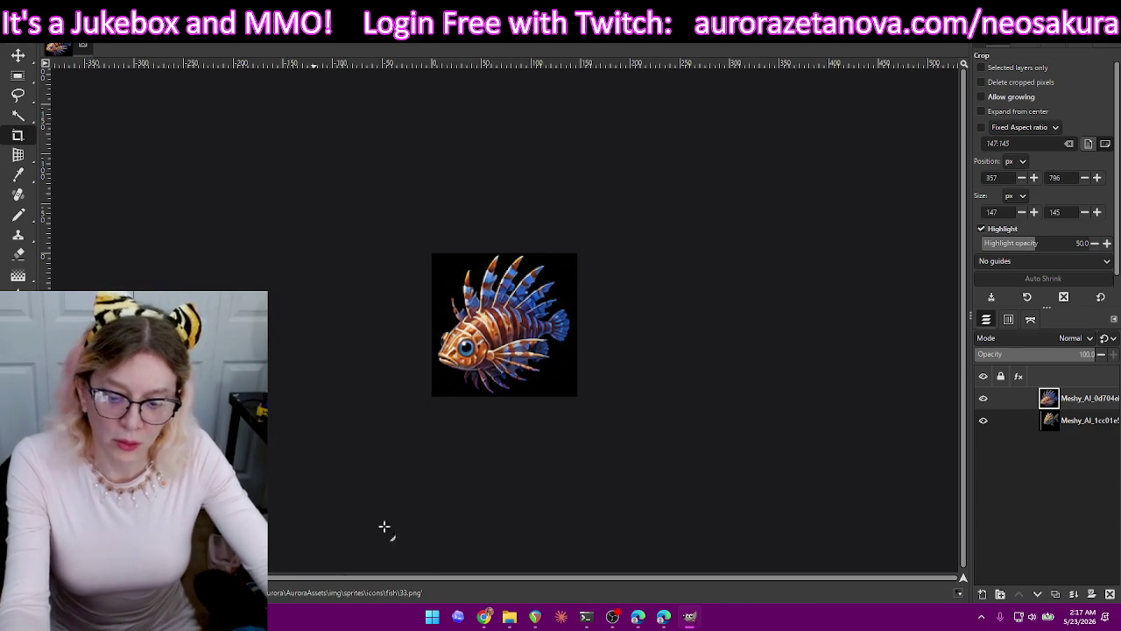
key(ctrl+z)
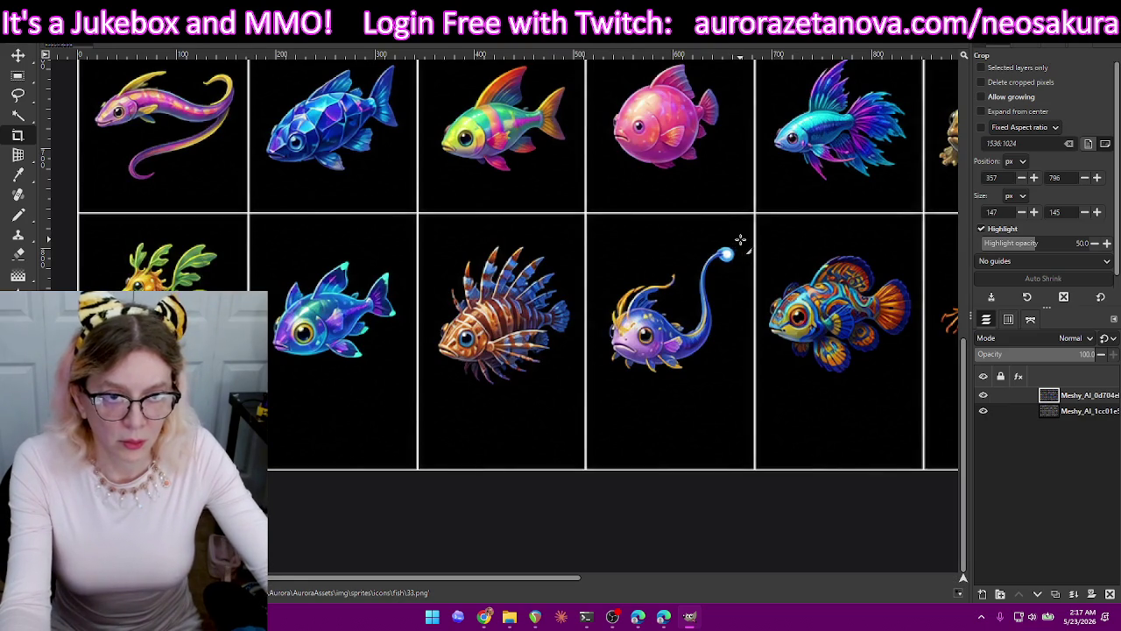
Crop the anglerfish, export it as 34.png, then undo the crop.
drag(740, 239, 603, 375)
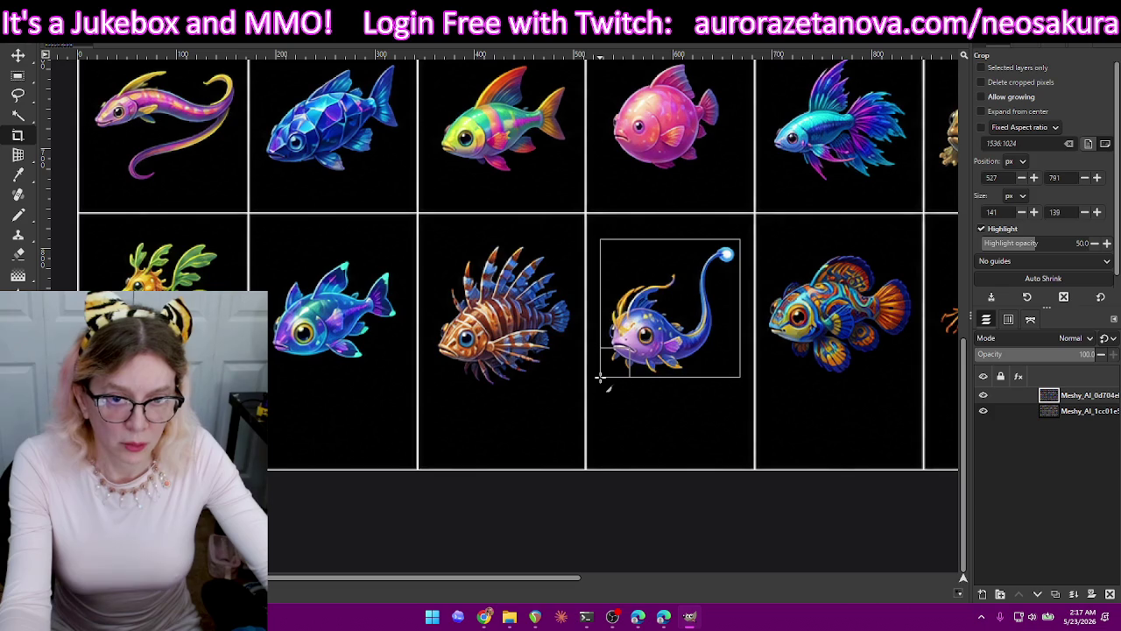
drag(598, 377, 595, 377)
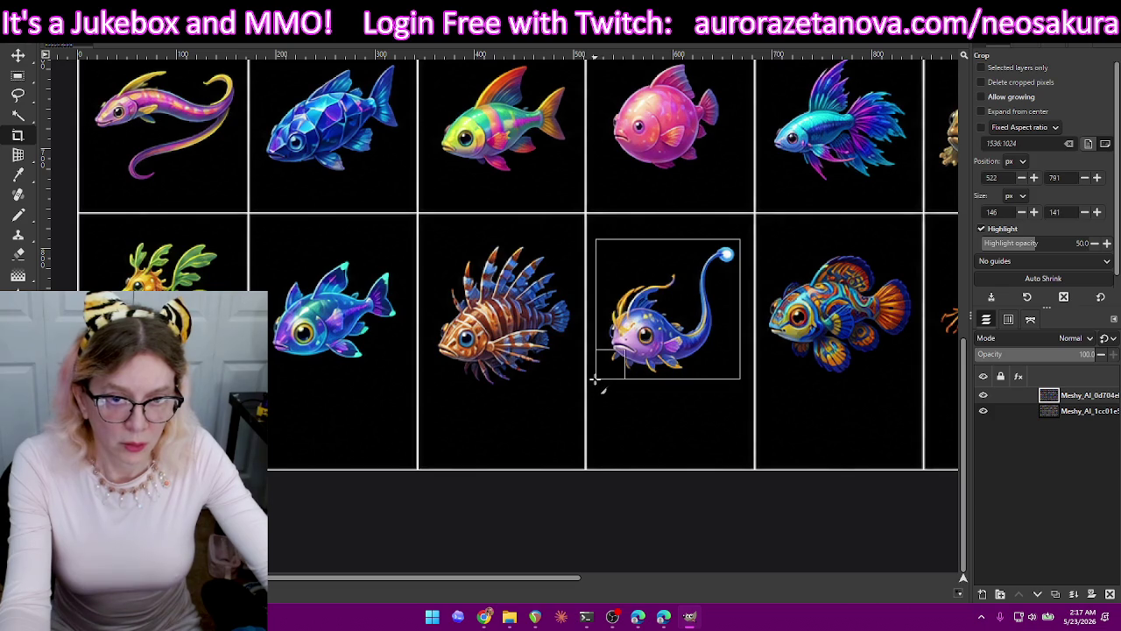
drag(741, 240, 741, 239)
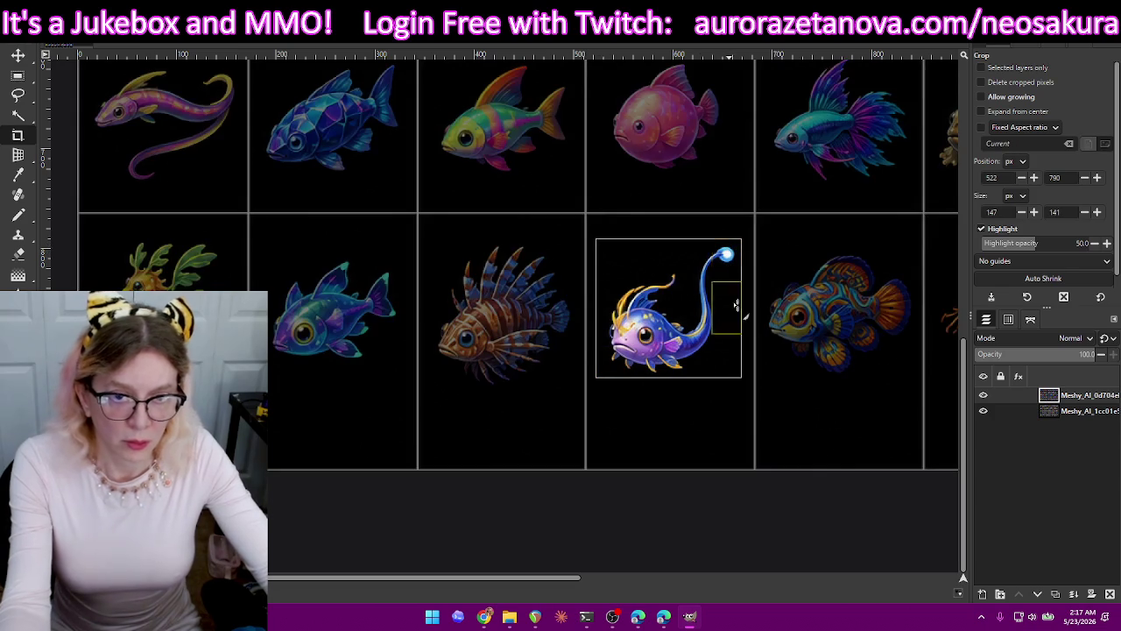
key(Return)
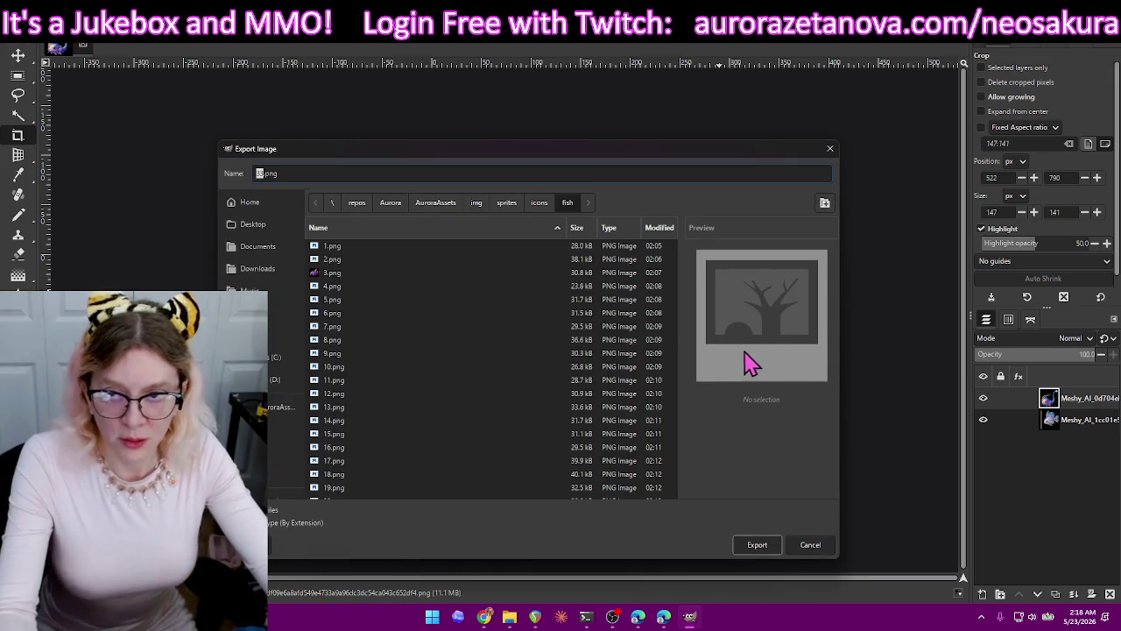
text(34)
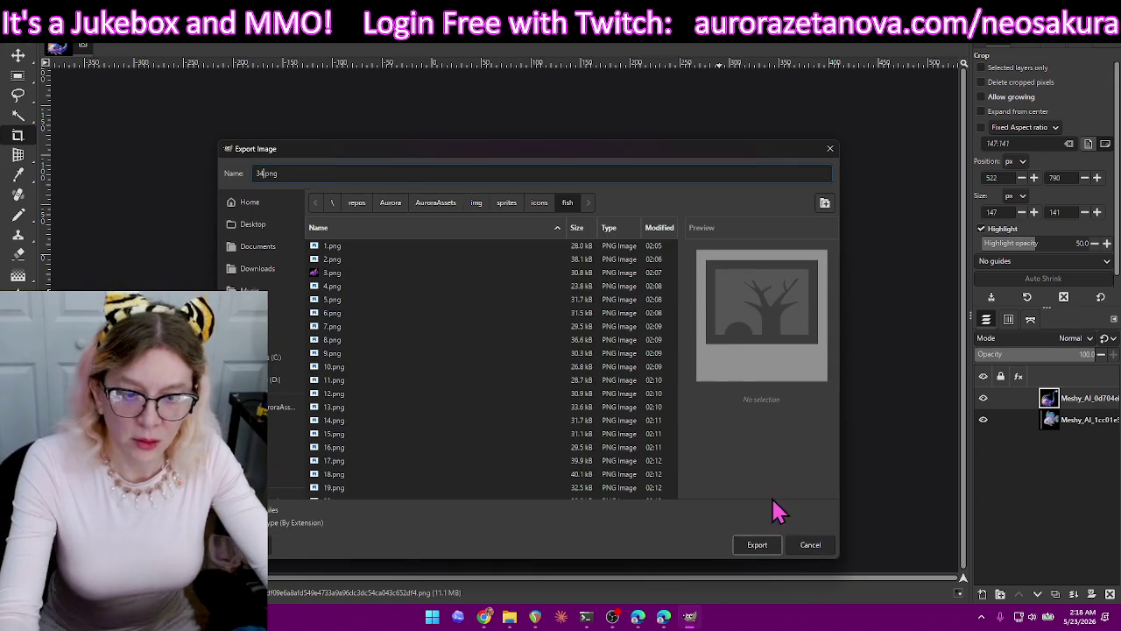
click(755, 546)
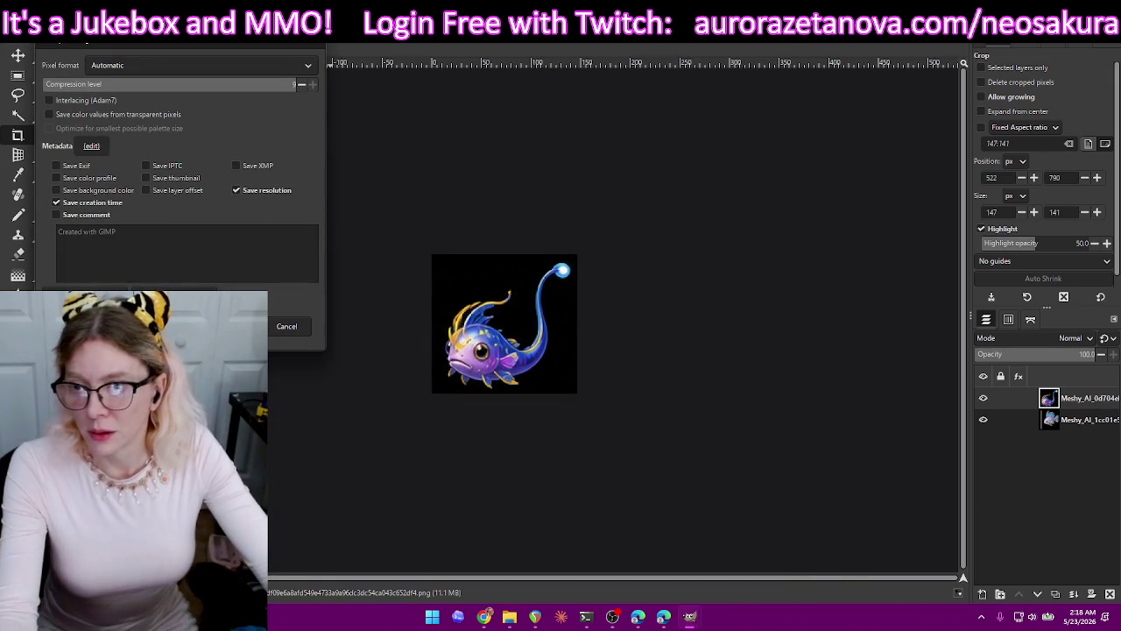
click(225, 326)
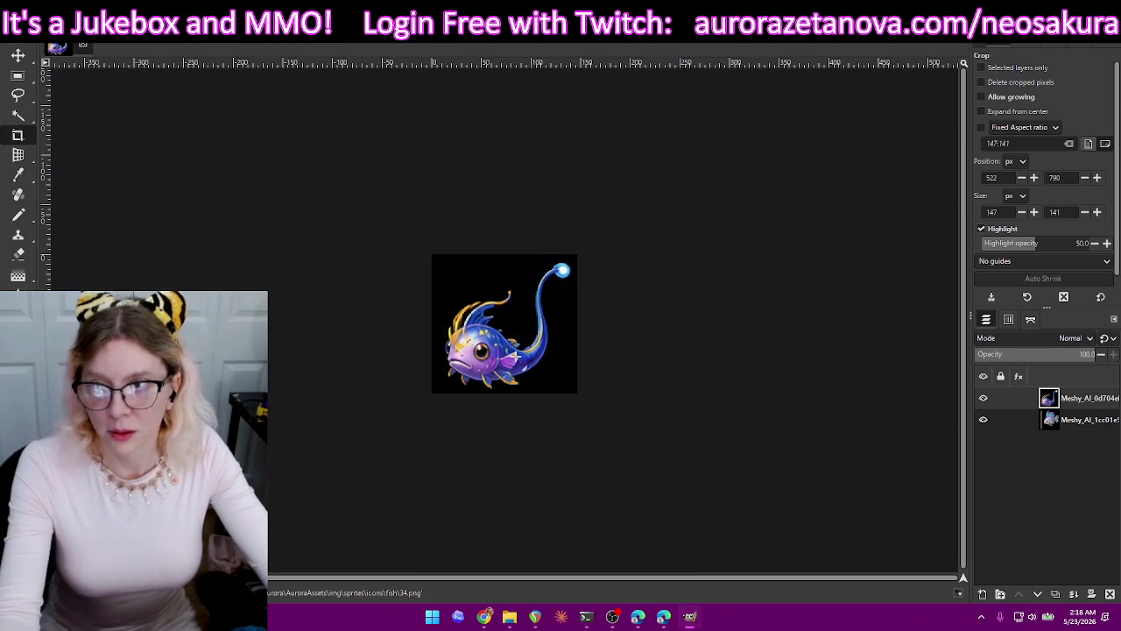
key(ctrl+z)
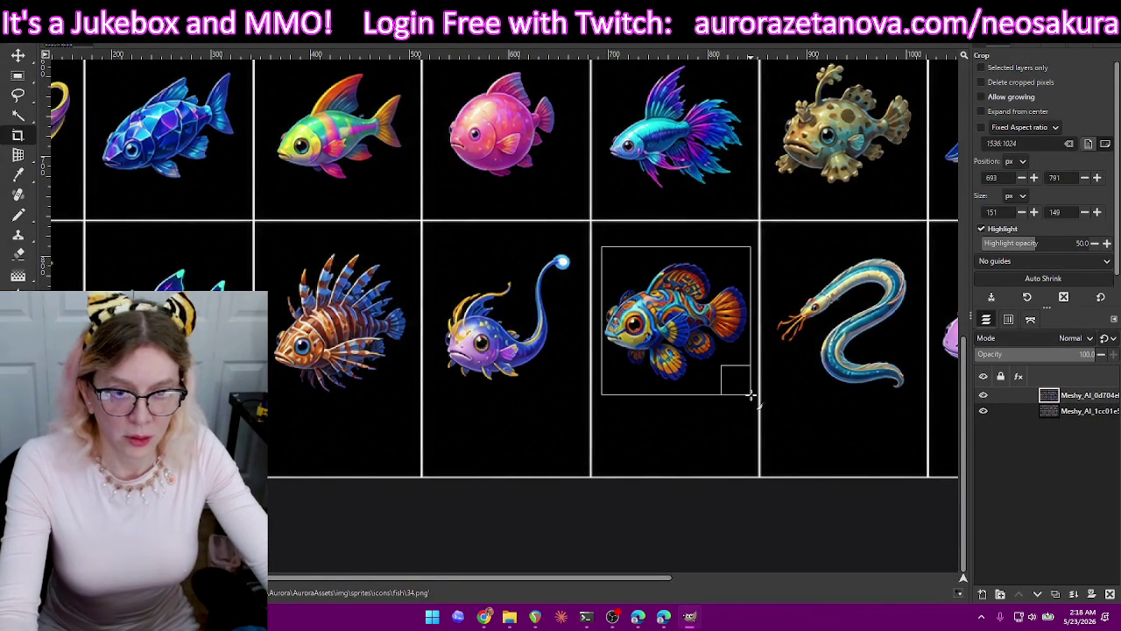
Crop the mandarin fish, export it as 35.png, then undo the crop.
drag(678, 259, 677, 253)
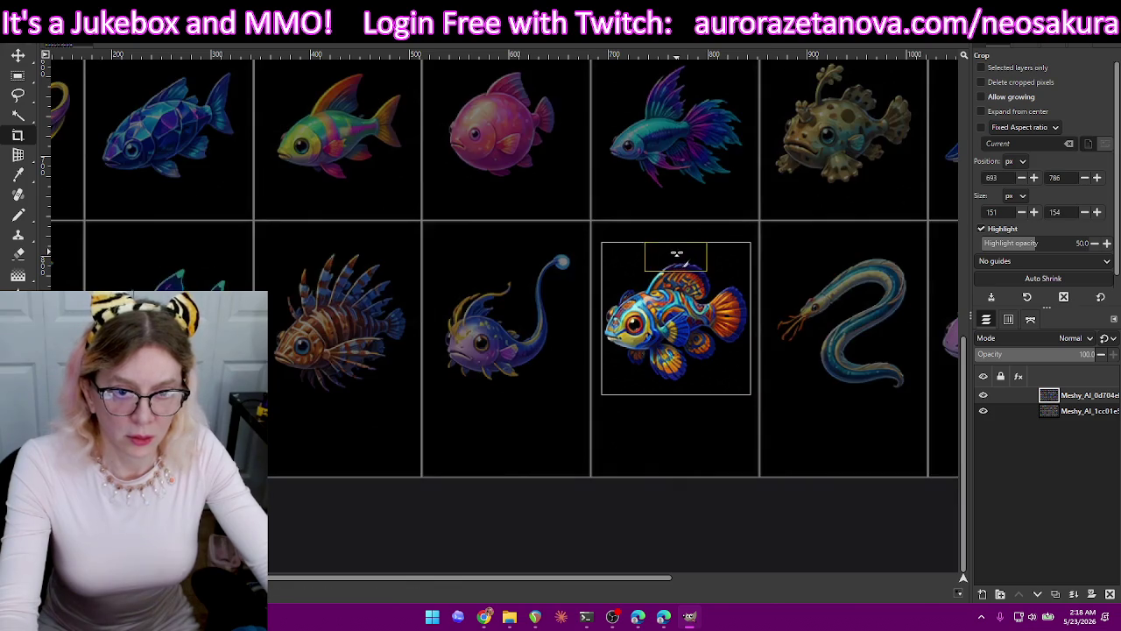
key(Return)
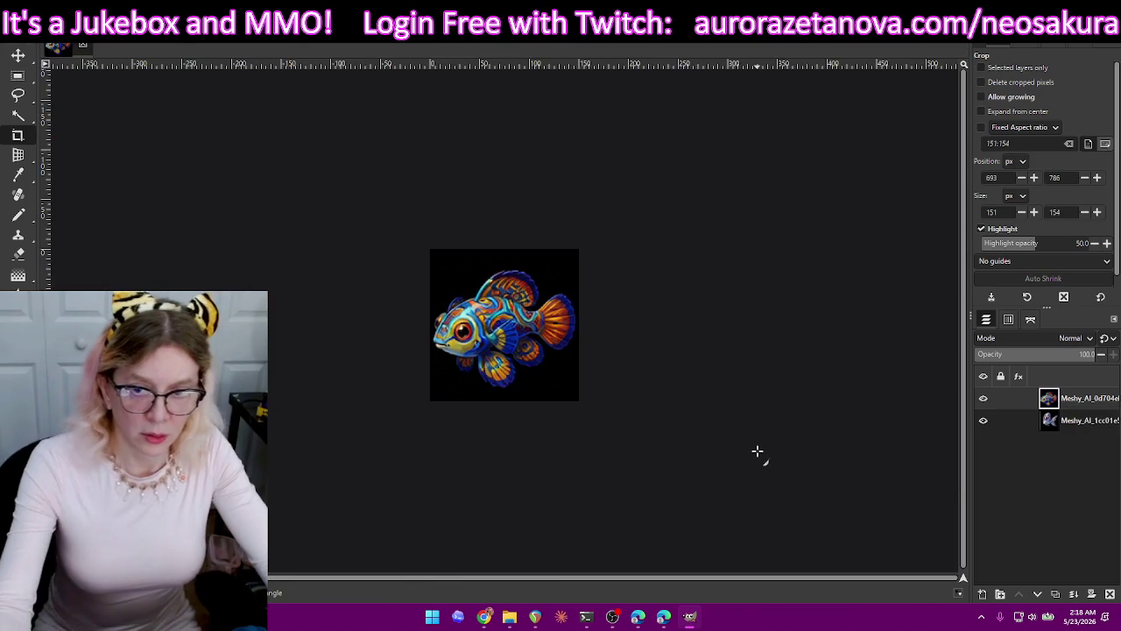
key(ctrl+shift+e)
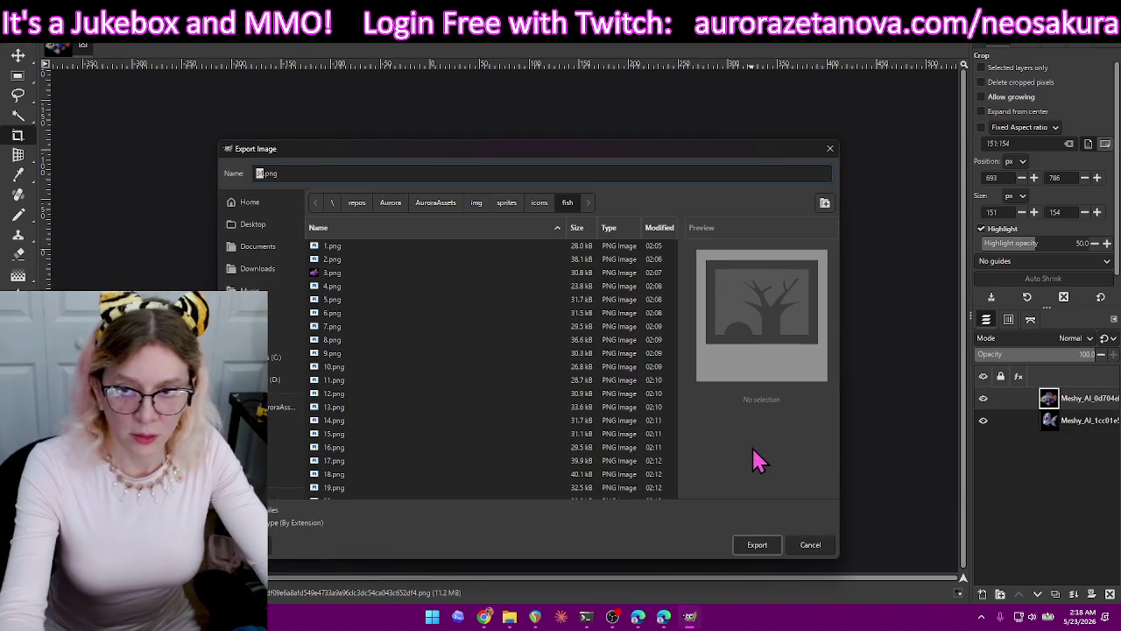
text(35)
key(Return)
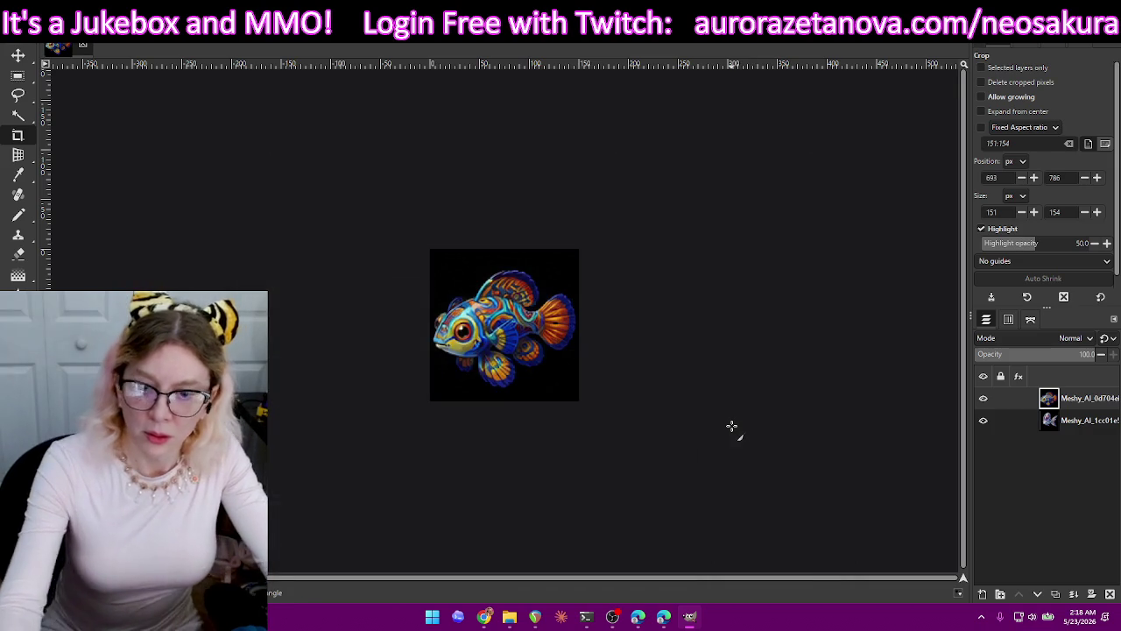
key(Return)
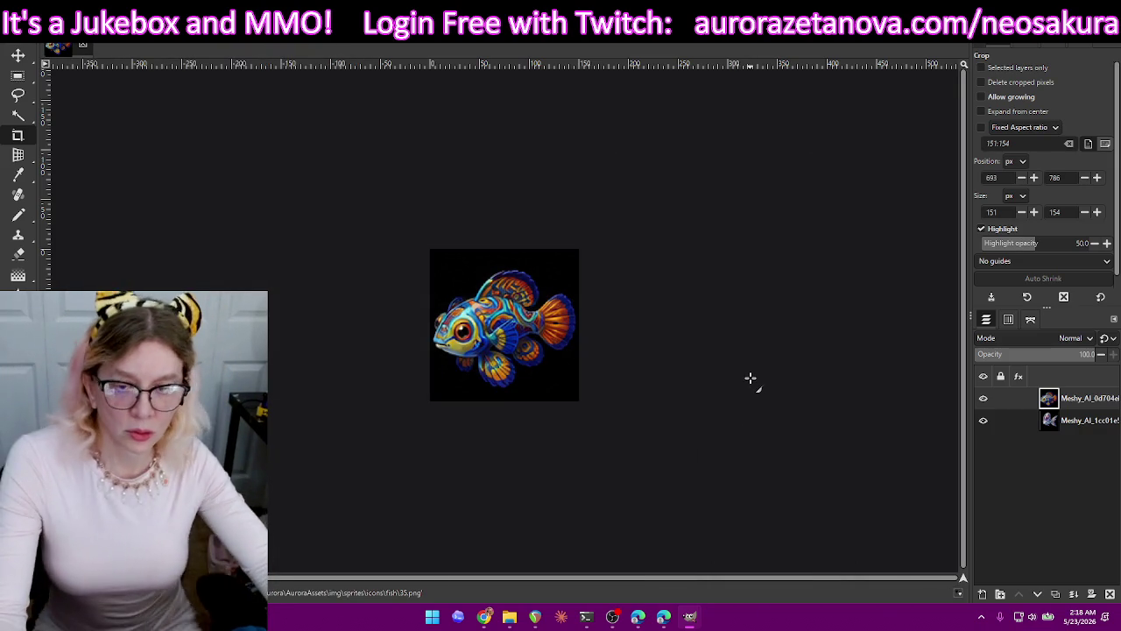
key(ctrl+z)
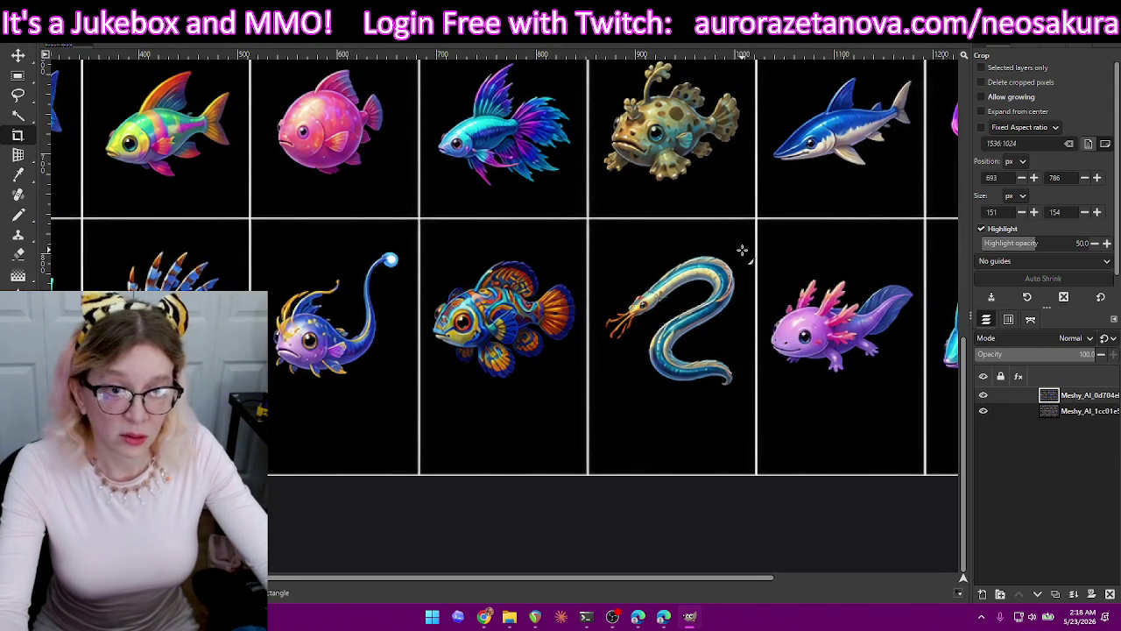
Crop the eel, export it as 36.png, then undo the crop.
drag(732, 282, 599, 395)
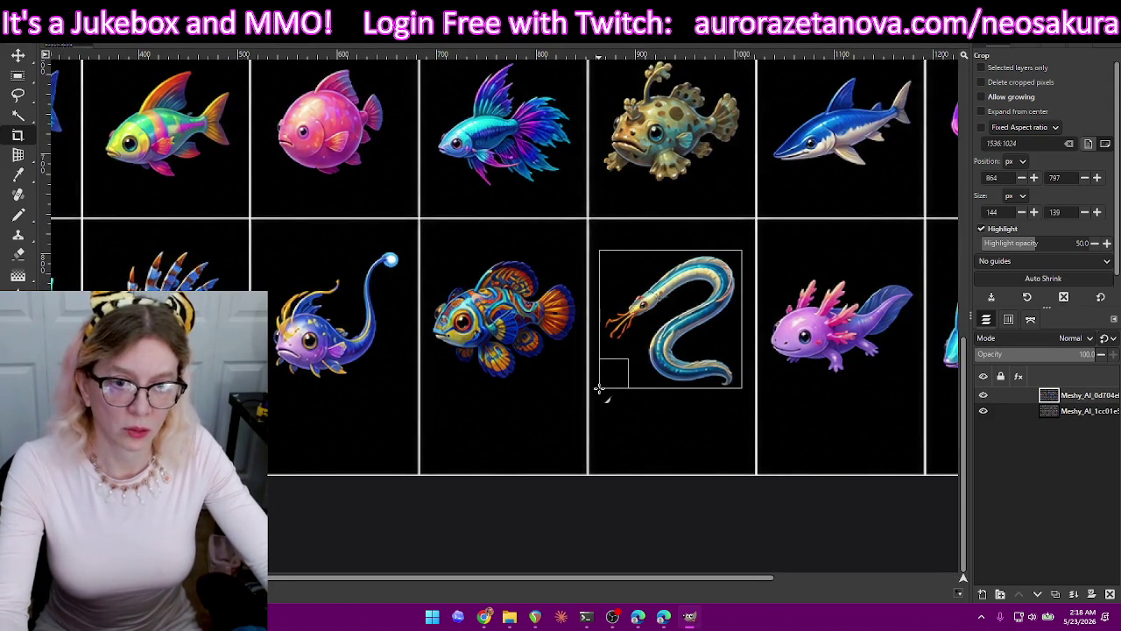
key(Return)
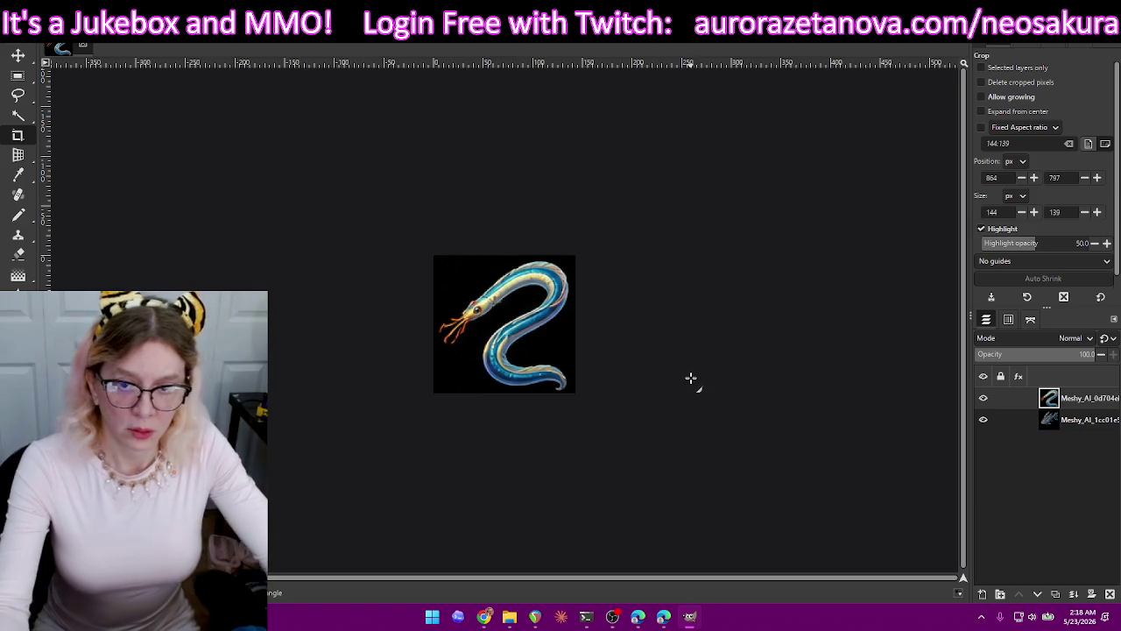
key(ctrl+shift+e)
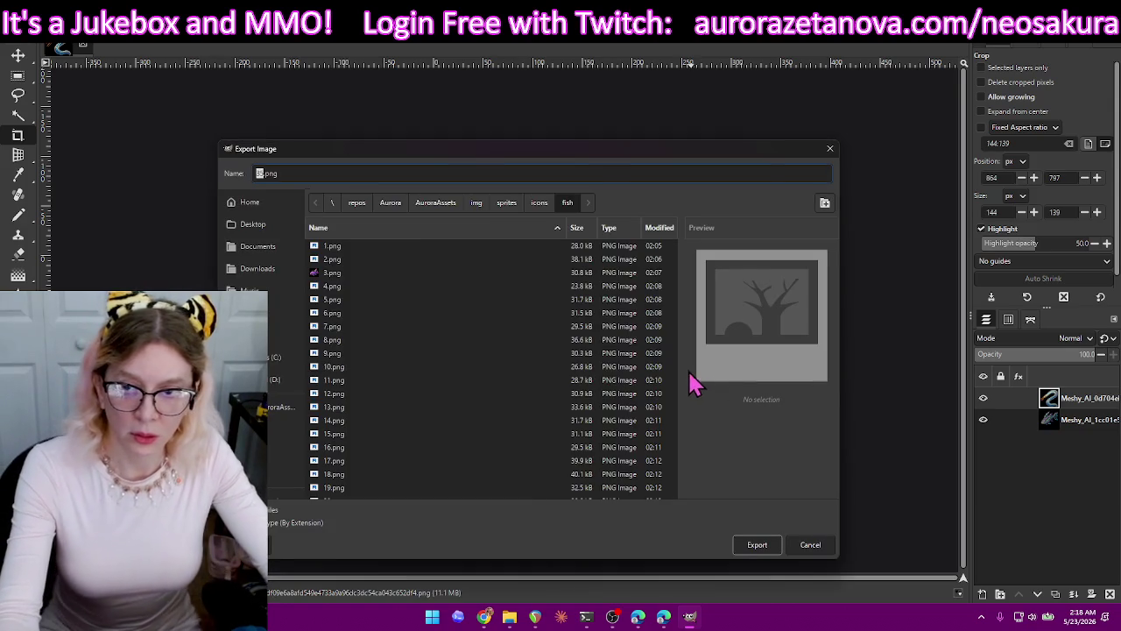
text(36)
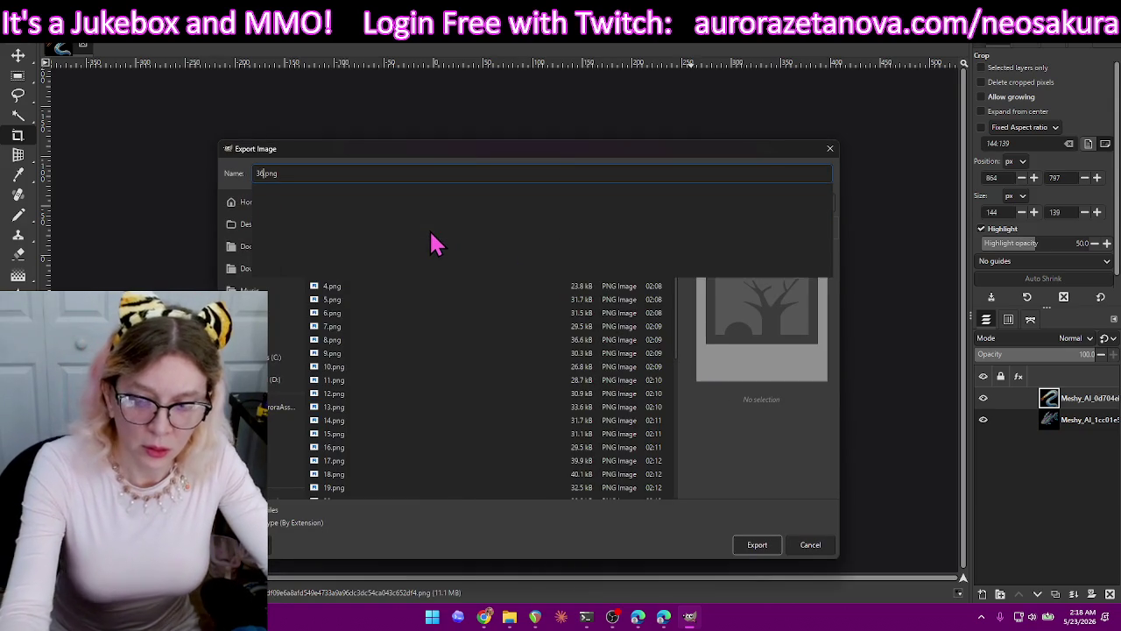
click(752, 549)
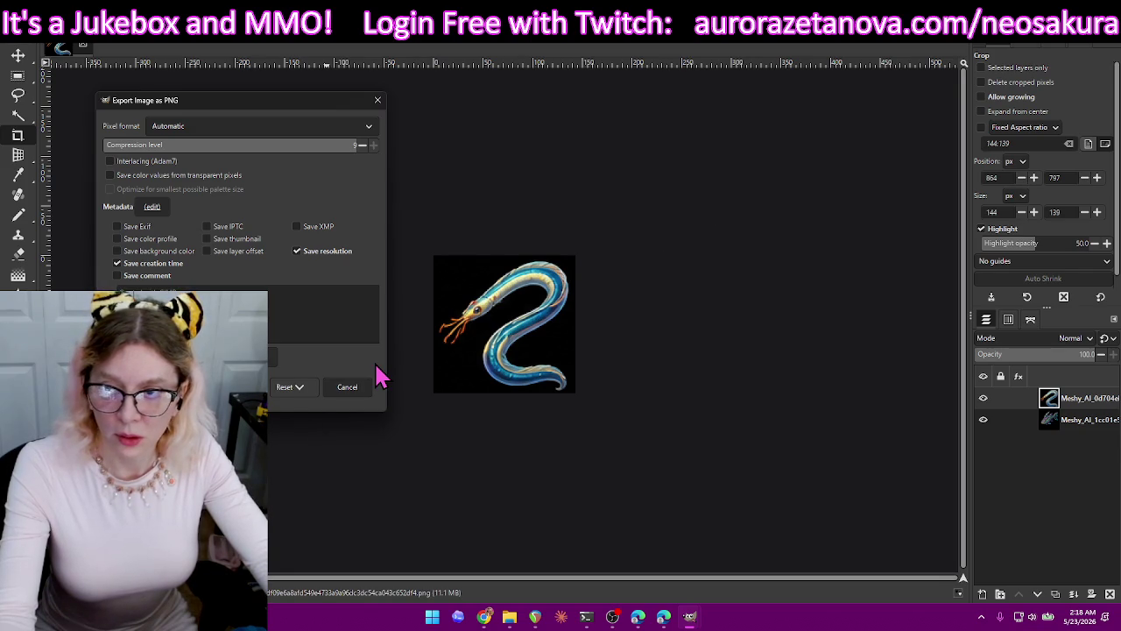
click(262, 387)
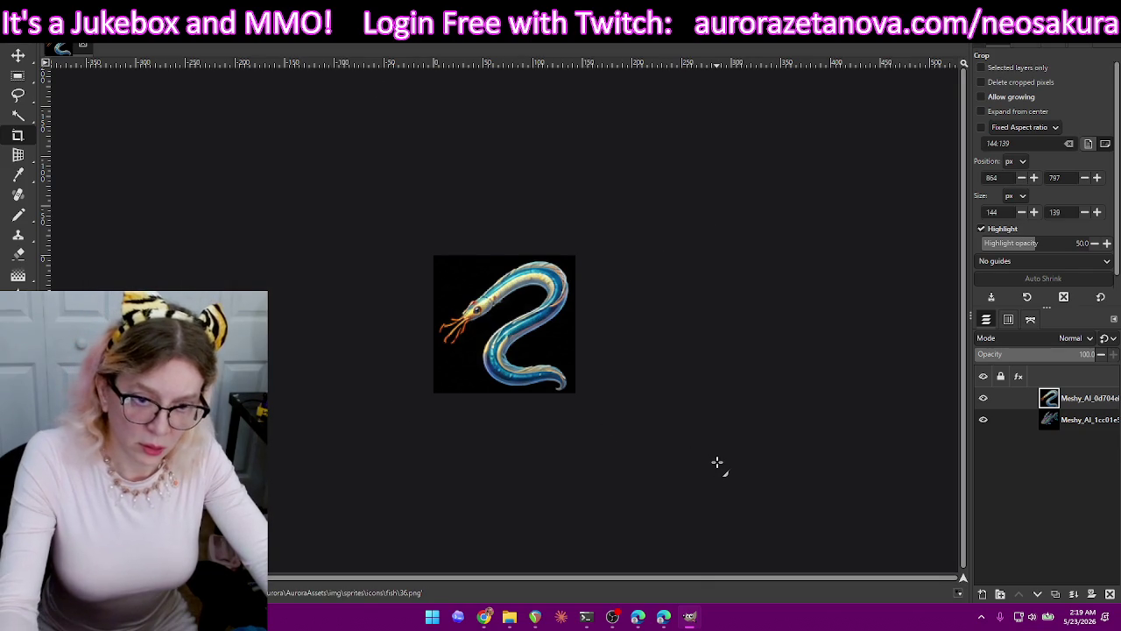
key(ctrl+z)
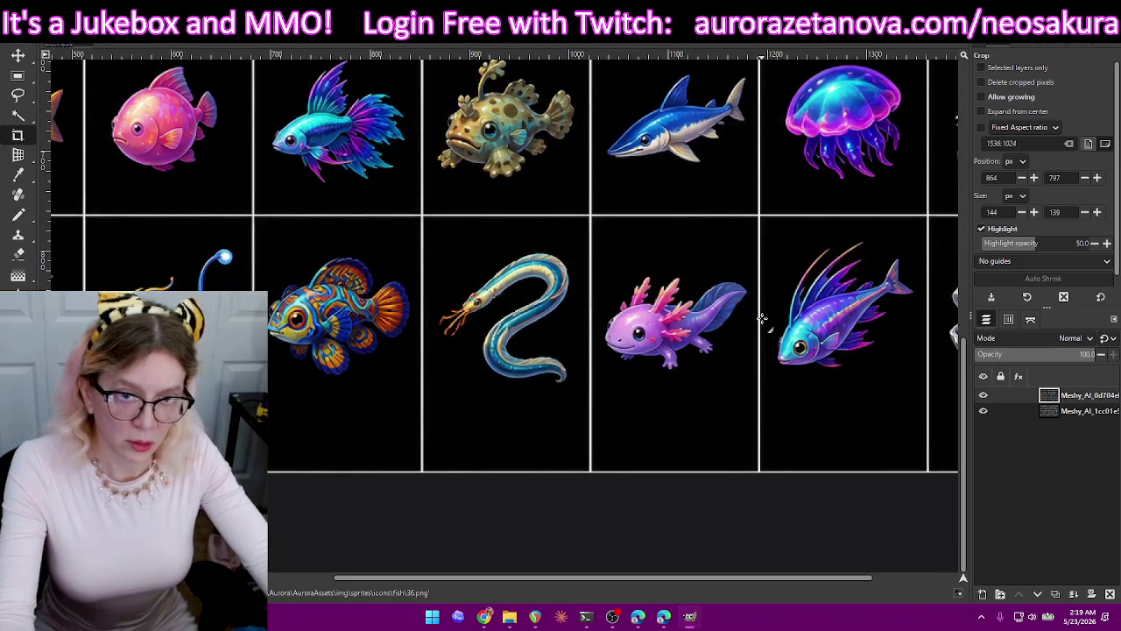
Crop the purple axolotl, export it as 37.png, then undo the crop.
drag(750, 256, 600, 380)
drag(685, 379, 685, 394)
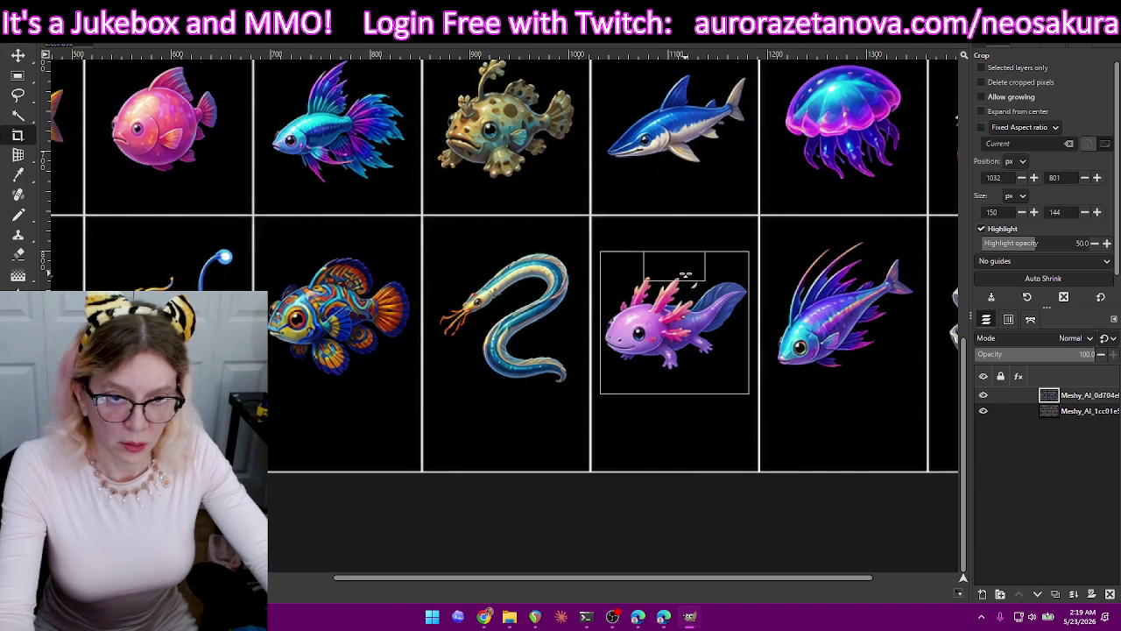
key(Return)
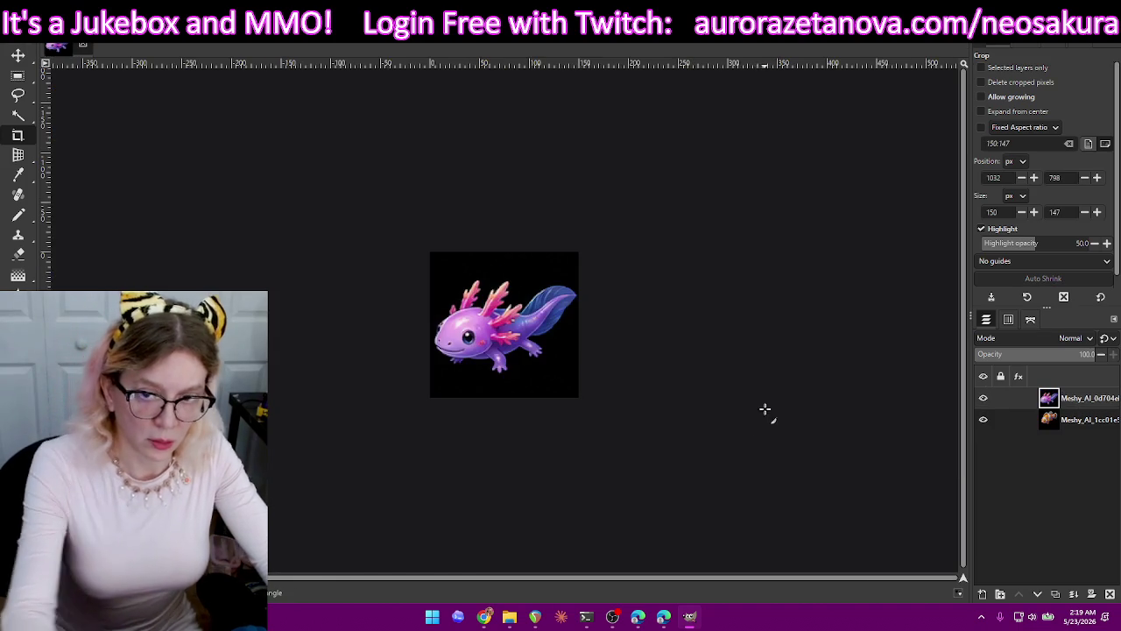
key(ctrl+shift+e)
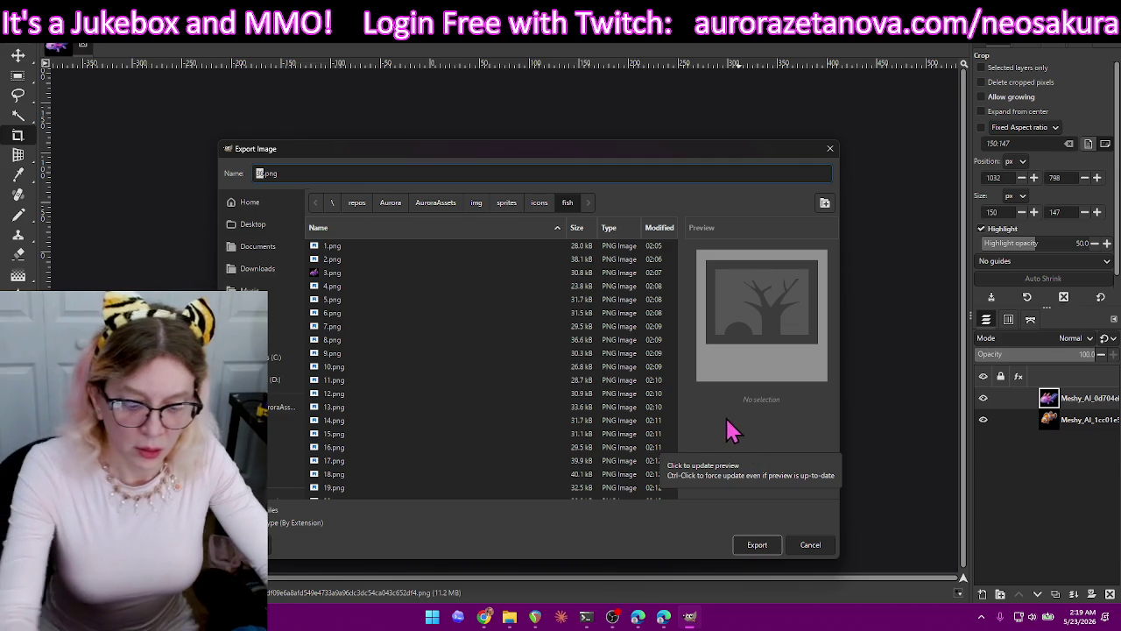
text(31)
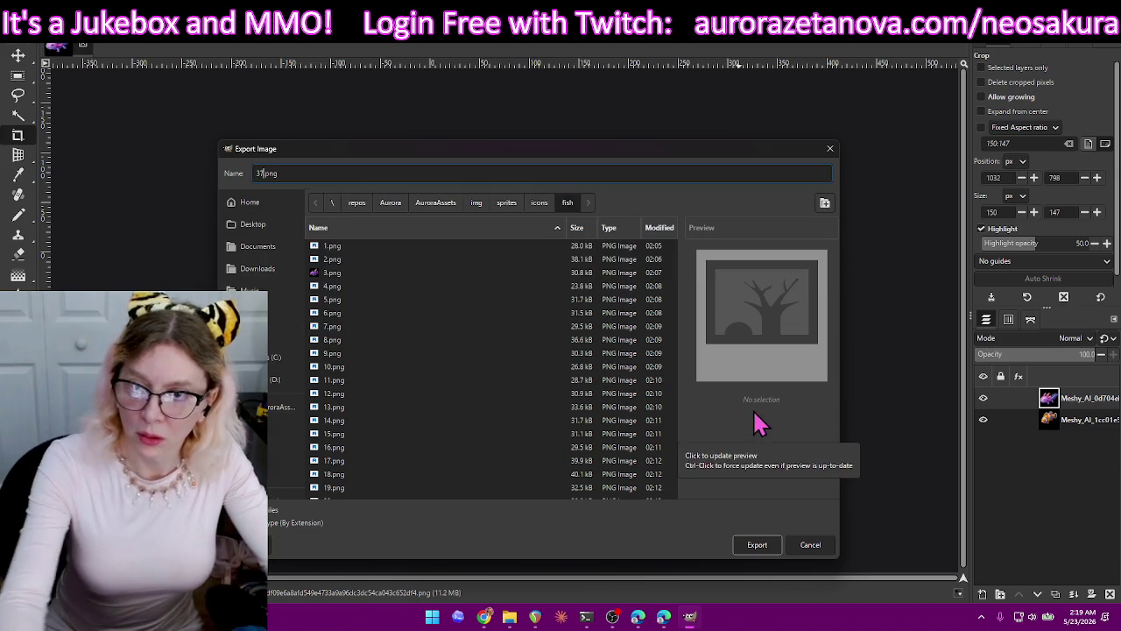
key(Return)
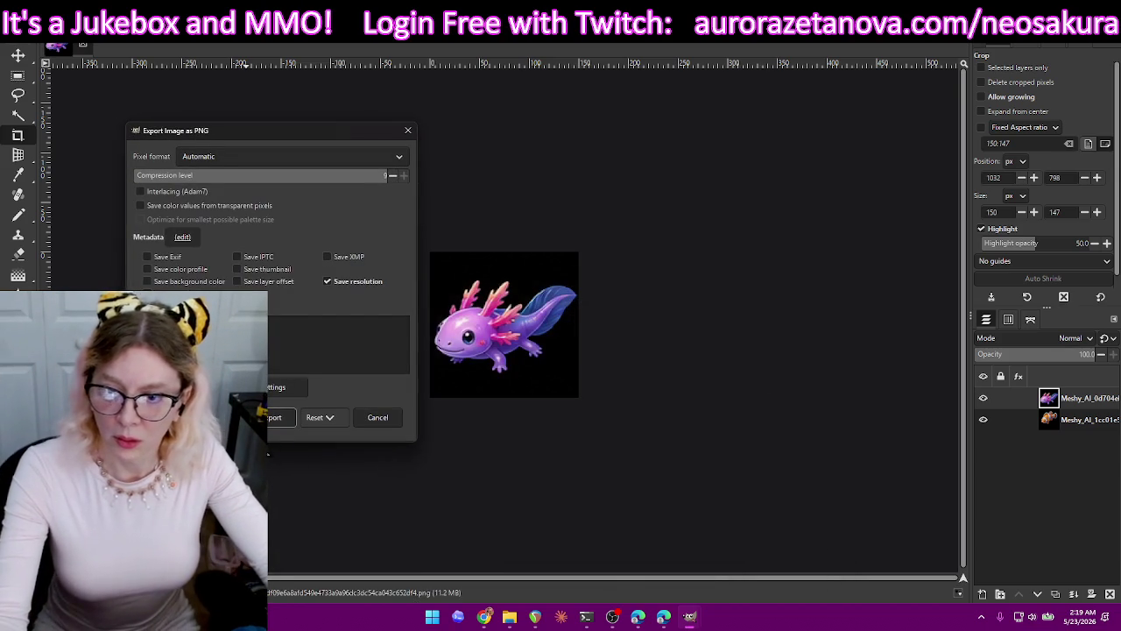
click(274, 417)
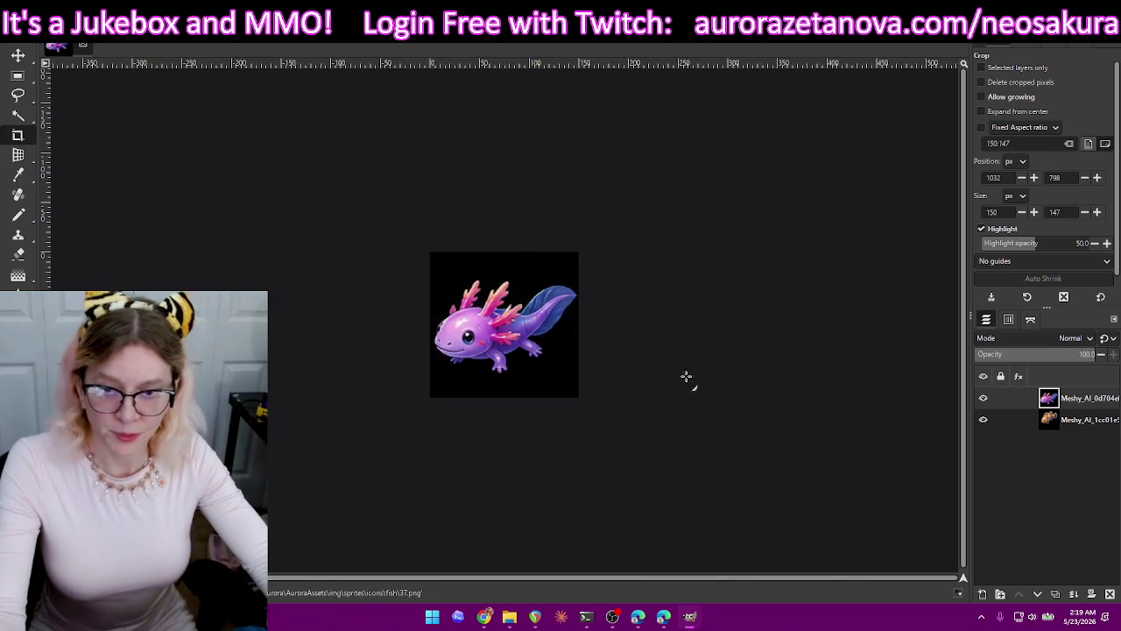
key(ctrl+z)
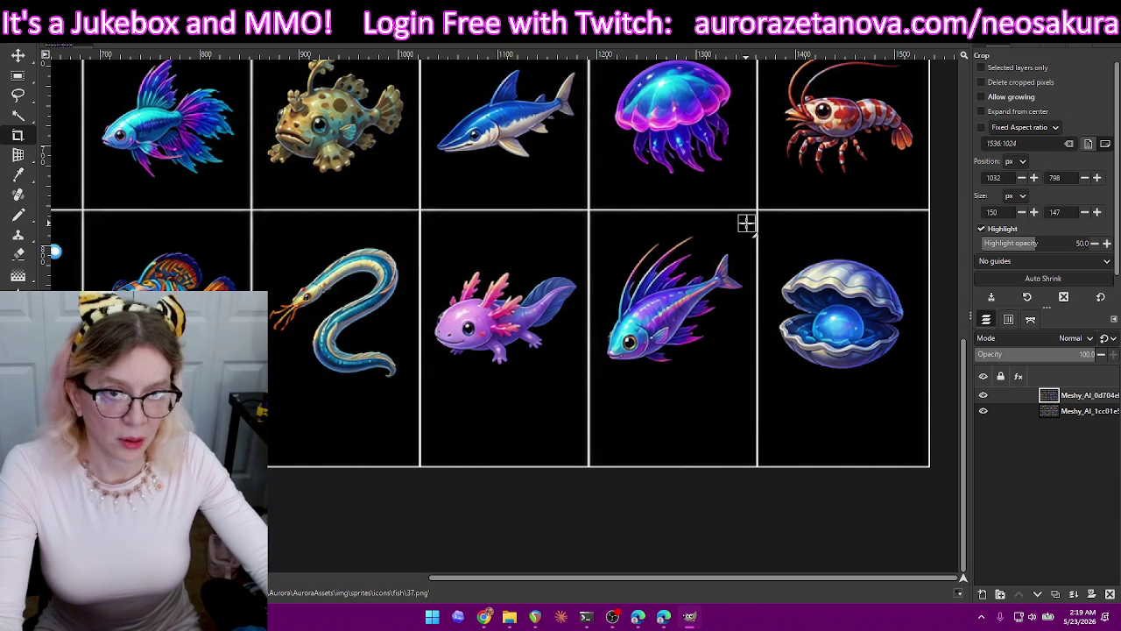
Crop to the spiny blue fish, export it as 38.png, then undo the crop.
drag(628, 342, 599, 379)
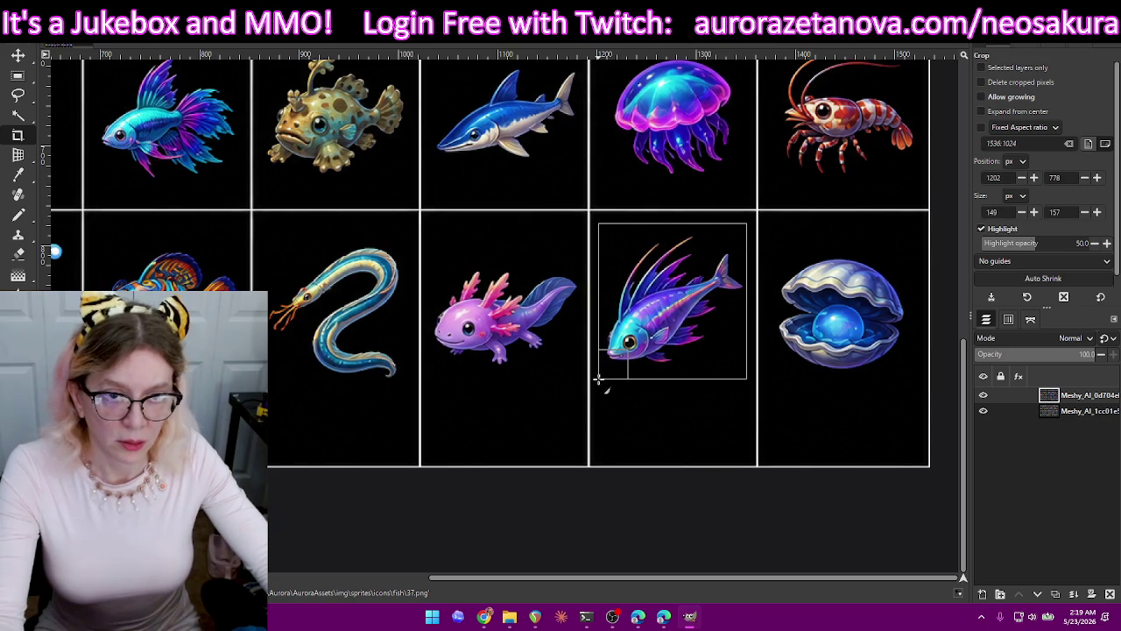
drag(683, 238, 683, 243)
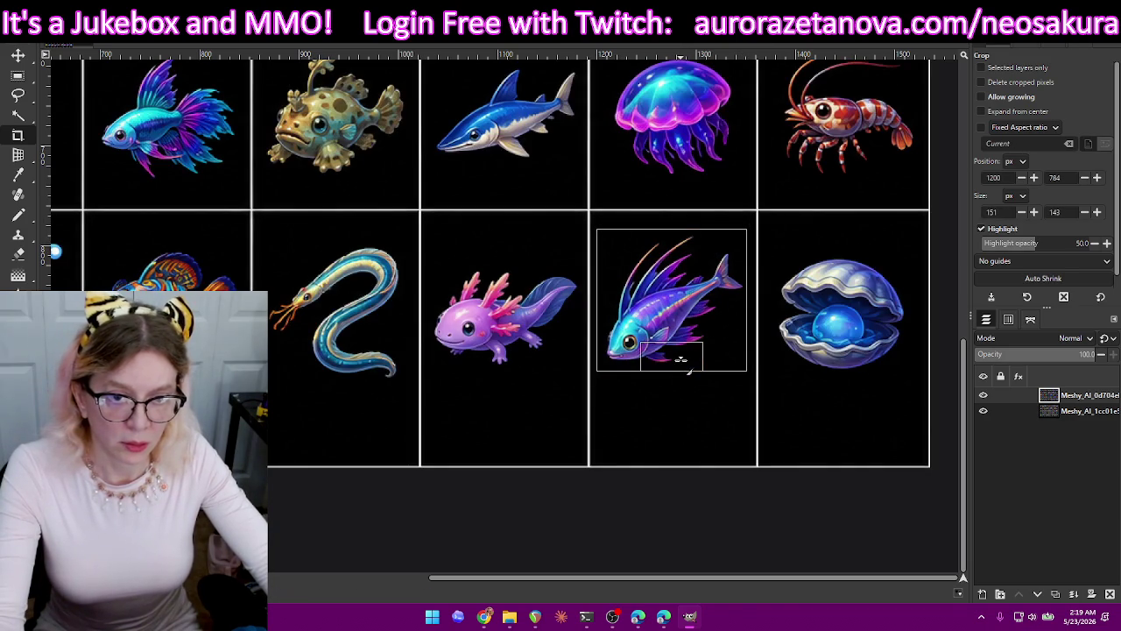
drag(681, 359, 680, 360)
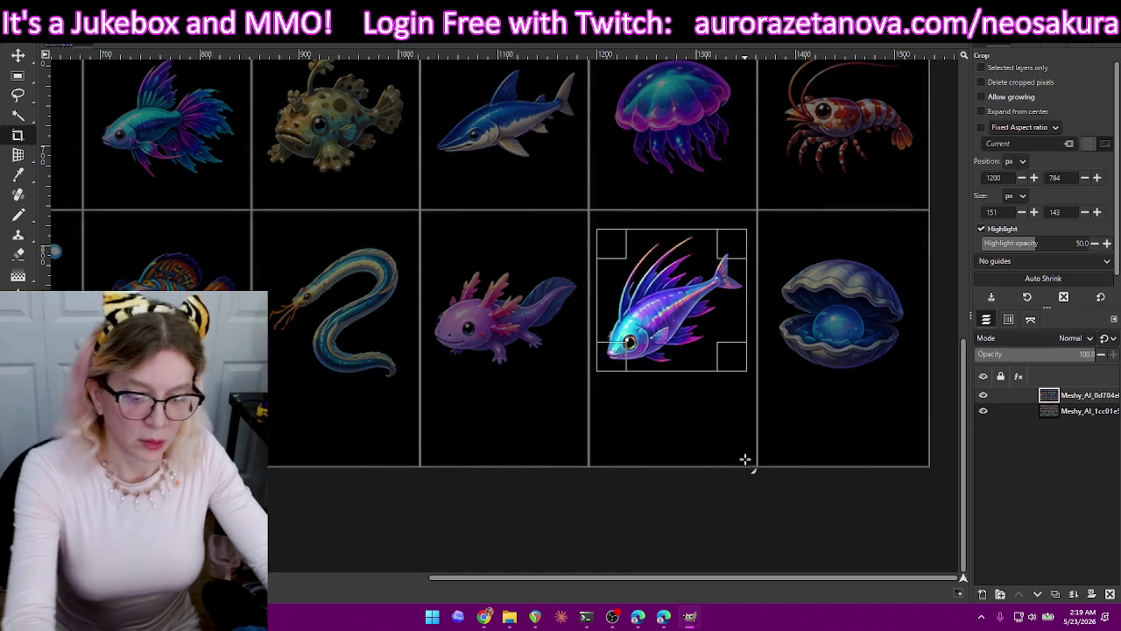
key(Return)
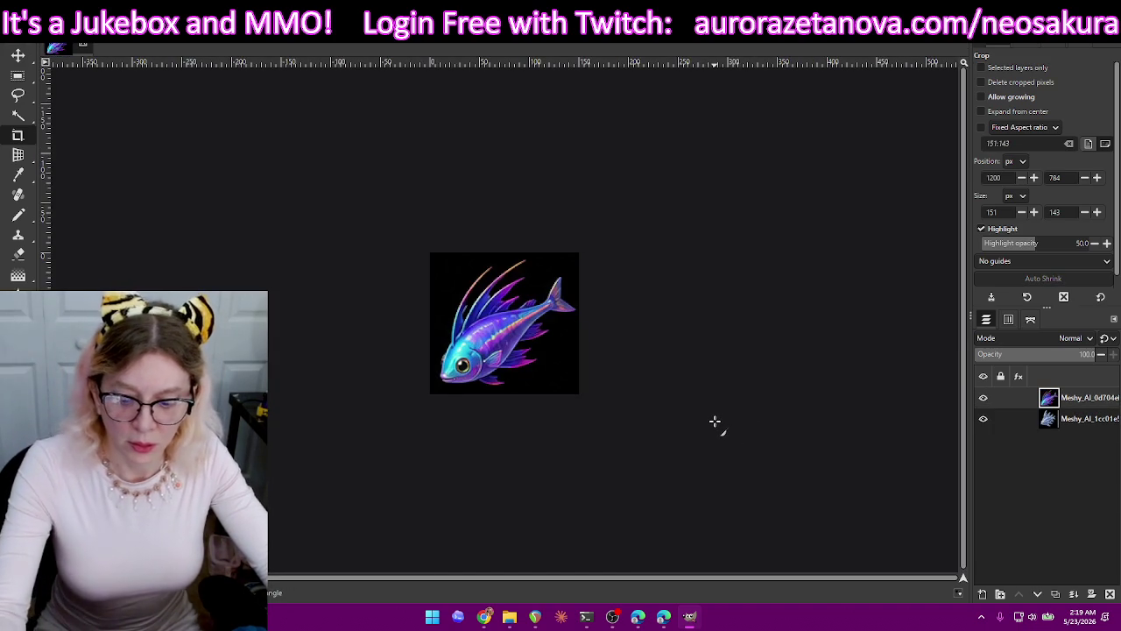
key(ctrl+shift+e)
text(38)
key(Return)
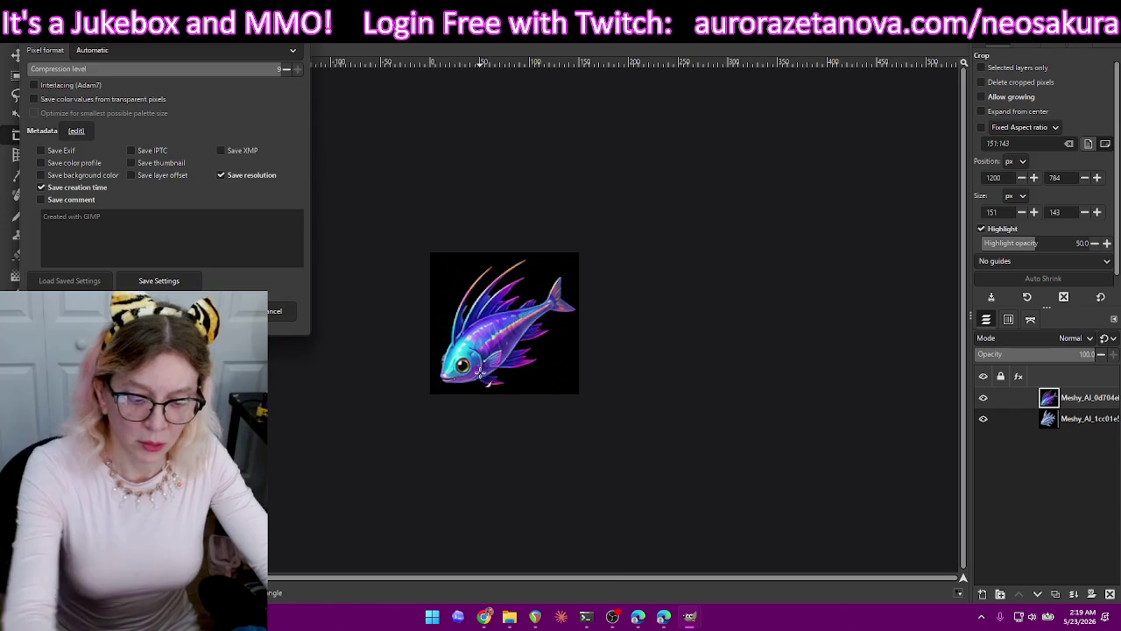
key(Return)
key(ctrl+z)
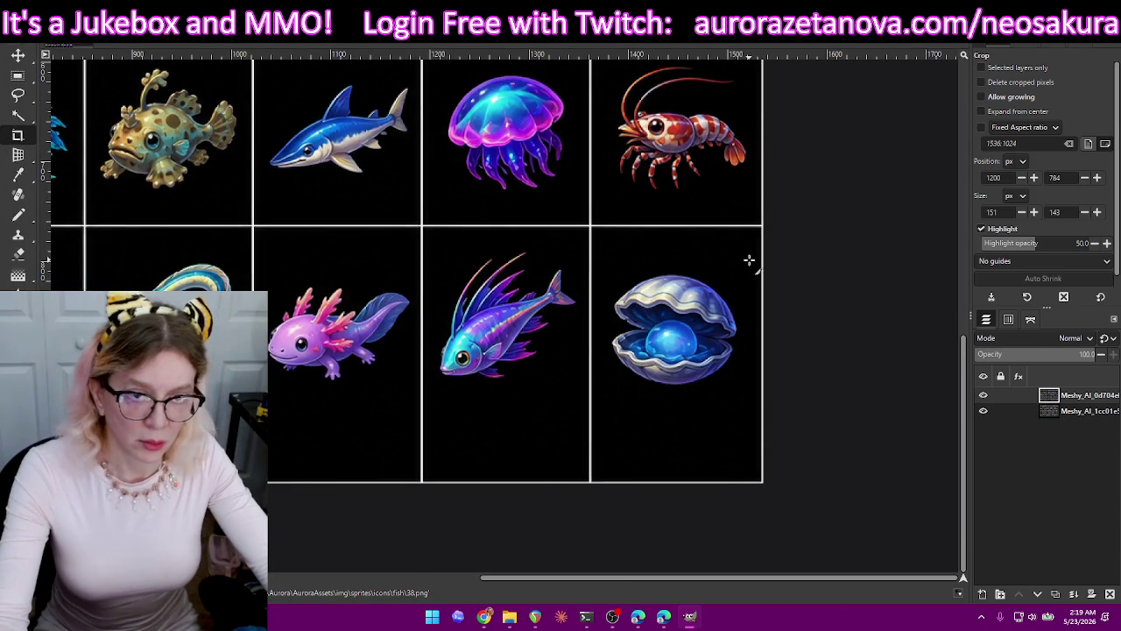
Crop to the pearl clam, export it as 39.png, then restore the full sheet.
drag(727, 280, 604, 380)
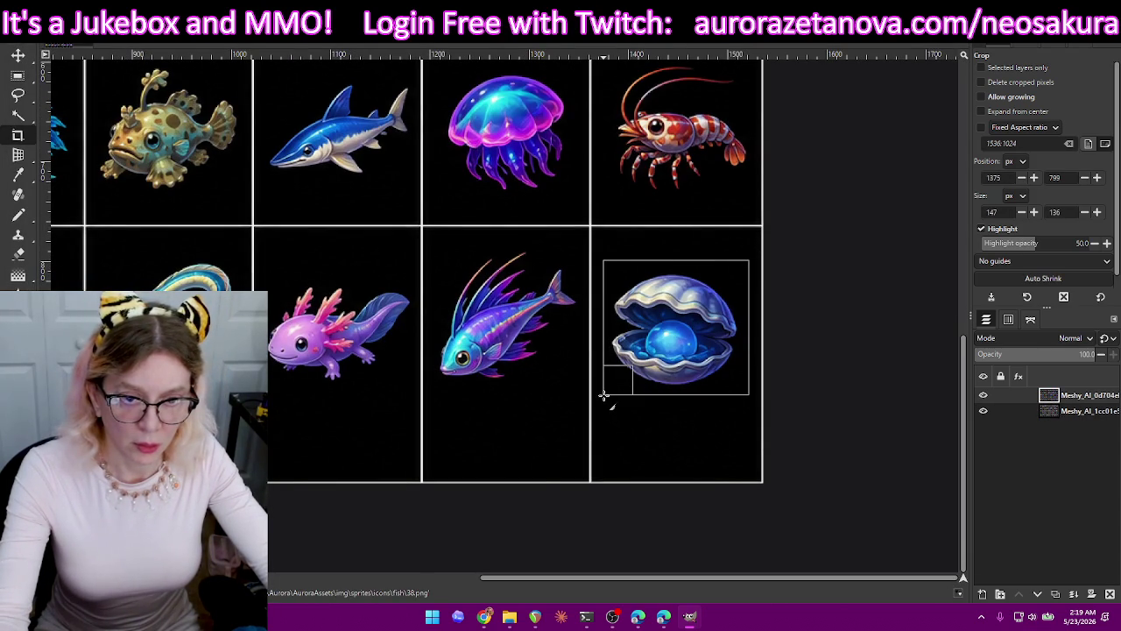
key(Return)
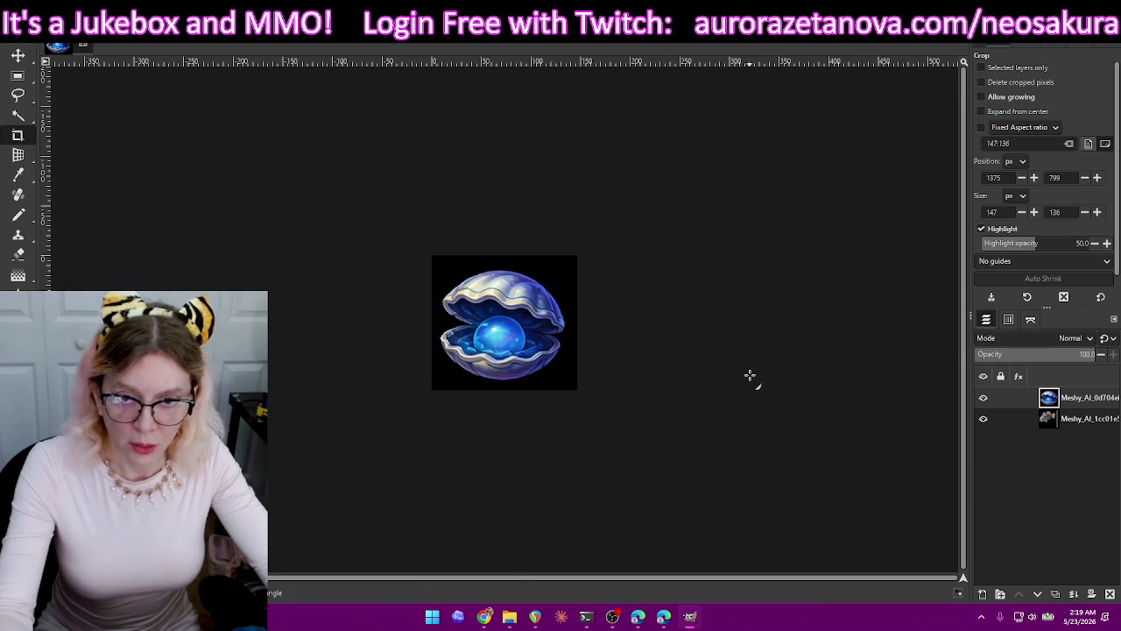
key(ctrl+z)
drag(535, 288, 429, 383)
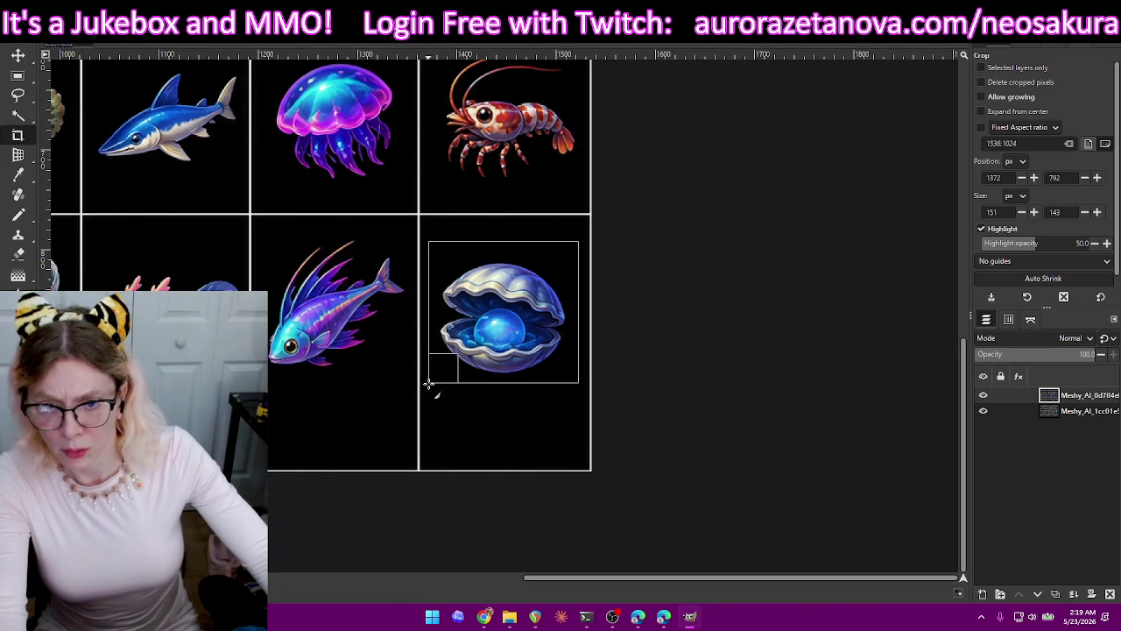
drag(430, 383, 430, 388)
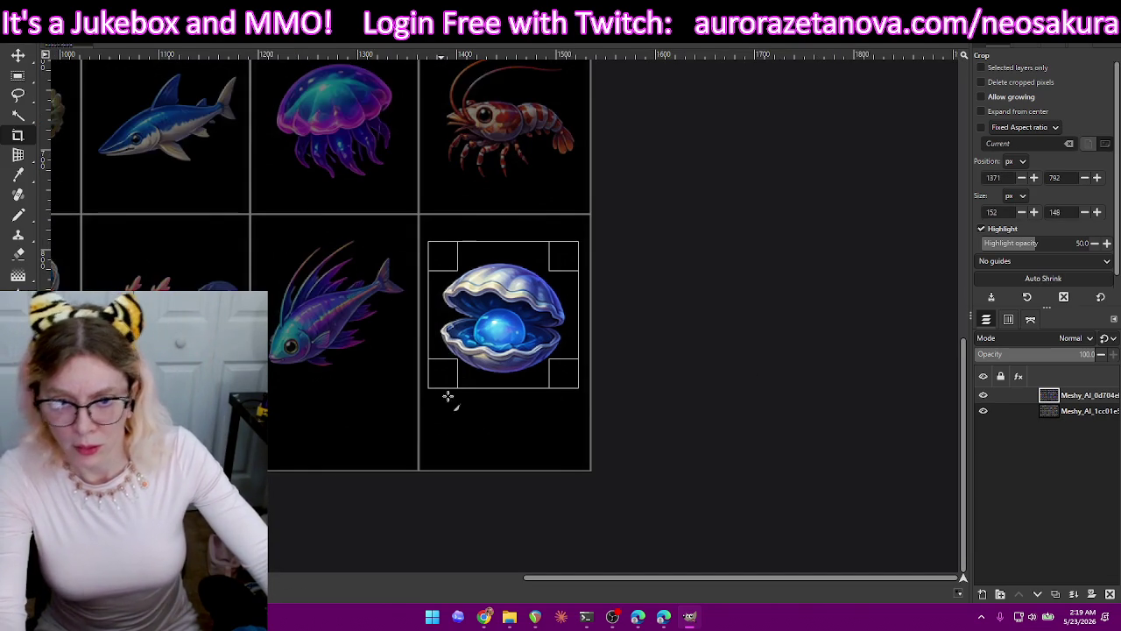
key(Return)
key(ctrl+shift+e)
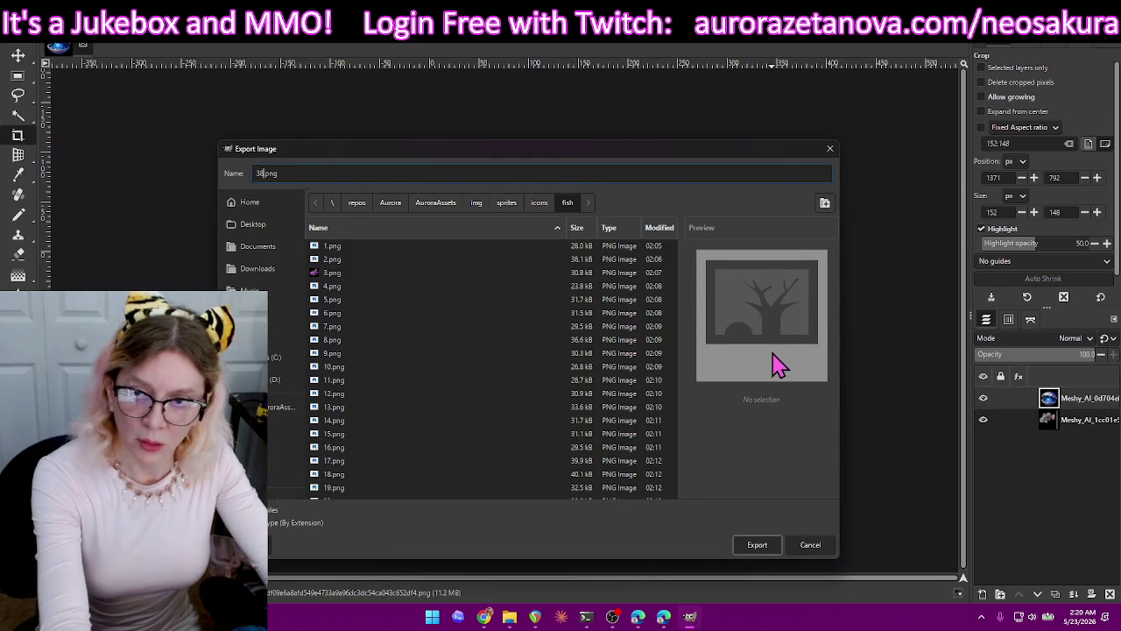
text(35)
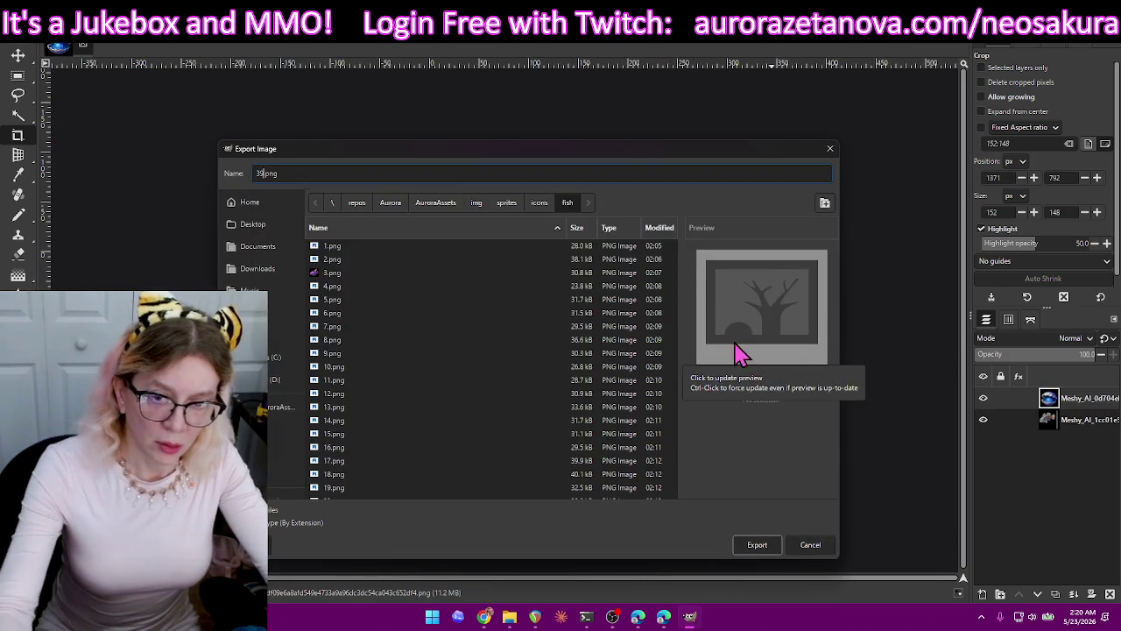
key(Return)
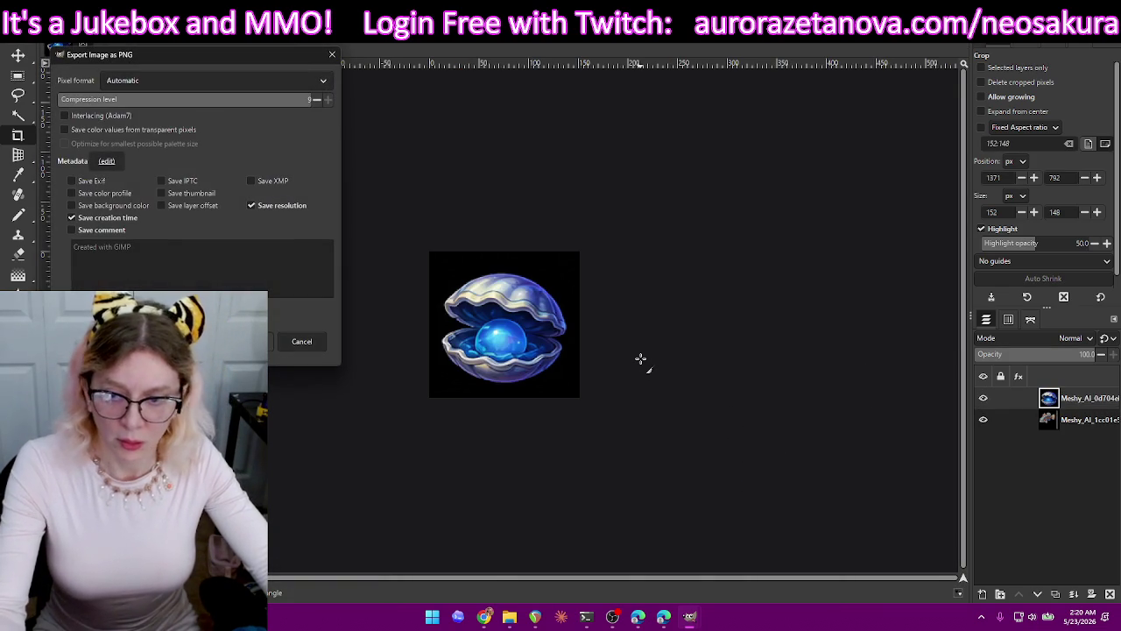
key(Return)
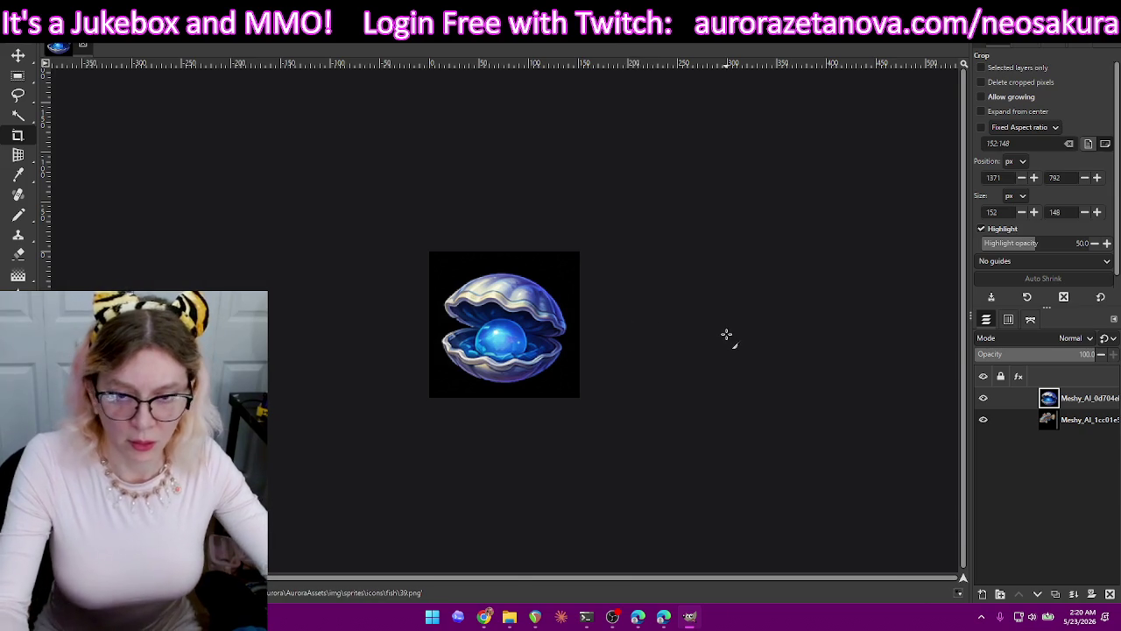
key(ctrl+z)
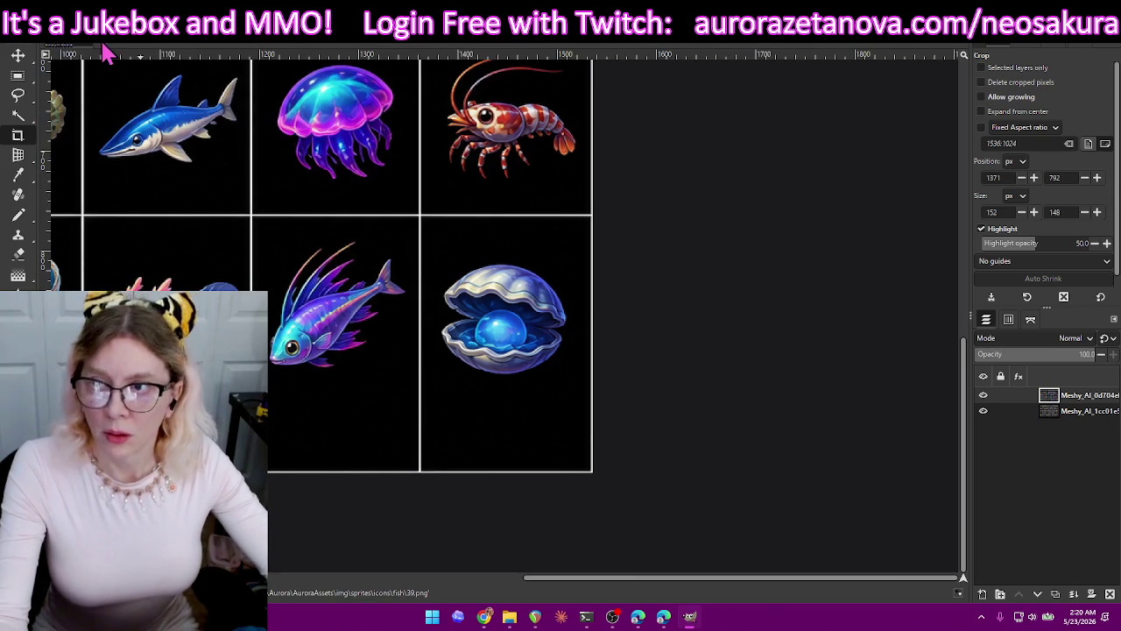
Delete the finished sprite sheet layer and discard a stray crop box.
click(1110, 594)
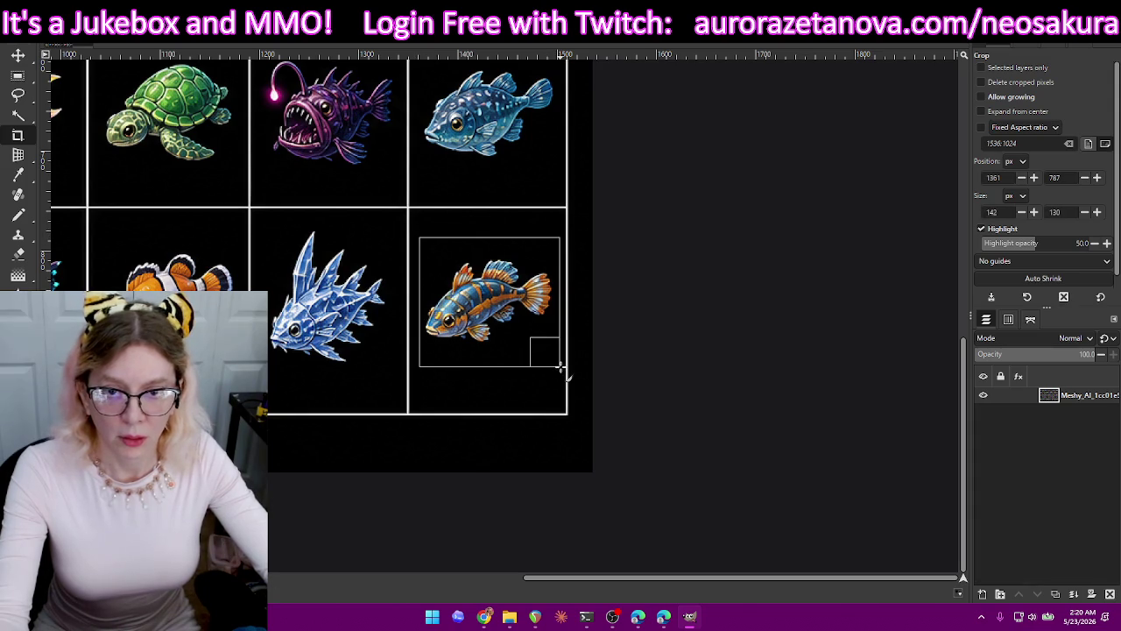
drag(559, 368, 566, 371)
click(786, 417)
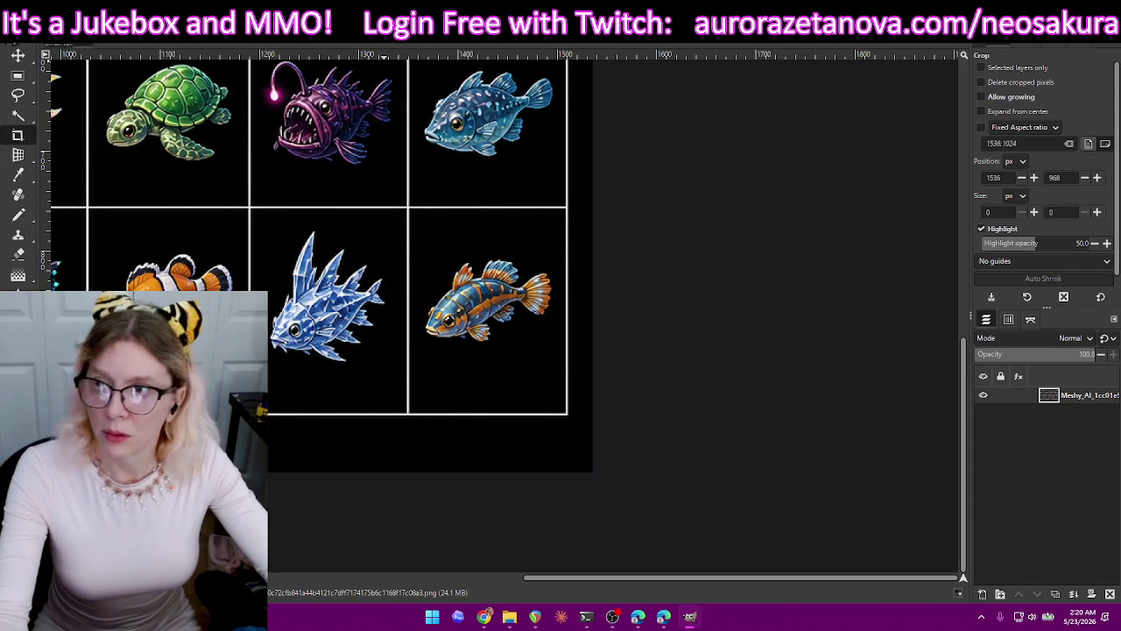
Open several Meshy_AI sprite sheets from the export folder as new layers.
click(13, 40)
click(75, 91)
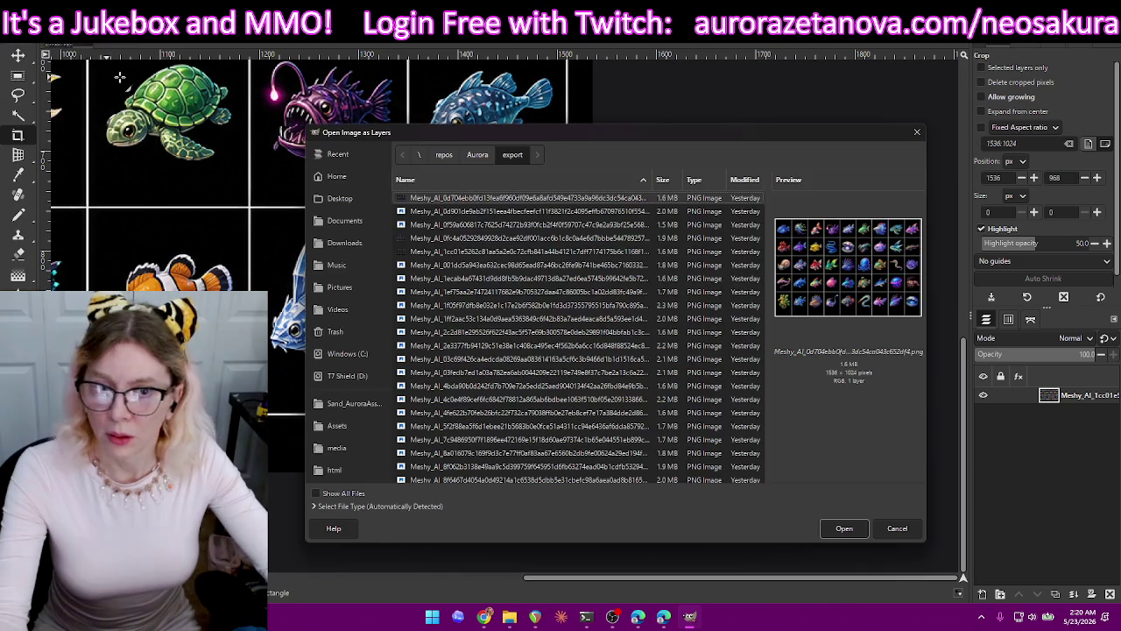
scroll(705, 233, down, 3)
scroll(709, 271, down, 5)
scroll(710, 298, down, 5)
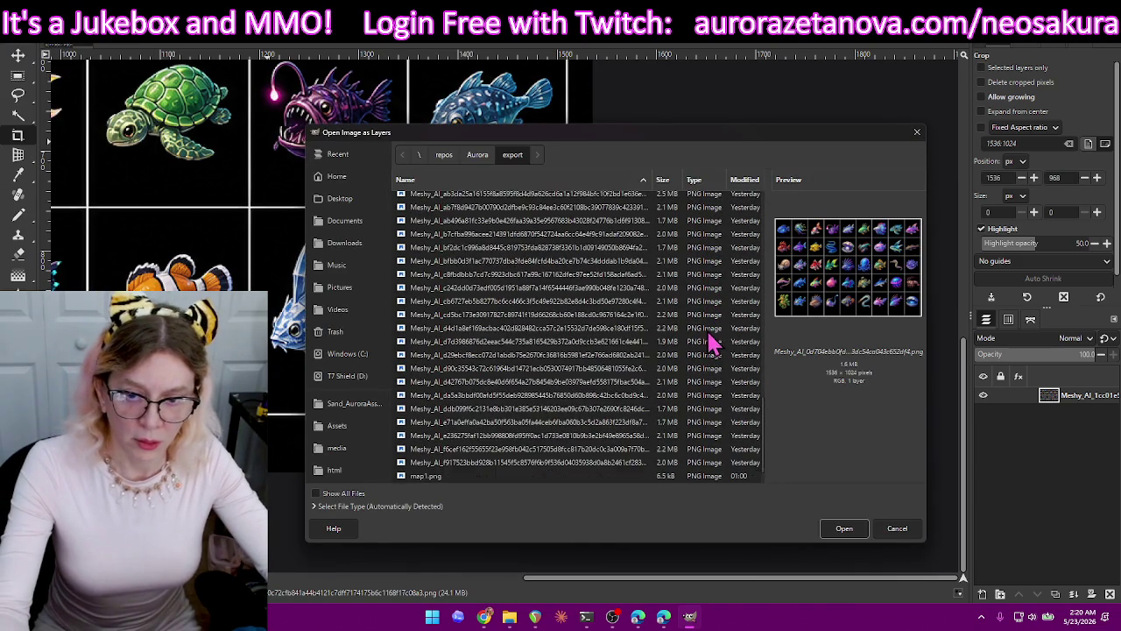
scroll(626, 436, up, 6)
scroll(624, 429, up, 7)
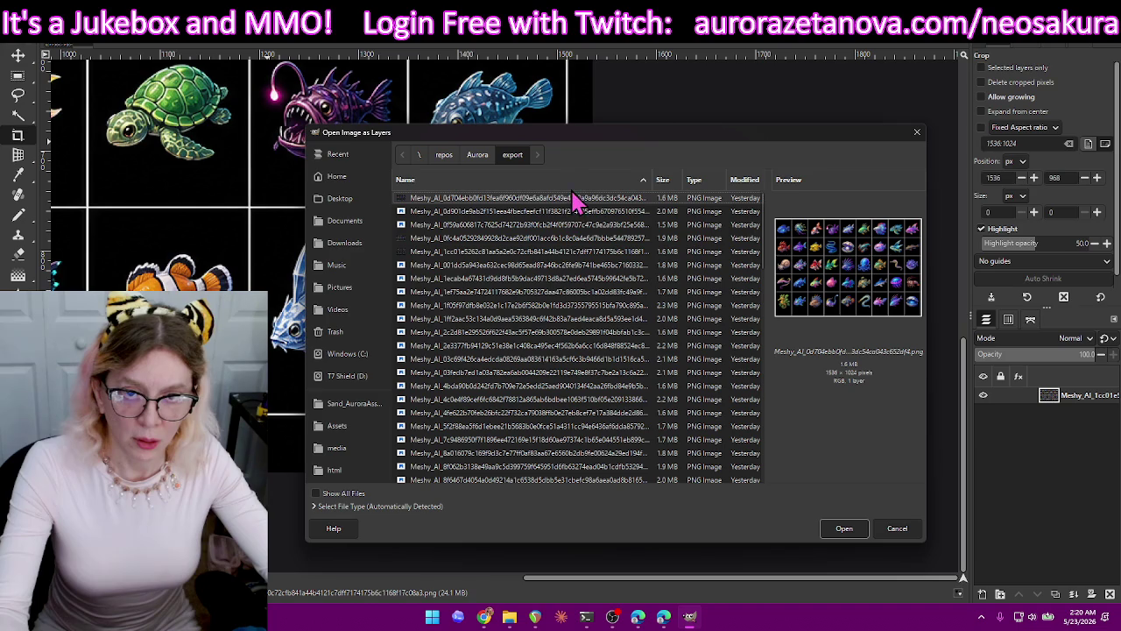
click(576, 216)
click(575, 203)
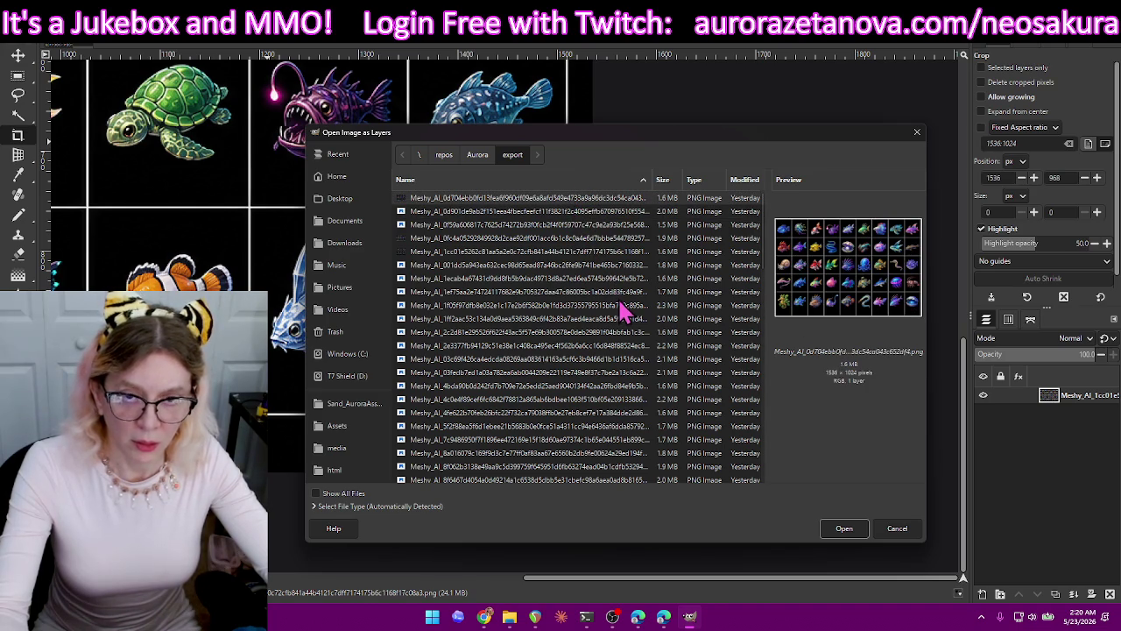
click(854, 532)
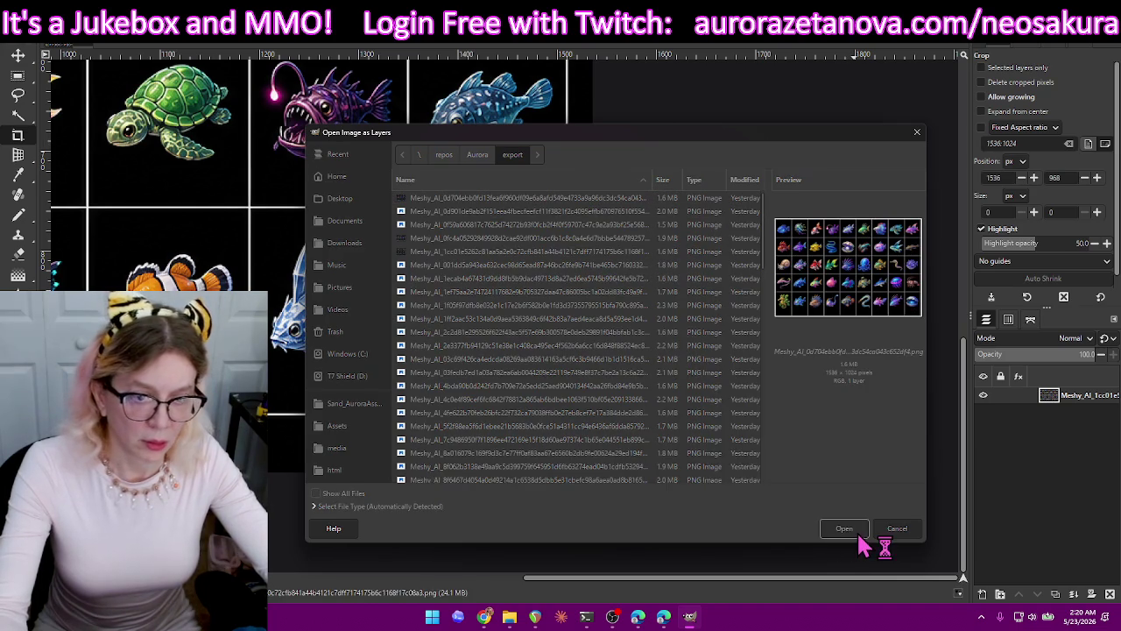
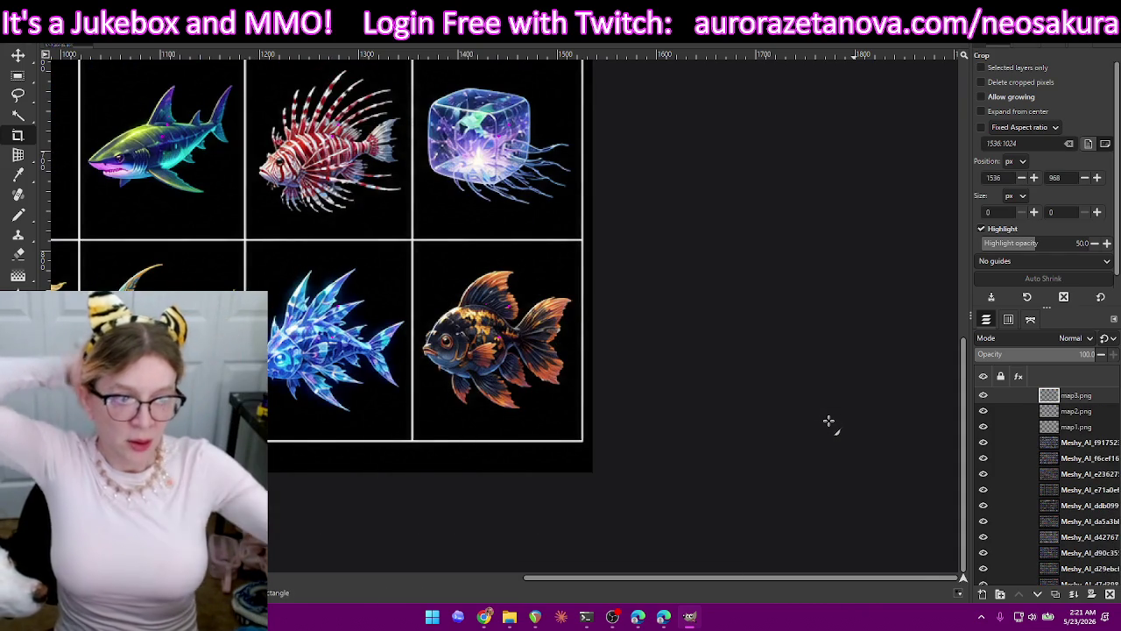
Delete the map3, map2 and map1 layers, then minimize GIMP to the desktop.
click(1110, 594)
click(1110, 594)
click(1110, 594)
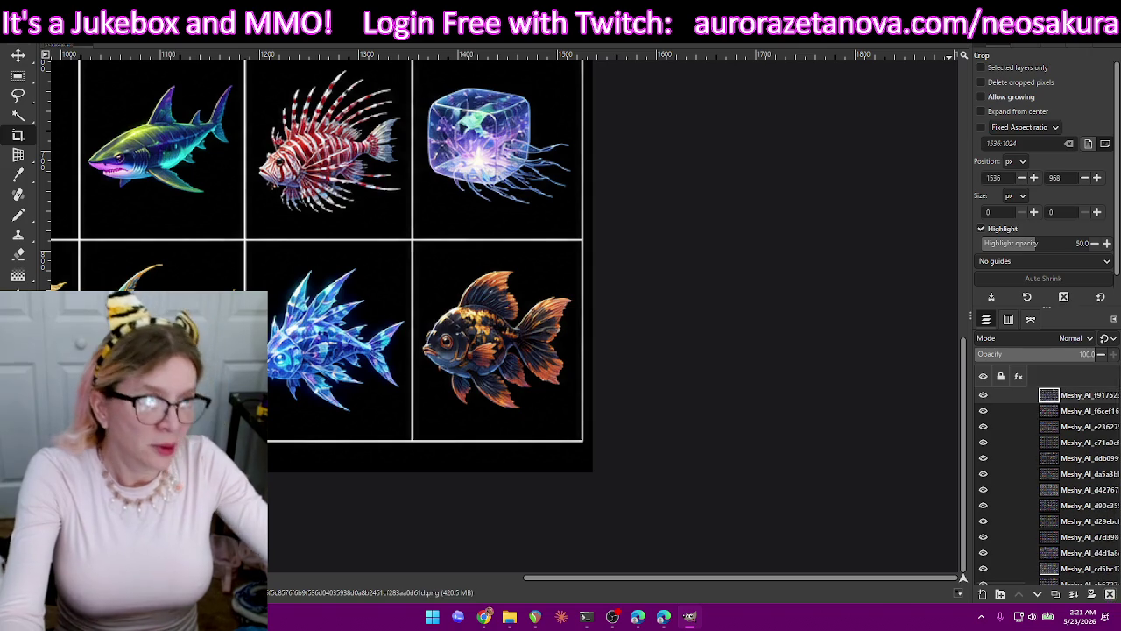
key(super+d)
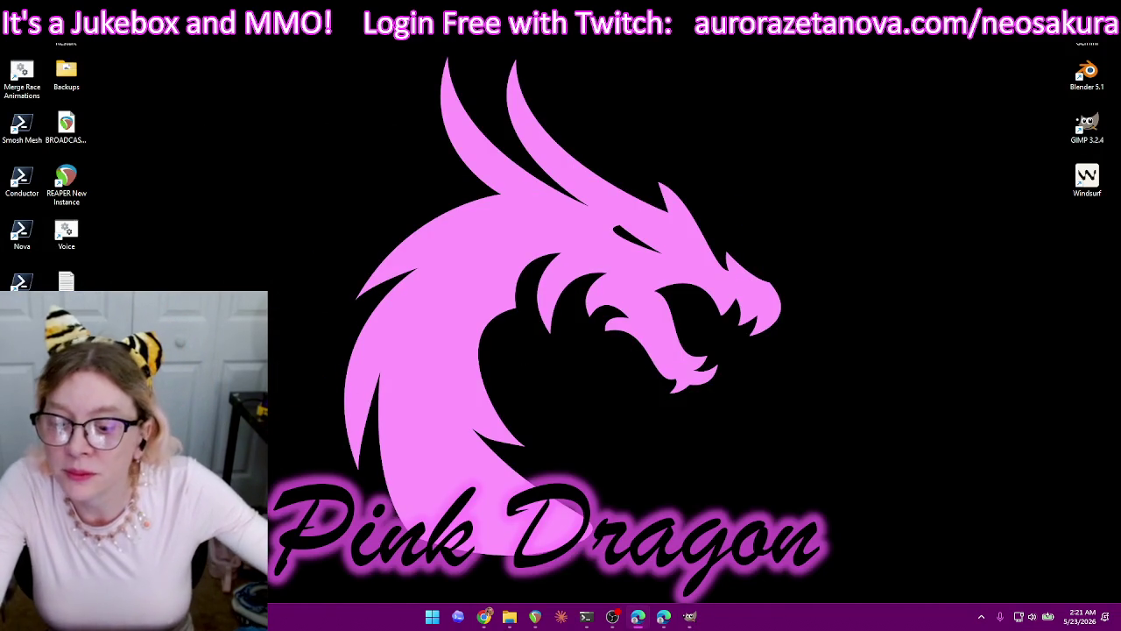
Permanently delete all 221 Recycle Bin items, then return to the Meshy gallery in Chrome.
double_click(972, 91)
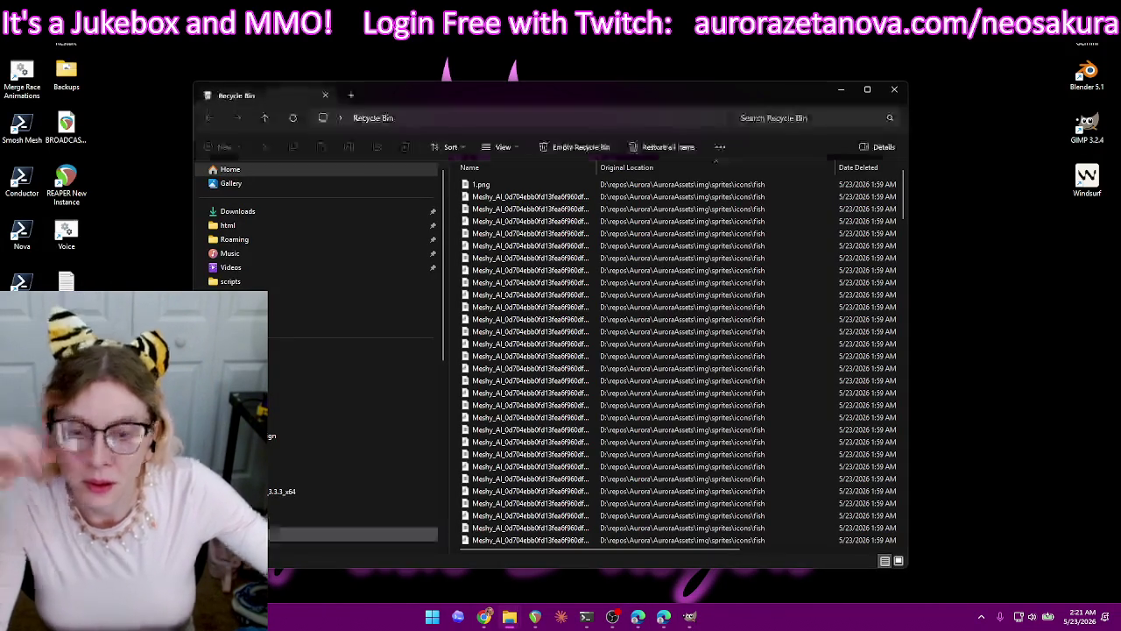
key(ctrl+a)
key(Delete)
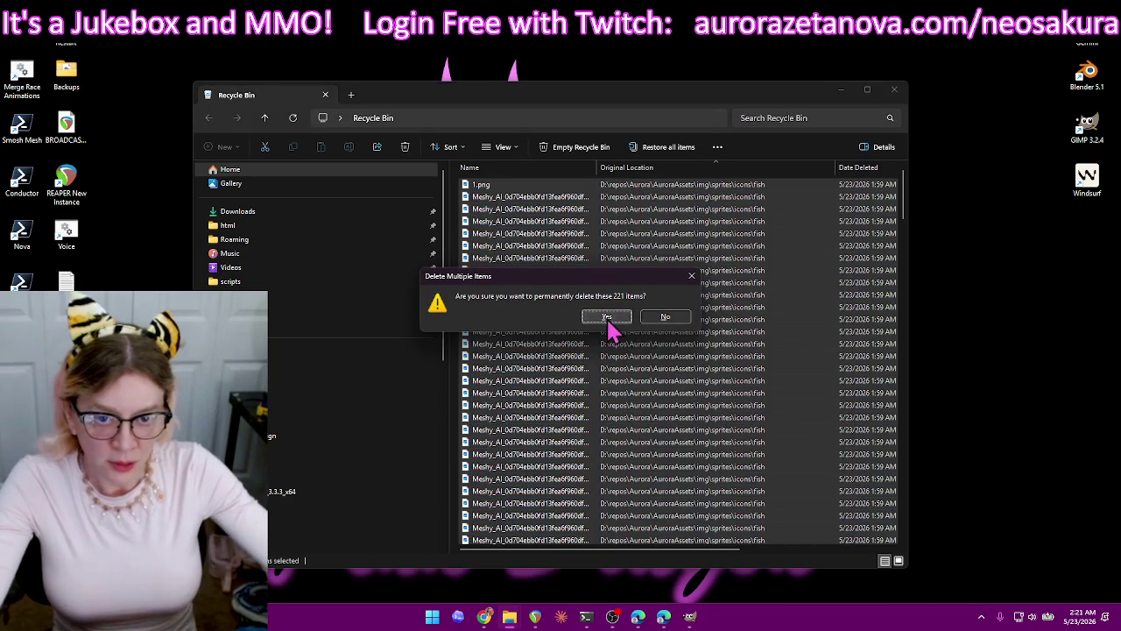
click(608, 320)
click(484, 616)
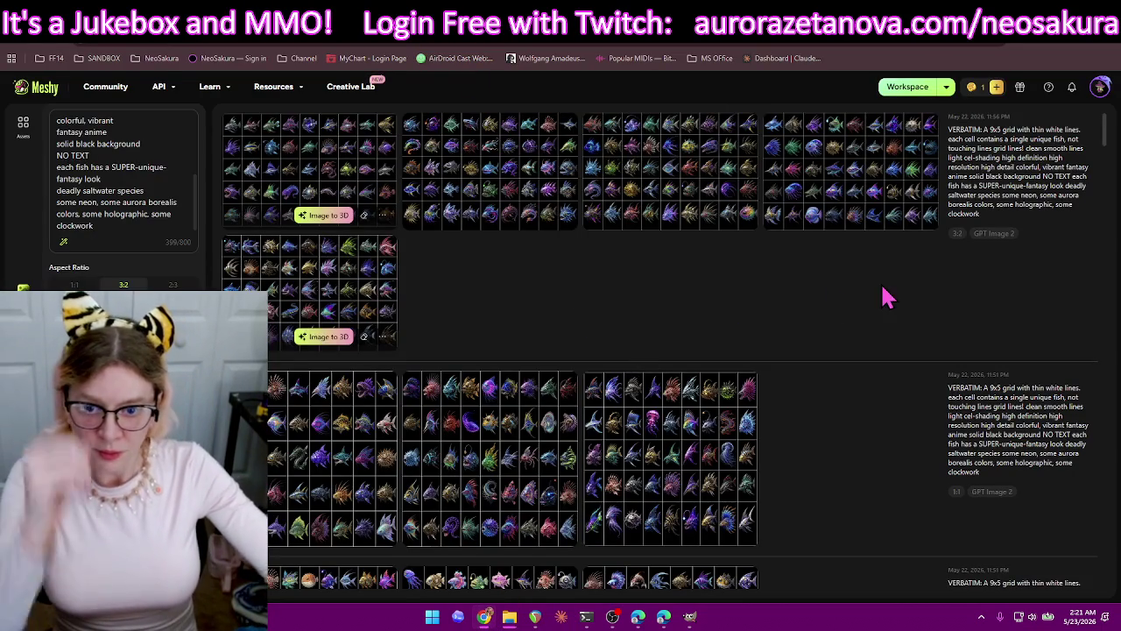
Download the third exotic saltwater fish grid image from the Meshy gallery as a PNG.
scroll(872, 313, down, 1)
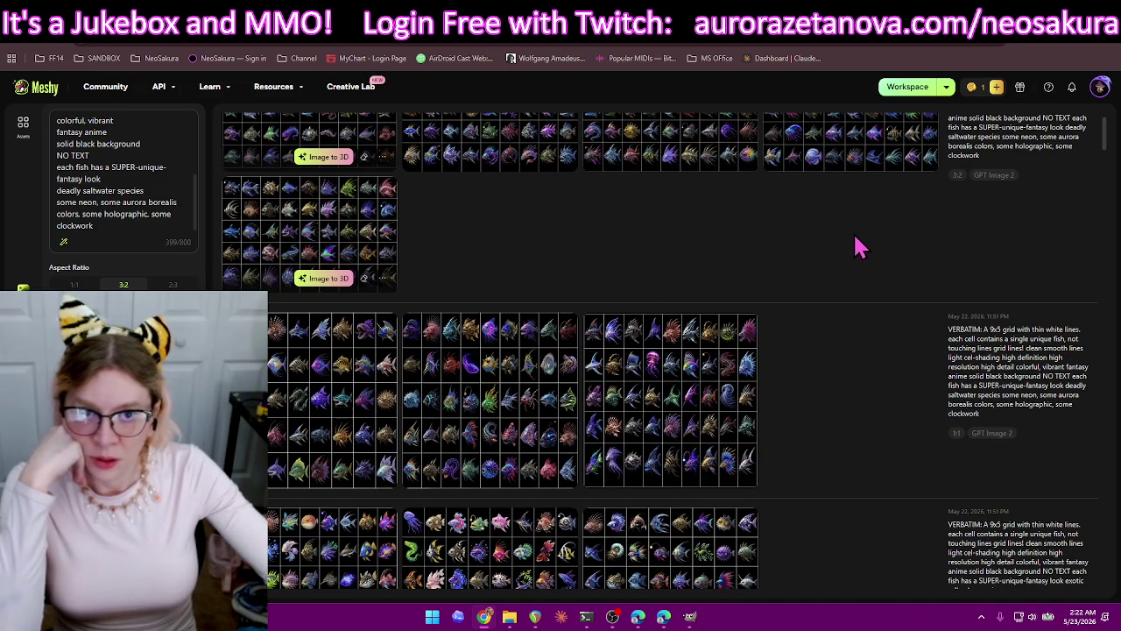
scroll(866, 351, down, 3)
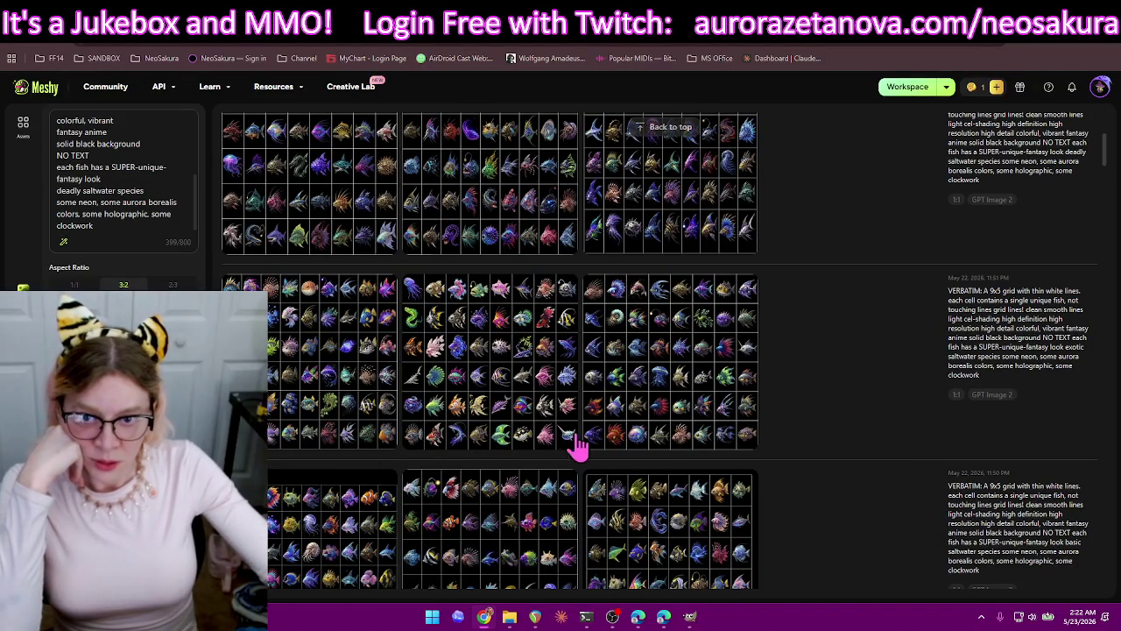
click(386, 442)
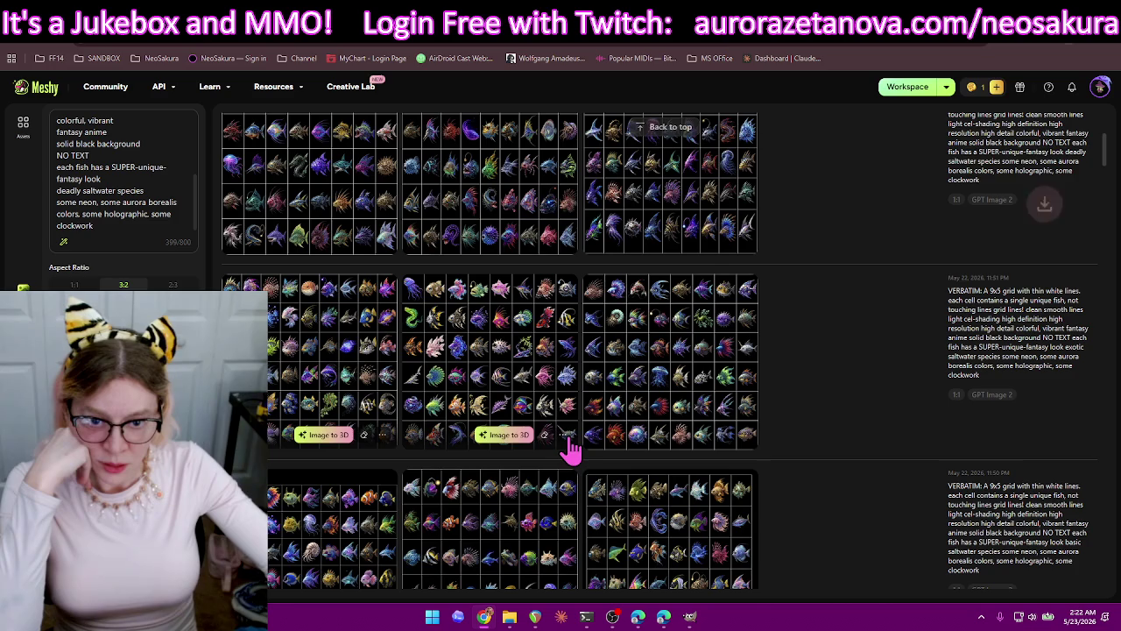
click(563, 435)
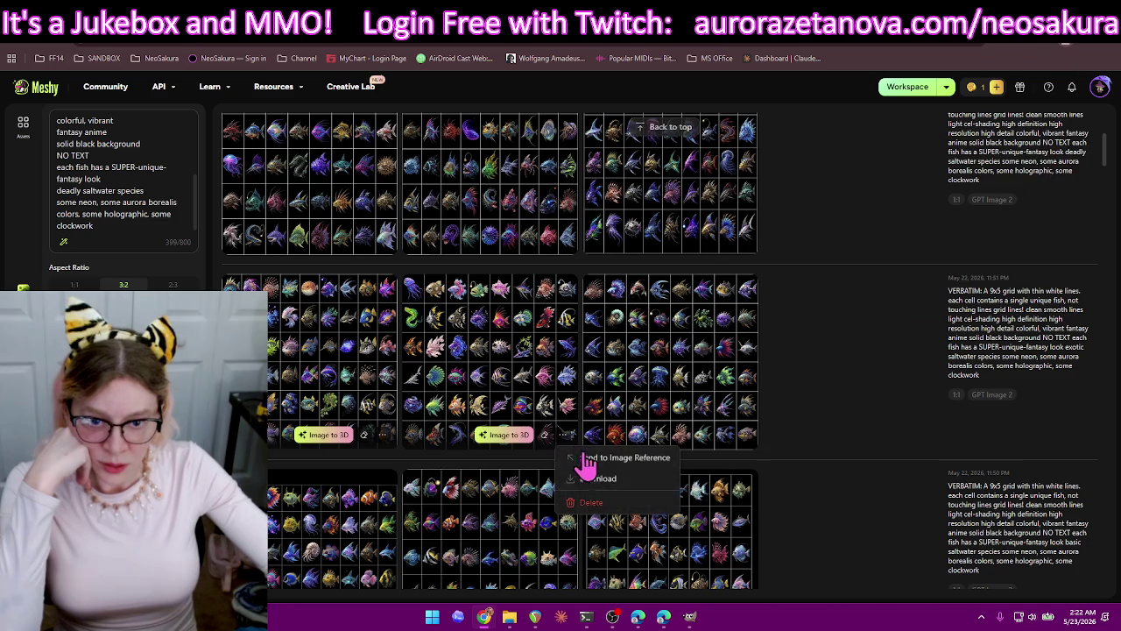
click(745, 435)
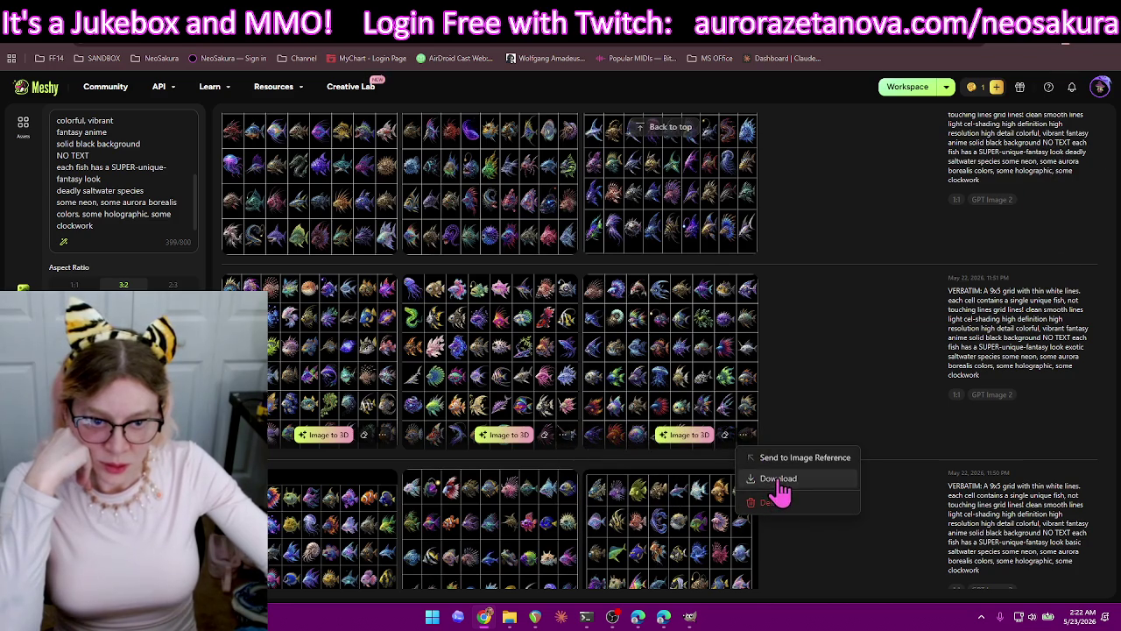
click(780, 479)
scroll(749, 368, down, 2)
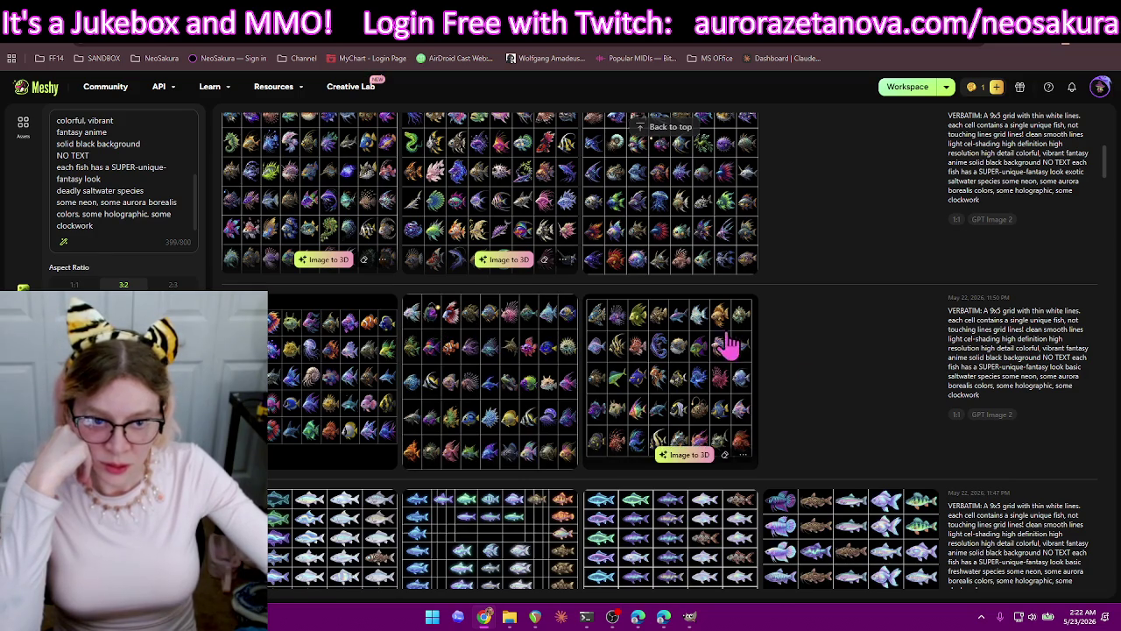
scroll(857, 400, down, 4)
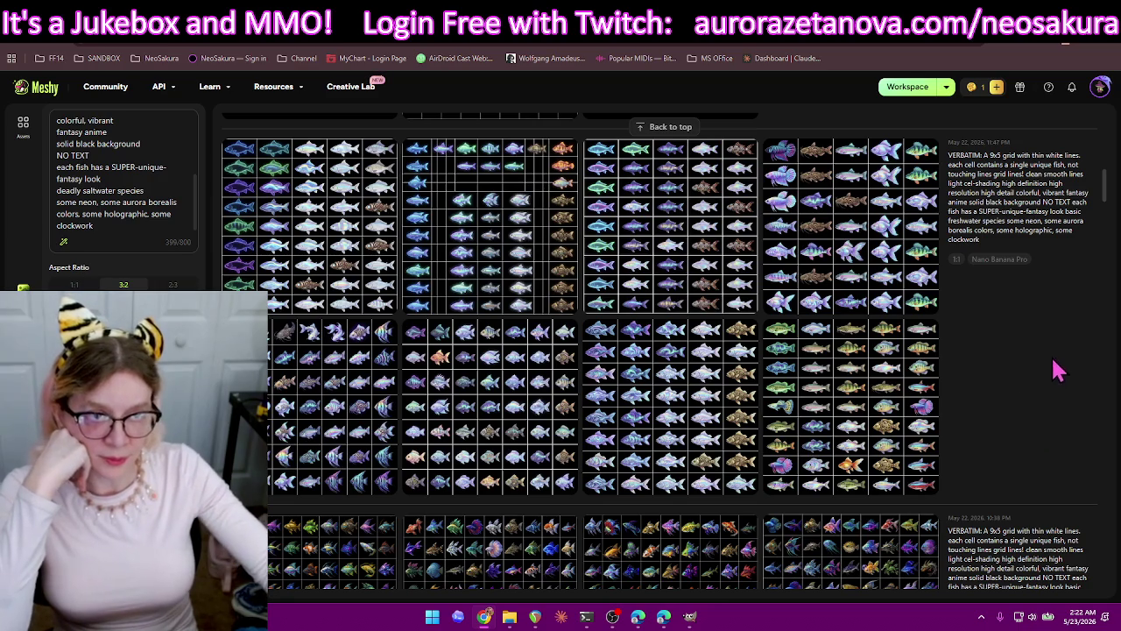
scroll(1058, 370, down, 4)
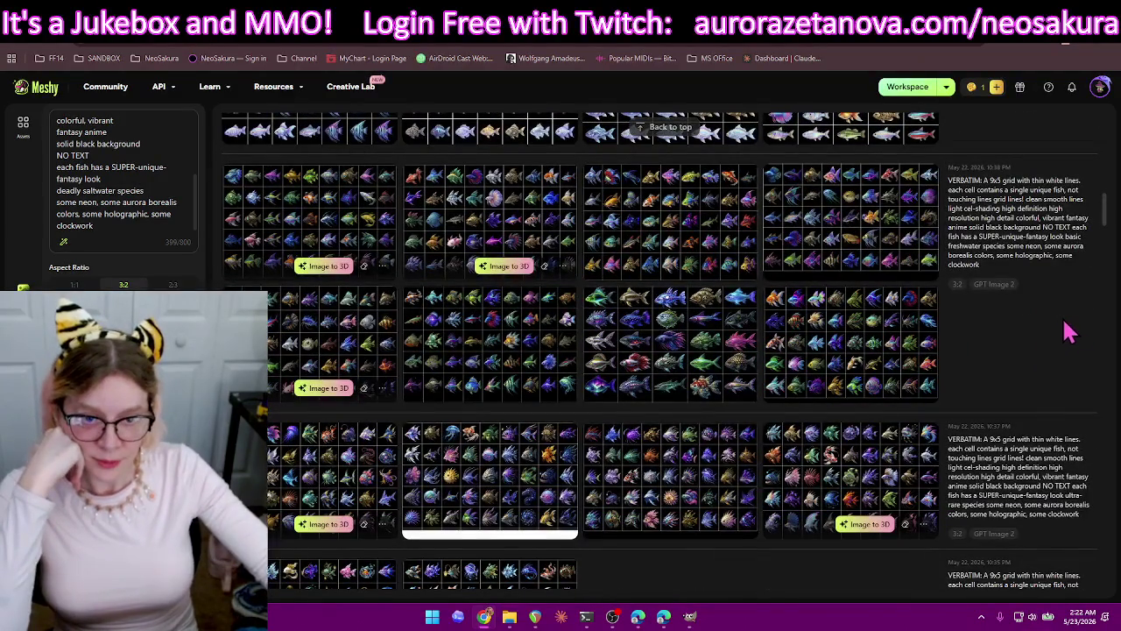
mouse_move(670, 342)
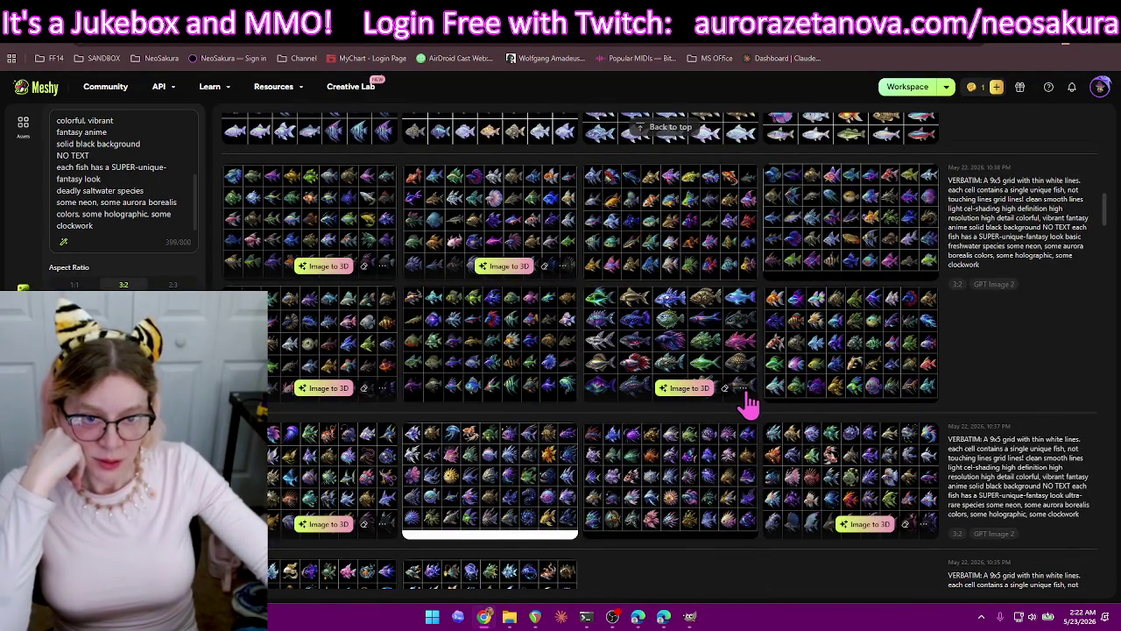
Download the freshwater fish grid image from the Meshy gallery.
click(745, 392)
click(783, 432)
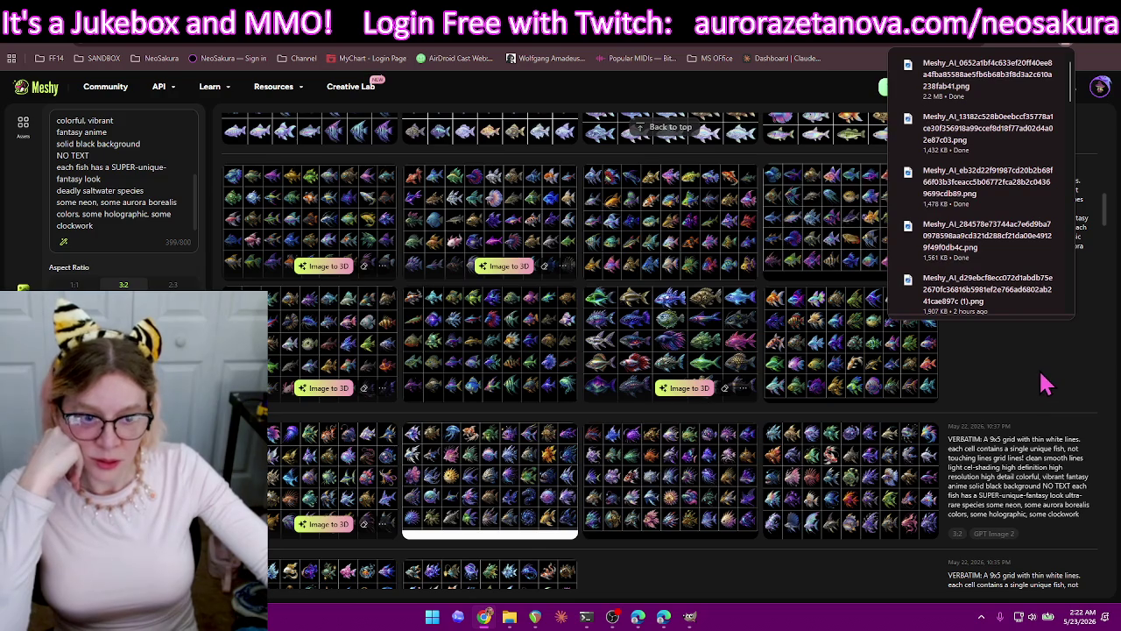
scroll(856, 430, down, 2)
scroll(827, 444, down, 1)
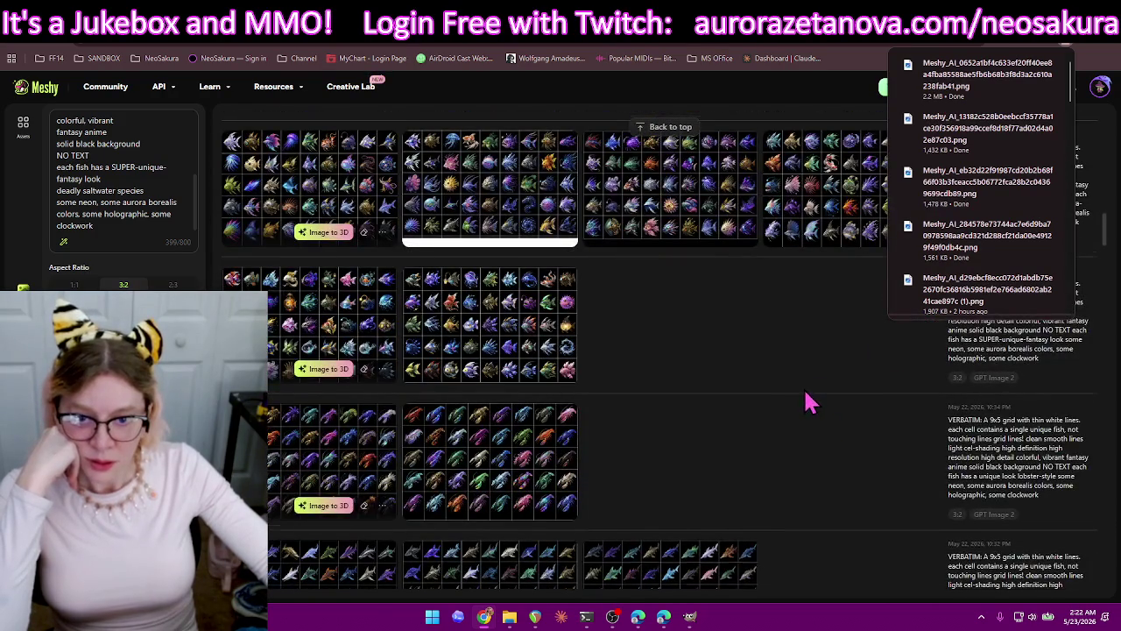
scroll(788, 368, down, 1)
scroll(814, 318, down, 1)
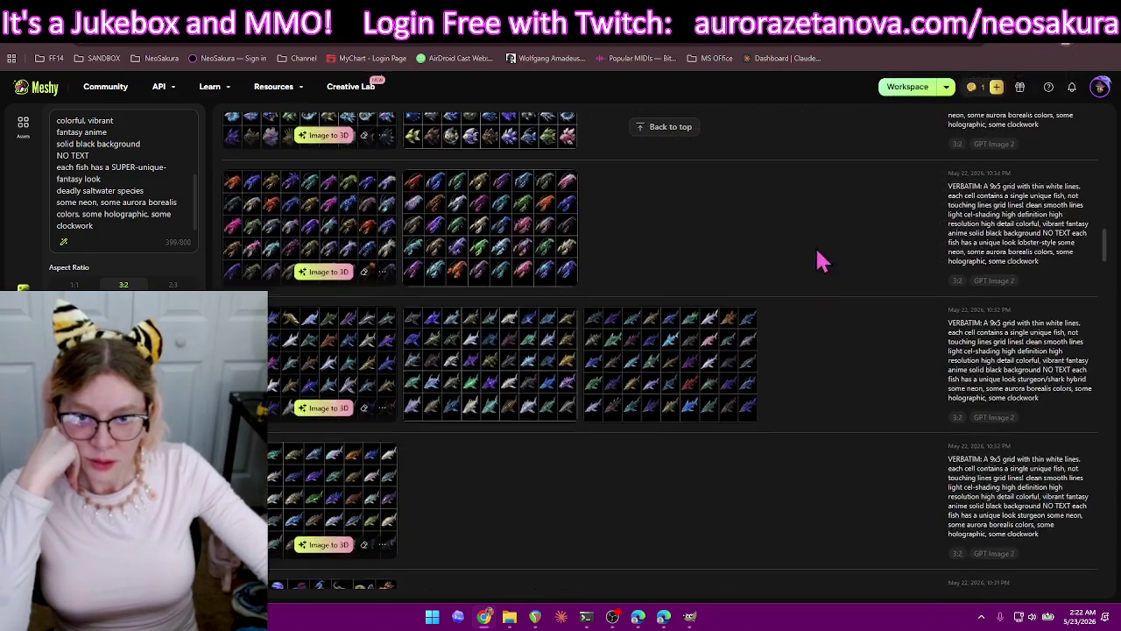
scroll(850, 250, down, 1)
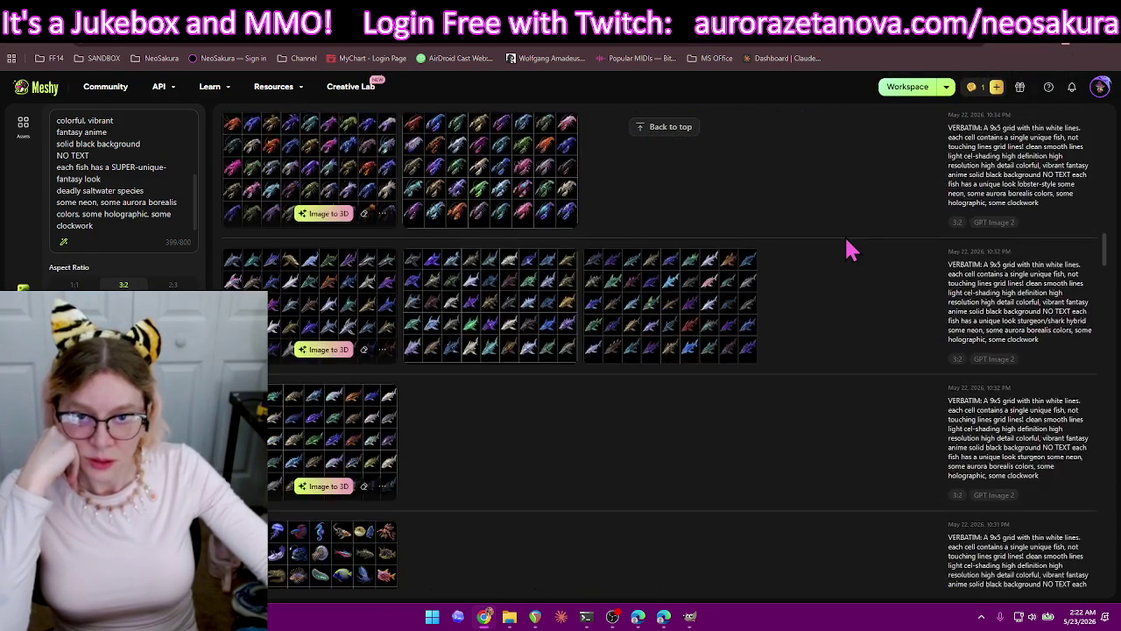
scroll(851, 249, up, 1)
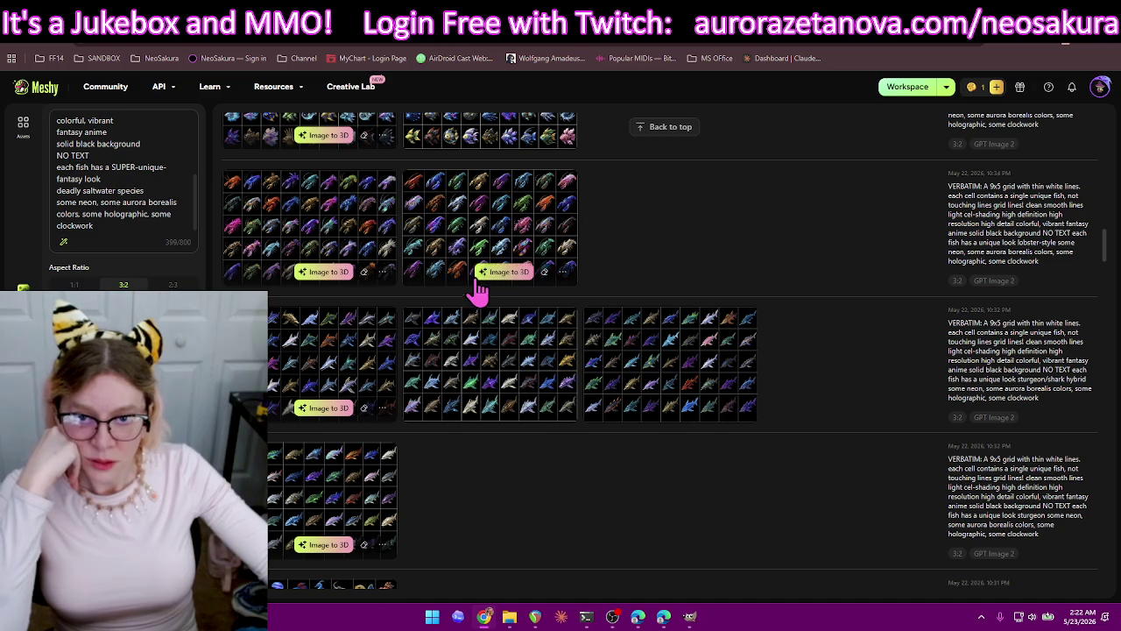
Download the lobster-style and sea-creature fish grid images.
click(566, 273)
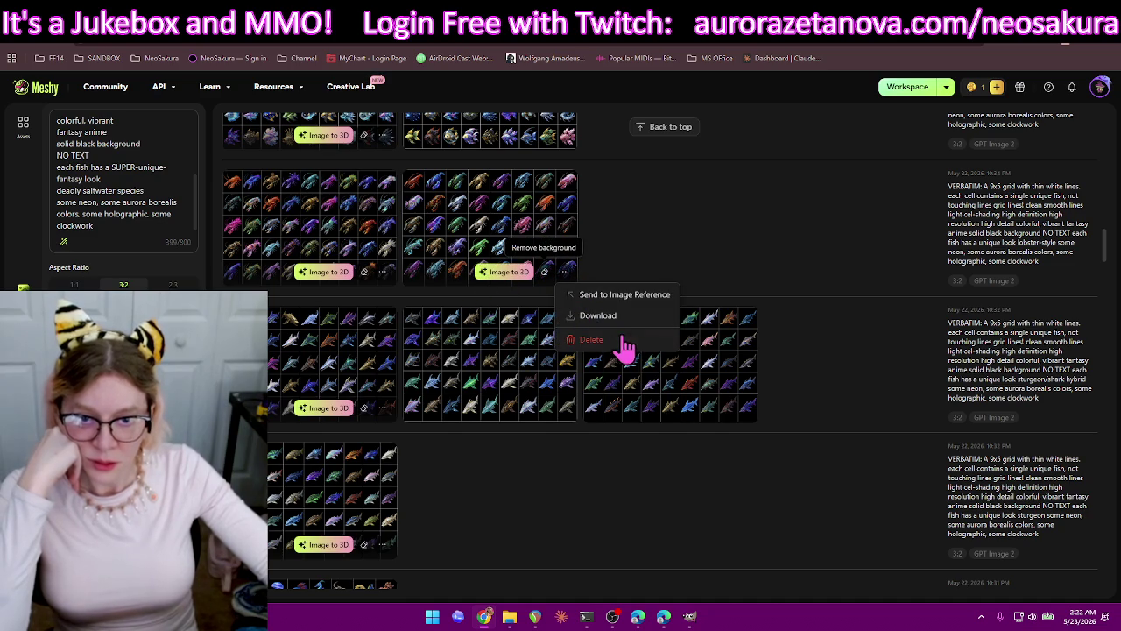
click(614, 317)
scroll(740, 455, down, 3)
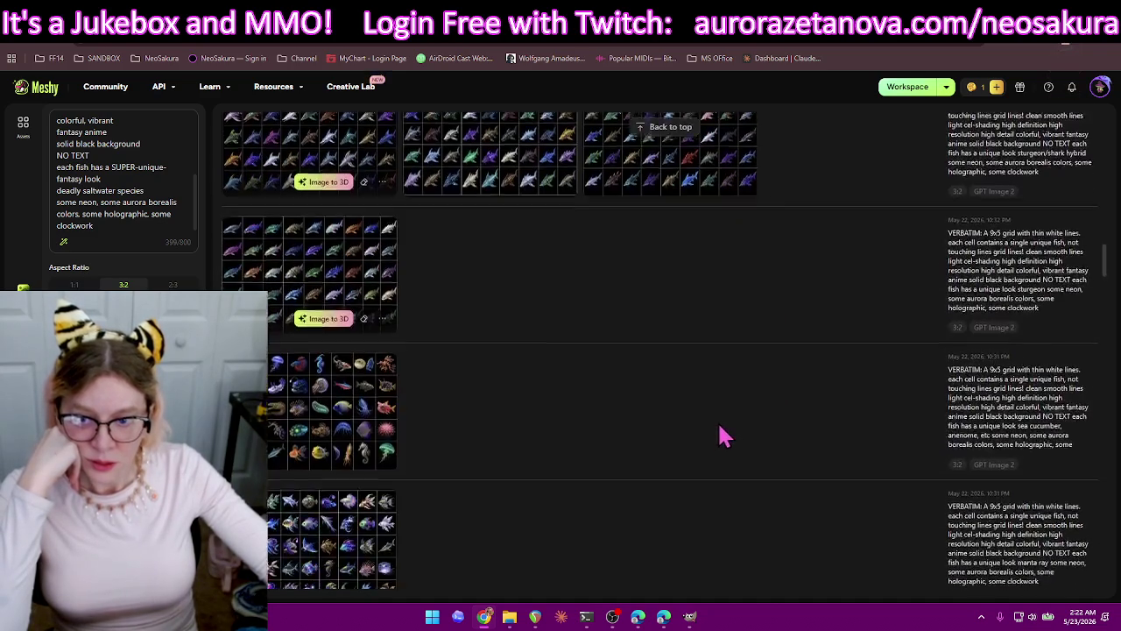
click(383, 451)
click(488, 492)
scroll(708, 430, down, 5)
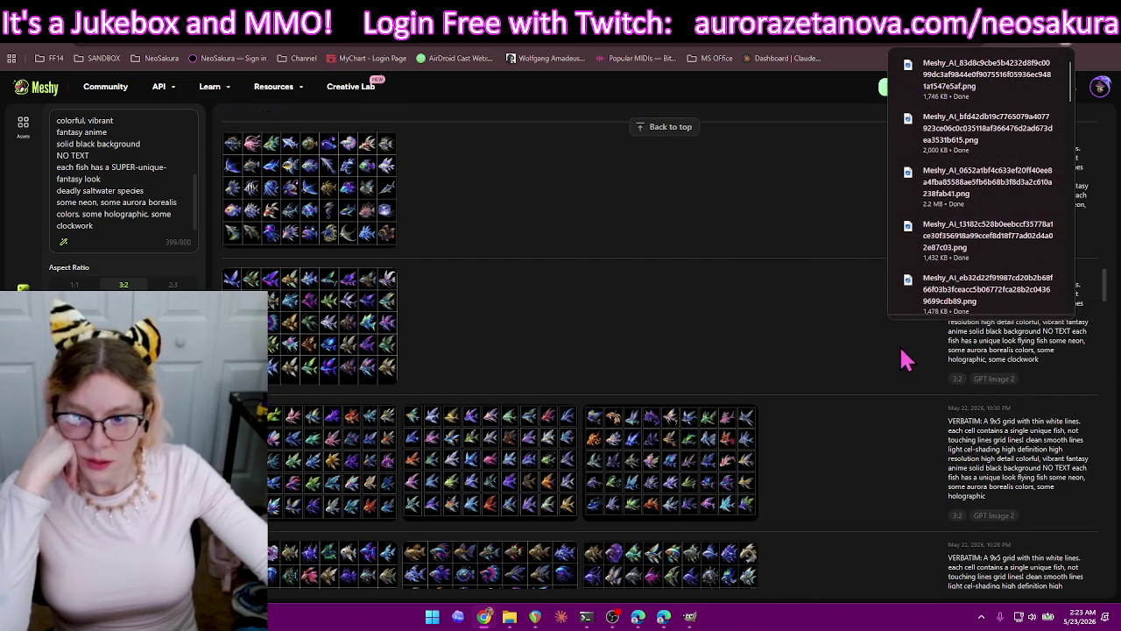
Download the coral fish grid image further down the gallery.
scroll(892, 377, down, 3)
scroll(894, 407, down, 3)
scroll(504, 343, down, 2)
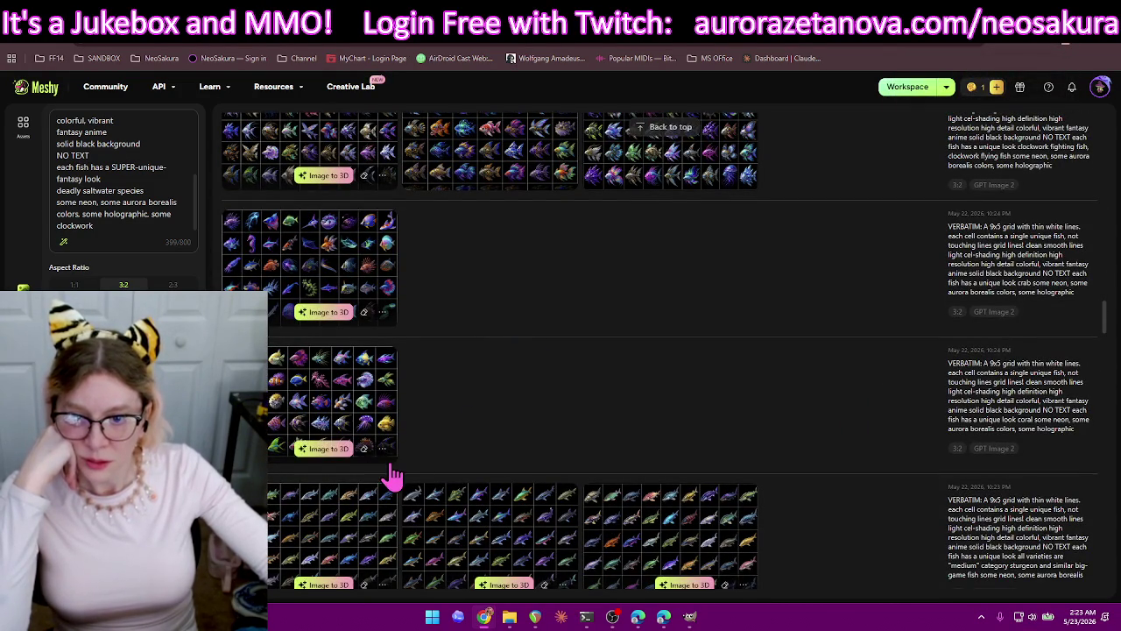
click(383, 450)
click(443, 492)
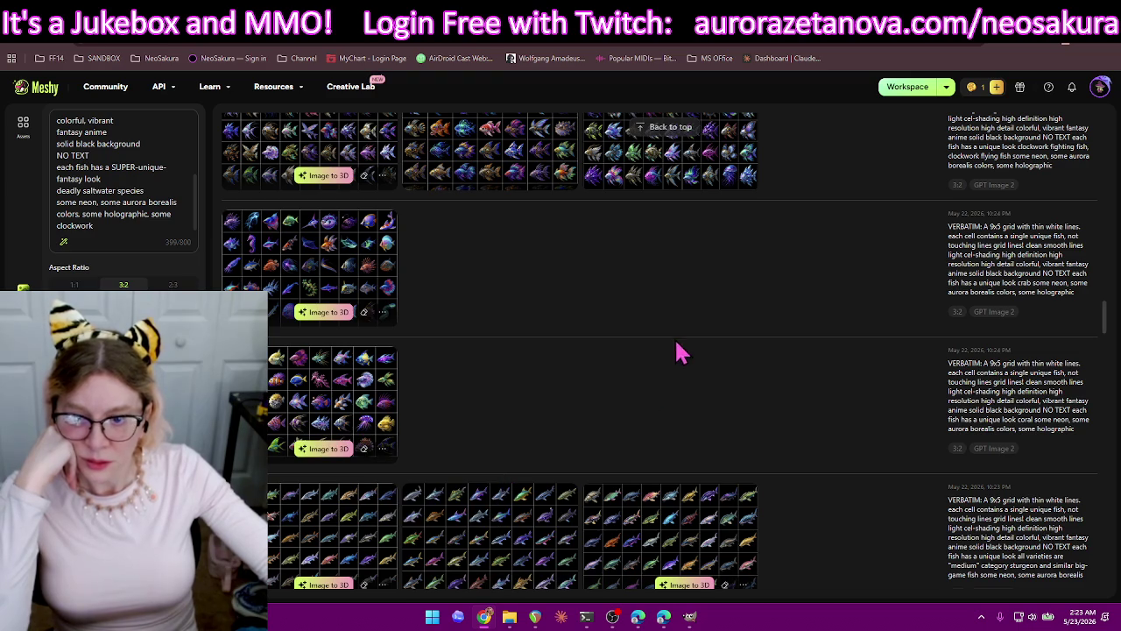
scroll(896, 325, down, 1)
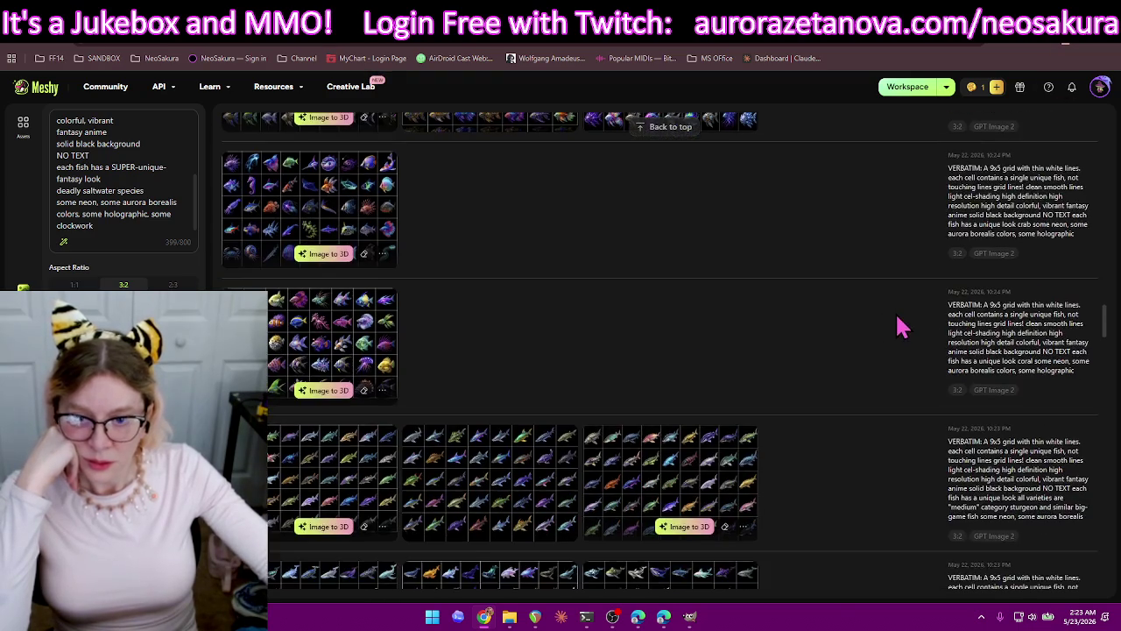
scroll(911, 329, down, 2)
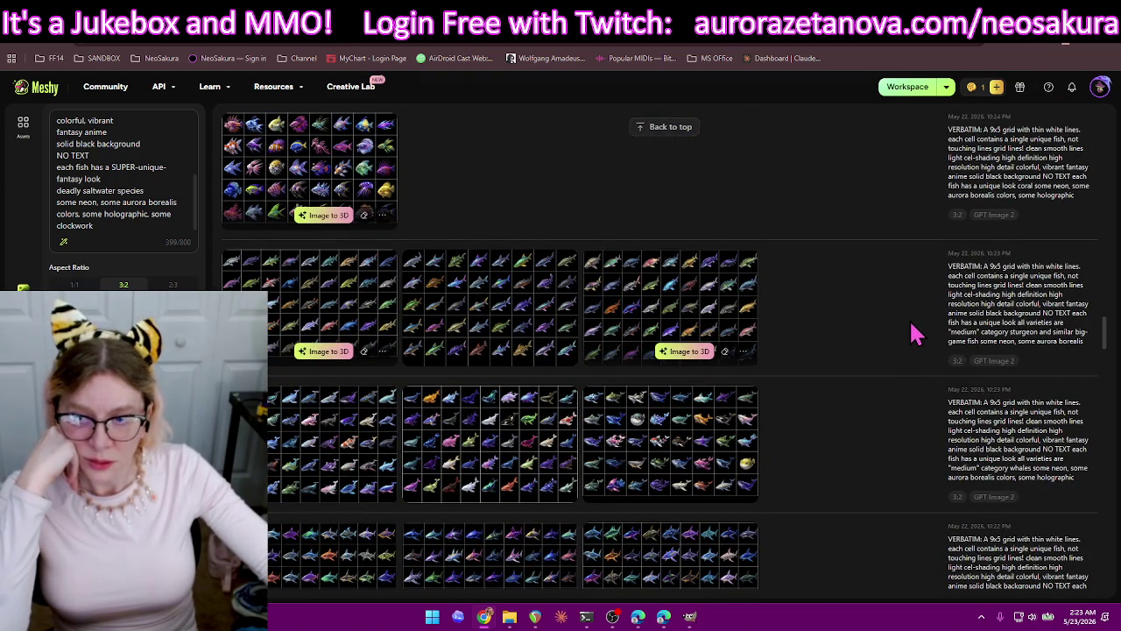
Scroll through the older Meshy fish-grid generations to review them.
scroll(911, 333, down, 2)
scroll(914, 350, down, 1)
scroll(828, 408, down, 2)
scroll(839, 400, down, 1)
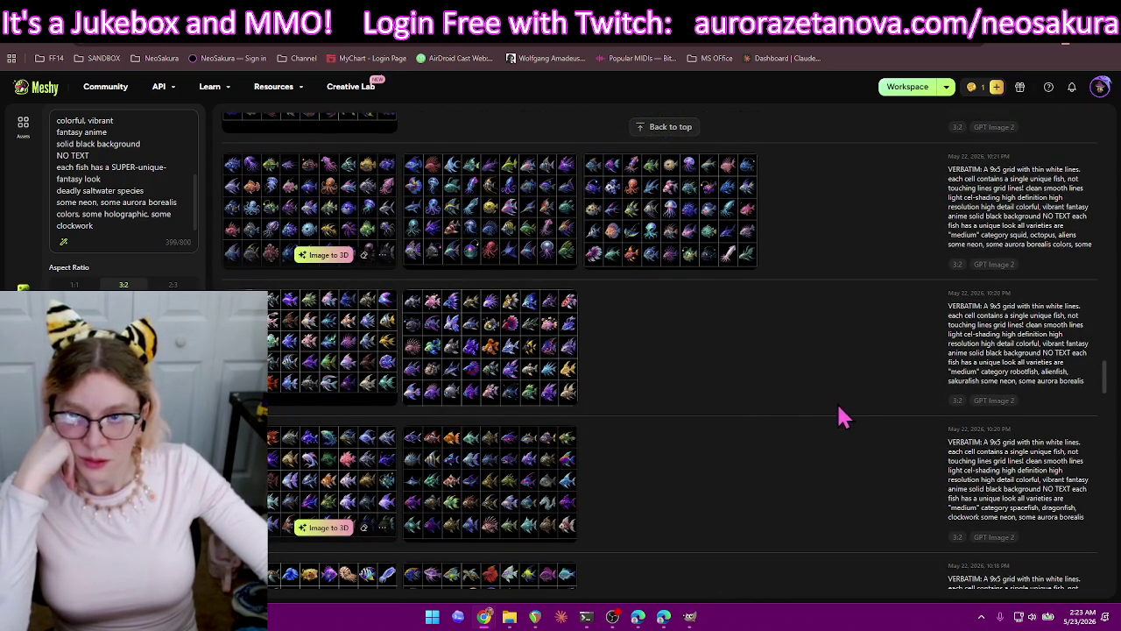
scroll(727, 421, down, 2)
scroll(736, 423, down, 1)
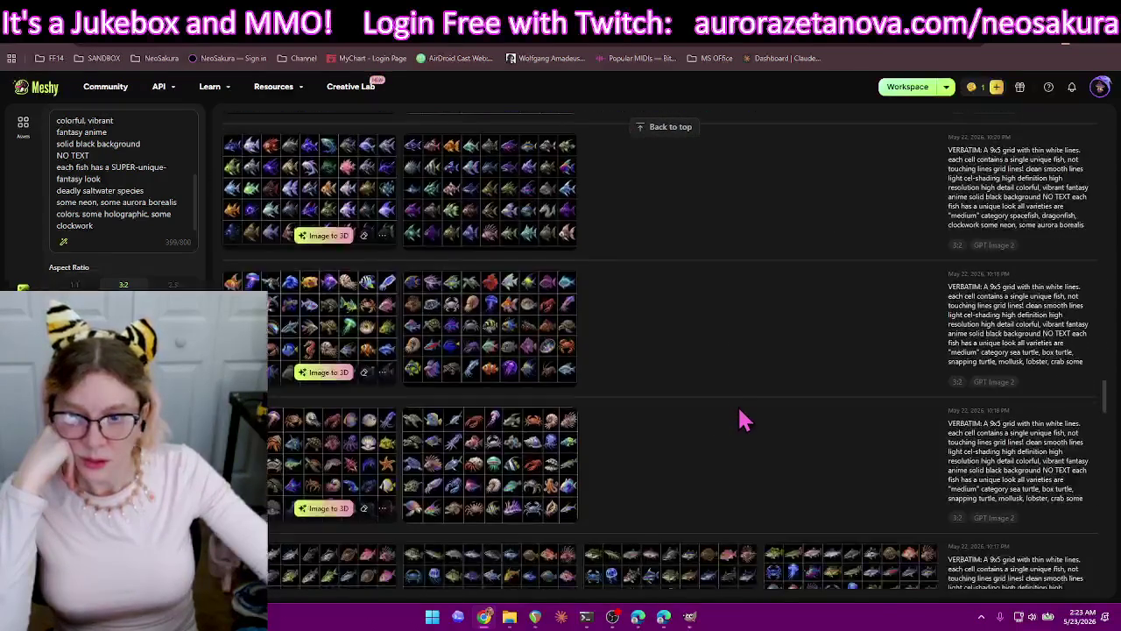
scroll(753, 403, down, 2)
scroll(767, 399, down, 1)
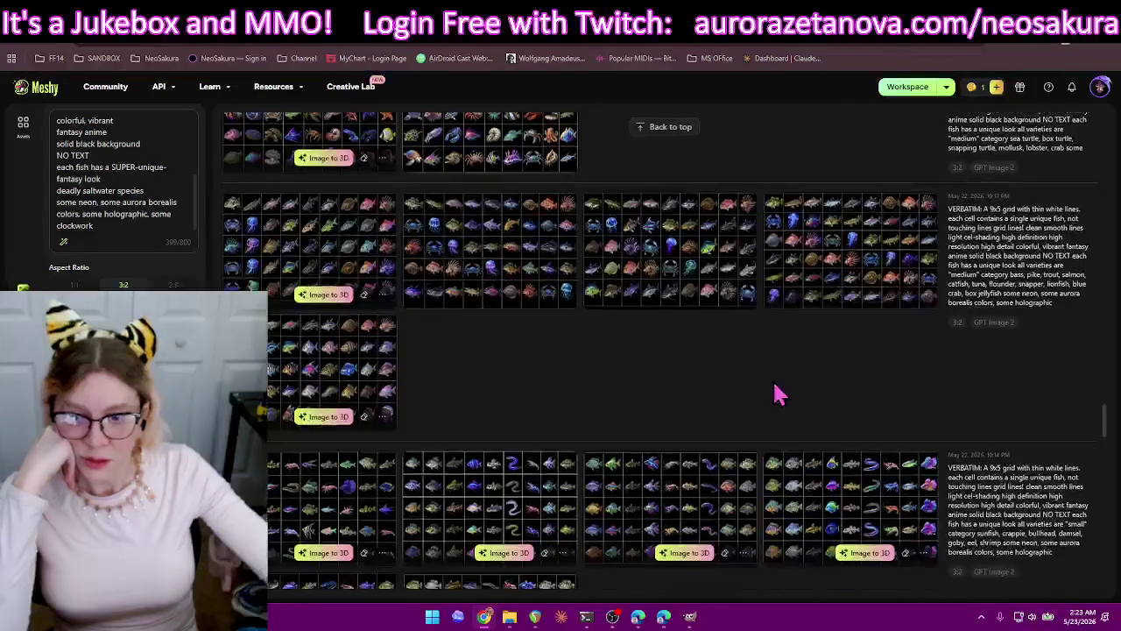
scroll(692, 368, down, 2)
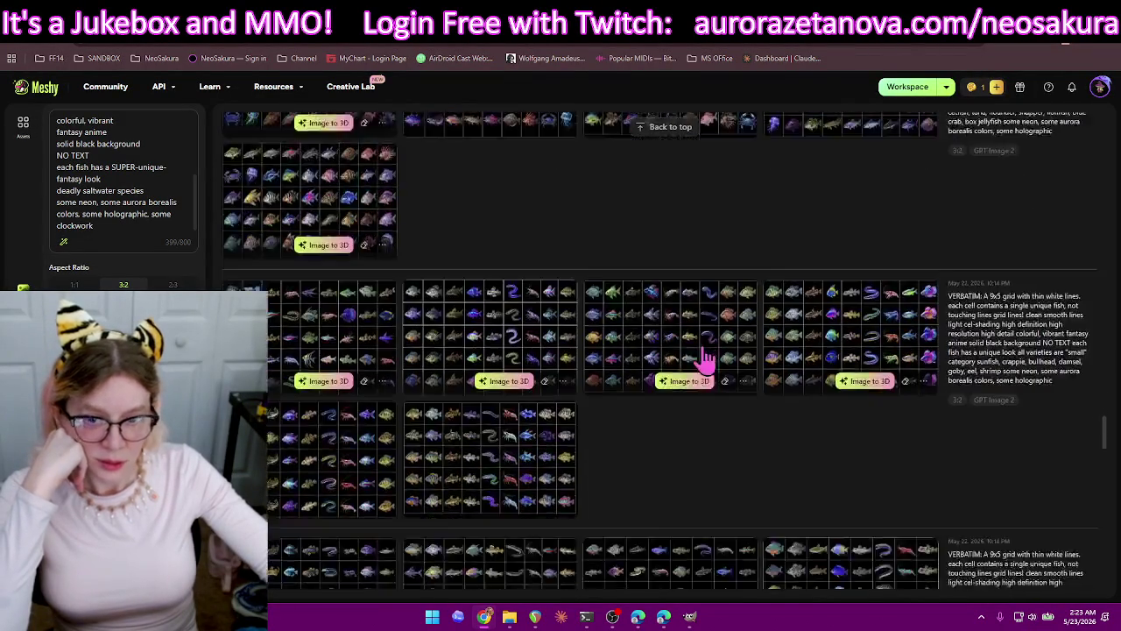
scroll(708, 368, down, 1)
scroll(732, 363, down, 3)
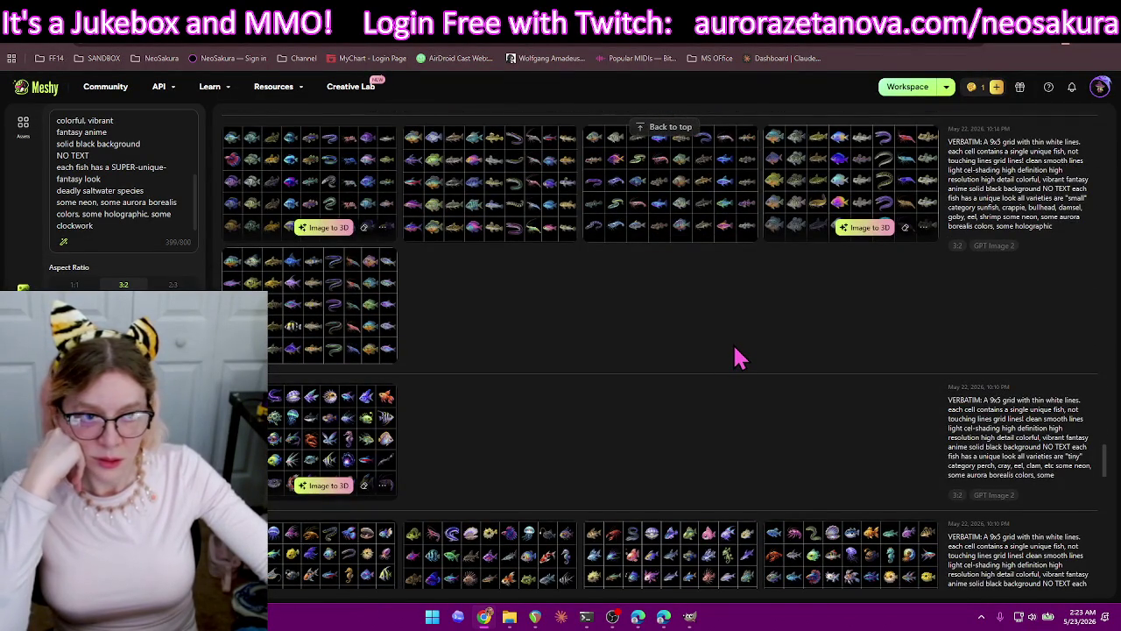
scroll(736, 357, down, 3)
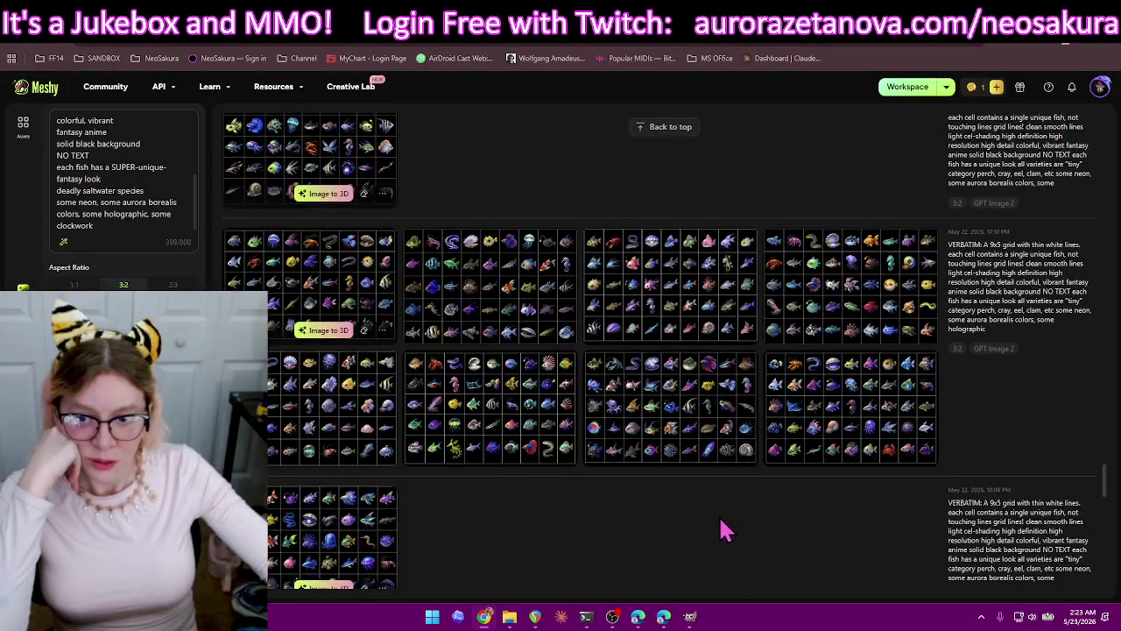
scroll(627, 518, down, 2)
scroll(618, 438, down, 2)
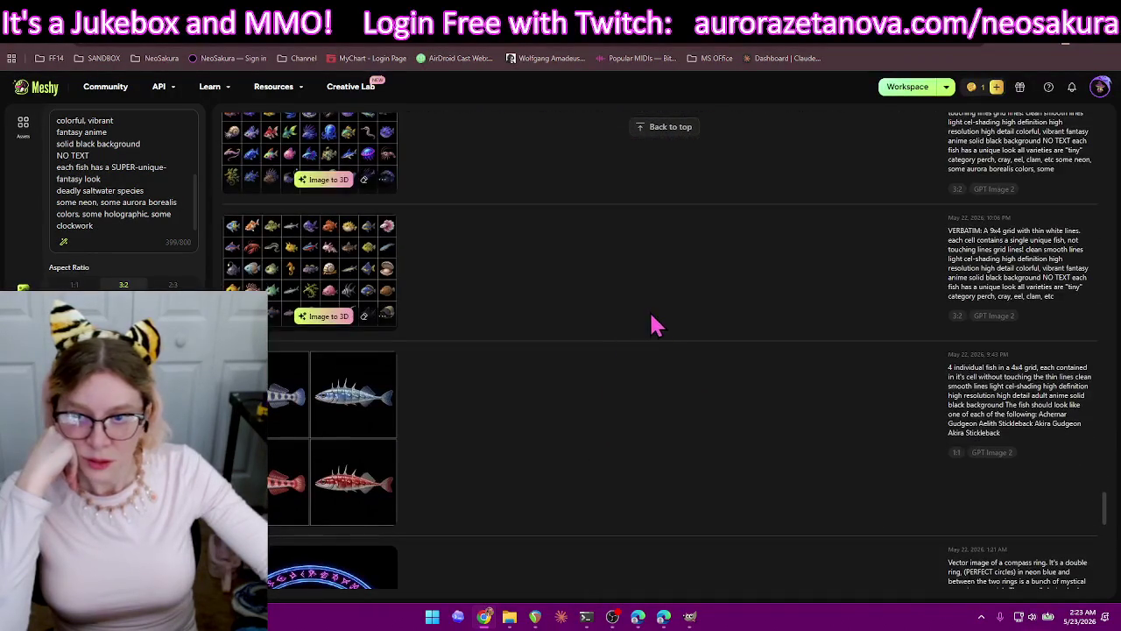
scroll(657, 422, up, 5)
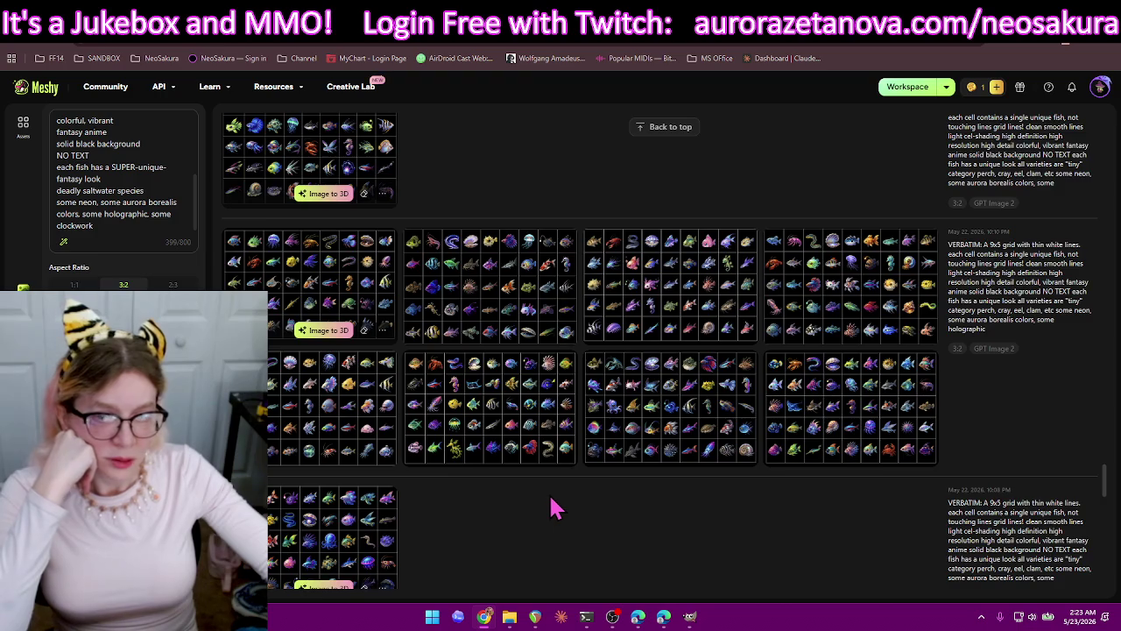
scroll(552, 509, up, 3)
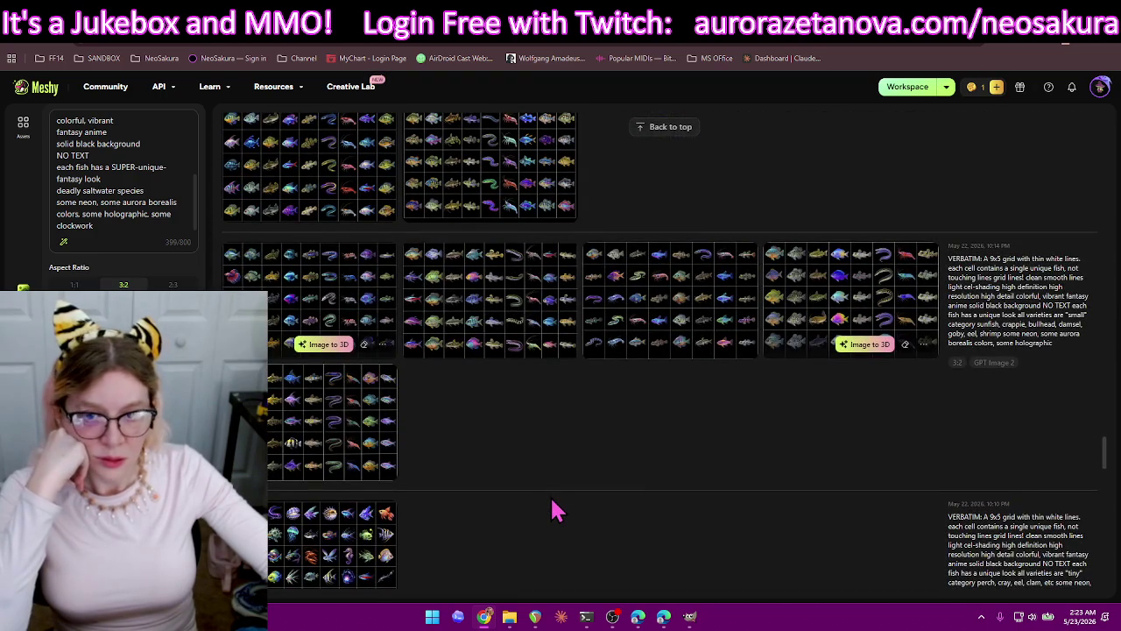
scroll(552, 508, up, 3)
scroll(570, 508, up, 2)
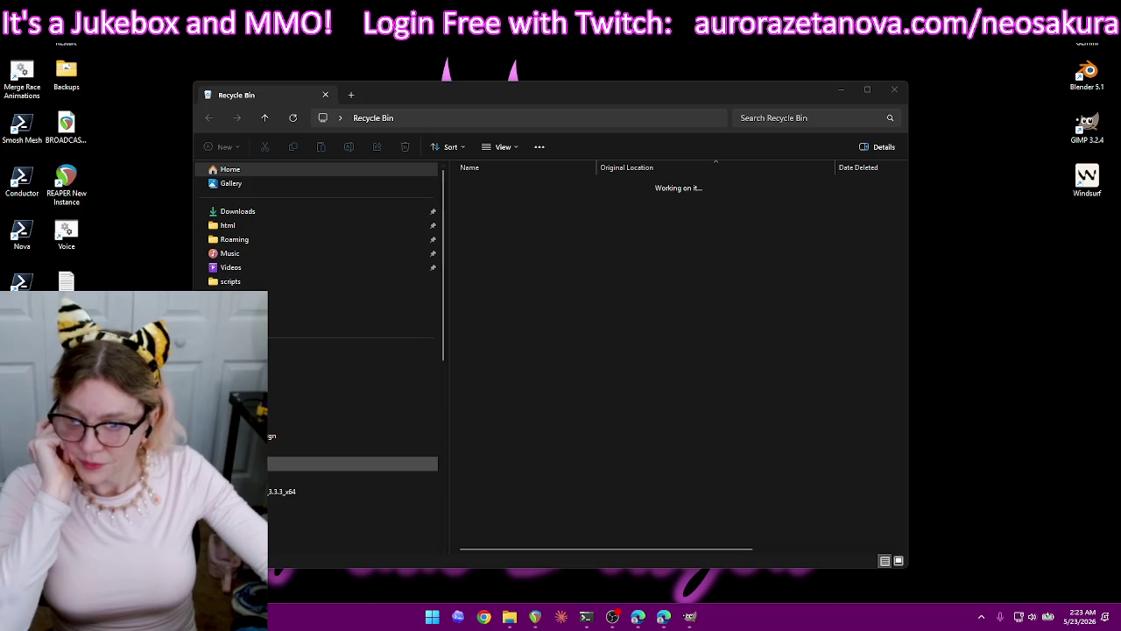
Select the newly downloaded Meshy PNG files in D:\Downloads.
click(350, 464)
drag(626, 351, 464, 178)
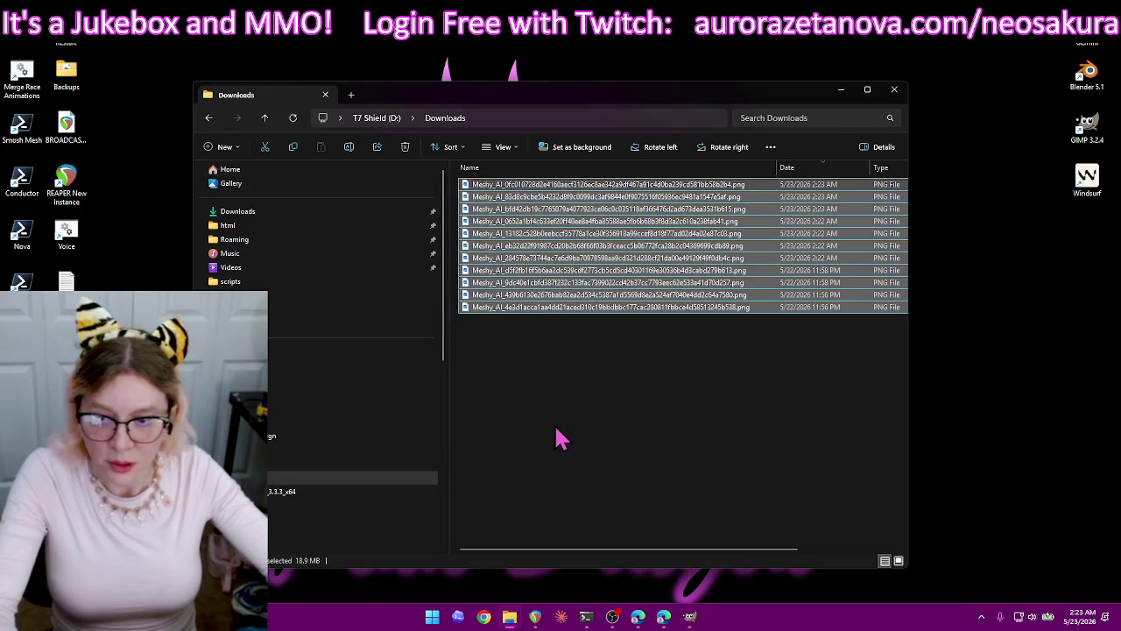
scroll(399, 403, down, 5)
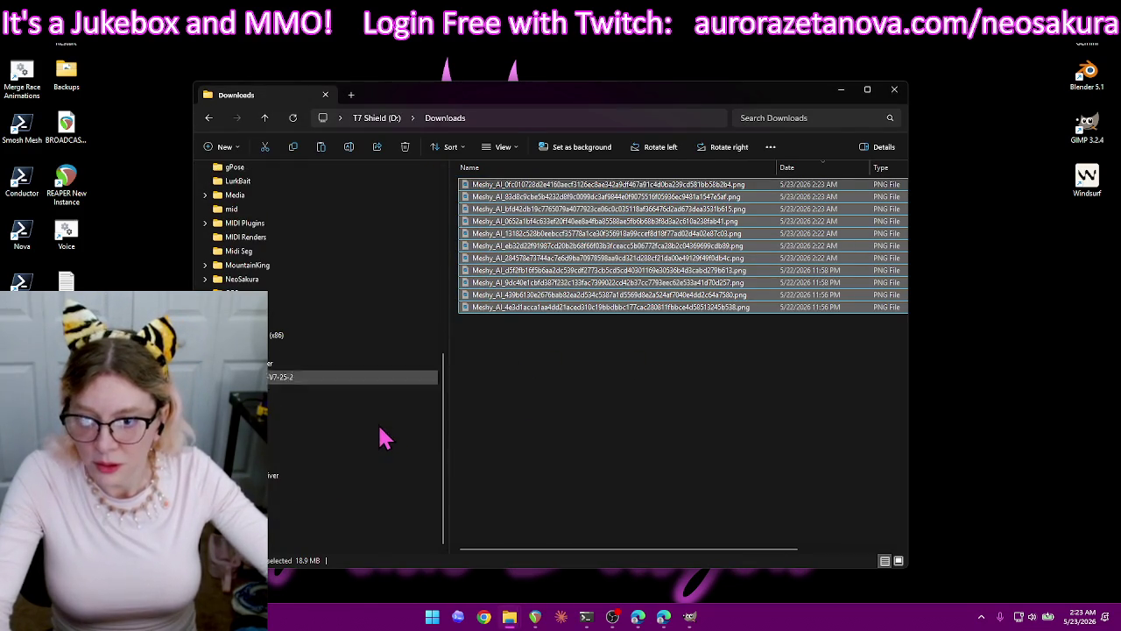
scroll(341, 438, down, 1)
Browse to D:\repos\Aurora\export, select the new Meshy fish grids, and return to GIMP.
click(351, 391)
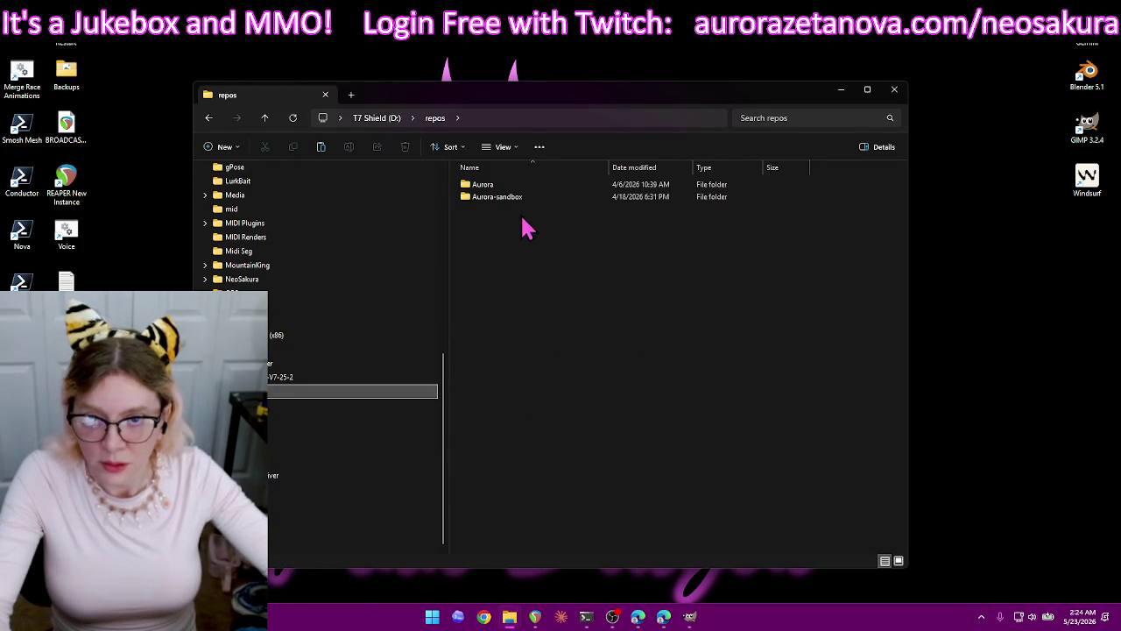
double_click(526, 186)
click(524, 295)
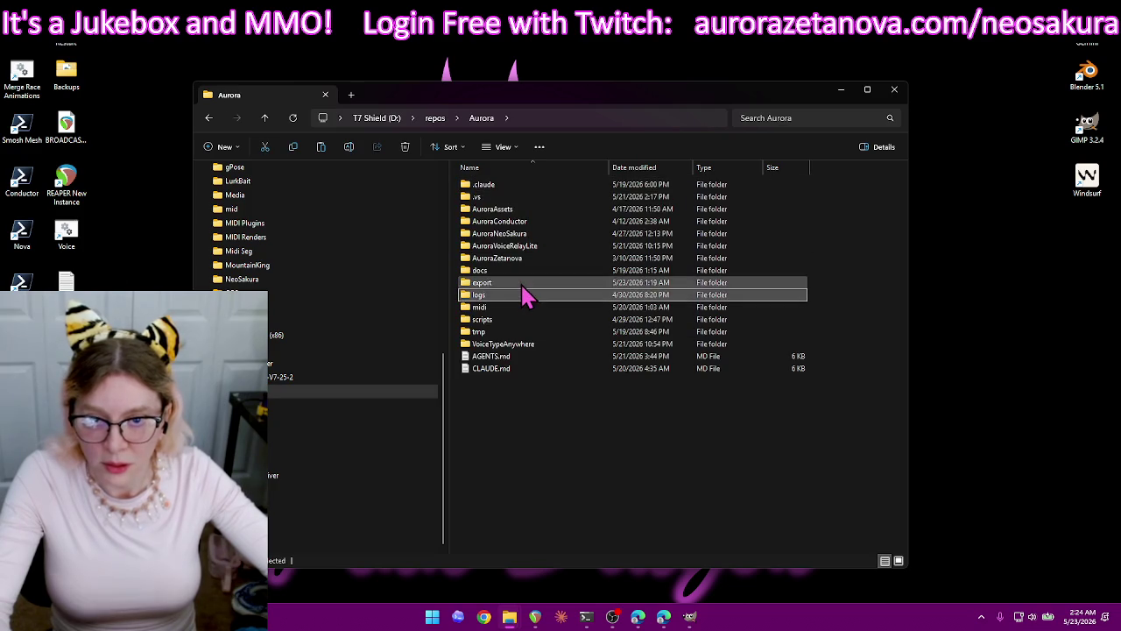
double_click(523, 284)
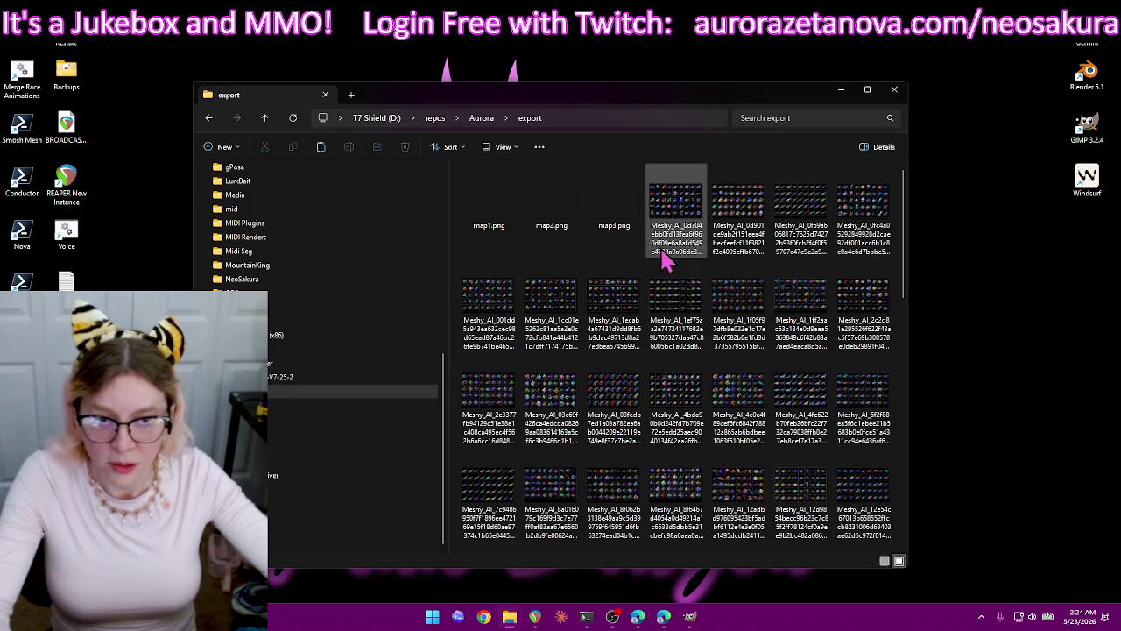
scroll(701, 395, down, 10)
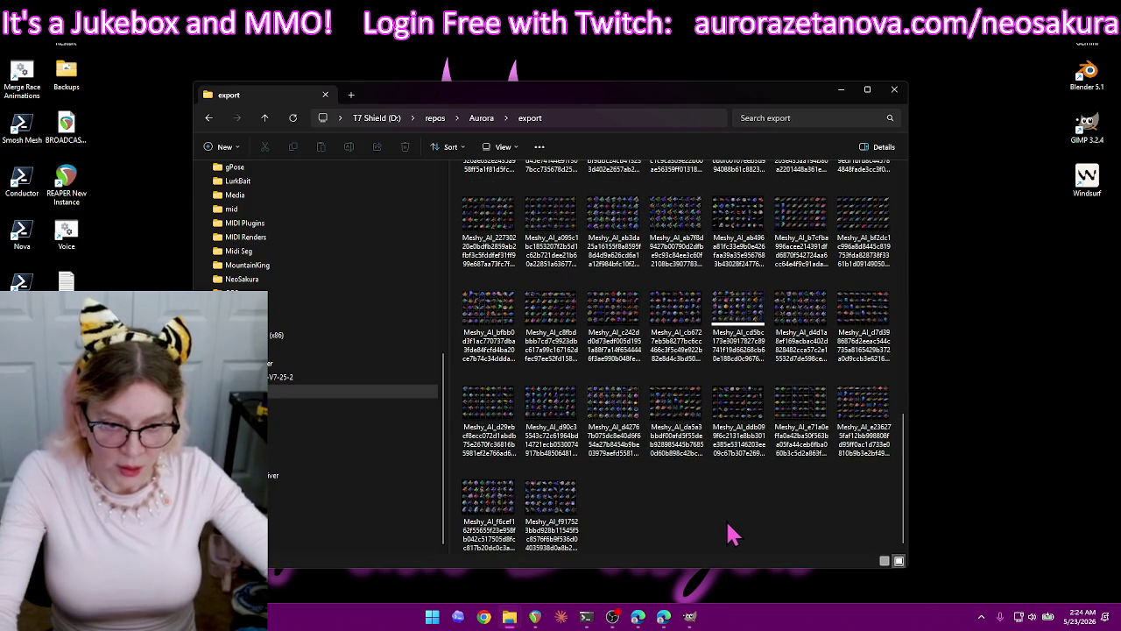
scroll(751, 526, up, 10)
ctrl+click(838, 380)
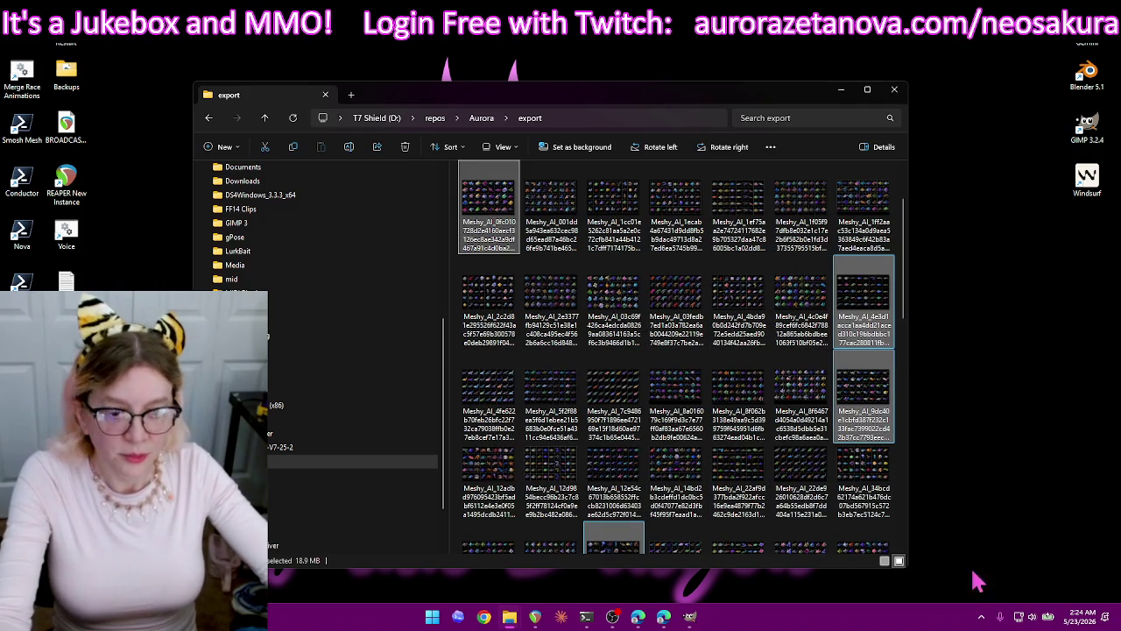
click(692, 616)
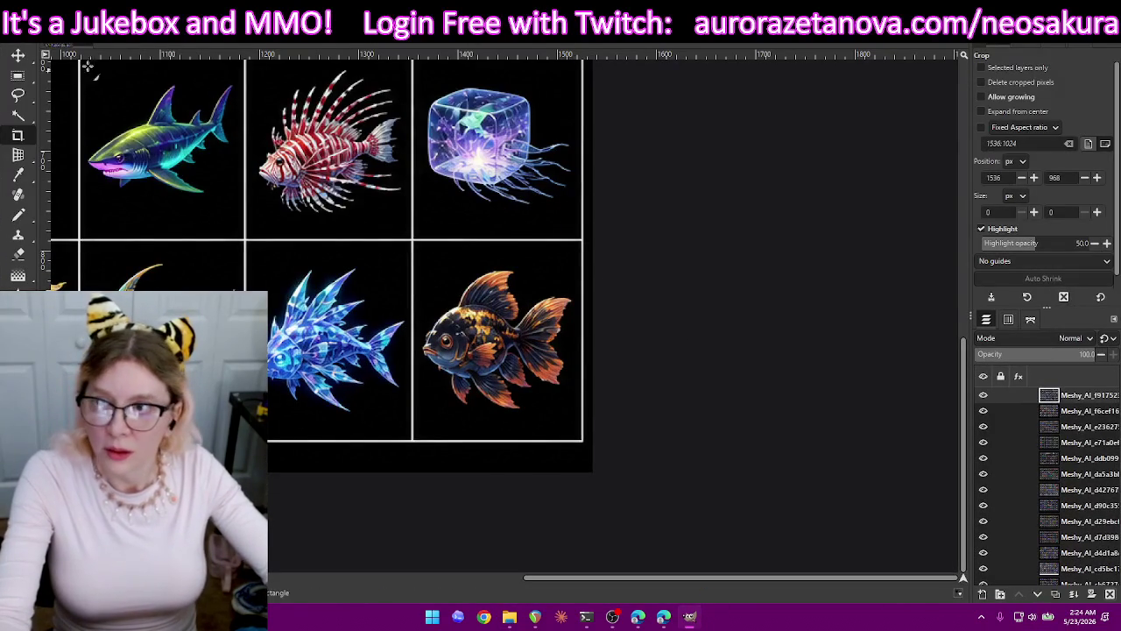
Open the seven newest Meshy_AI grids, sorted by Modified descending, as layers.
click(24, 43)
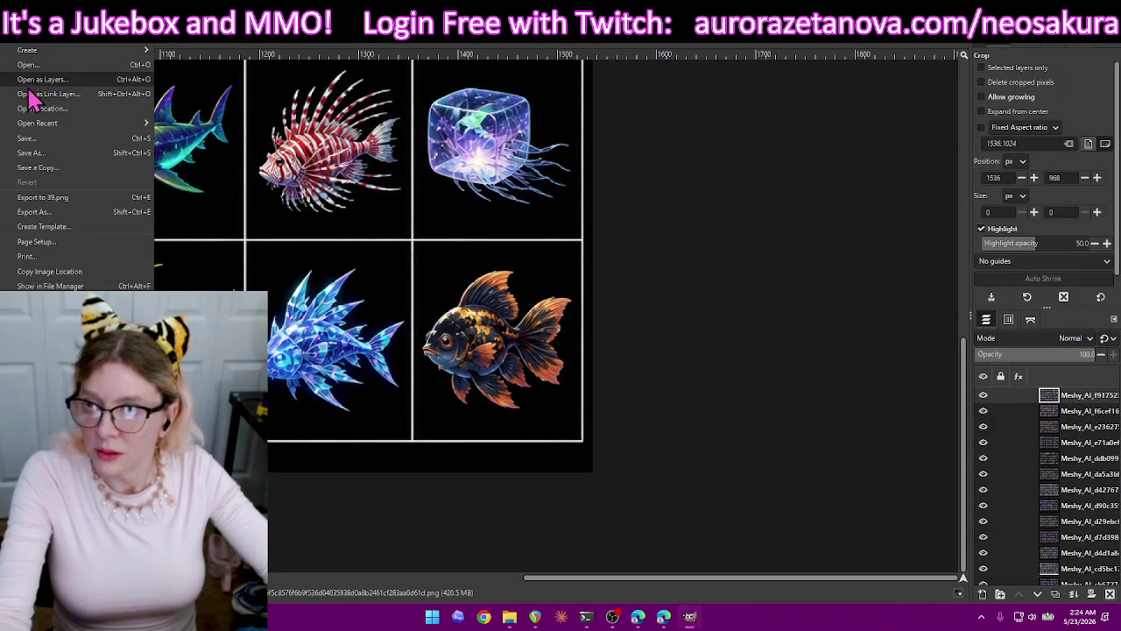
click(39, 79)
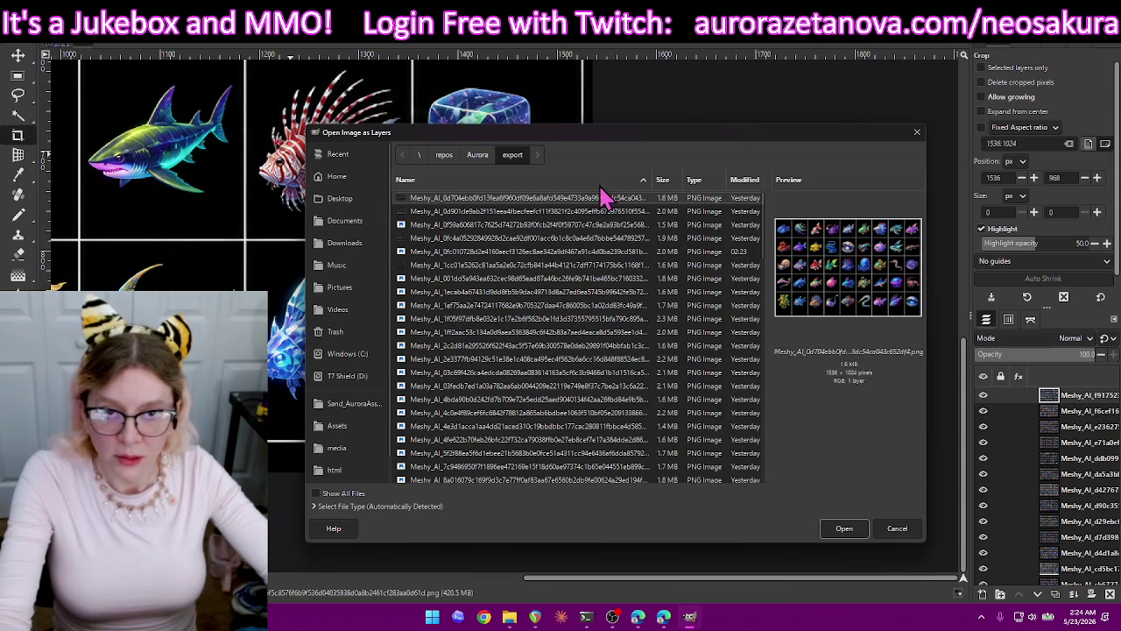
click(743, 183)
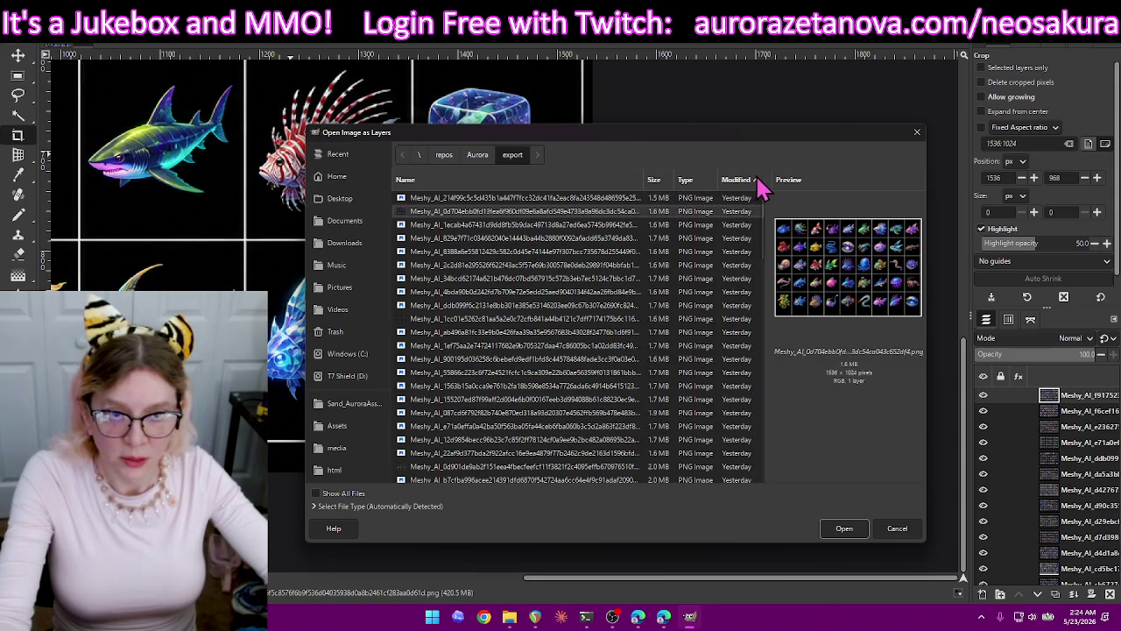
click(736, 180)
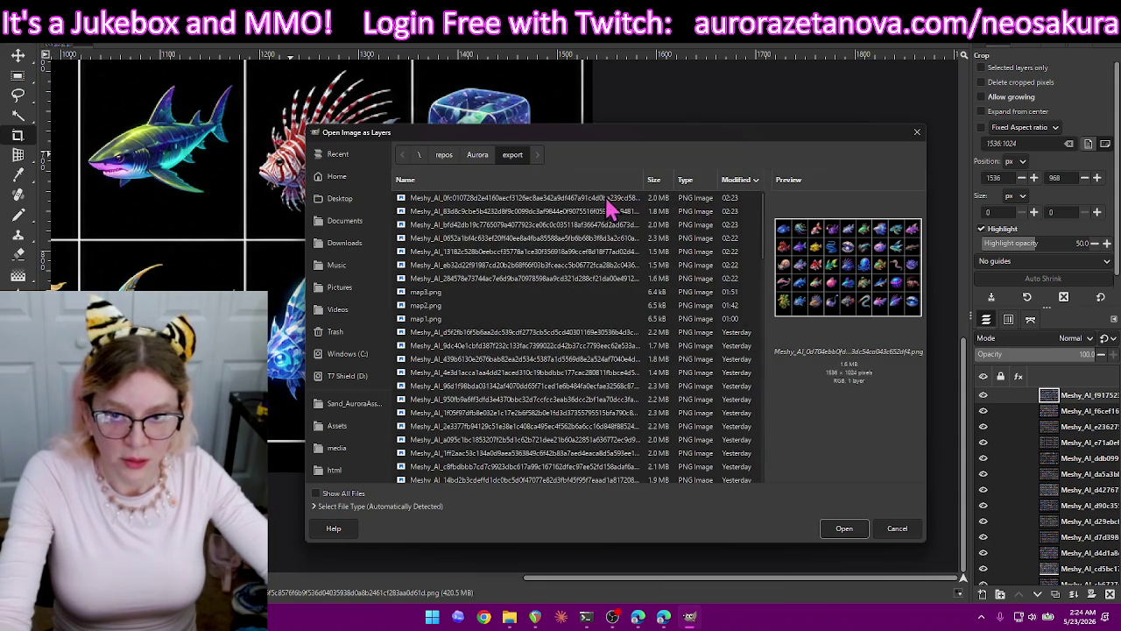
click(503, 280)
shift+click(505, 199)
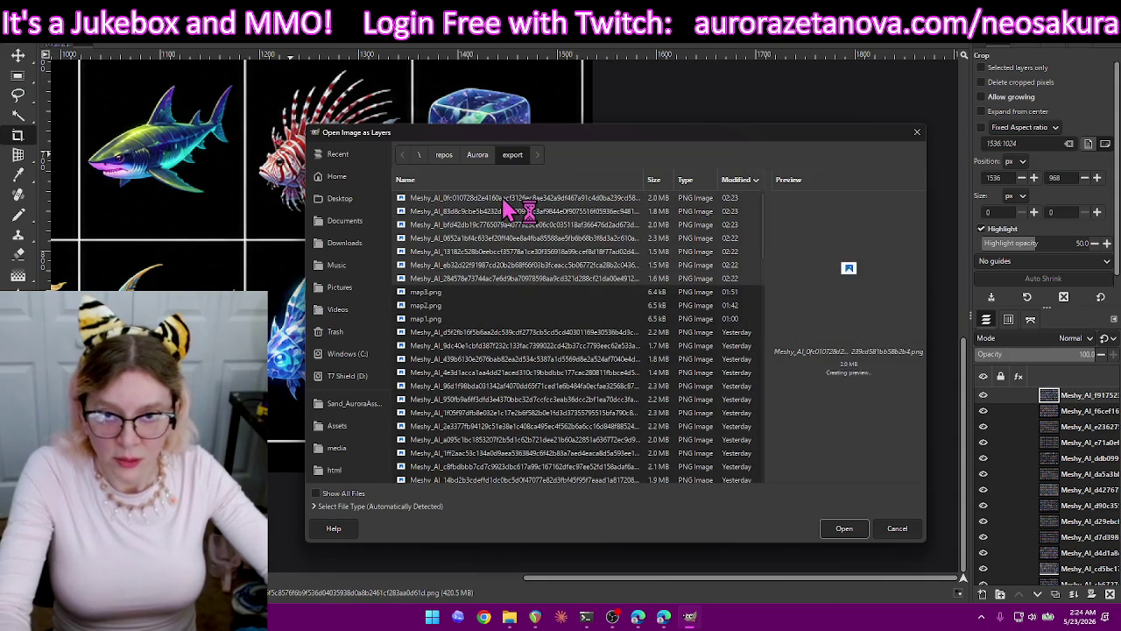
click(843, 529)
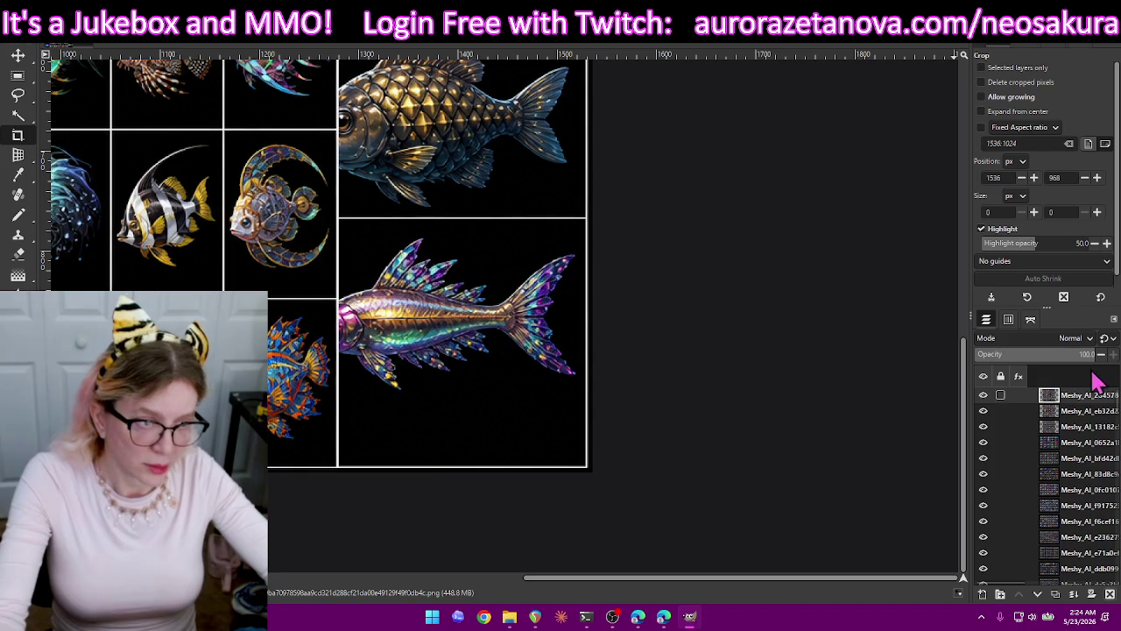
Hide the top twelve Meshy_AI sprite-sheet layers in the Layers panel.
right_click(988, 404)
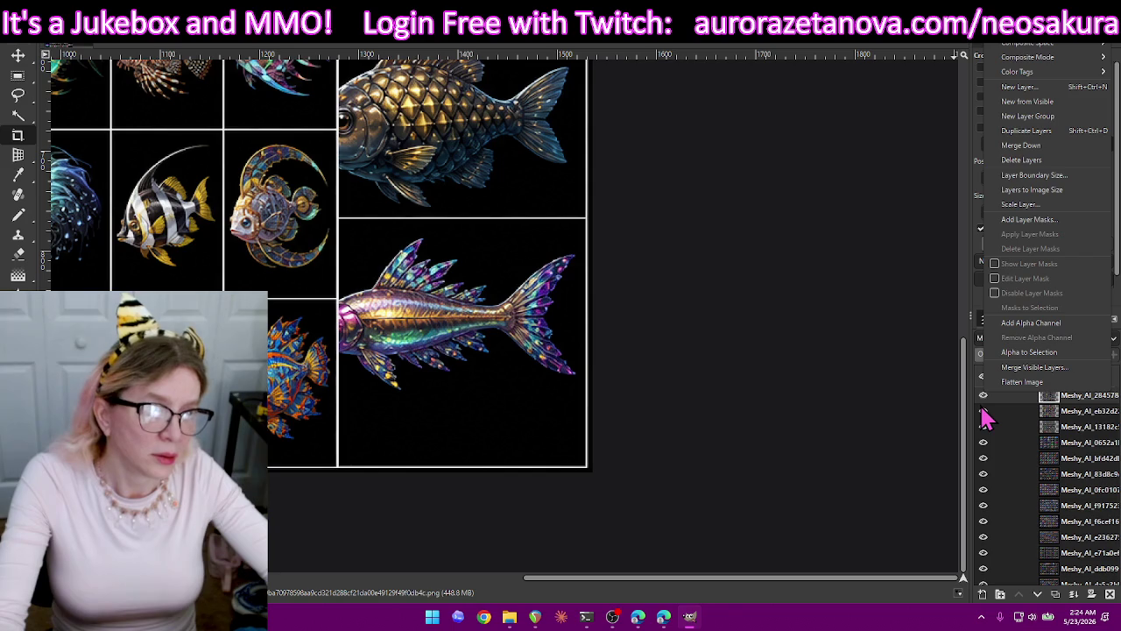
click(989, 410)
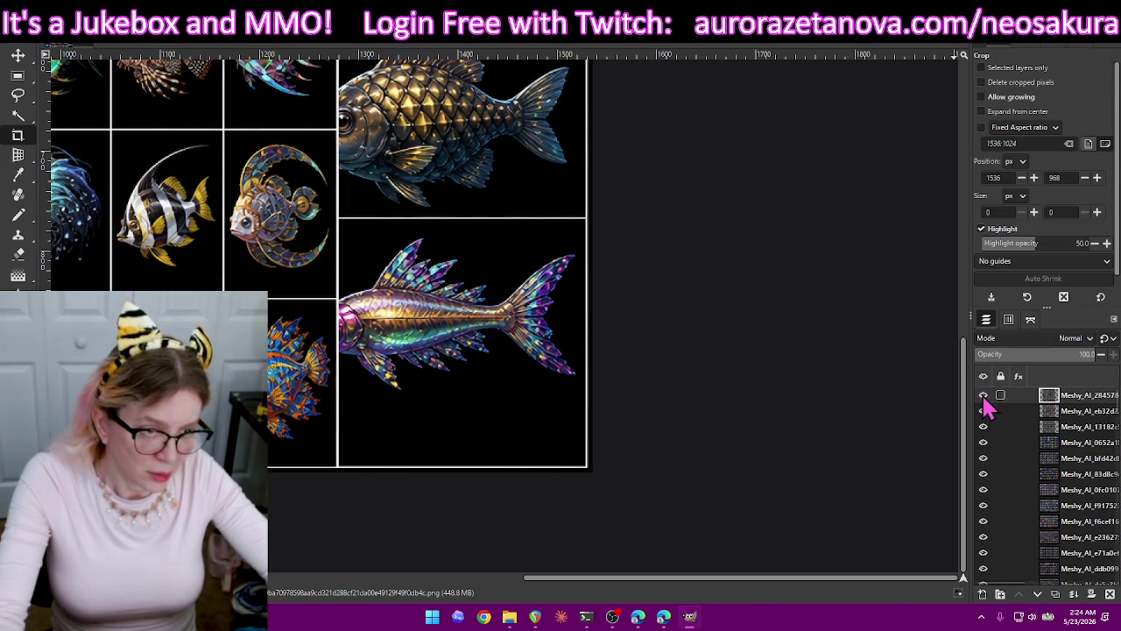
click(983, 395)
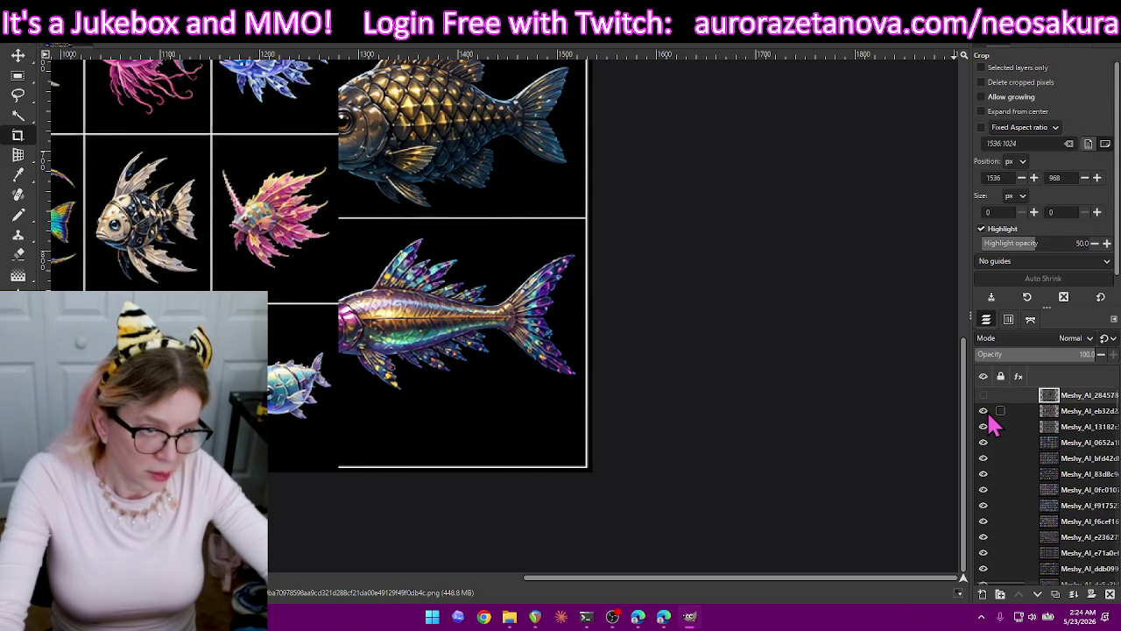
click(983, 411)
click(984, 426)
click(983, 442)
click(983, 458)
click(983, 474)
click(983, 490)
click(983, 506)
click(983, 521)
click(983, 537)
click(983, 552)
click(983, 568)
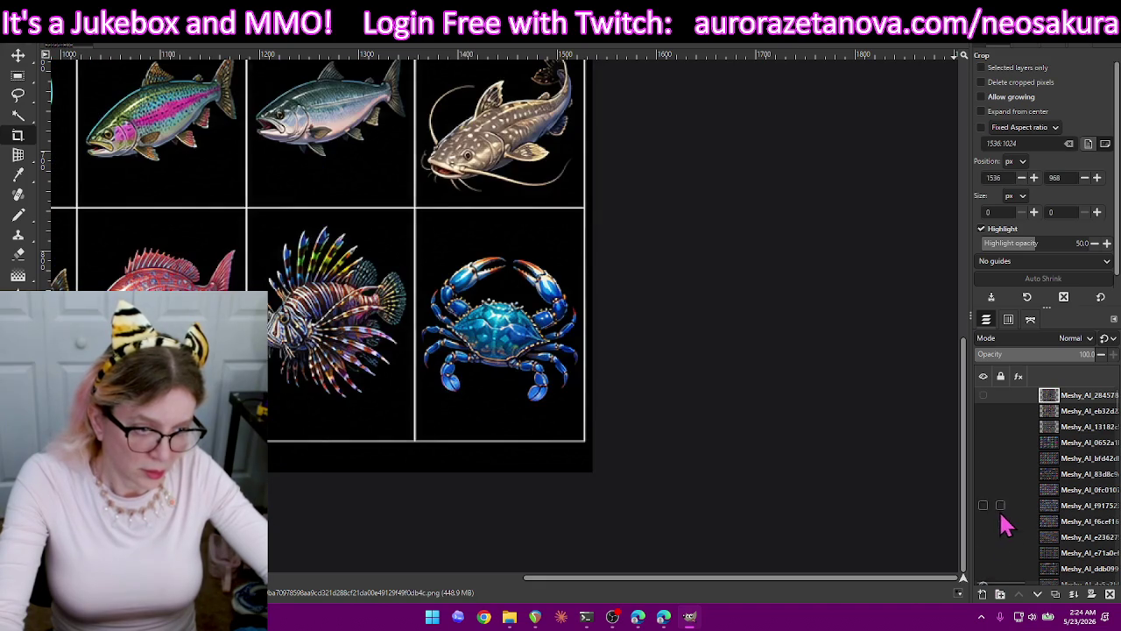
Hide the next layers down the stack until the shark grid appears.
scroll(1004, 491, down, 1)
scroll(1003, 488, down, 3)
scroll(994, 456, down, 2)
click(983, 414)
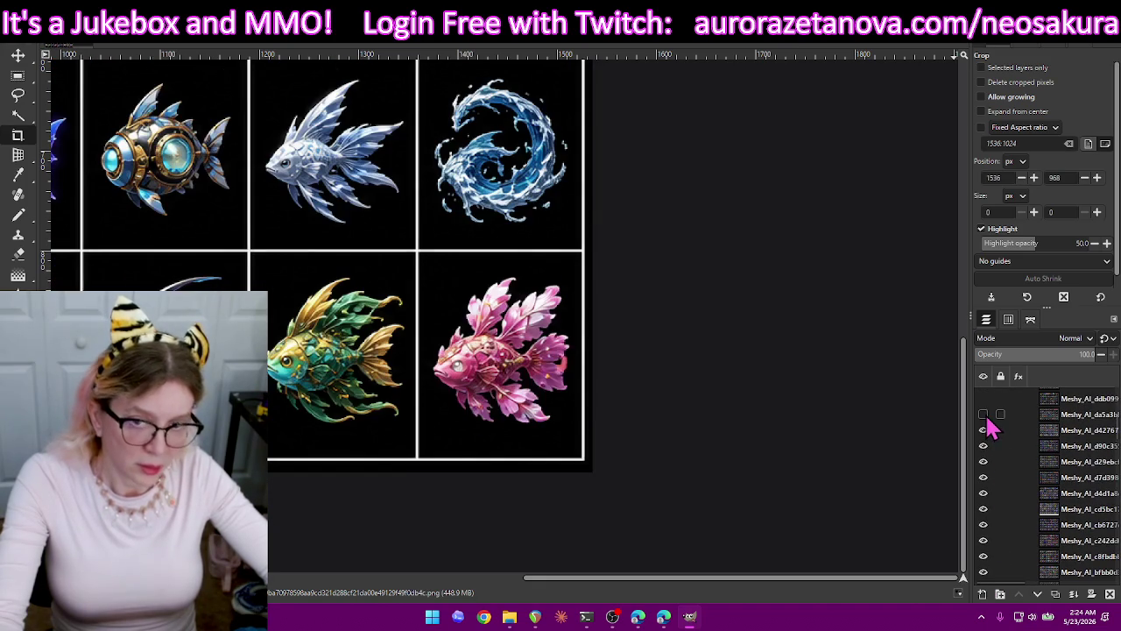
click(983, 431)
click(983, 445)
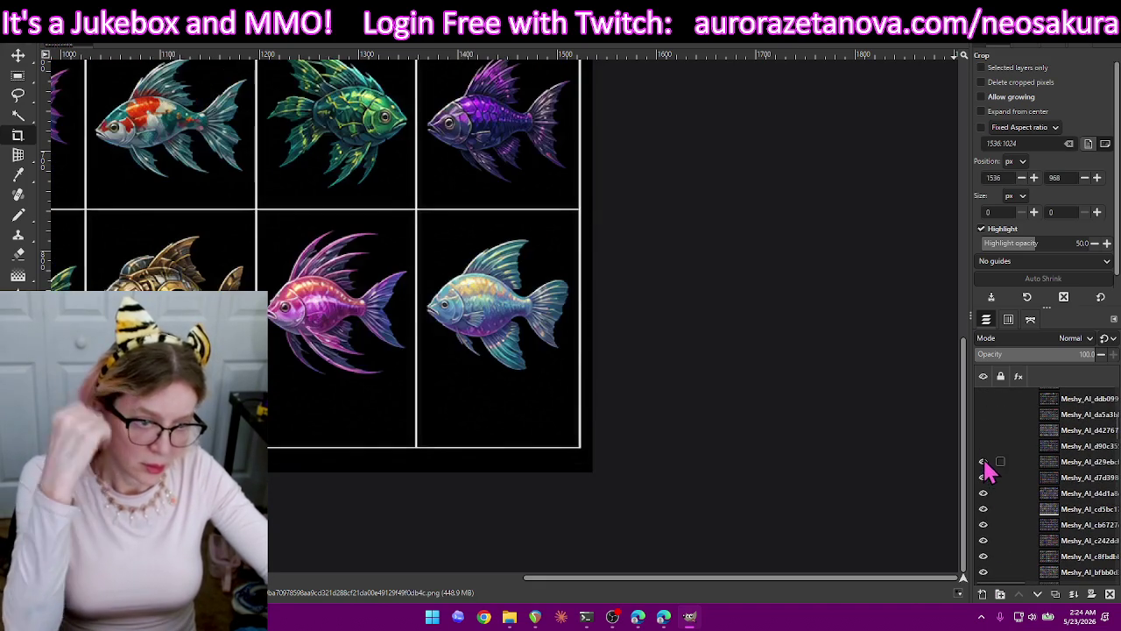
click(983, 461)
click(983, 493)
click(983, 509)
click(983, 524)
click(983, 540)
click(983, 541)
scroll(1005, 491, down, 2)
scroll(999, 464, down, 1)
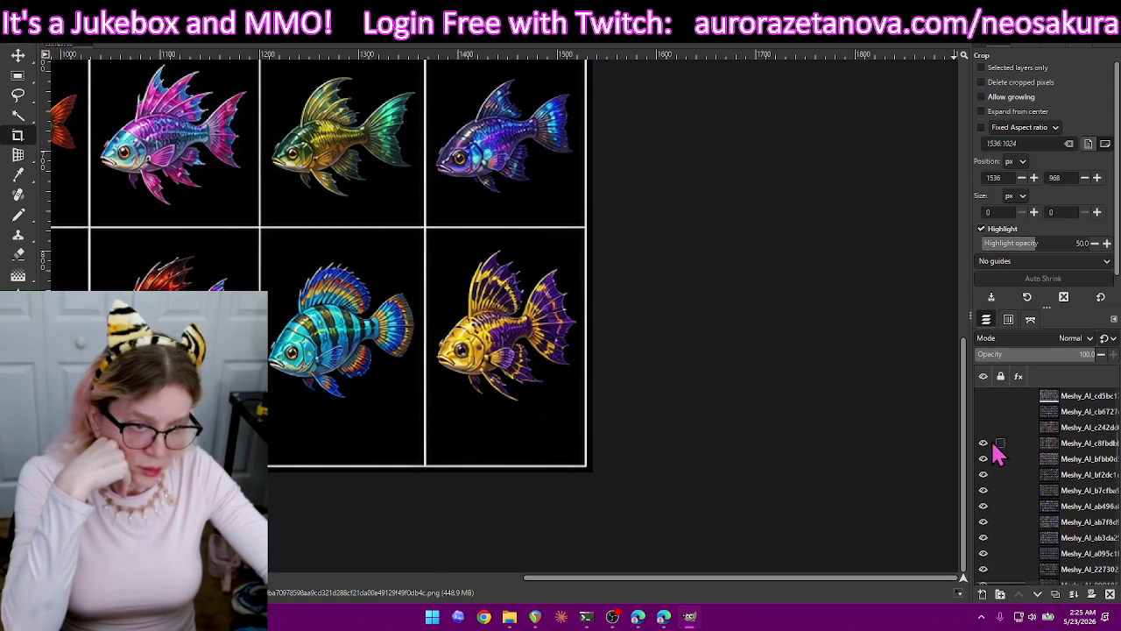
click(983, 443)
click(983, 458)
click(983, 474)
click(983, 490)
click(984, 506)
click(983, 521)
click(983, 537)
click(983, 553)
scroll(990, 568, down, 2)
scroll(1008, 491, down, 2)
click(983, 456)
click(983, 487)
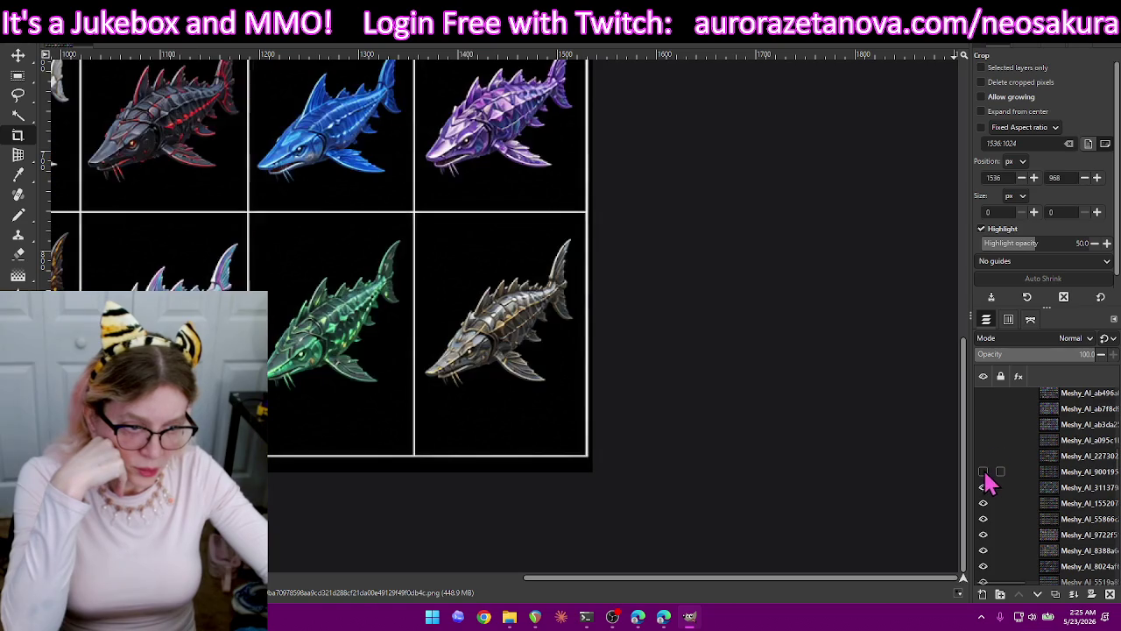
click(983, 502)
click(984, 519)
click(983, 535)
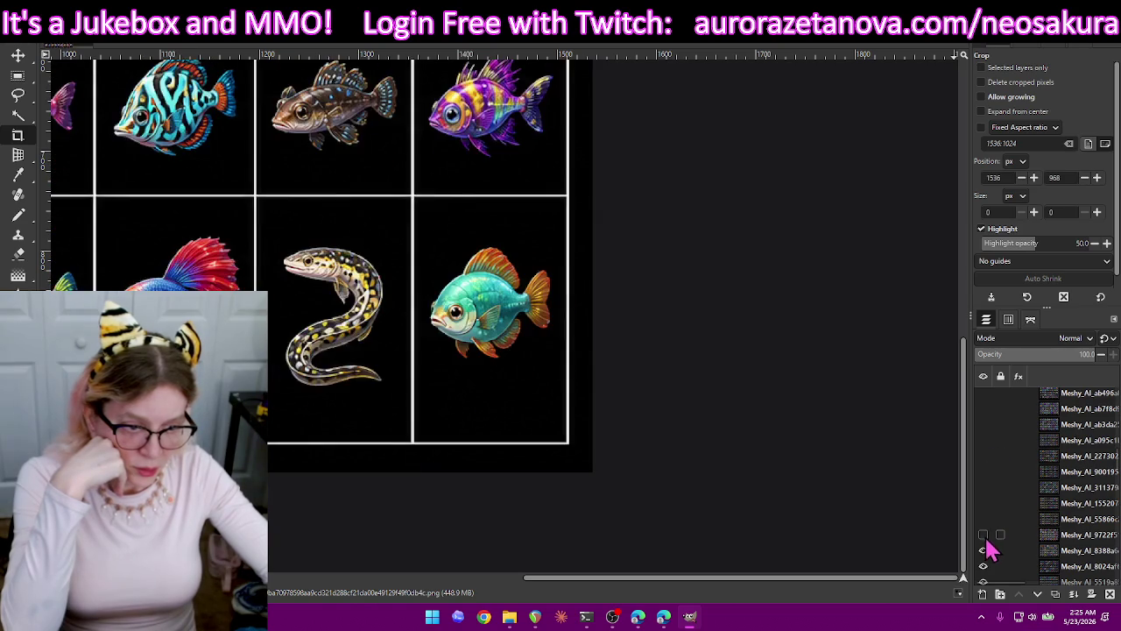
click(983, 550)
Hide the next batch of fish grid layers below the shark grid.
scroll(1012, 490, down, 2)
scroll(1012, 486, down, 3)
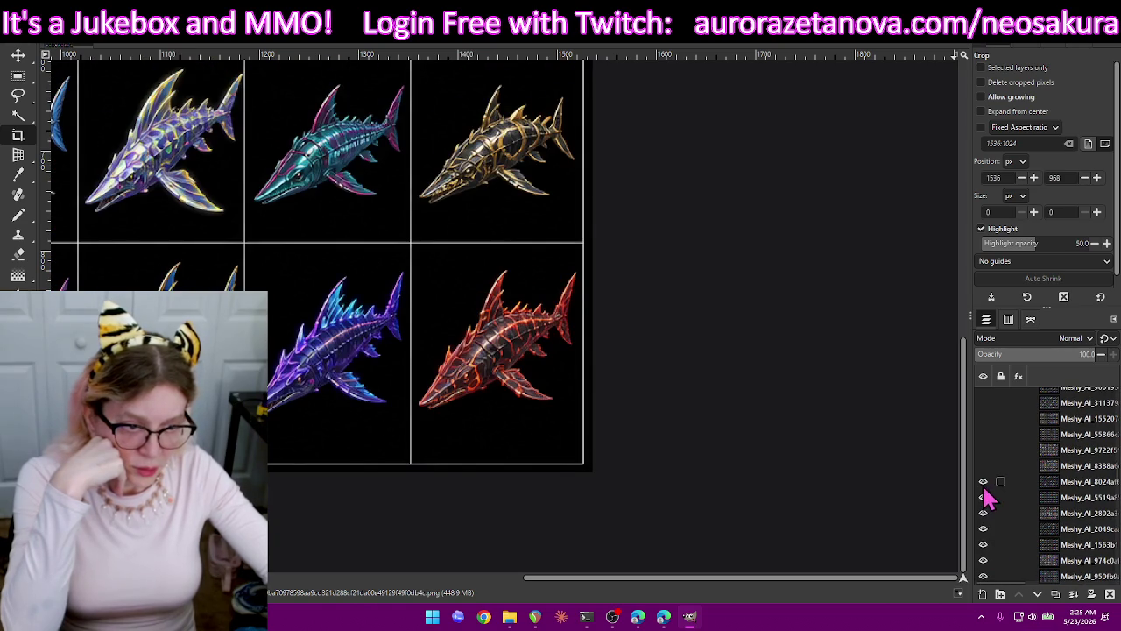
click(984, 481)
click(984, 496)
click(984, 513)
click(984, 528)
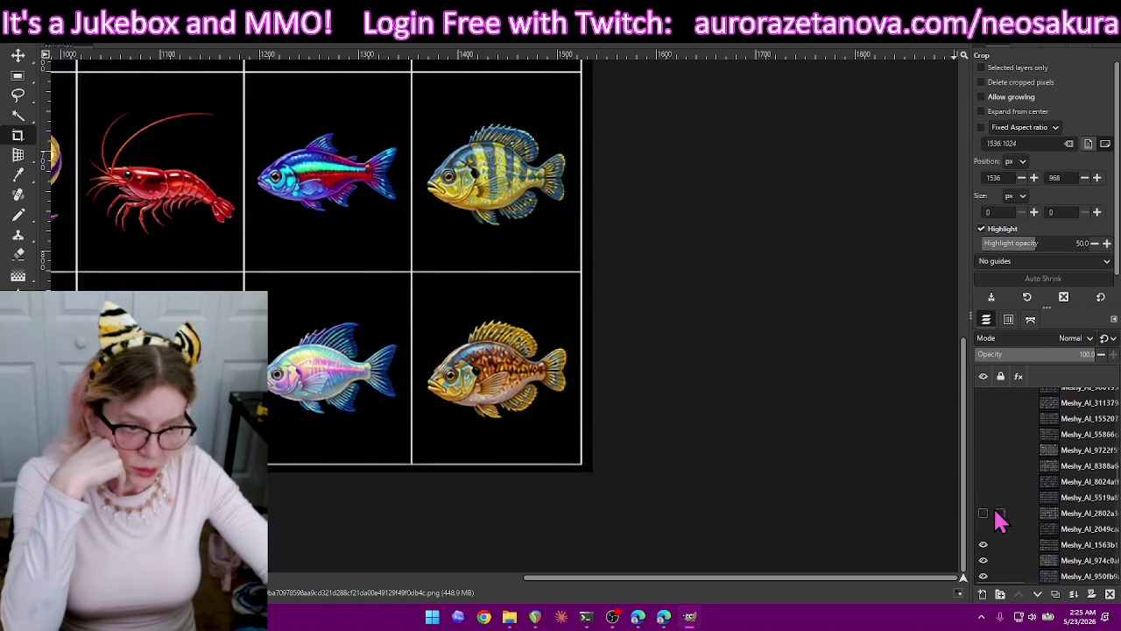
scroll(1008, 499, down, 3)
click(983, 431)
click(983, 446)
click(983, 463)
click(983, 479)
click(983, 494)
click(983, 510)
click(983, 526)
click(983, 542)
click(983, 557)
click(983, 573)
Hide more sprite-sheet layers down through the lobster grid layer.
scroll(1027, 482, down, 4)
click(983, 449)
click(983, 462)
click(983, 478)
click(983, 494)
click(983, 510)
click(983, 526)
click(983, 542)
click(983, 558)
scroll(1021, 491, down, 5)
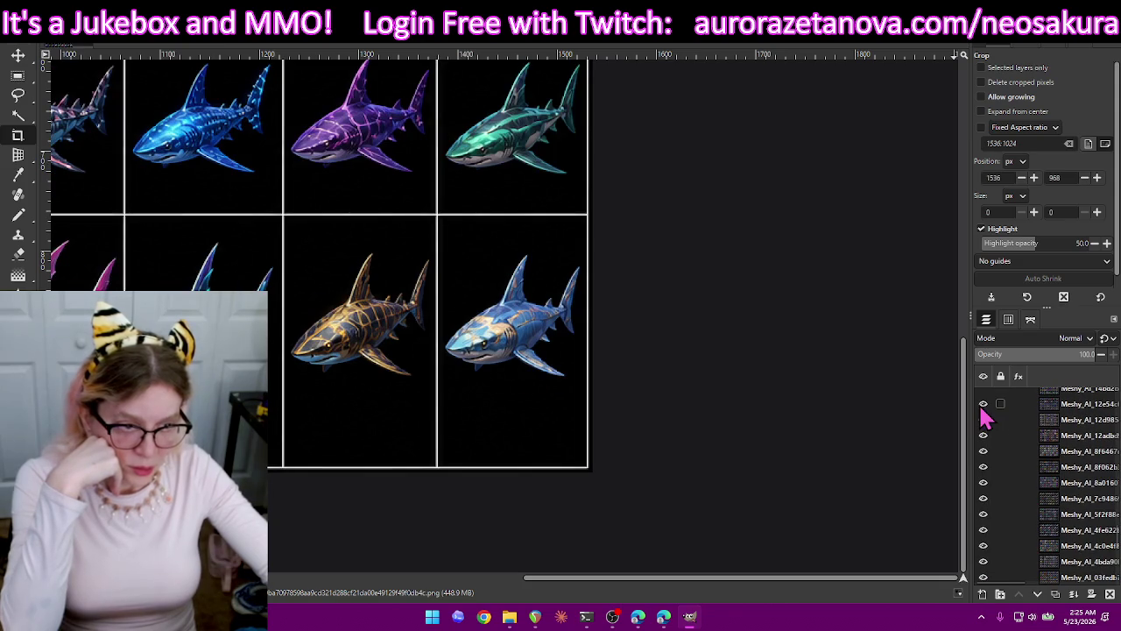
click(983, 403)
click(983, 420)
click(984, 438)
click(984, 451)
click(984, 467)
click(984, 483)
click(984, 499)
click(984, 514)
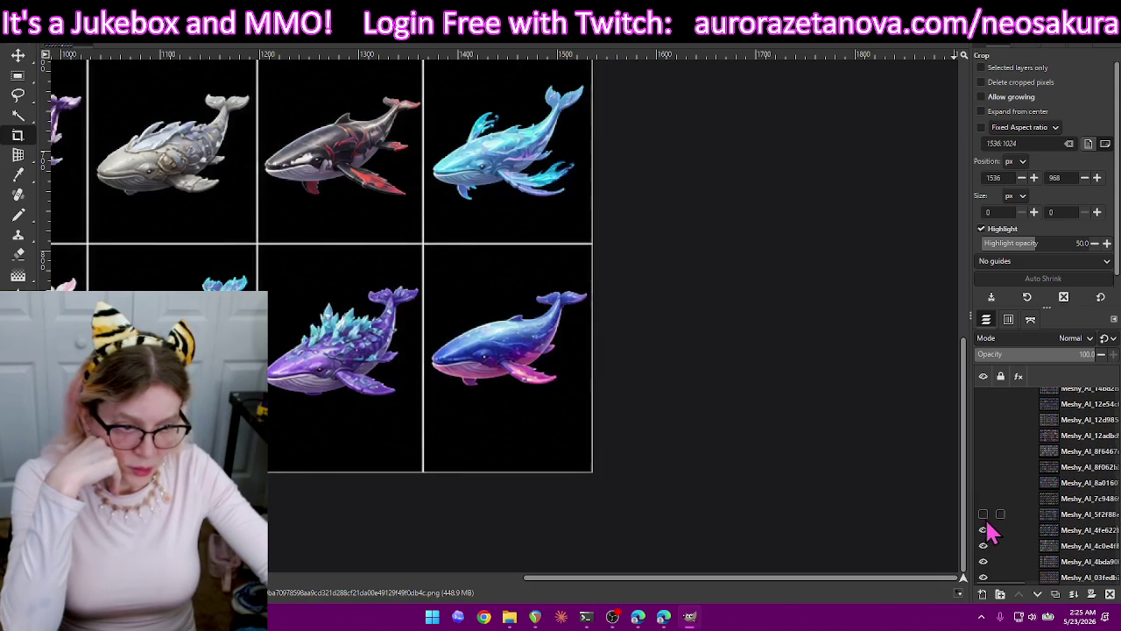
click(984, 531)
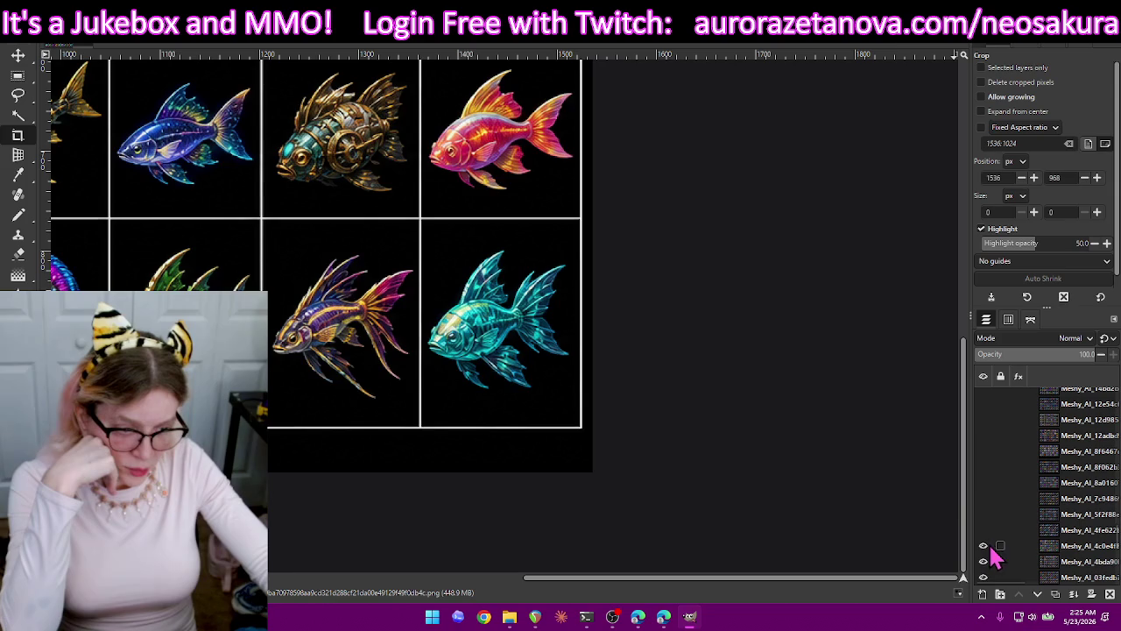
click(984, 545)
click(984, 561)
click(984, 577)
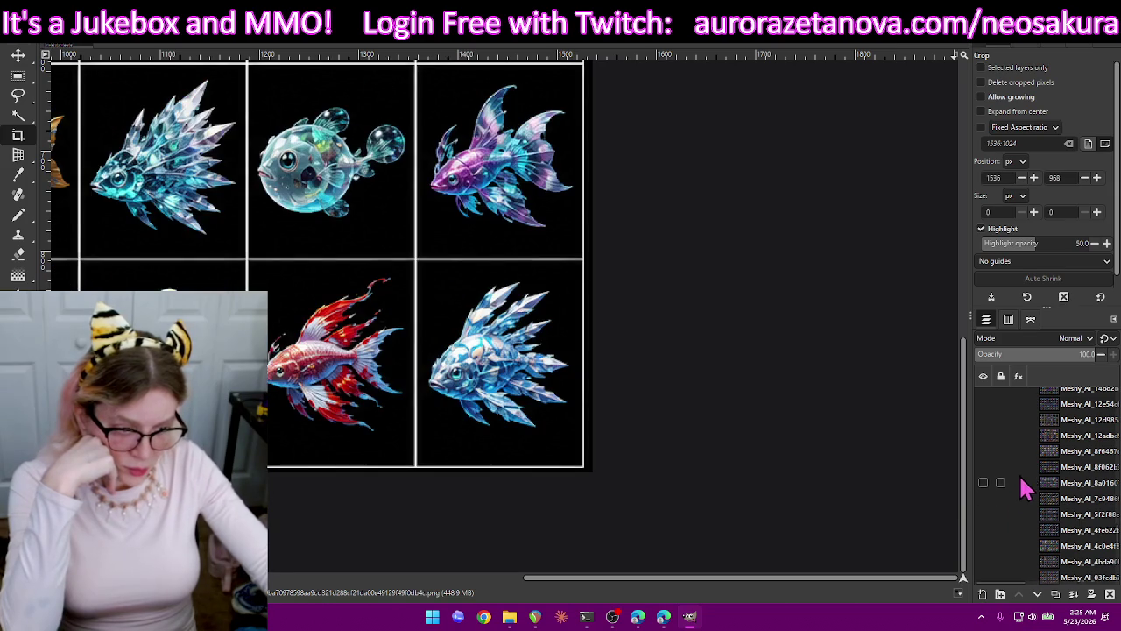
Hide further fish grid layers until the sturgeon grid is showing.
scroll(1027, 455, down, 3)
scroll(1027, 447, down, 2)
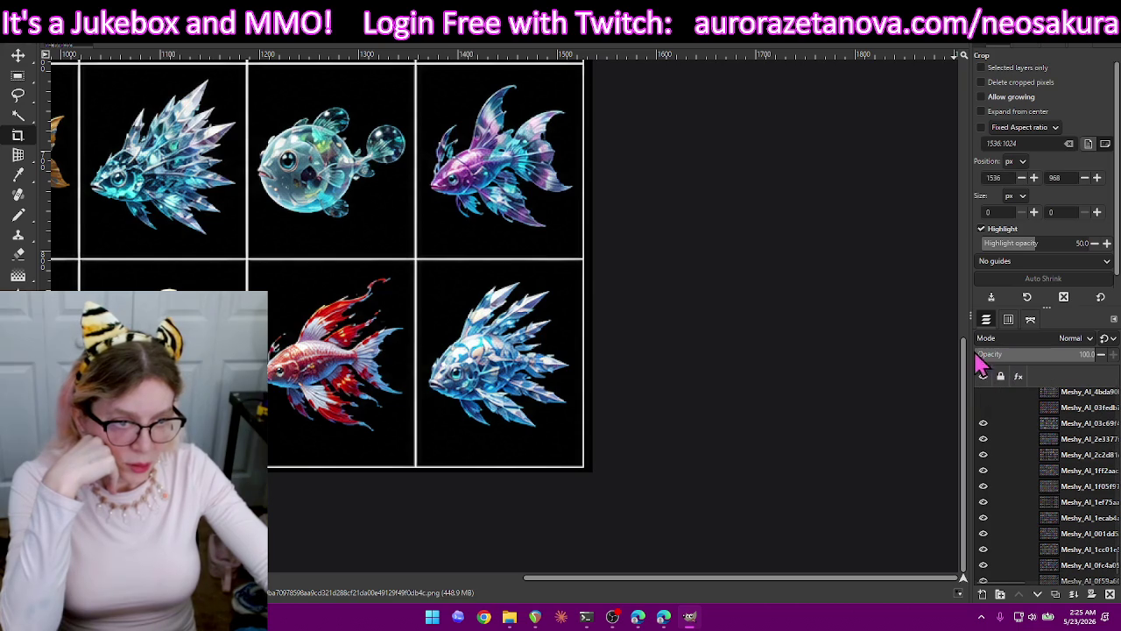
click(983, 439)
click(983, 454)
click(983, 471)
click(983, 486)
click(983, 502)
click(983, 518)
click(983, 534)
click(983, 549)
click(985, 561)
Hide the sturgeon grid and remaining layers to expose the turtle, anglerfish and clownfish grid.
scroll(1023, 426, down, 1)
scroll(1023, 425, down, 1)
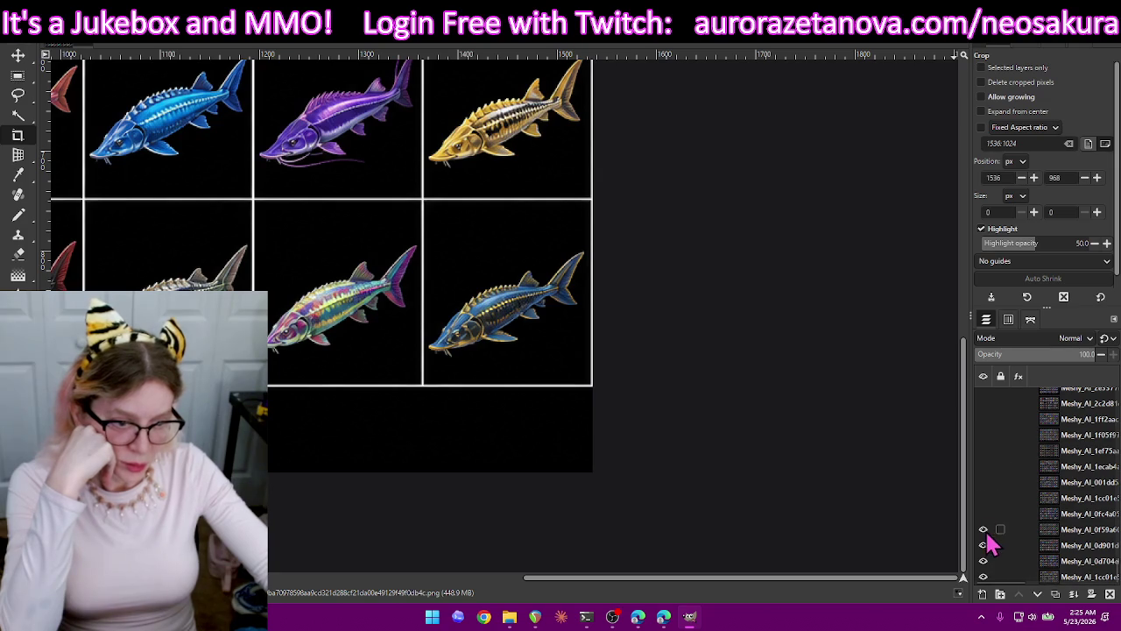
click(985, 545)
click(985, 560)
click(984, 529)
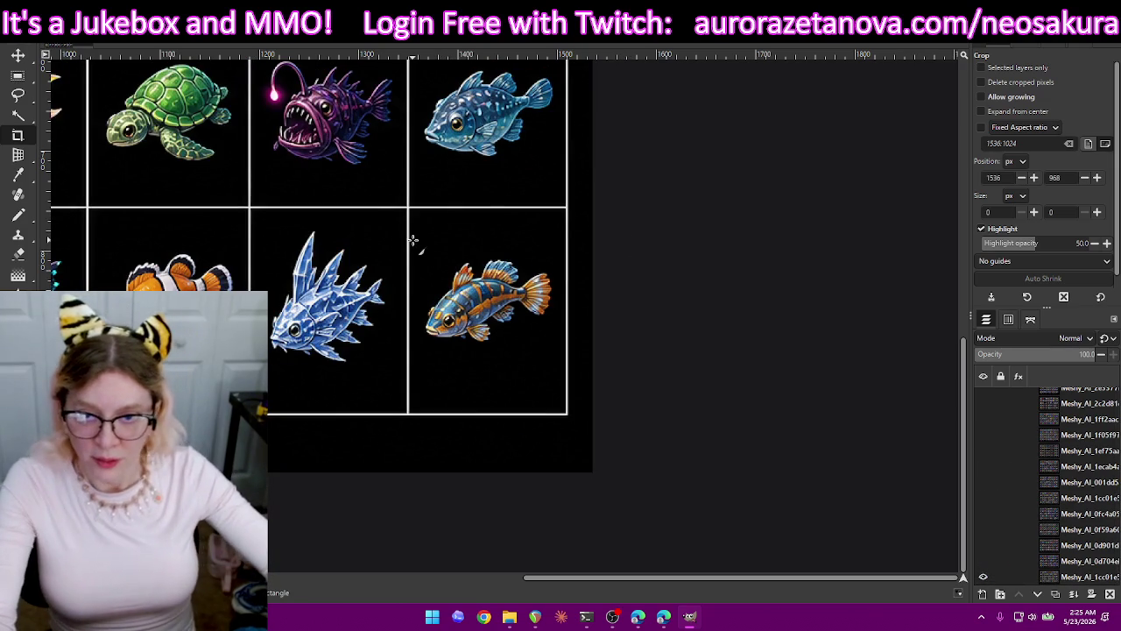
Crop the striped orange-blue fish, export it as 40.png, and undo the crop.
drag(416, 238, 559, 365)
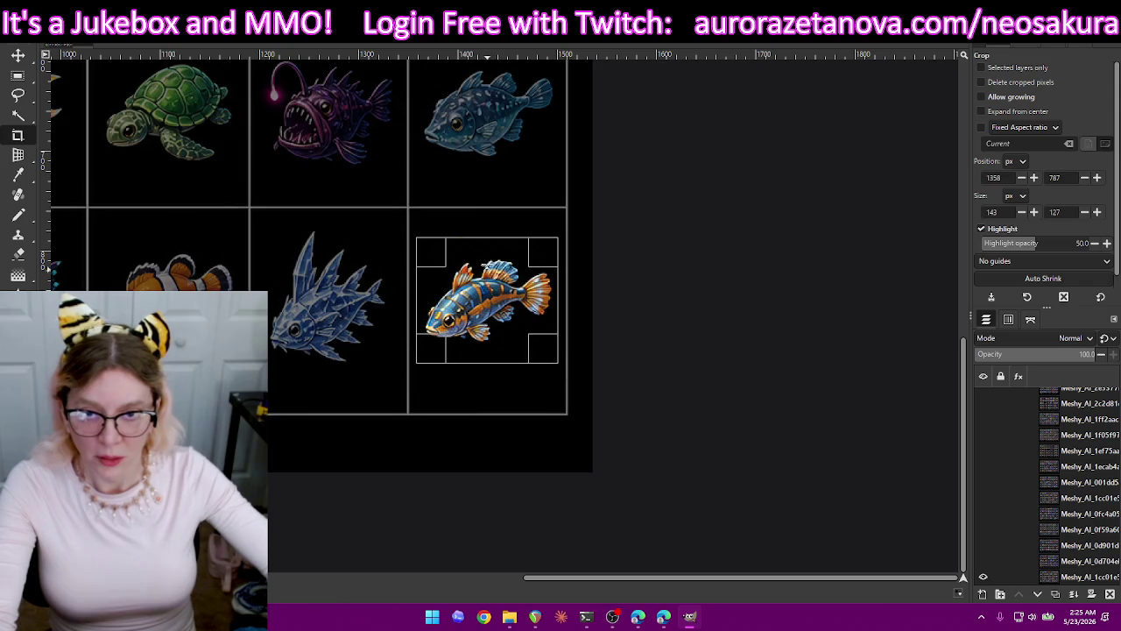
drag(487, 238, 487, 230)
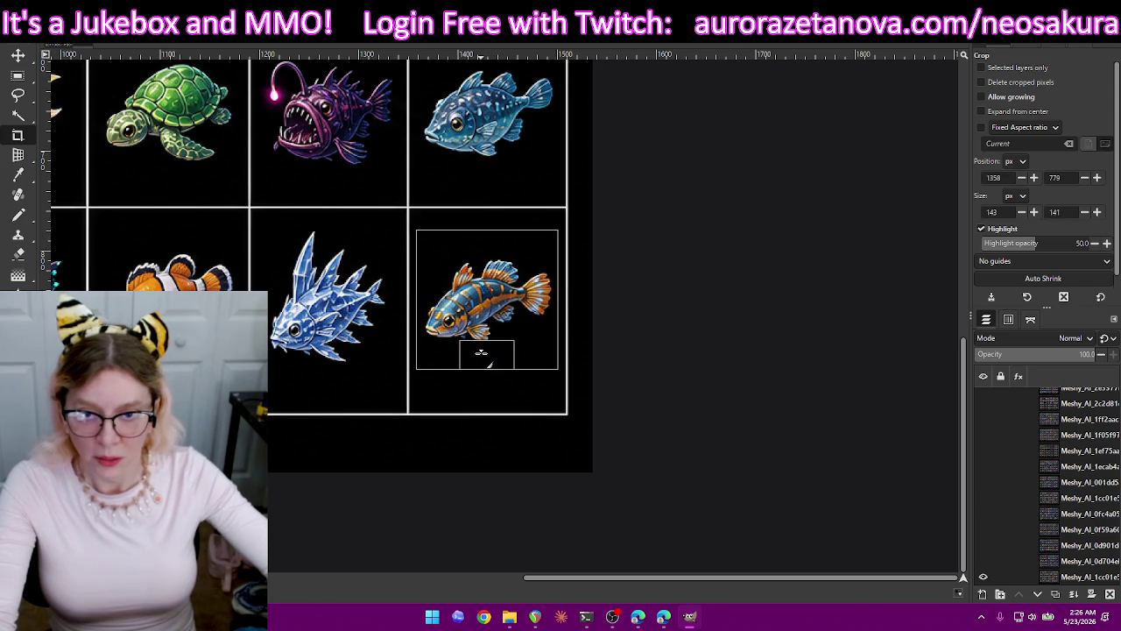
key(Return)
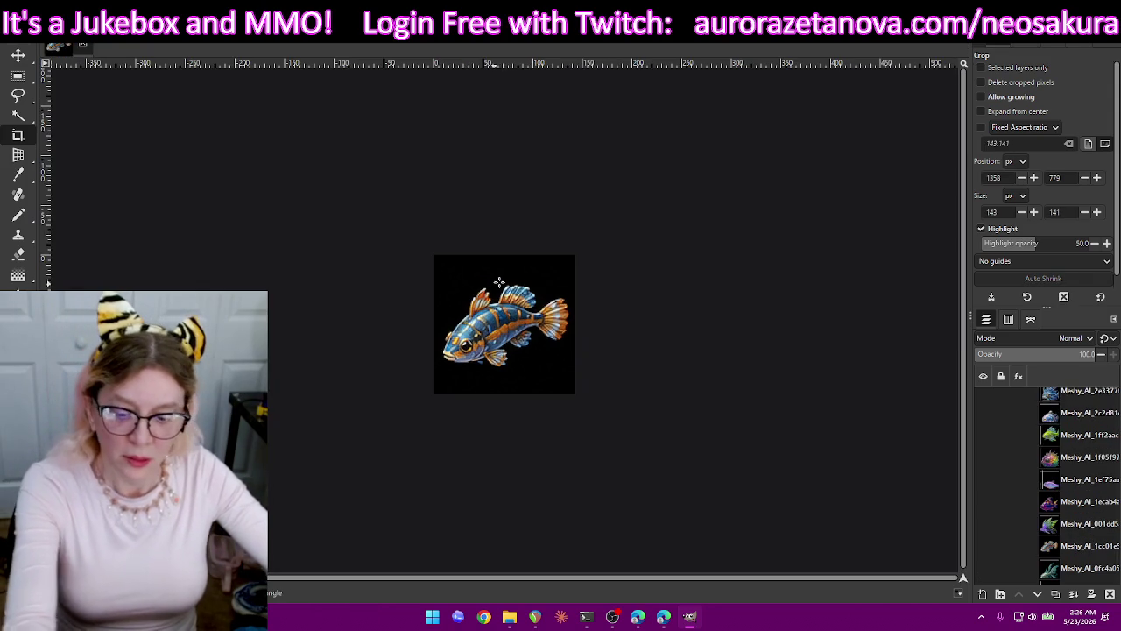
key(ctrl+shift+e)
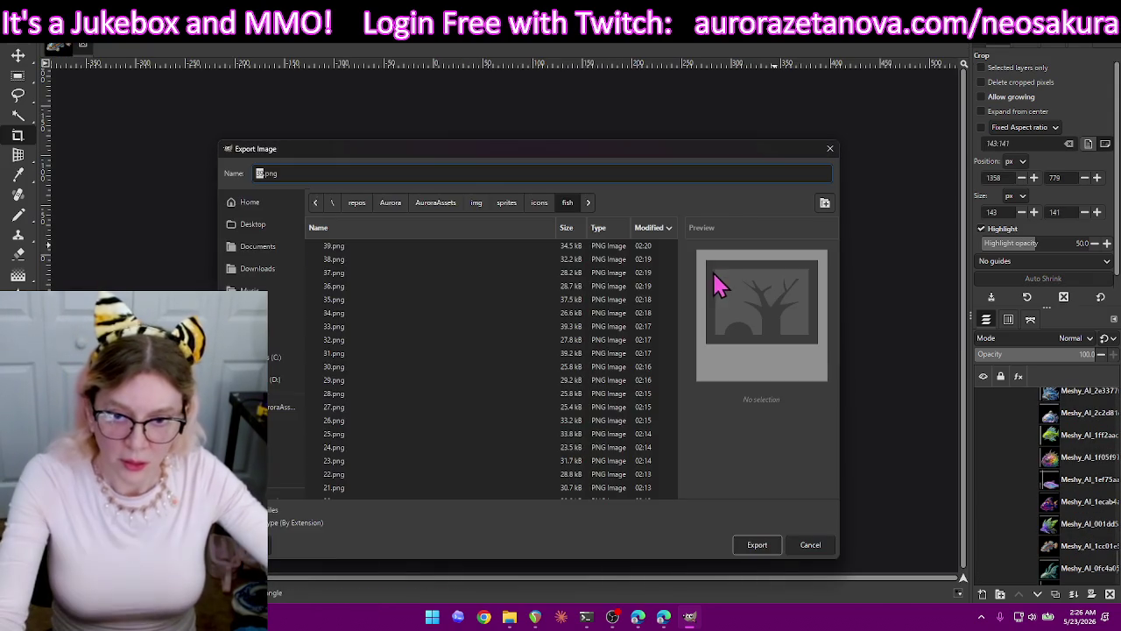
text(40)
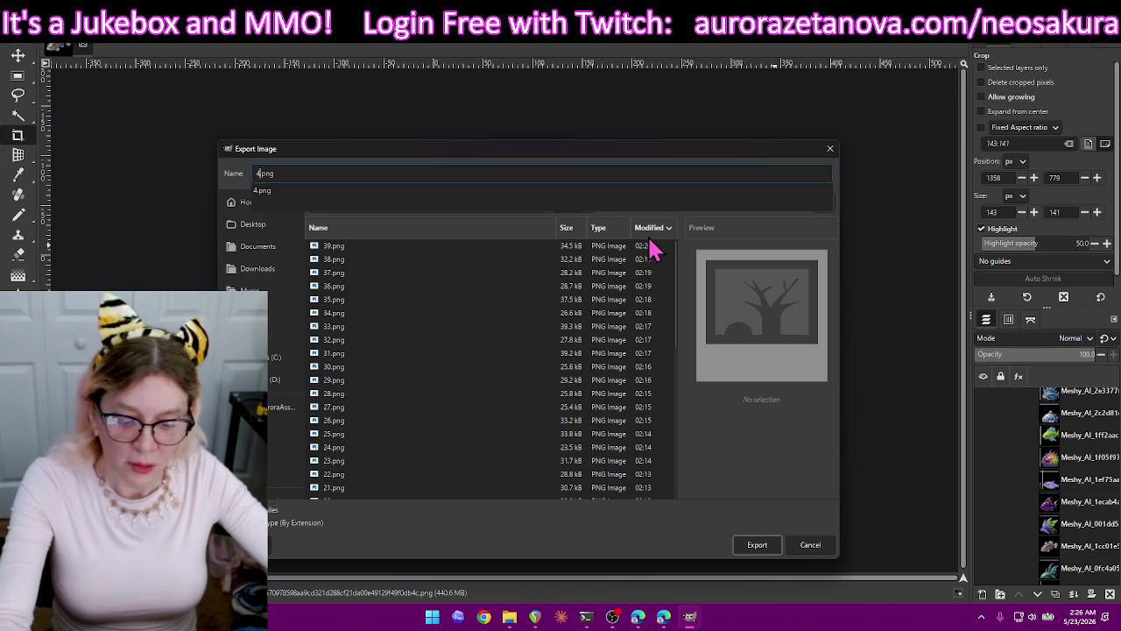
key(Return)
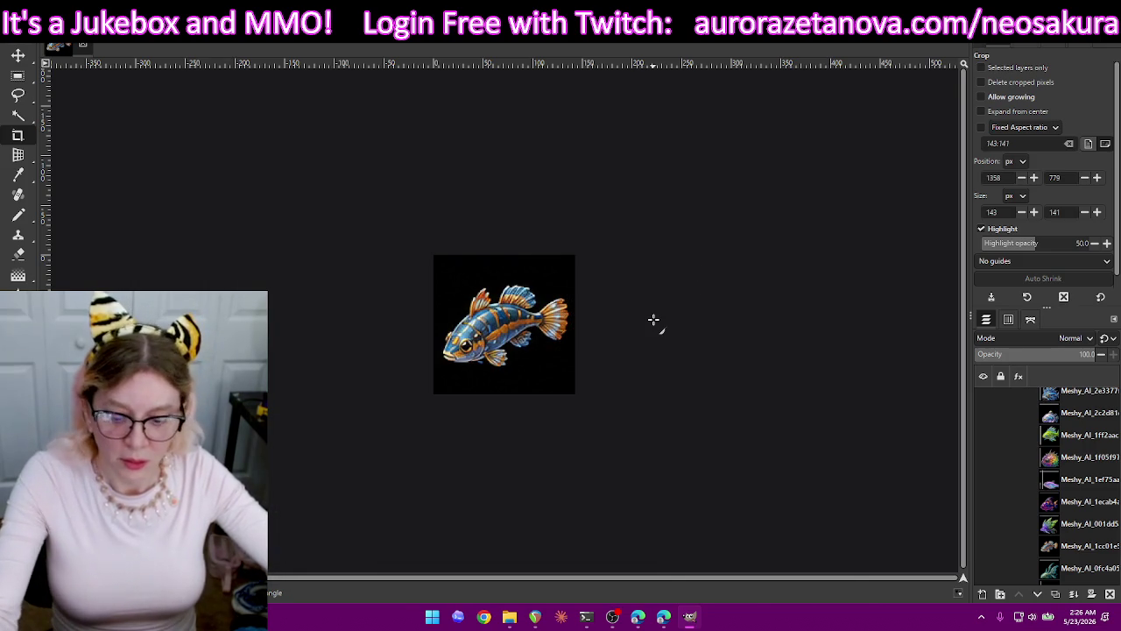
key(Return)
key(ctrl+z)
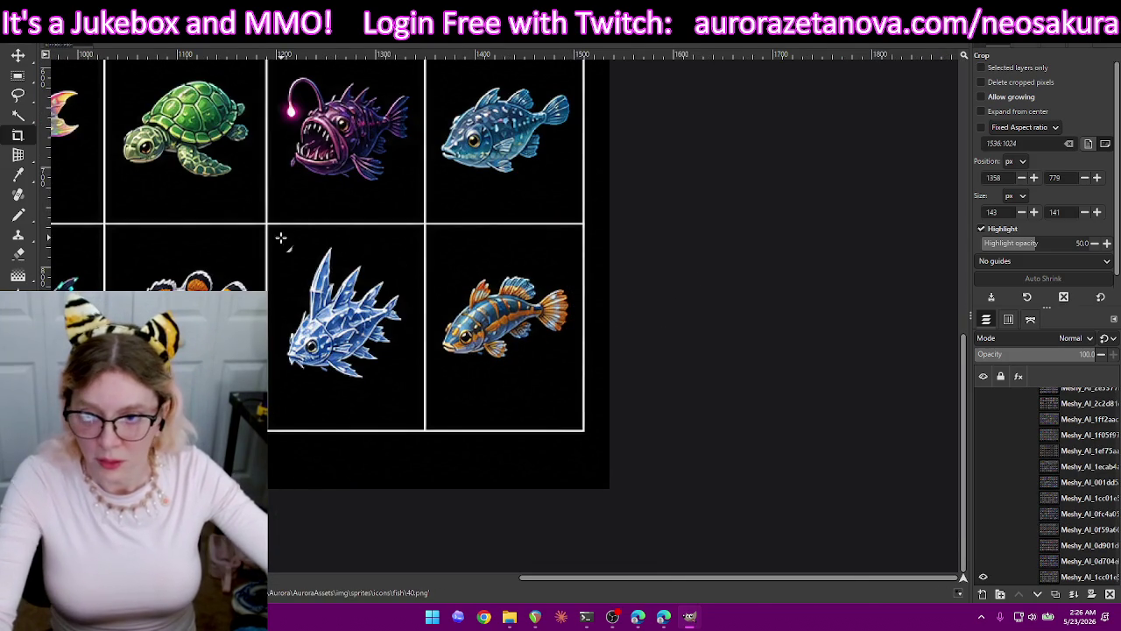
Crop the spiky blue crystal fish to 140×140, export it as 41.png, and undo the crop.
click(409, 392)
drag(353, 247, 353, 251)
drag(345, 385, 345, 379)
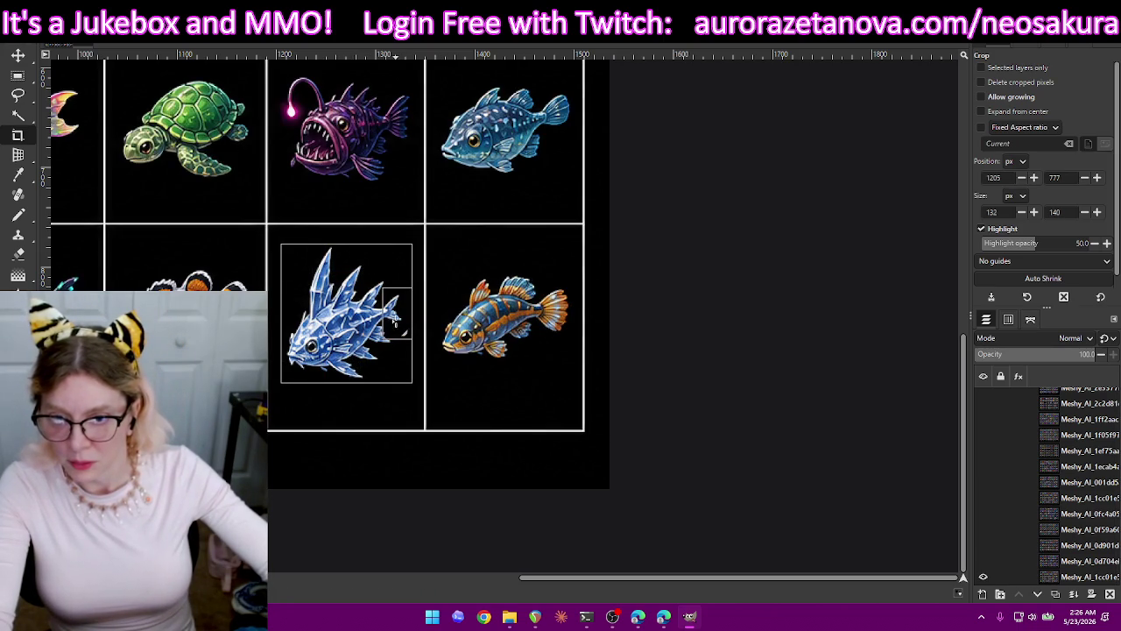
drag(394, 320, 395, 320)
drag(304, 322, 297, 321)
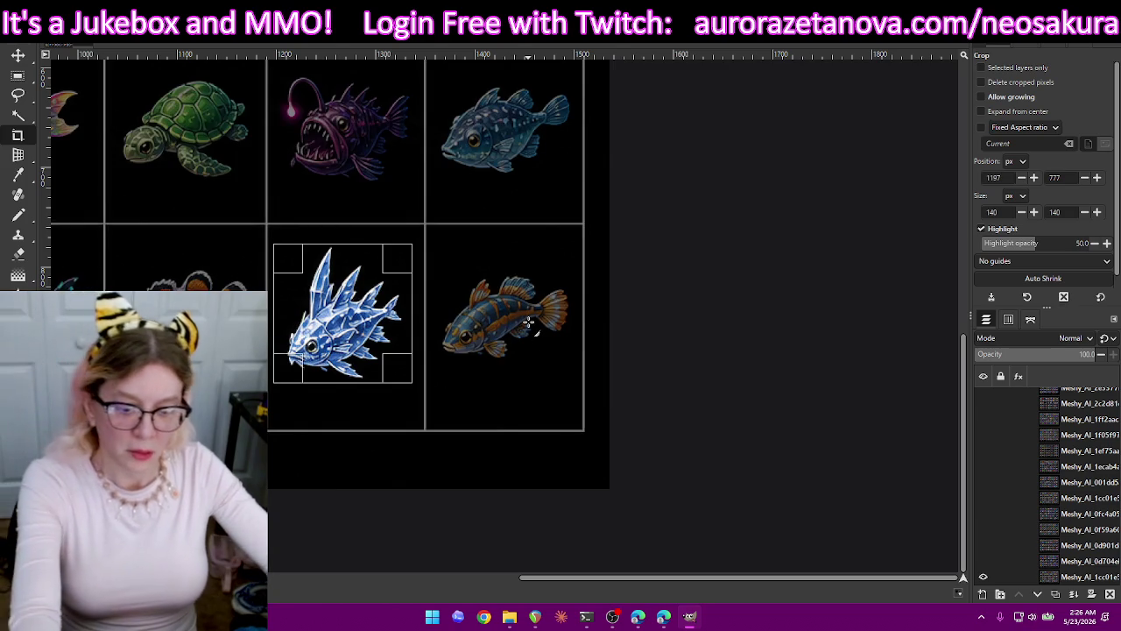
key(Return)
key(ctrl+shift+e)
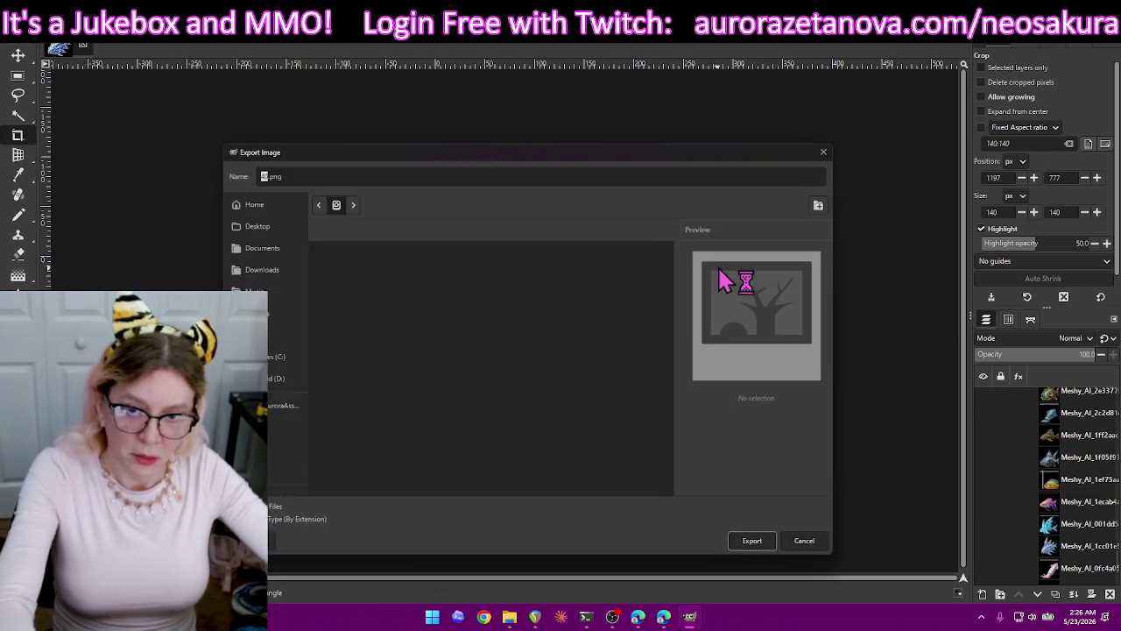
text(41)
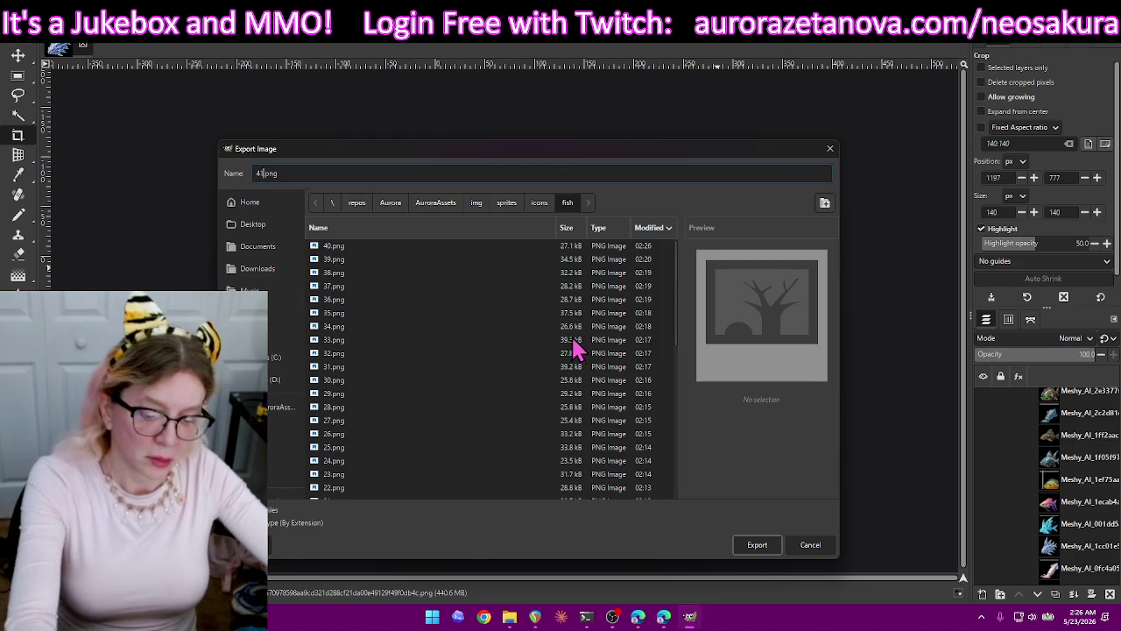
key(Return)
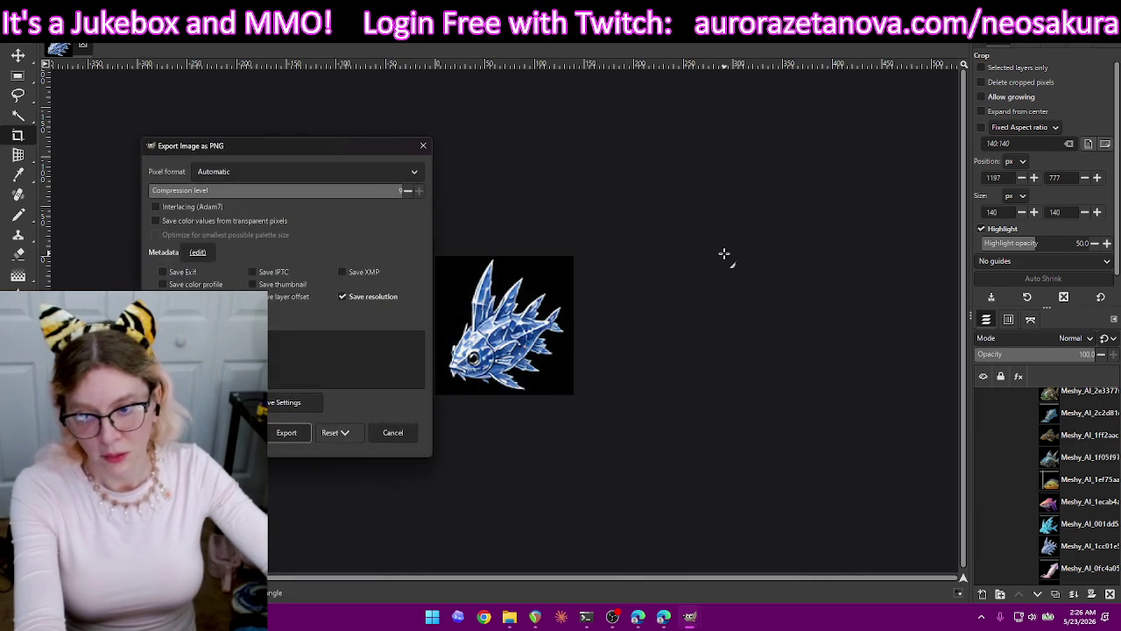
key(Return)
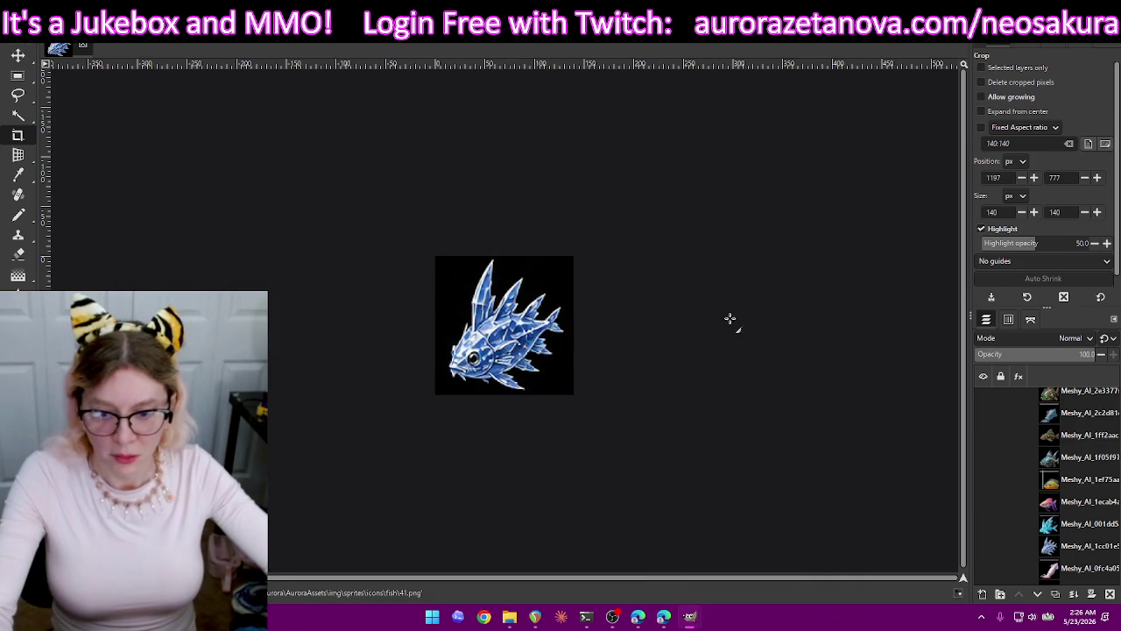
key(ctrl+z)
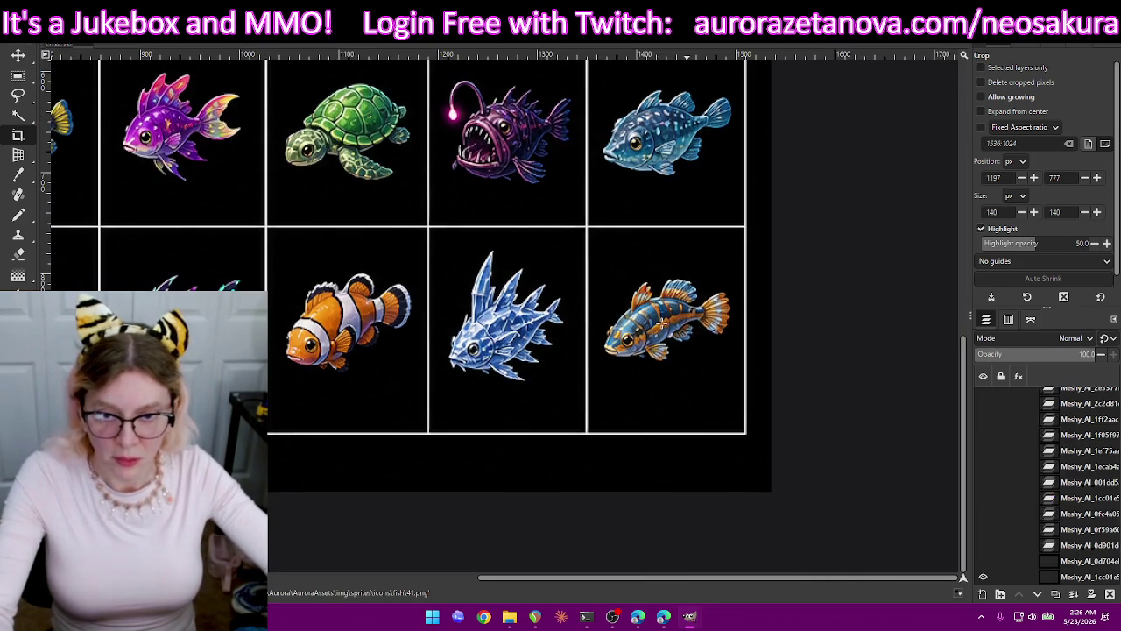
Crop the clownfish, export it as a numbered PNG, and restore the full grid.
drag(415, 253, 275, 382)
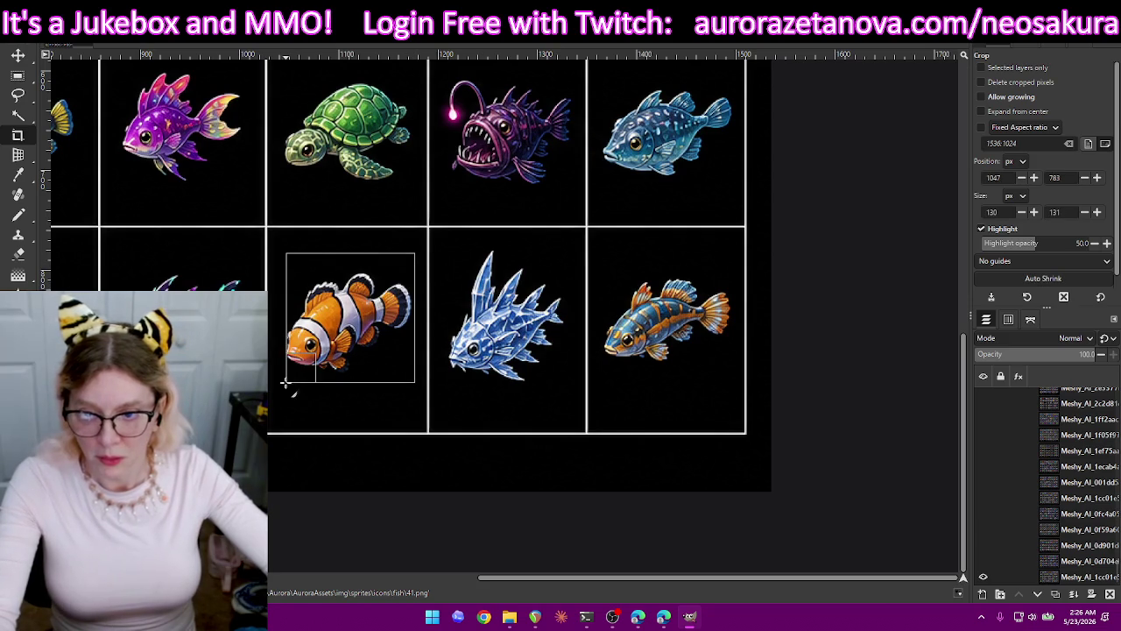
drag(358, 388, 356, 397)
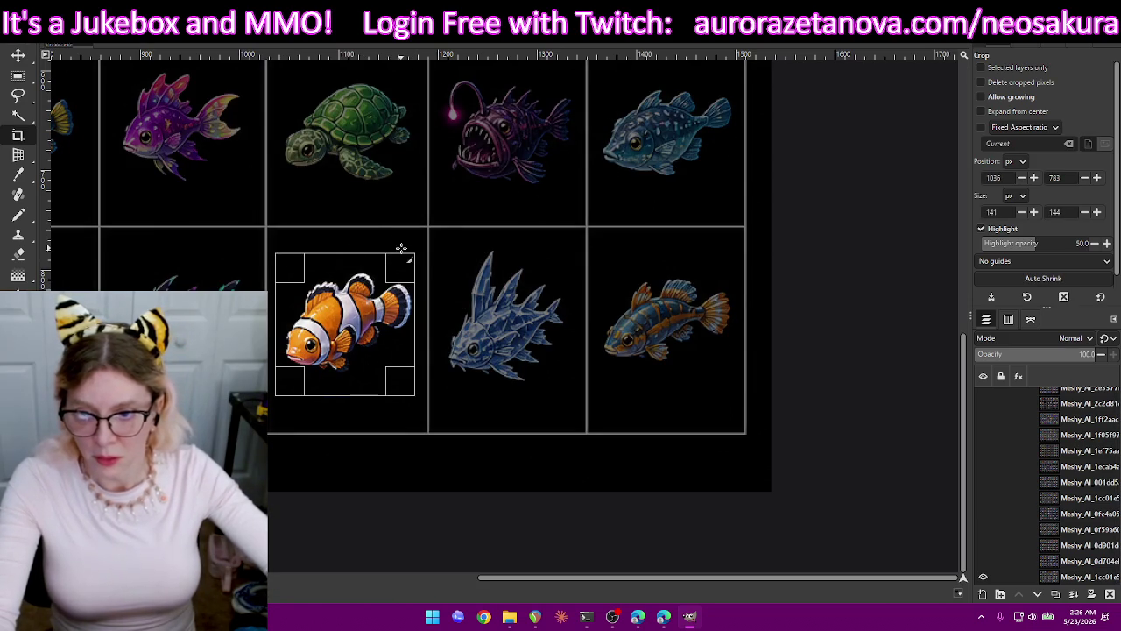
key(Return)
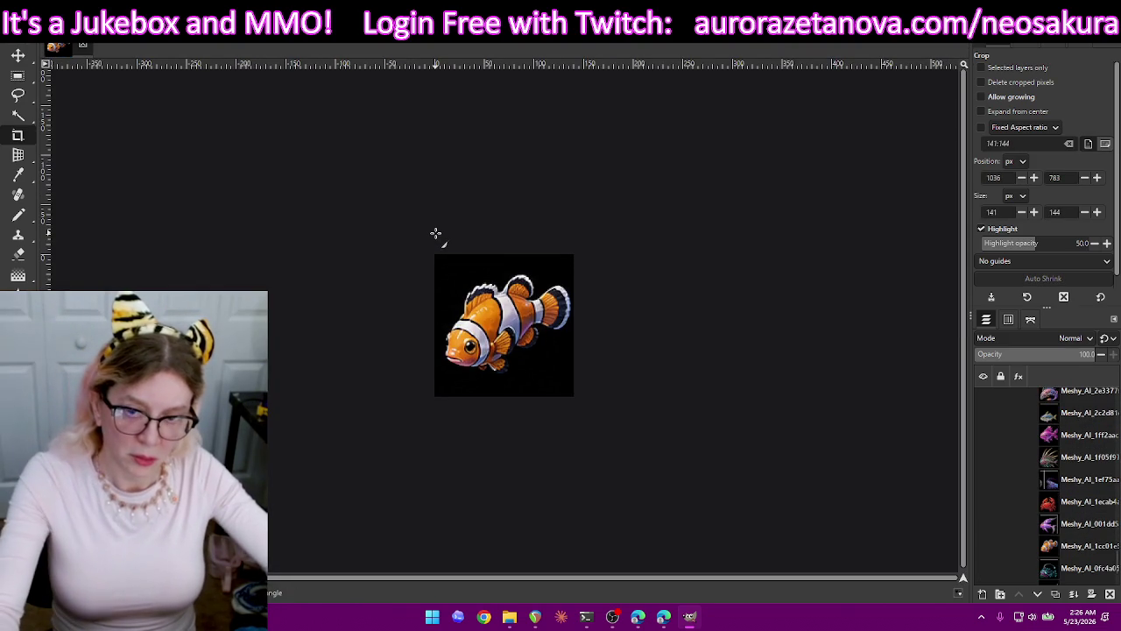
key(ctrl+shift+e)
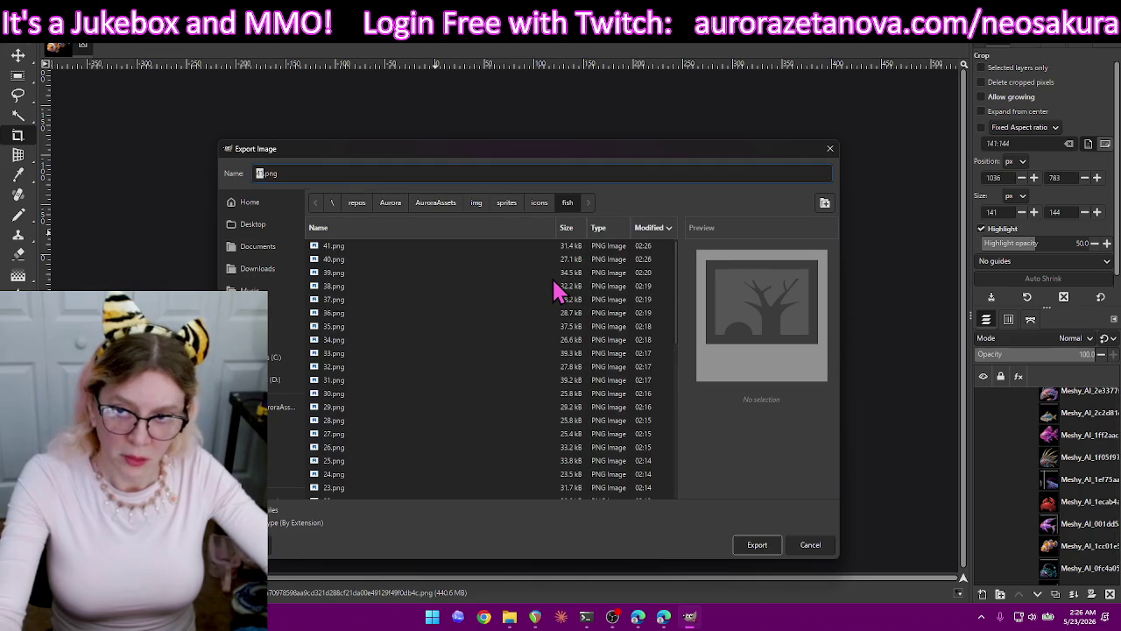
text(43)
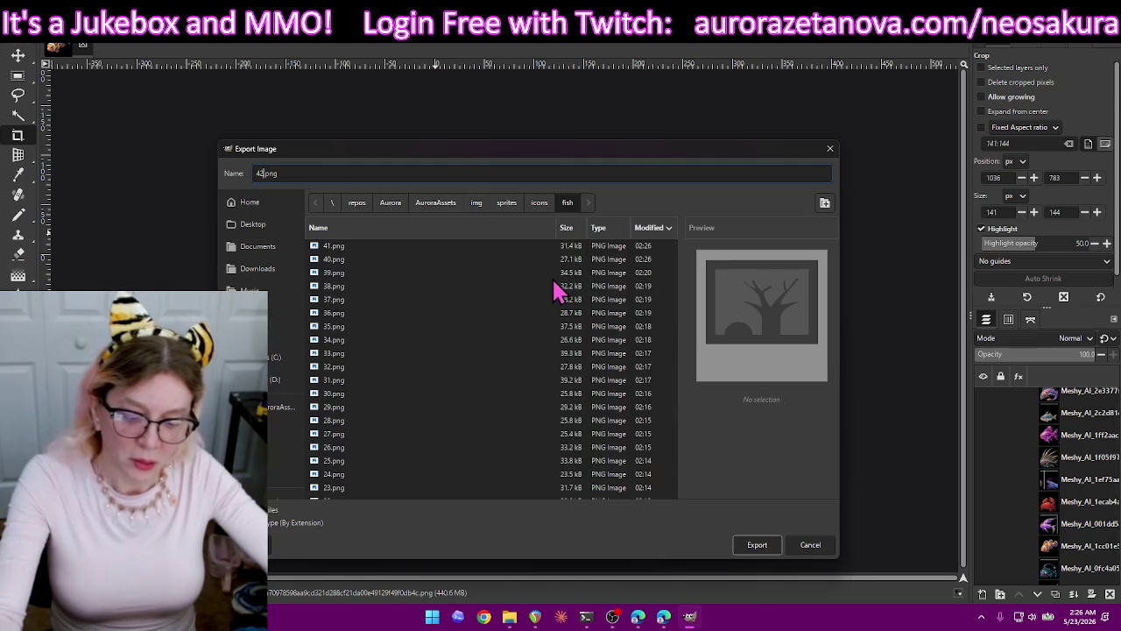
key(Return)
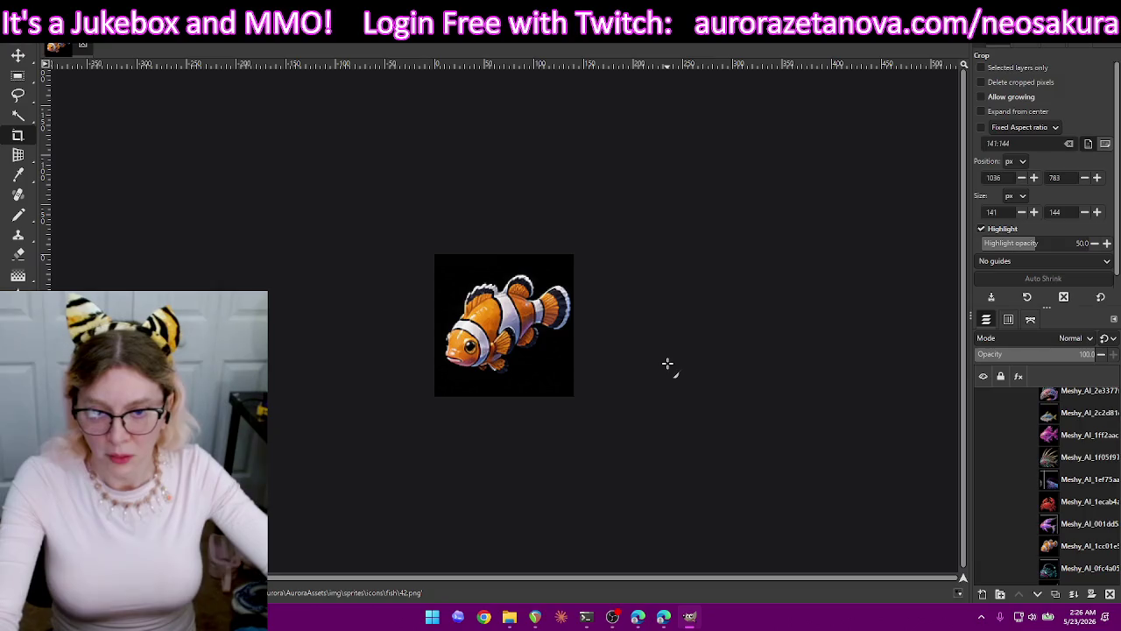
key(ctrl+z)
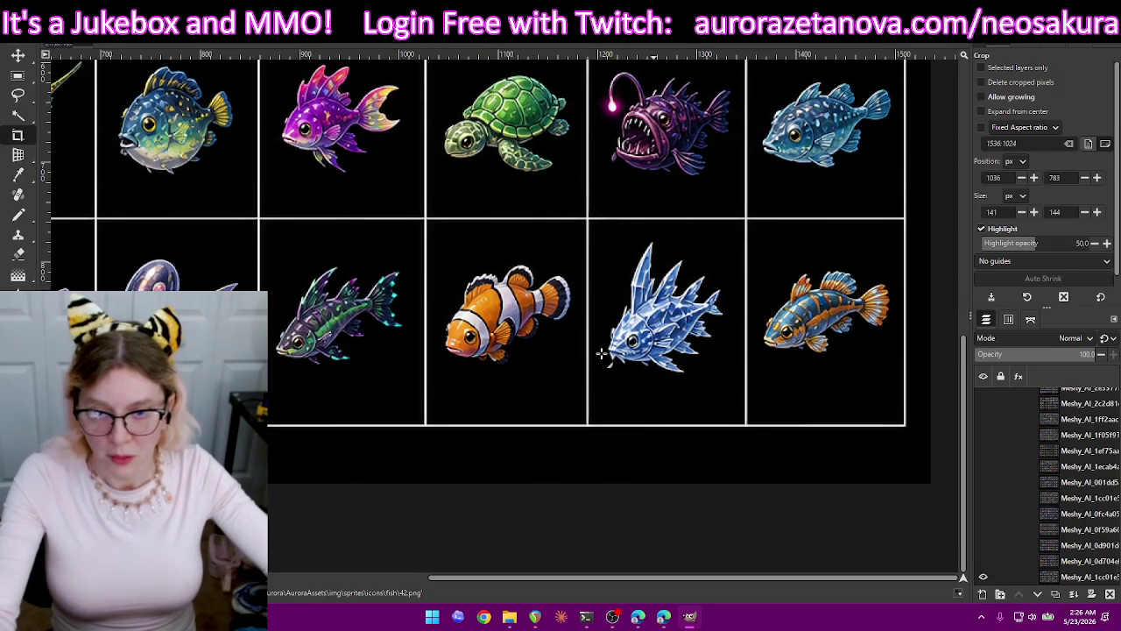
Crop the green-and-purple striped fish, export it as 43.png, and undo the crop.
drag(346, 296, 267, 385)
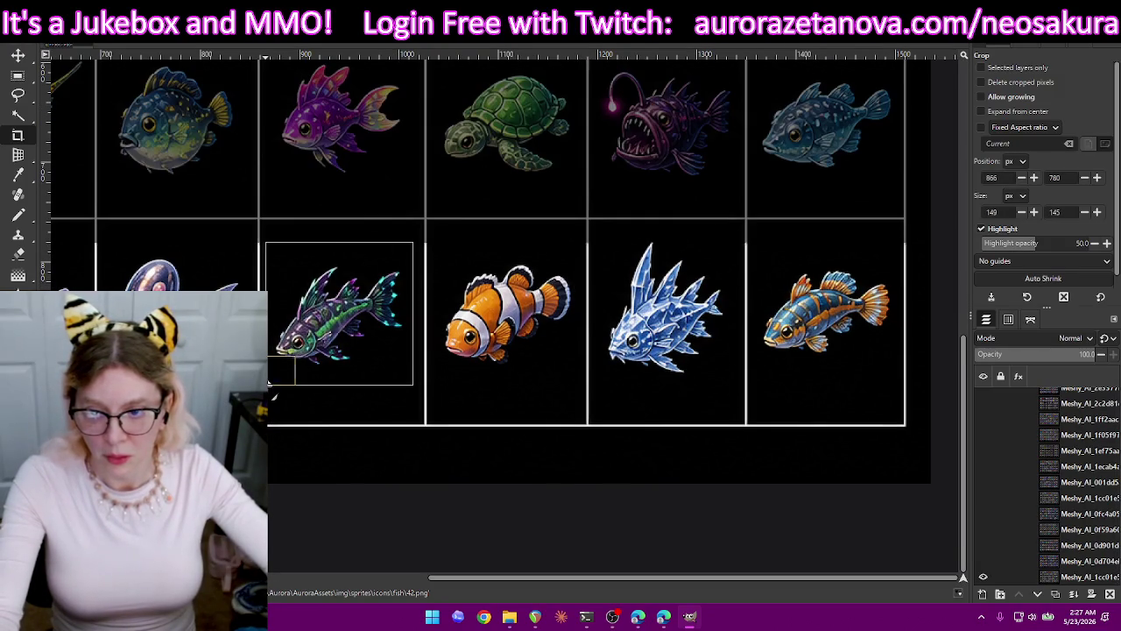
drag(410, 377, 412, 382)
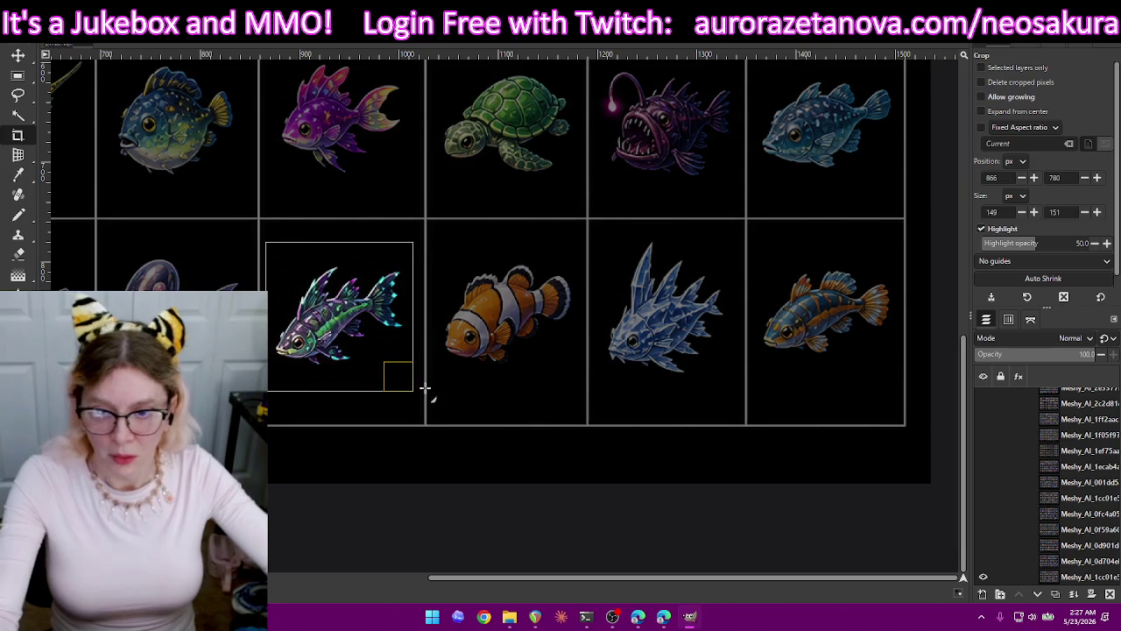
key(Return)
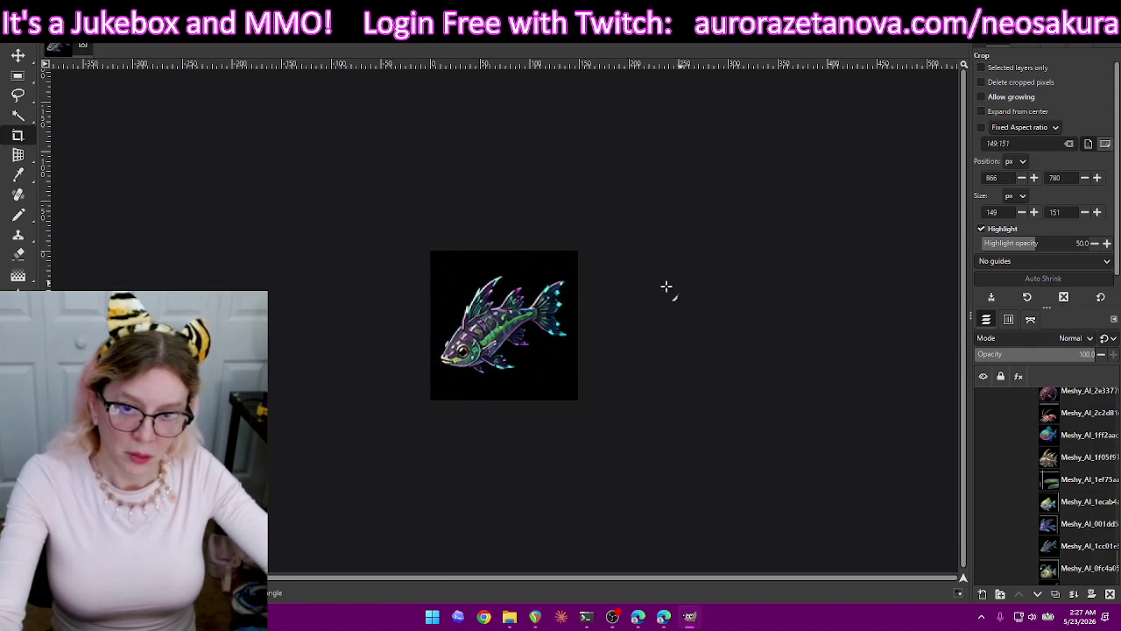
key(ctrl+shift+e)
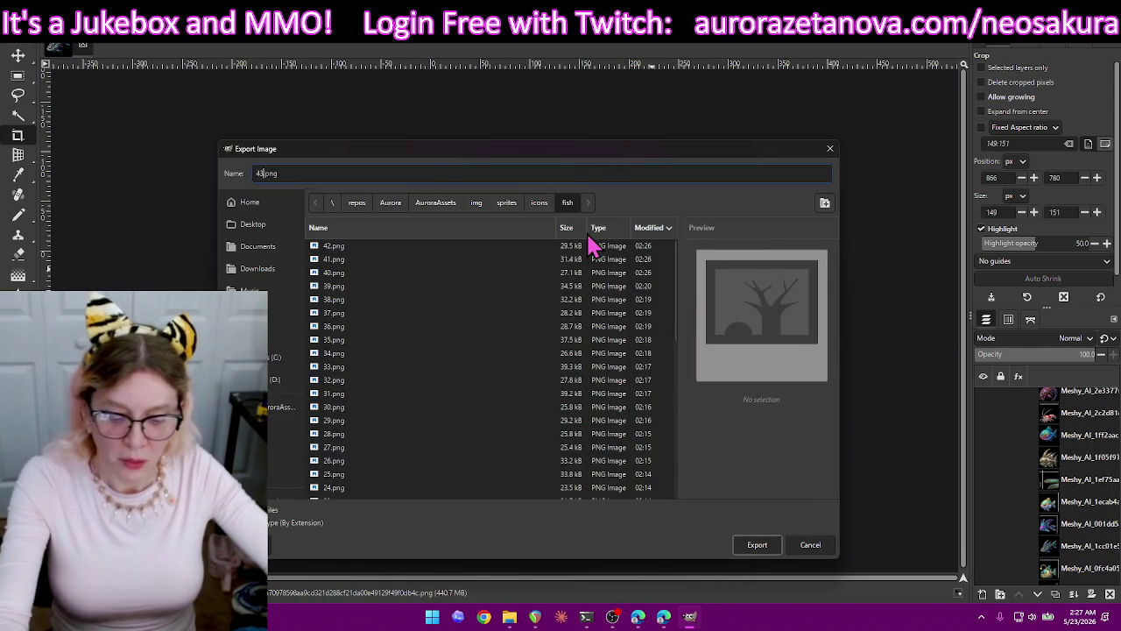
key(Return)
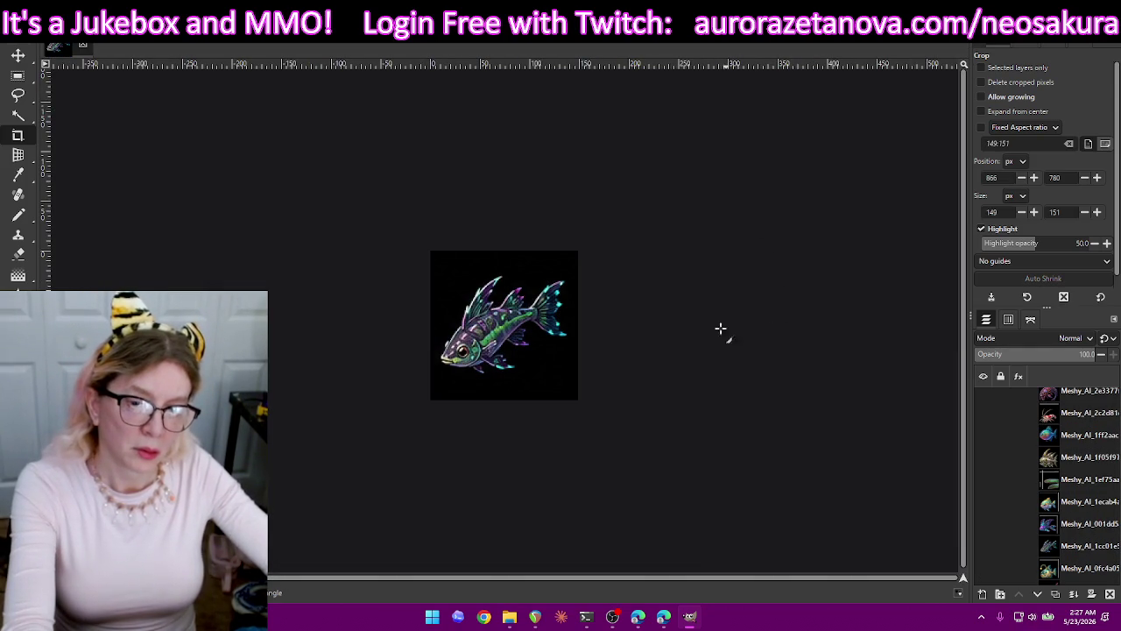
key(Return)
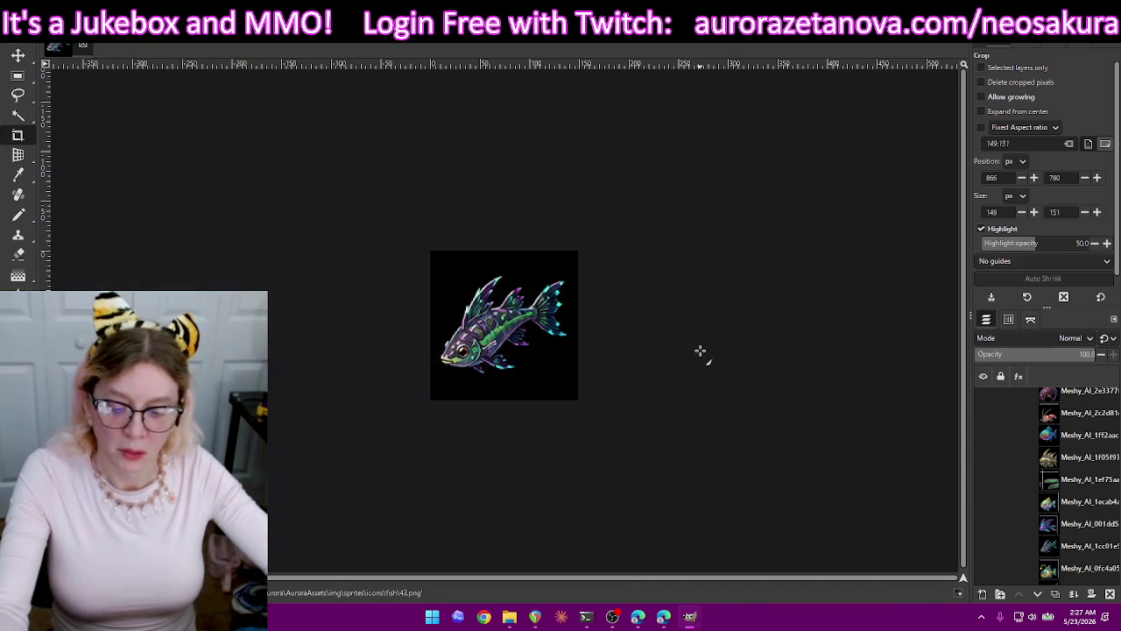
key(ctrl+z)
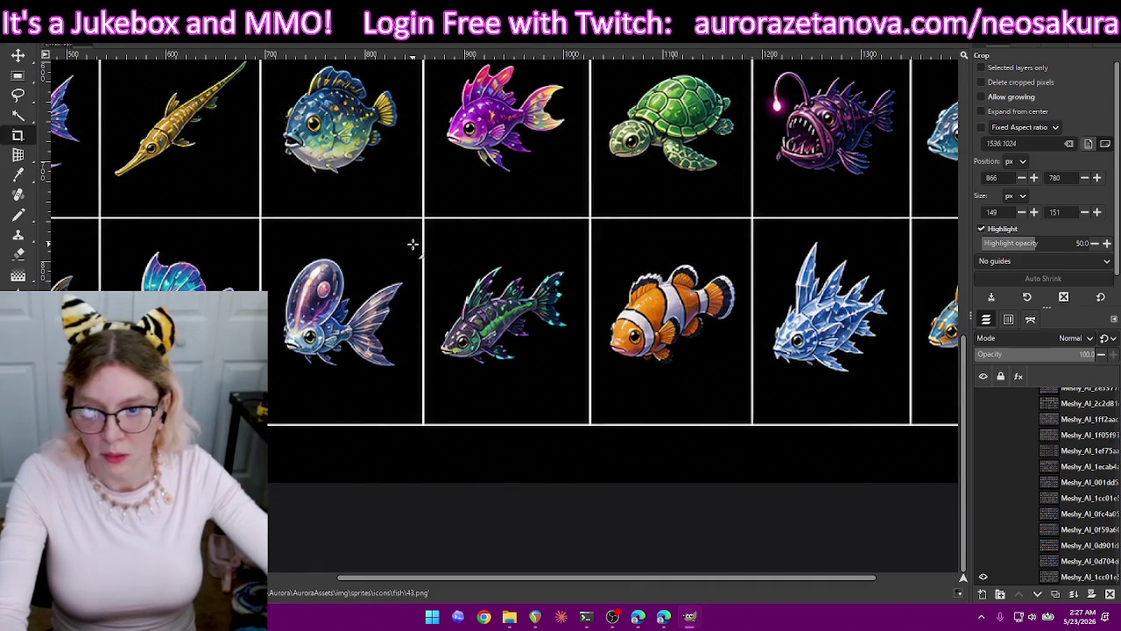
Crop the translucent bubble-headed fish, export it as 44.png, and undo the crop.
drag(309, 336, 273, 386)
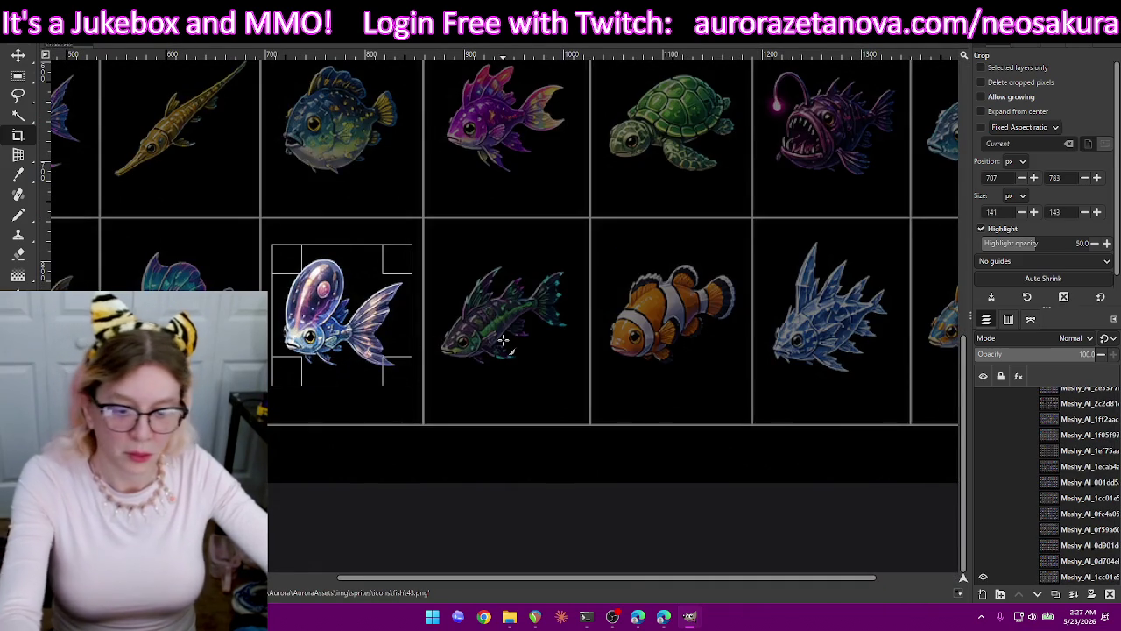
key(Return)
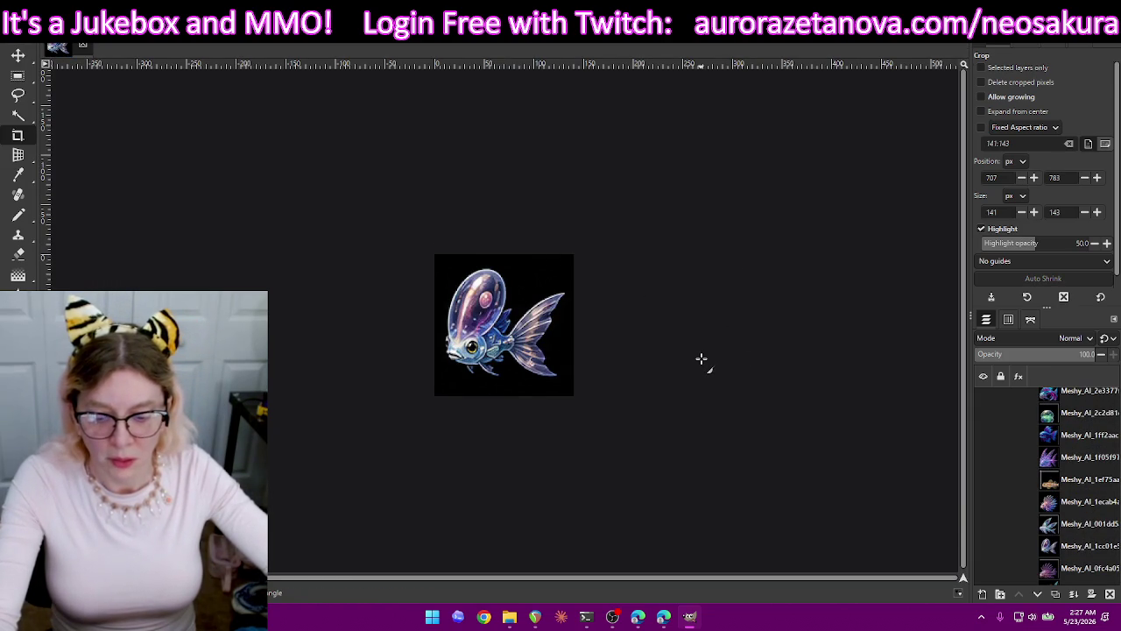
key(ctrl+shift+e)
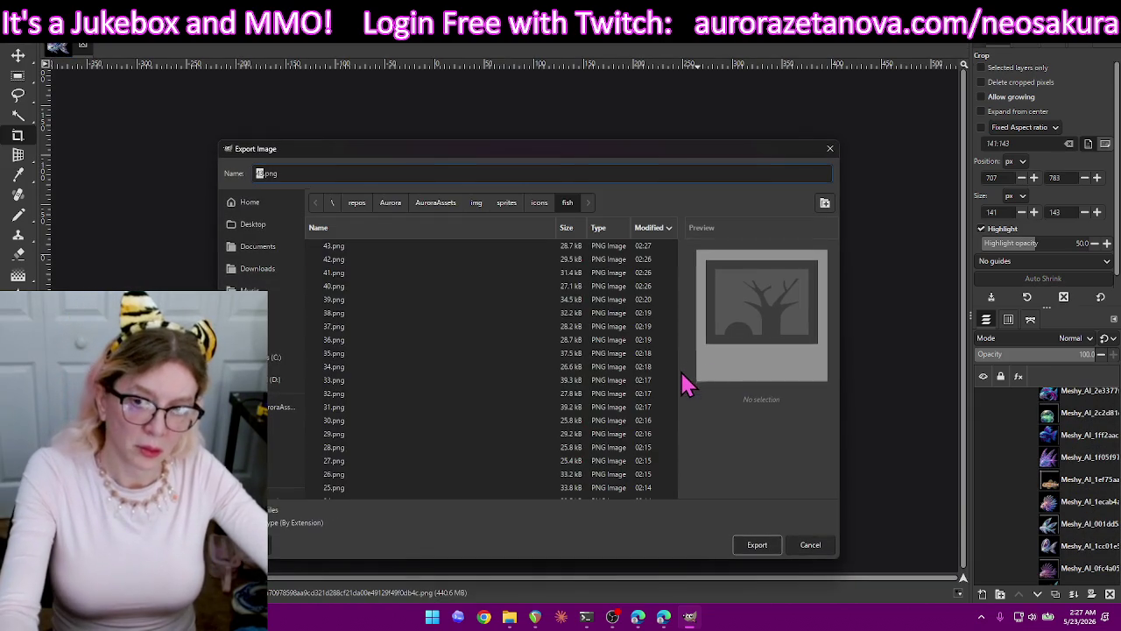
text(44)
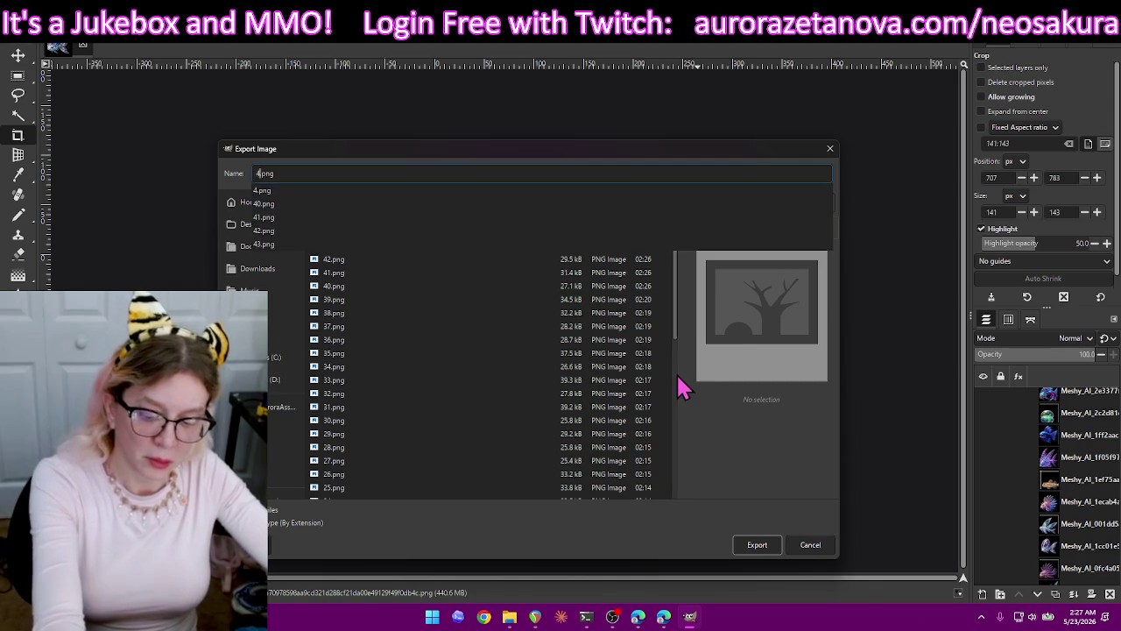
key(Return)
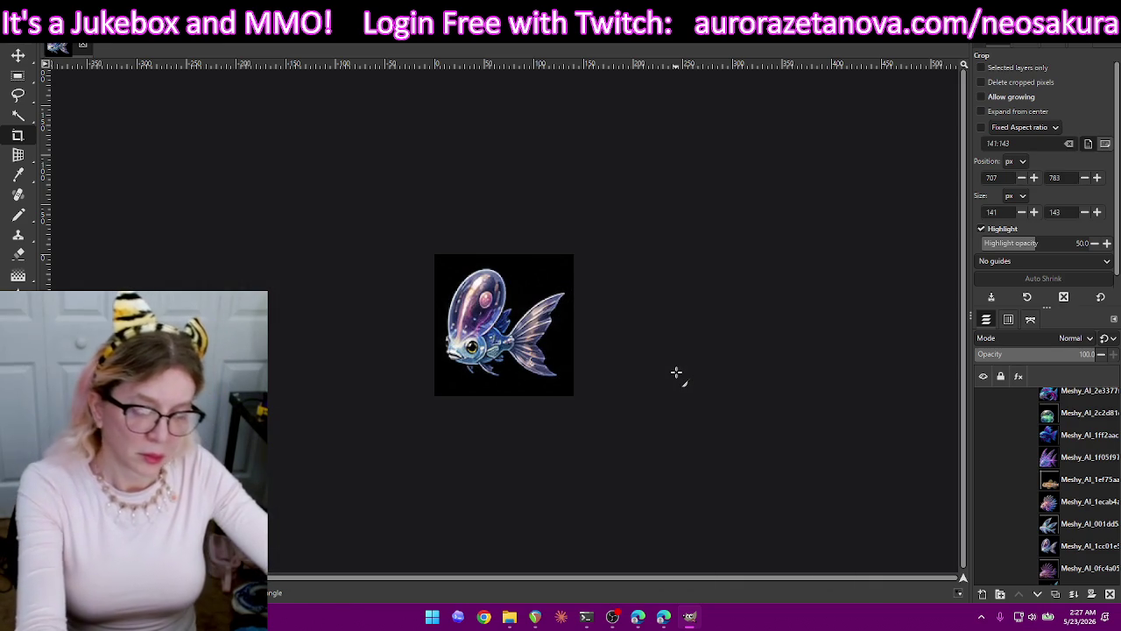
key(Return)
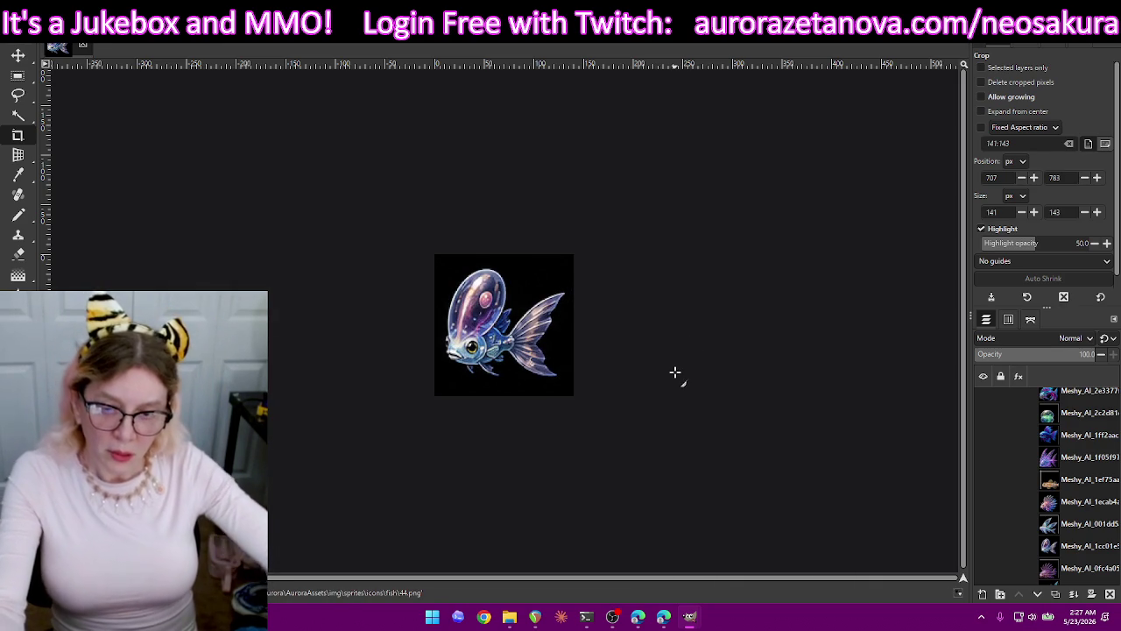
key(ctrl+z)
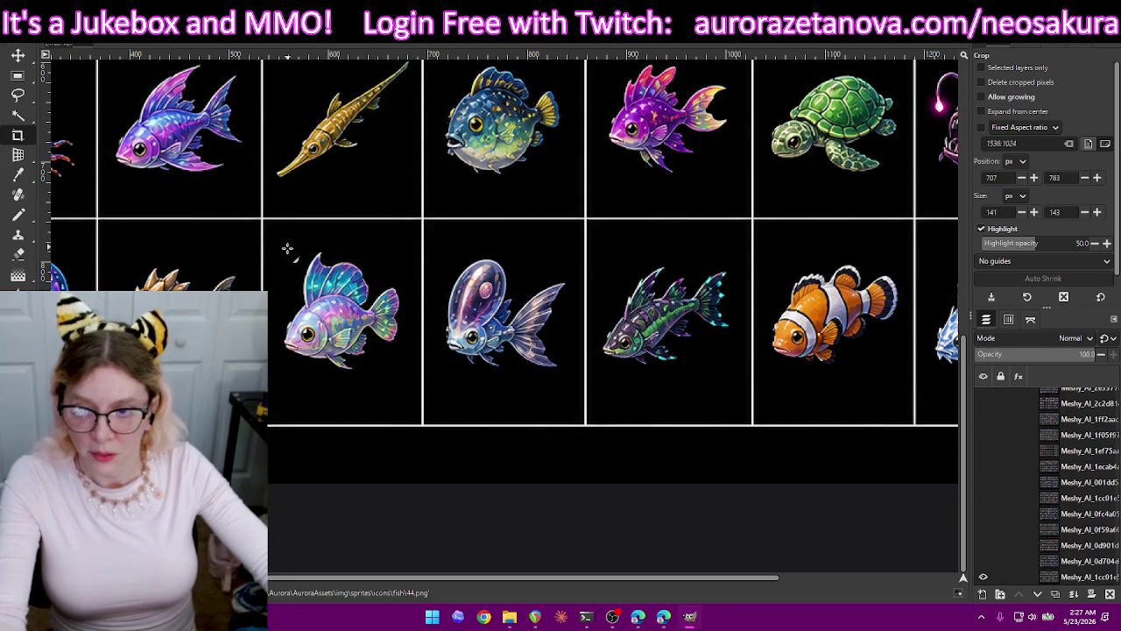
Crop to the iridescent fish, export it as 45.png, and undo the crop.
drag(404, 354, 414, 382)
drag(333, 256, 334, 254)
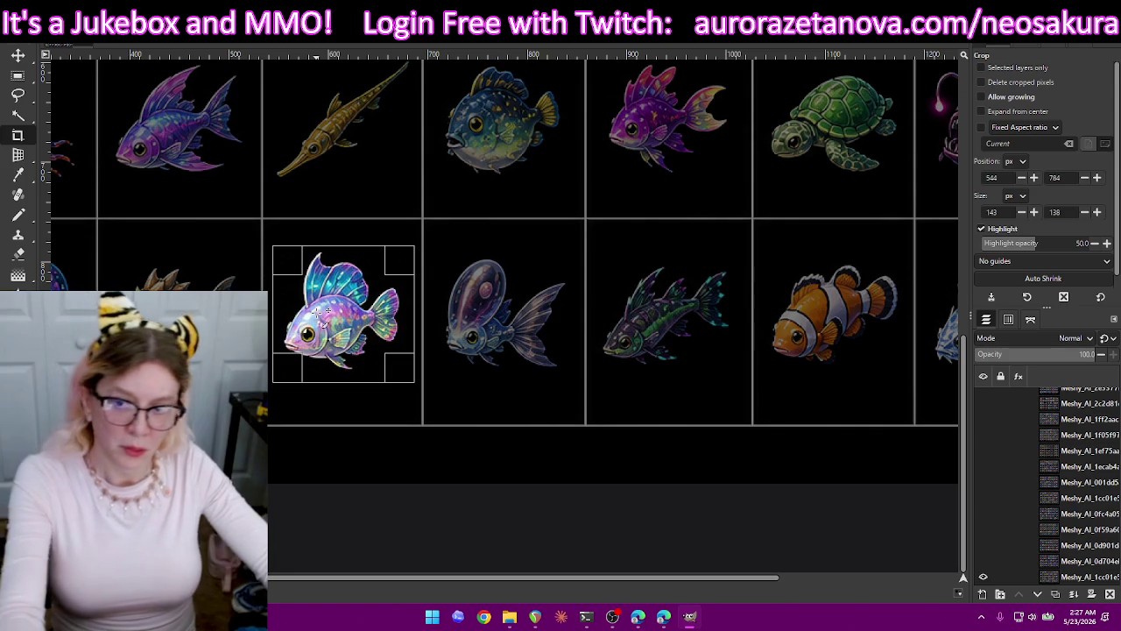
key(Return)
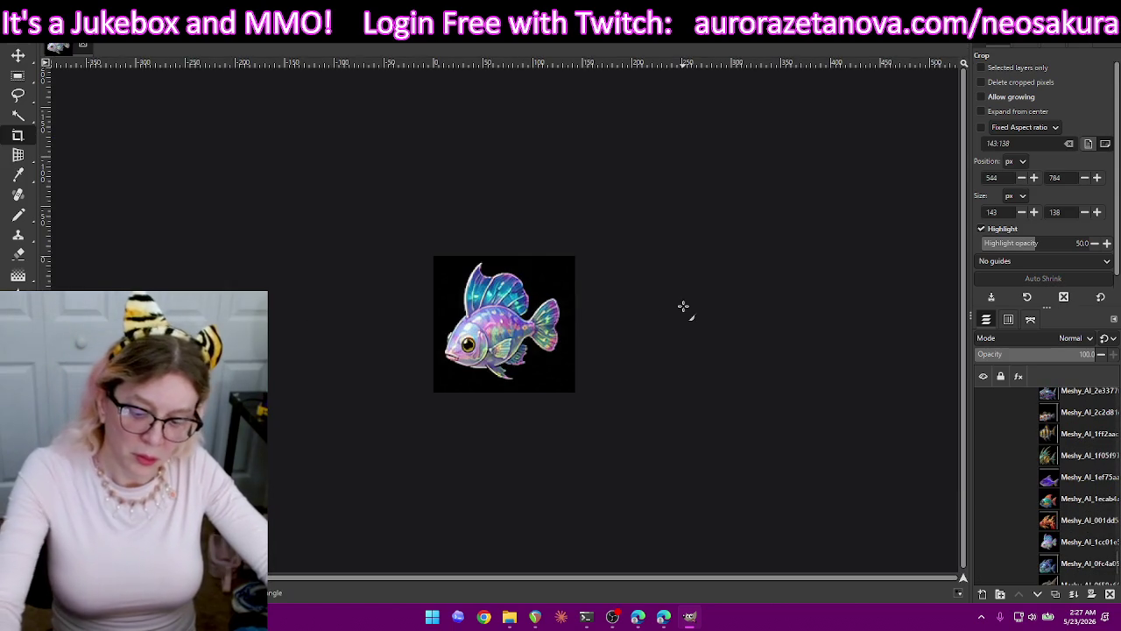
key(ctrl+shift+e)
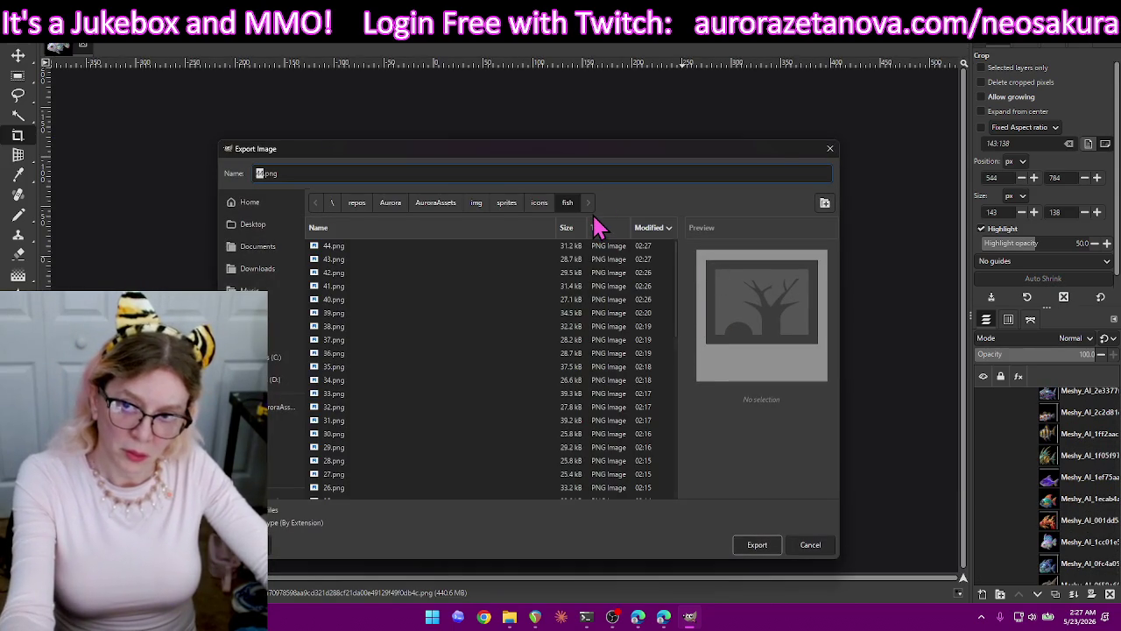
text(45)
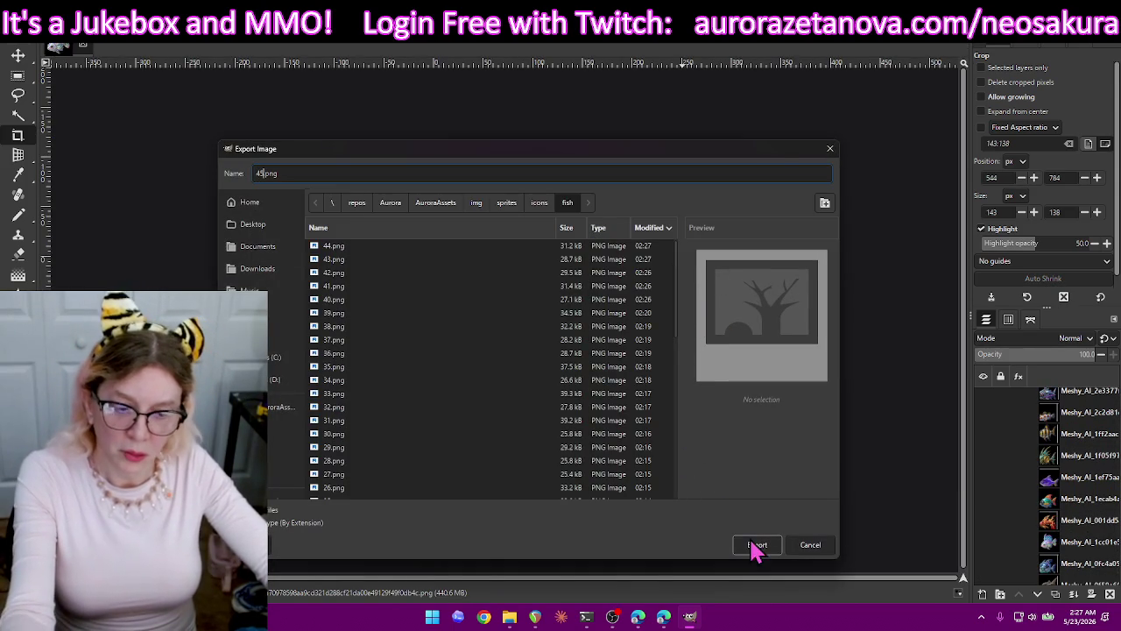
click(758, 545)
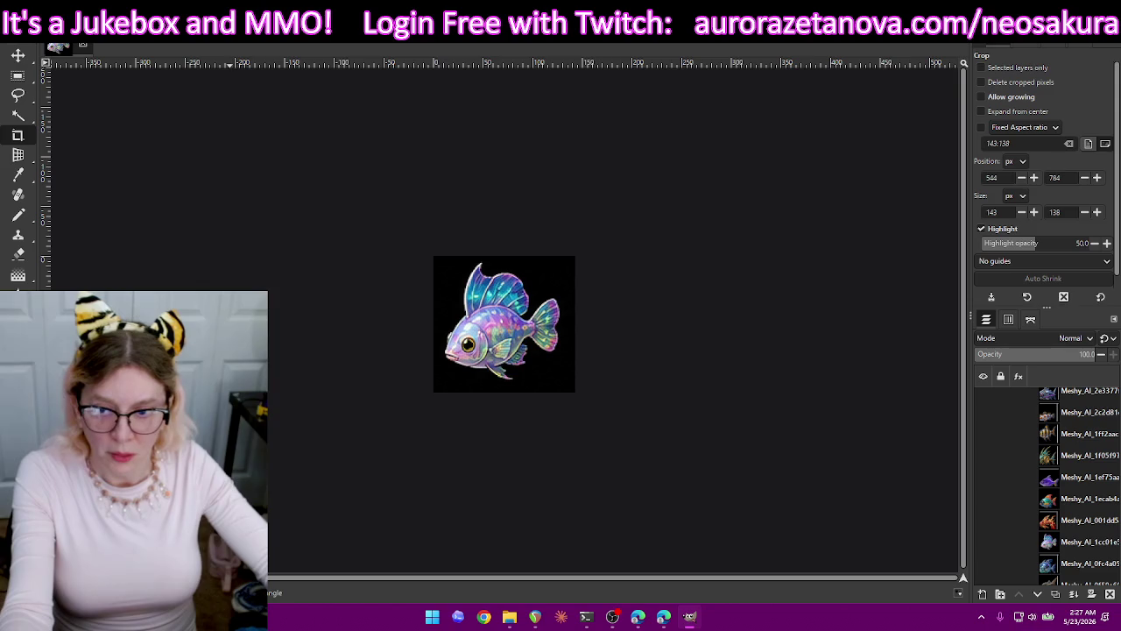
click(271, 415)
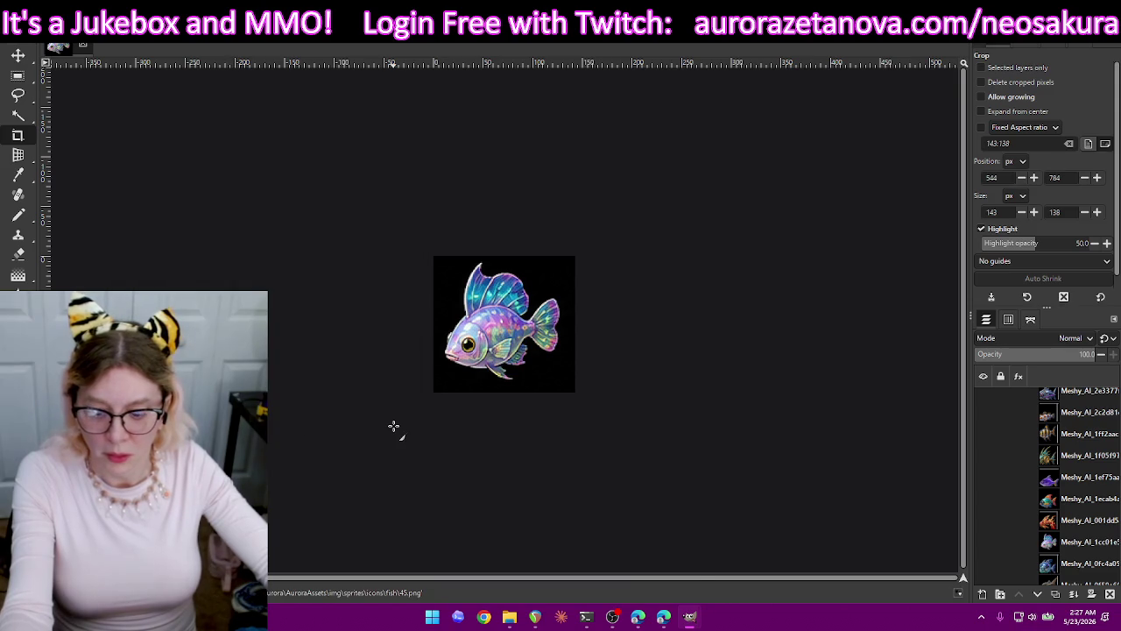
key(ctrl+z)
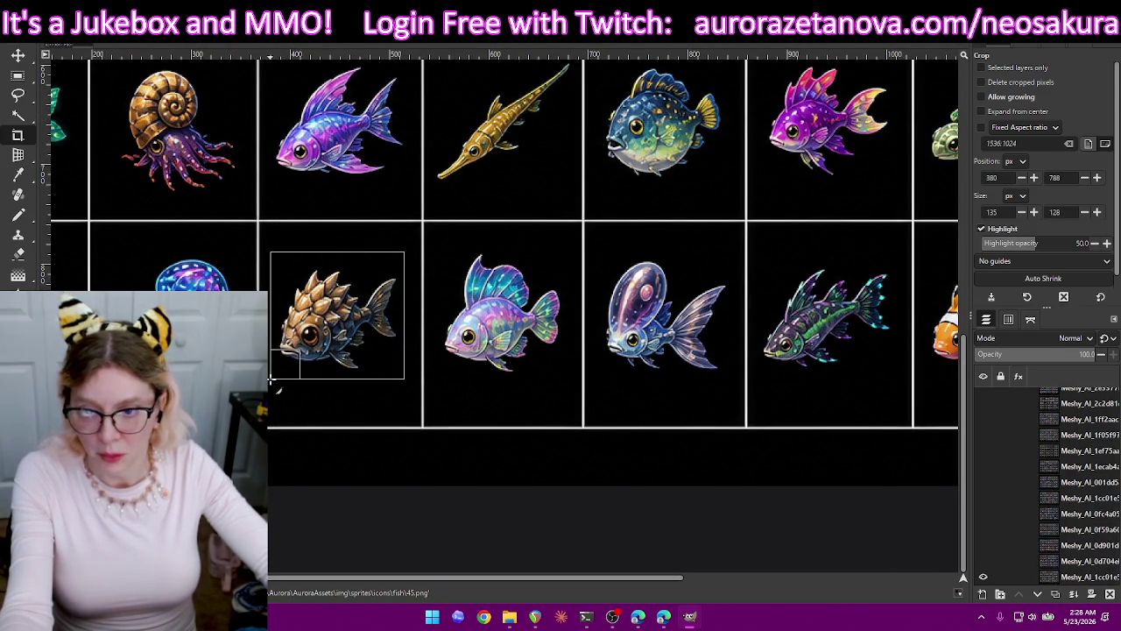
Crop to the spiky brown fish, export it as 46.png, and restore the full sheet.
drag(404, 253, 271, 385)
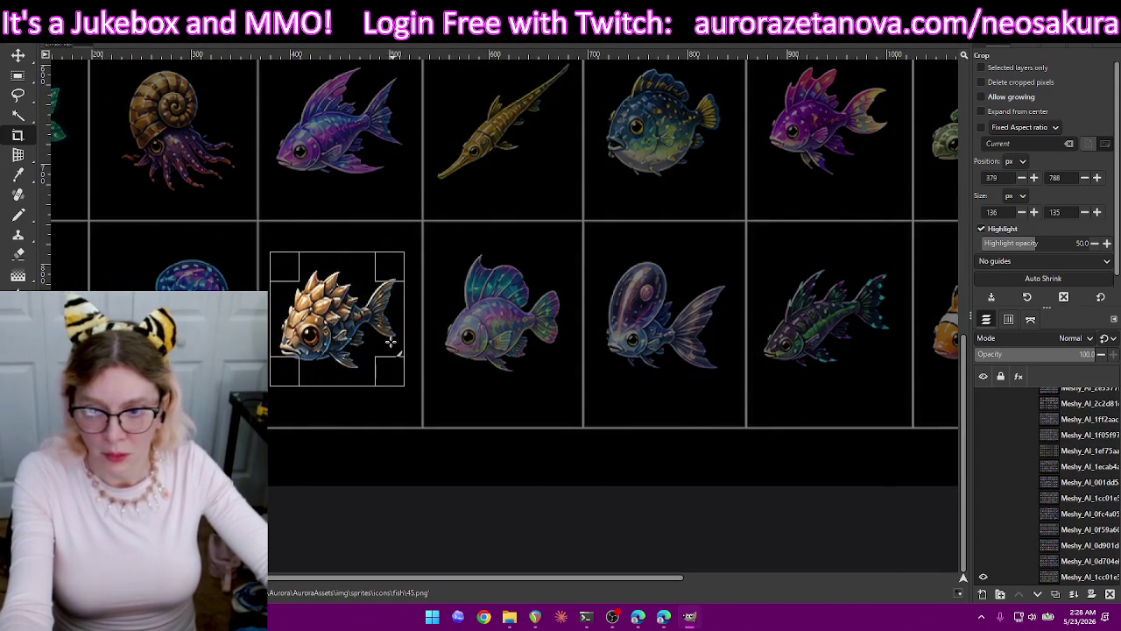
key(Return)
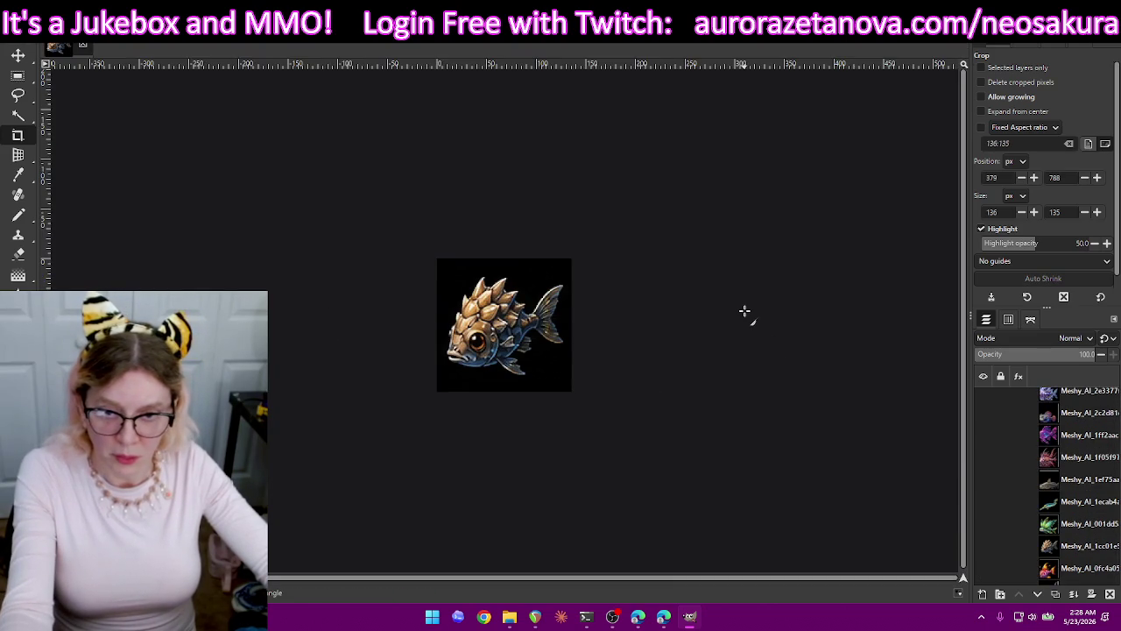
key(ctrl+shift+e)
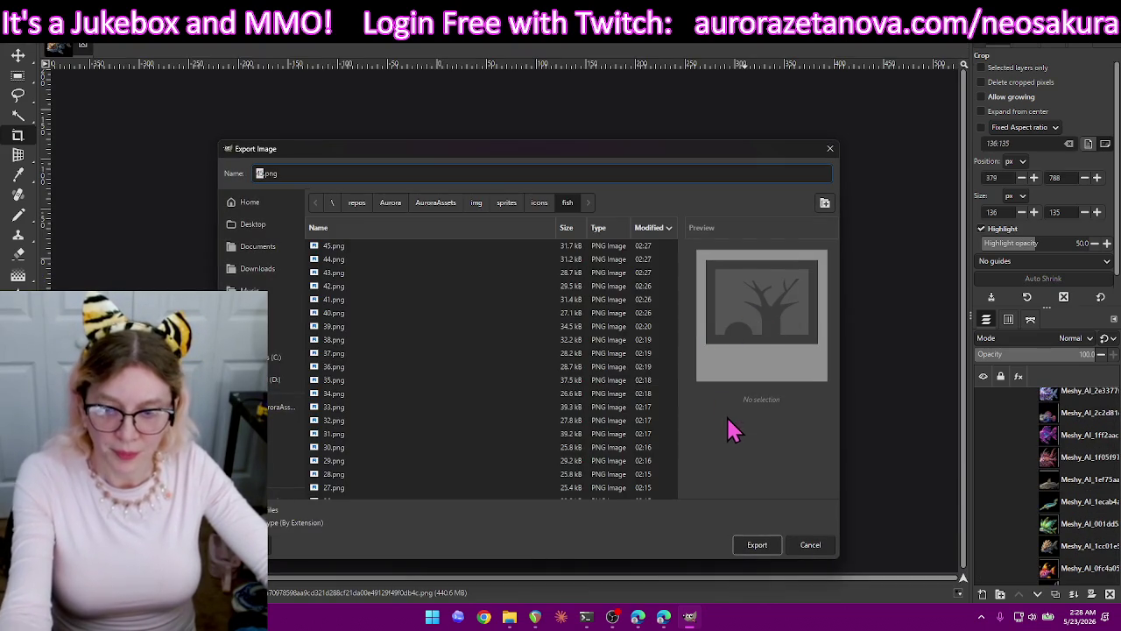
text(46)
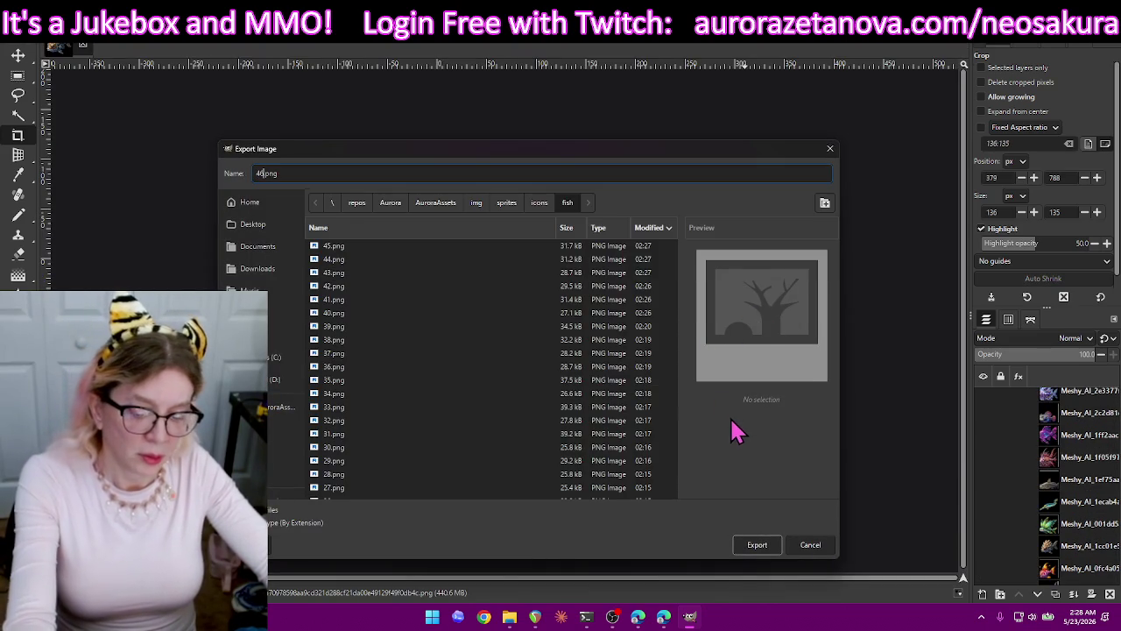
key(Return)
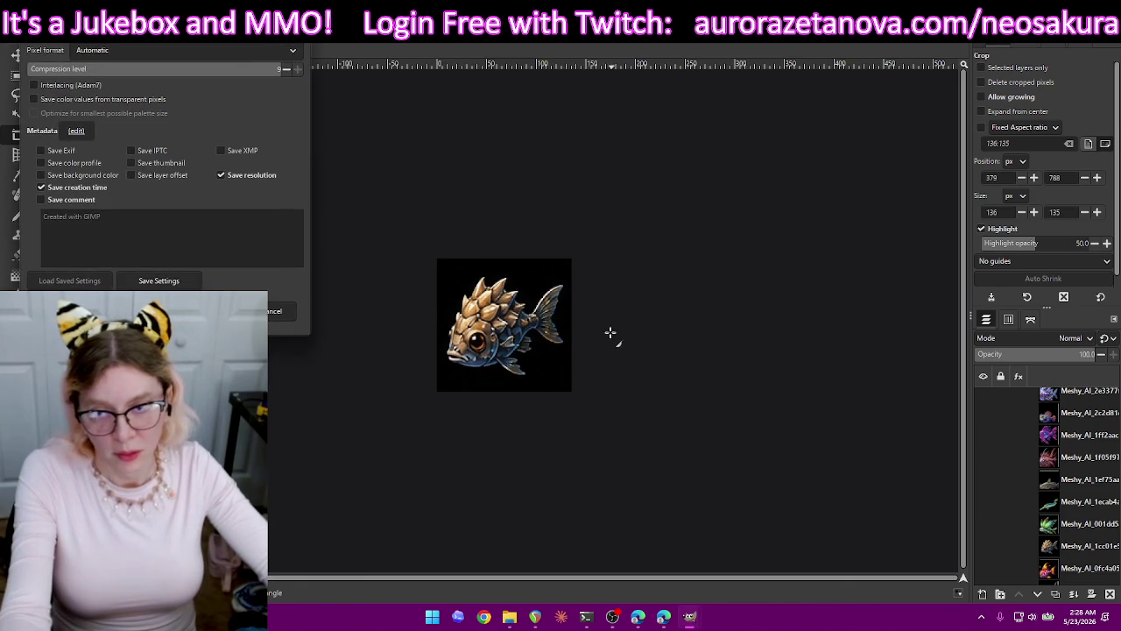
key(Return)
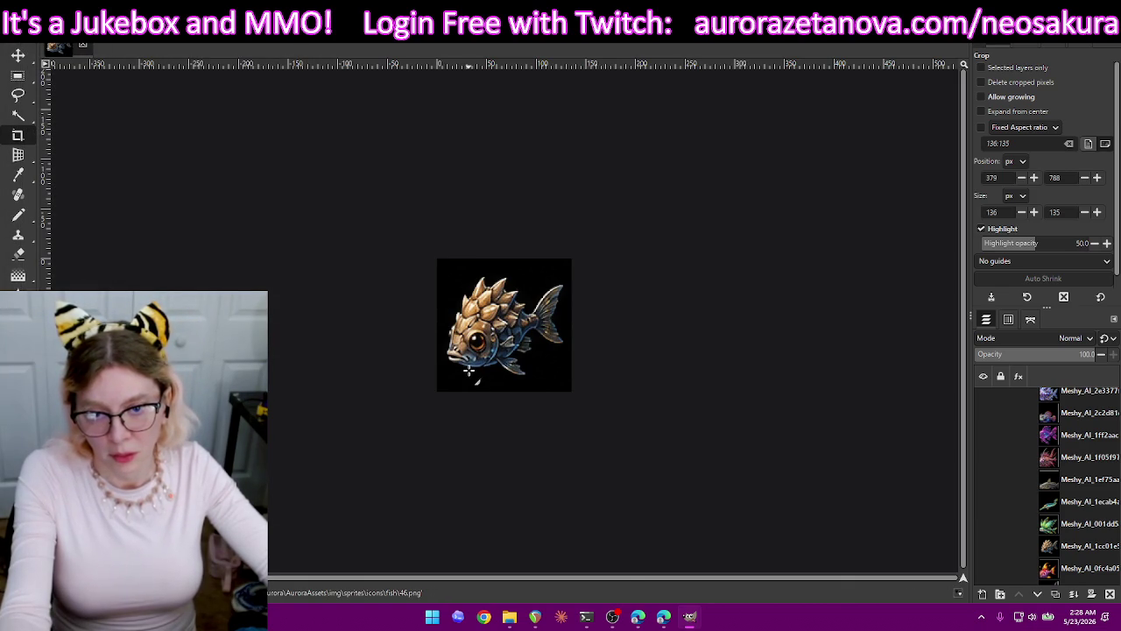
key(ctrl+z)
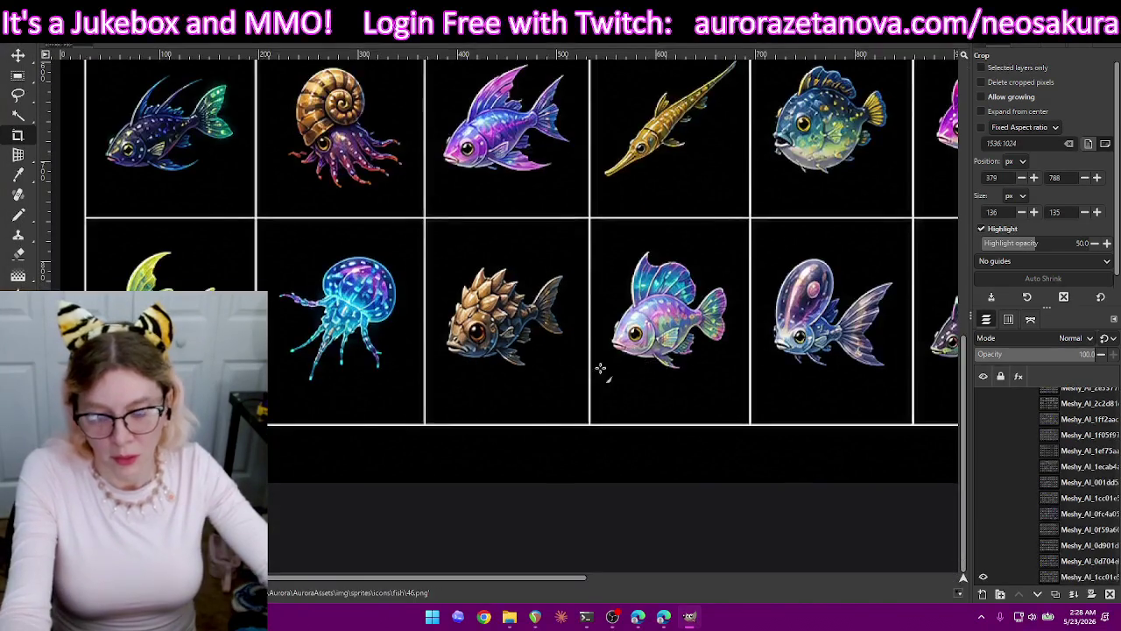
mouse_move(509, 617)
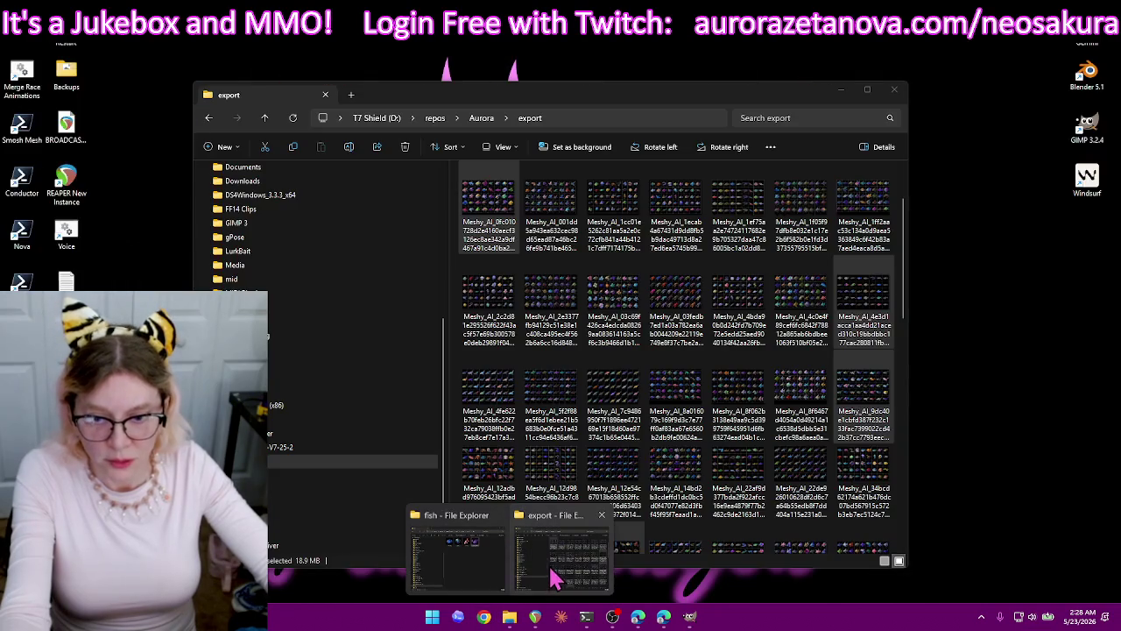
click(553, 572)
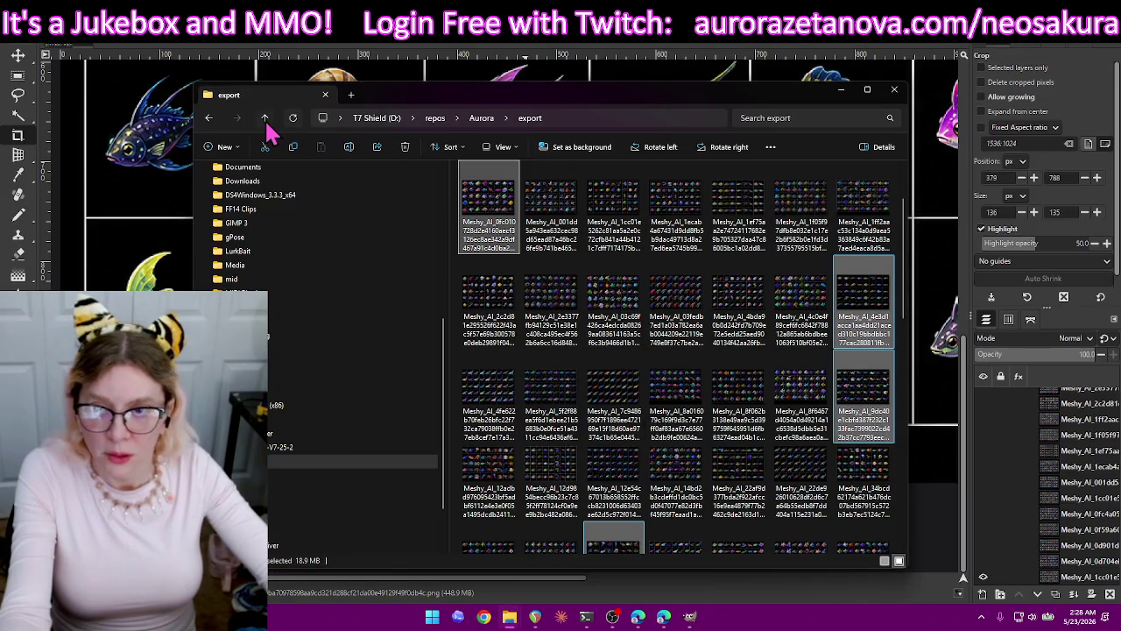
Rename turtle1.png to 47.png in the fish folder.
click(265, 117)
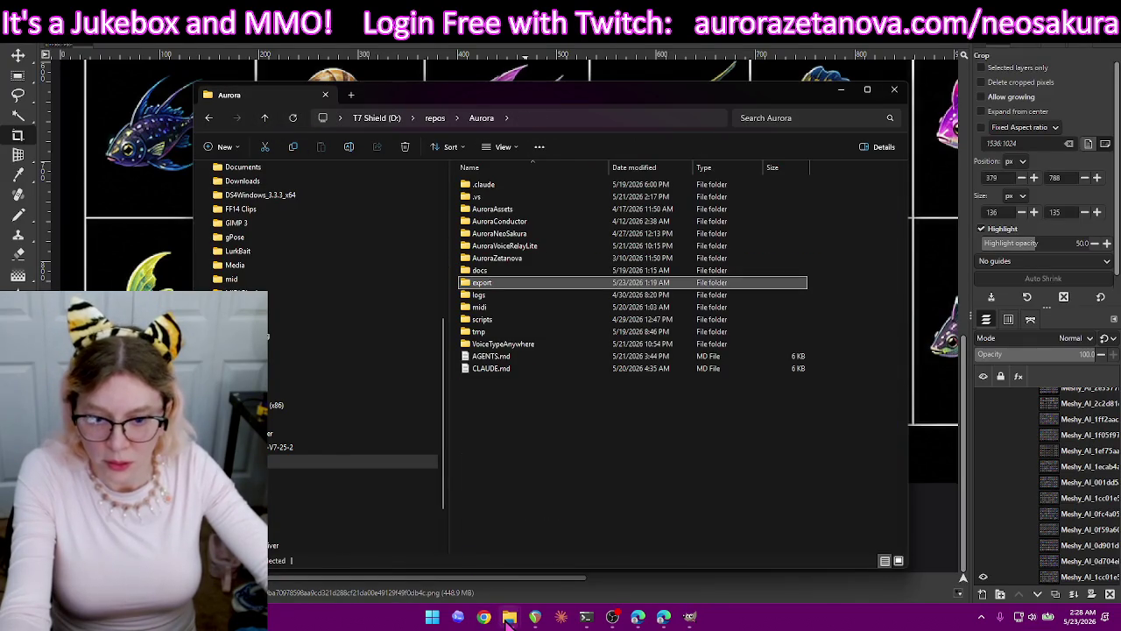
click(481, 579)
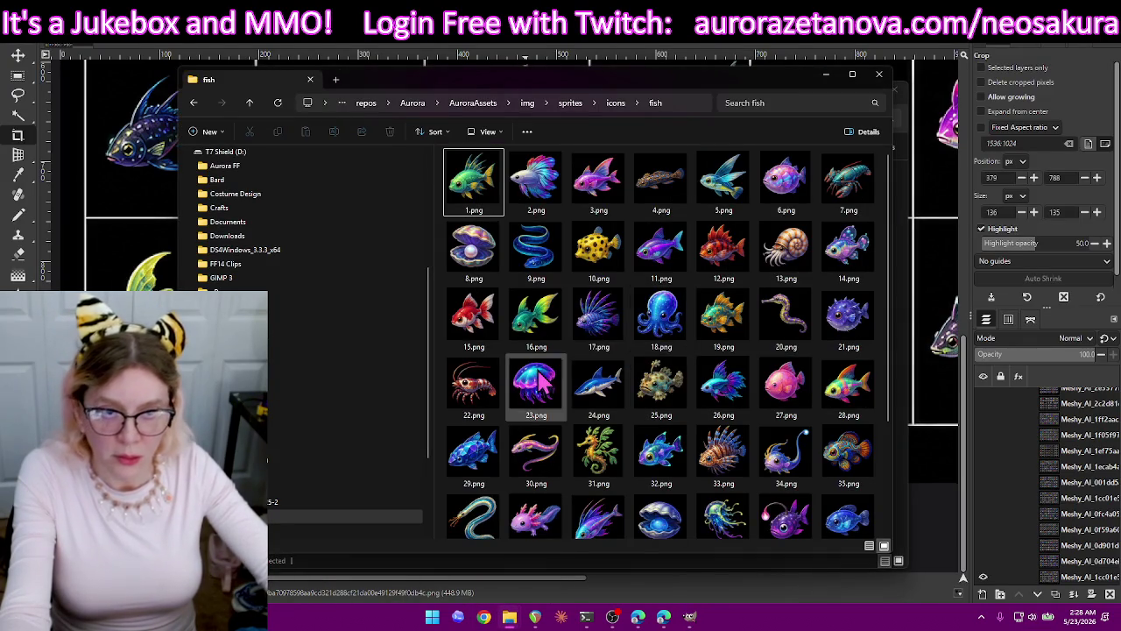
scroll(662, 201, down, 2)
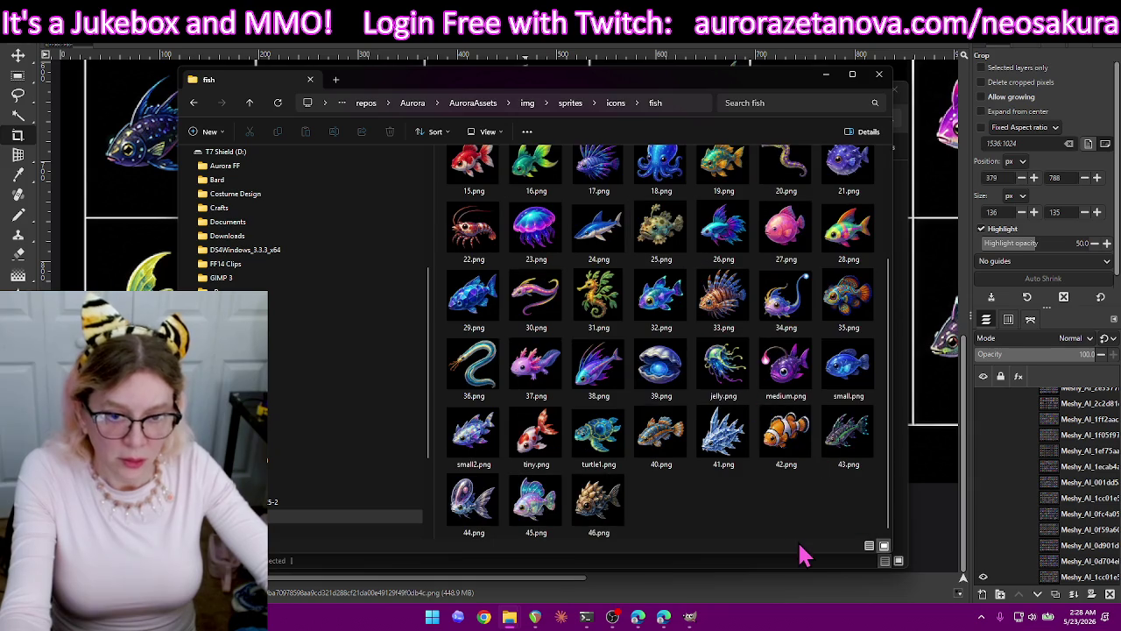
click(599, 465)
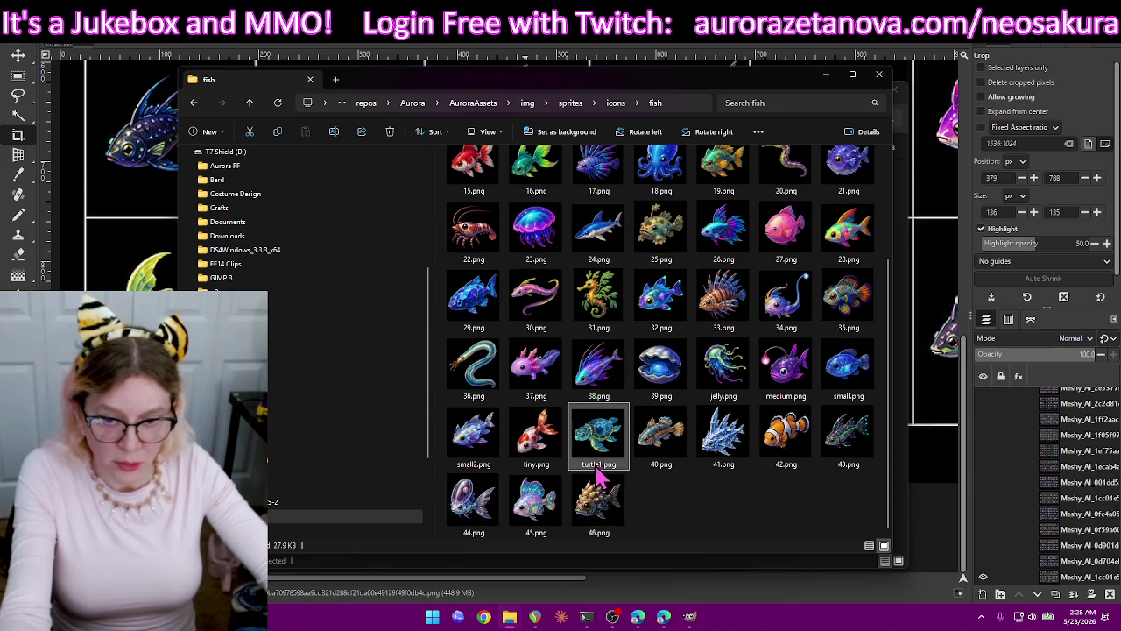
key(F2)
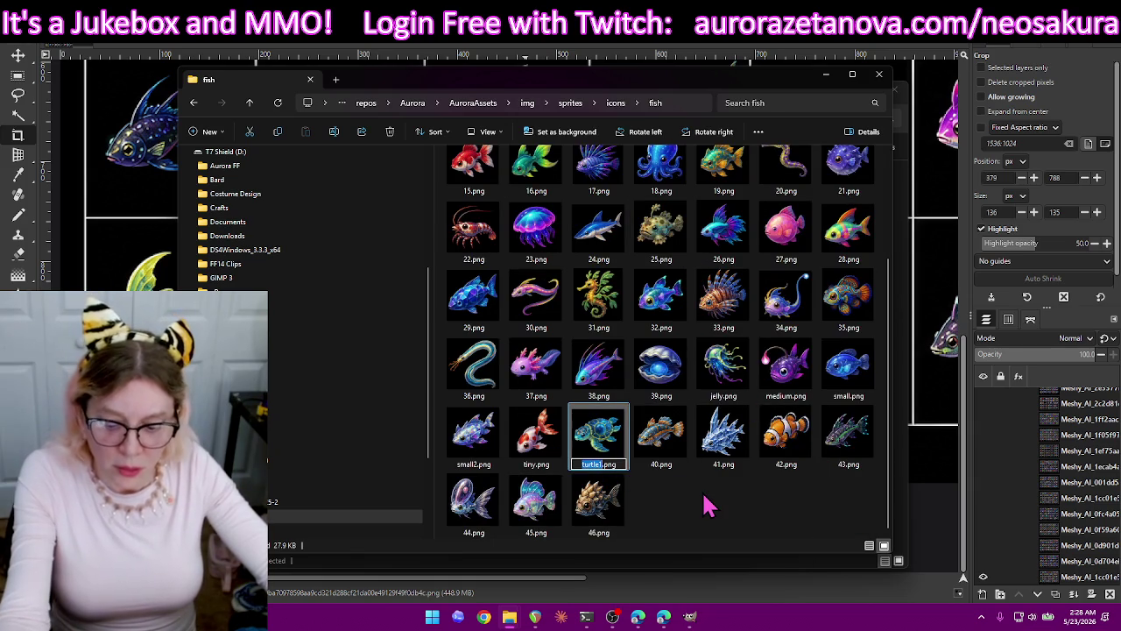
text(47)
key(Return)
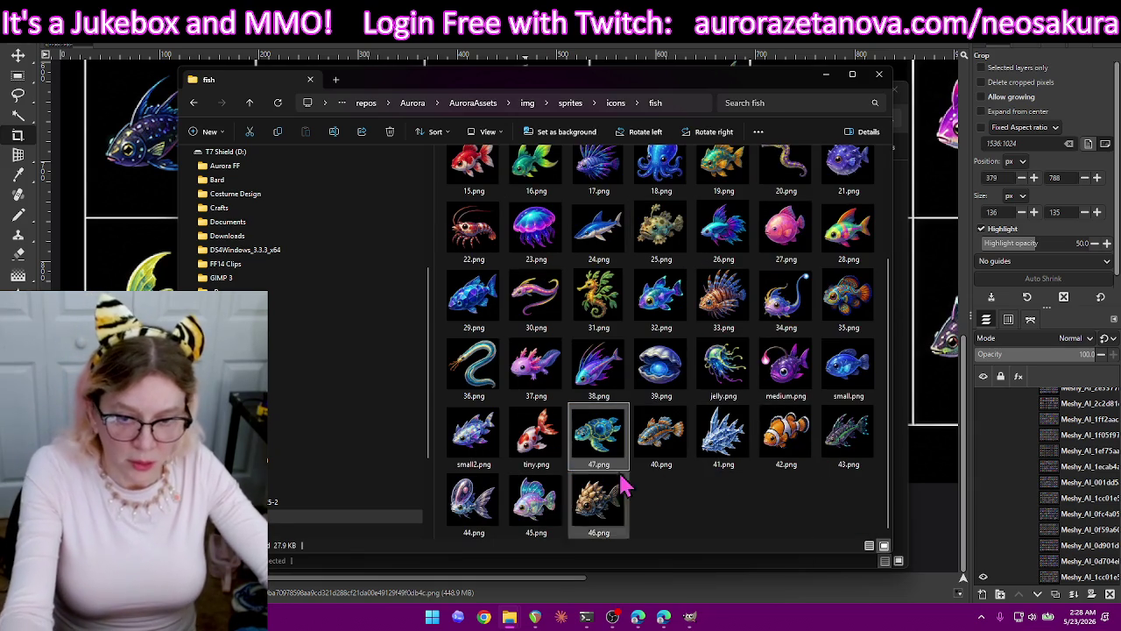
click(537, 438)
Rename tiny.png to 48.png.
key(F2)
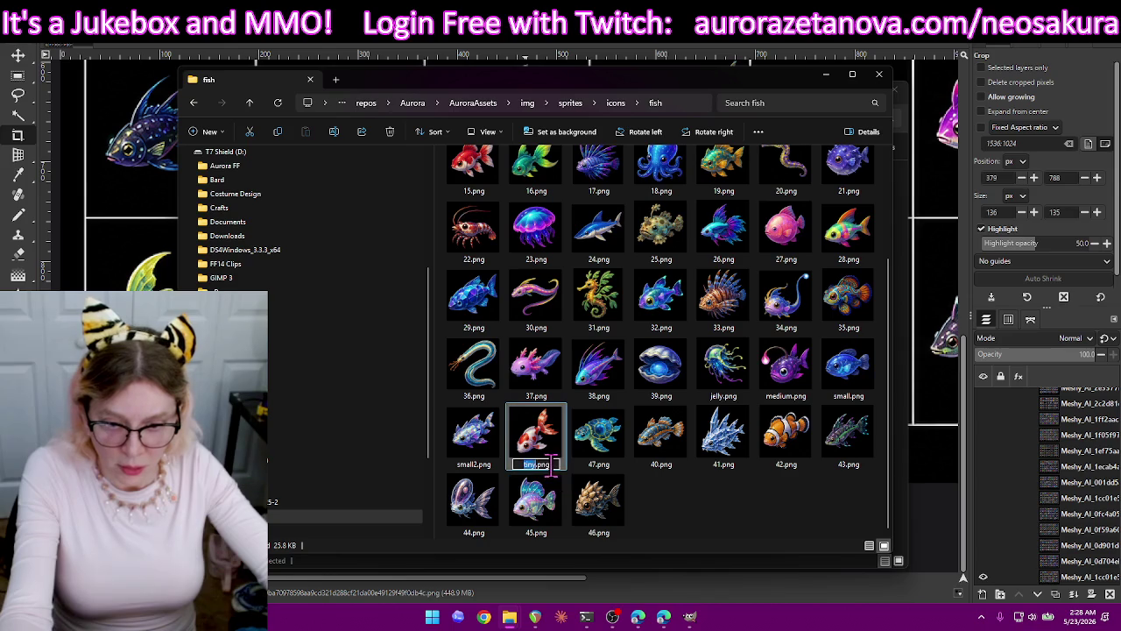
text(48)
key(Return)
scroll(589, 203, up, 2)
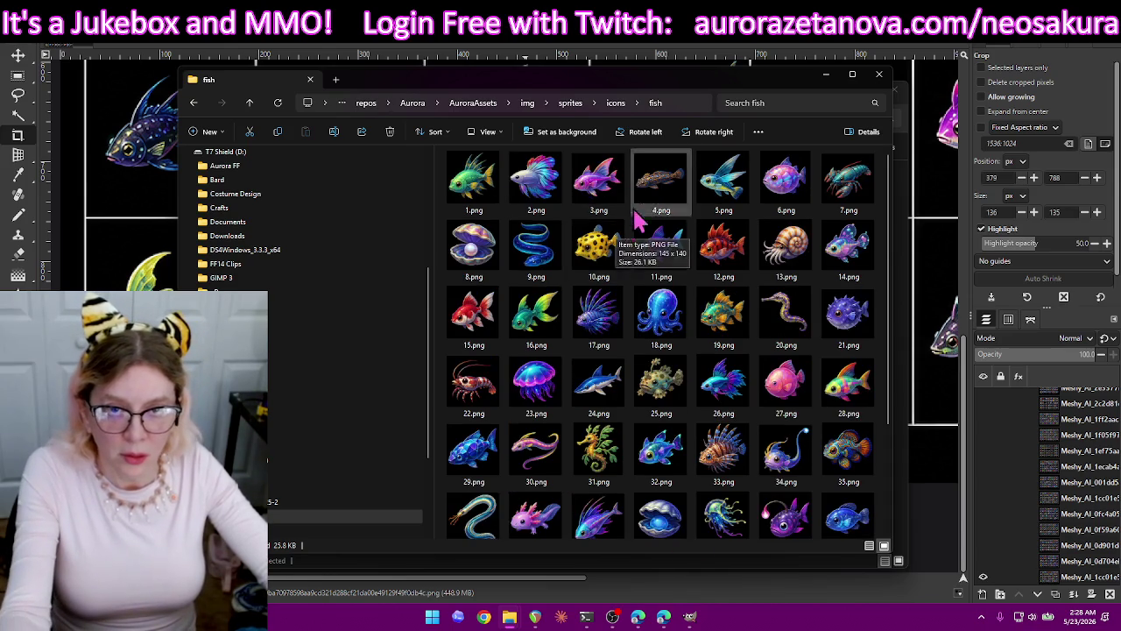
click(490, 134)
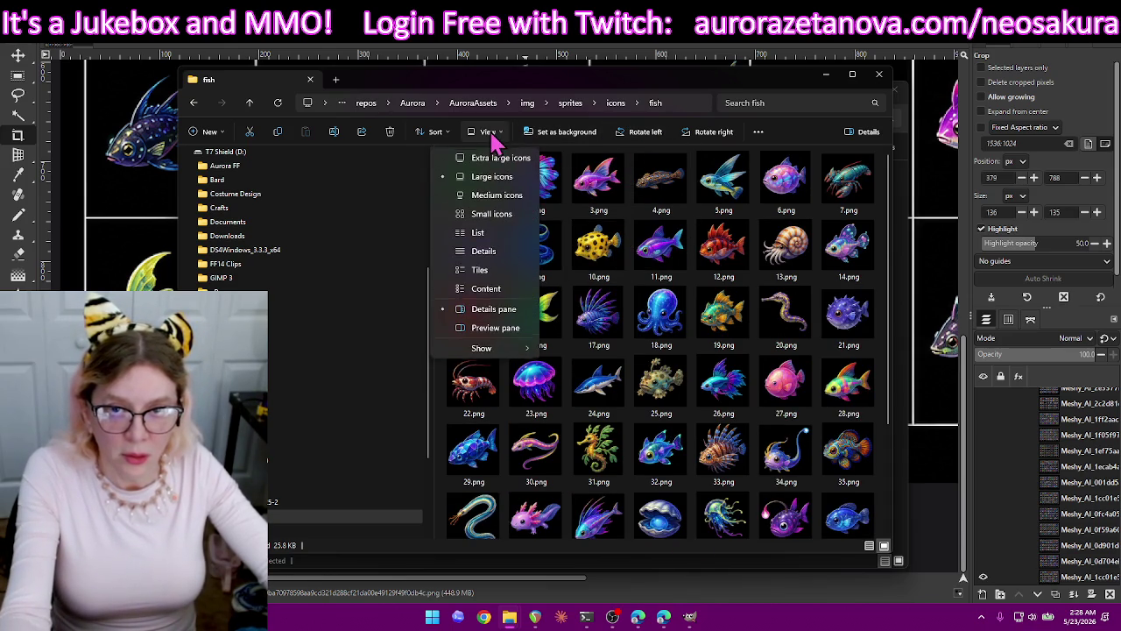
Switch the fish folder to Details view, sorted by name ascending.
click(485, 238)
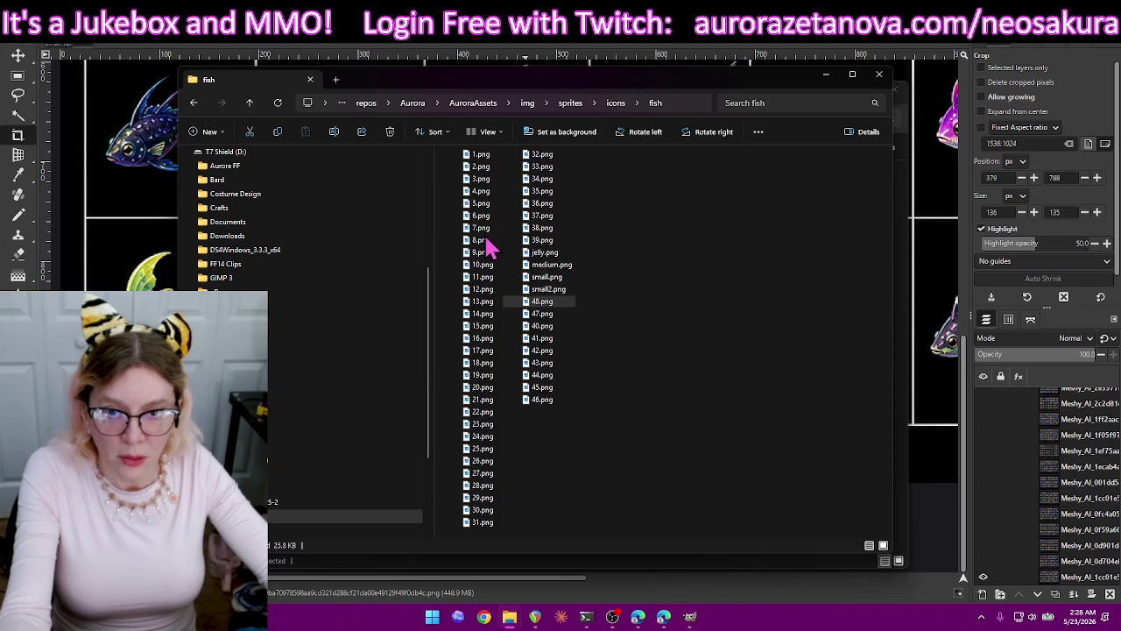
click(495, 134)
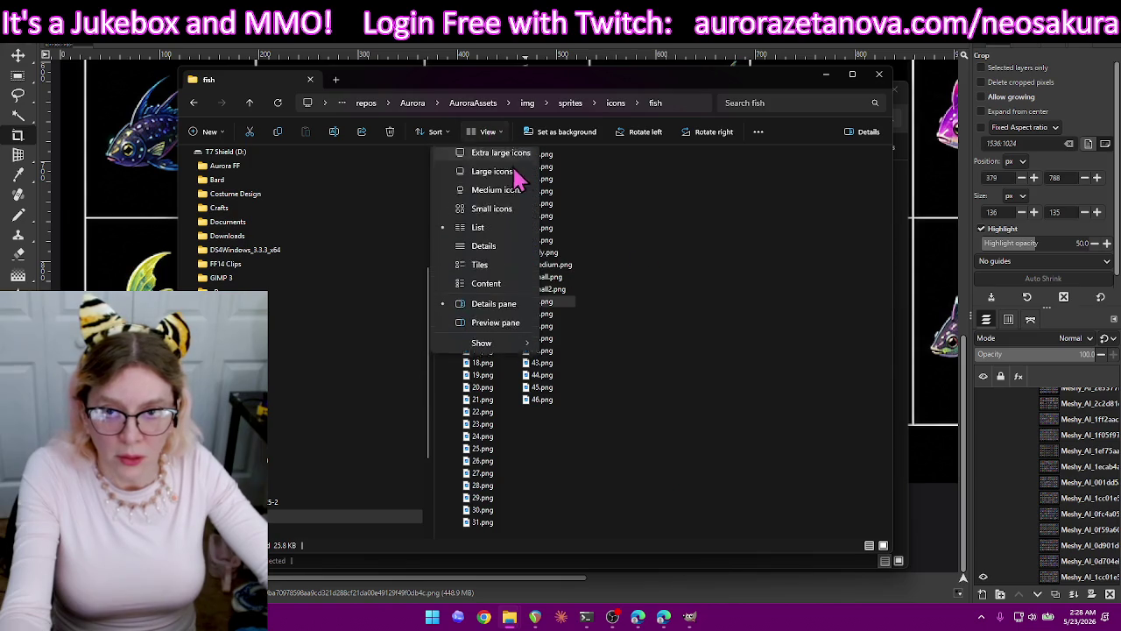
click(502, 253)
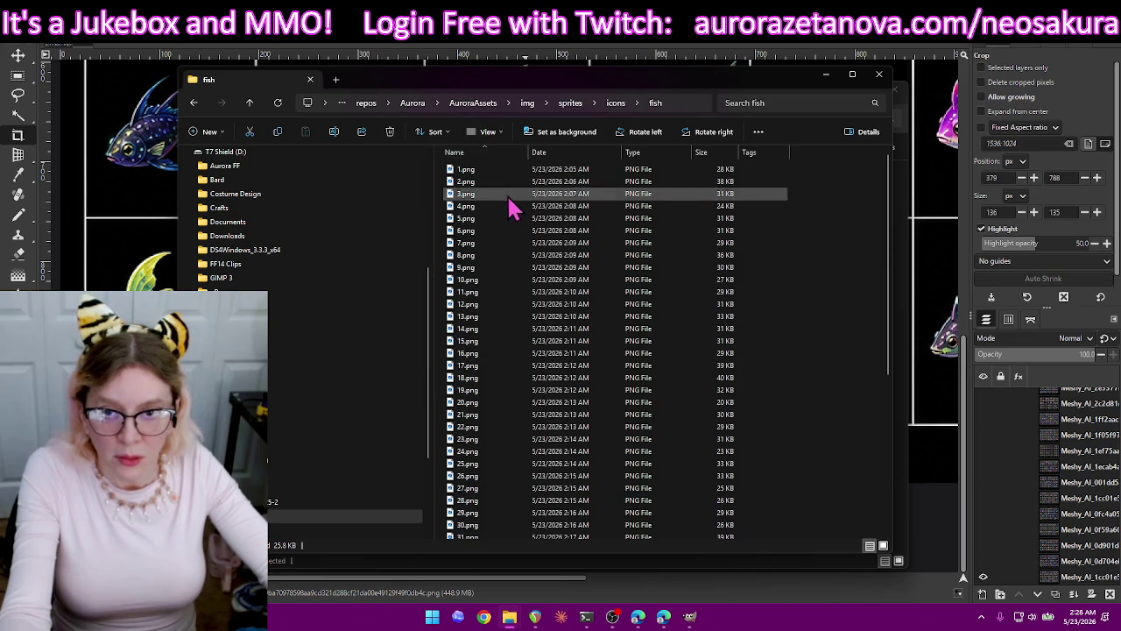
scroll(521, 275, down, 7)
click(497, 401)
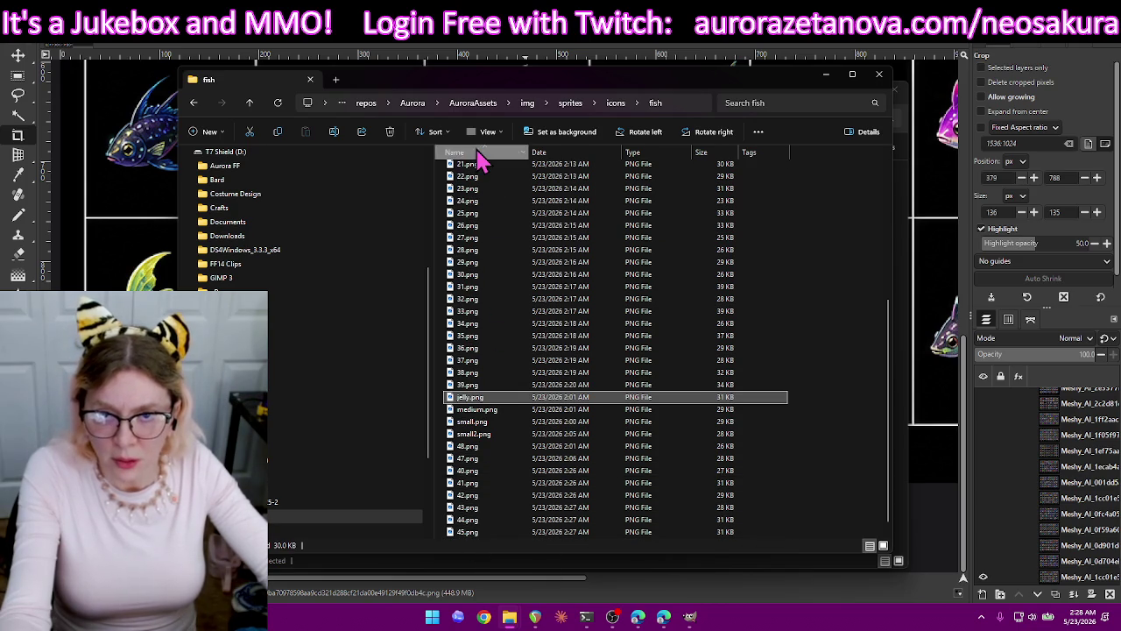
click(480, 157)
click(480, 158)
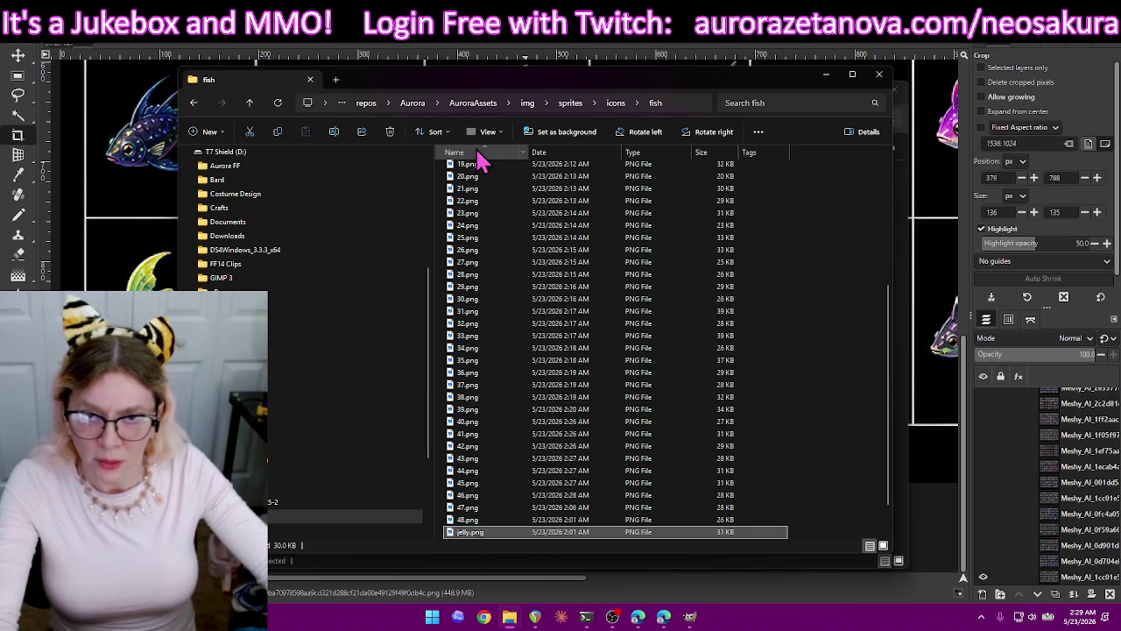
scroll(534, 333, up, 5)
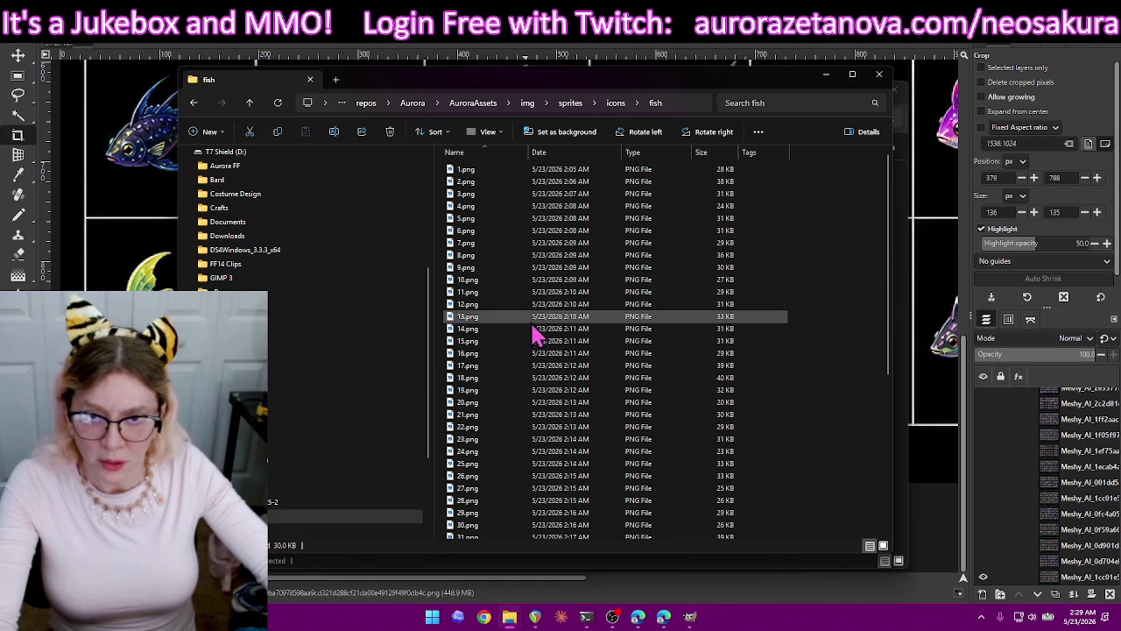
scroll(525, 316, down, 5)
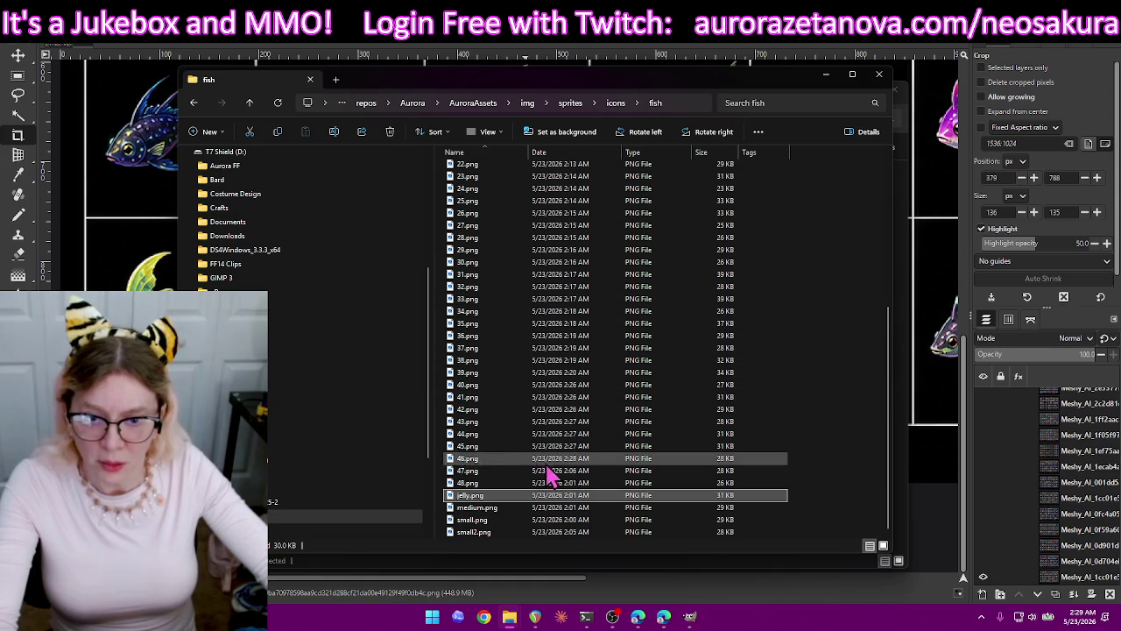
Rename jelly.png to 49.png and medium.png to 50.png.
key(F2)
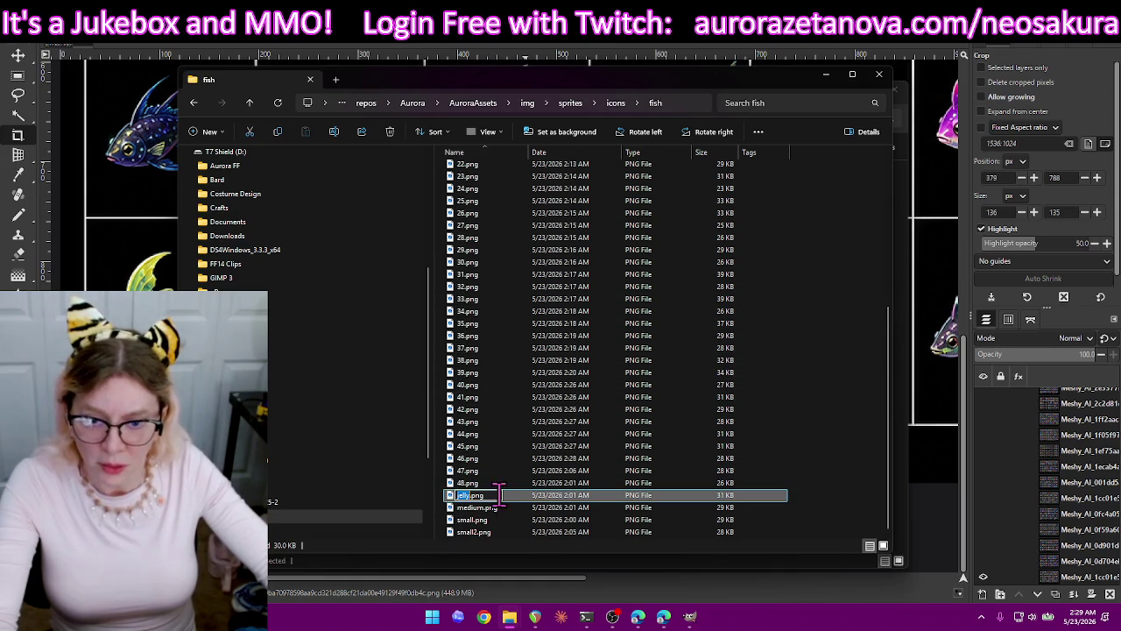
text(49)
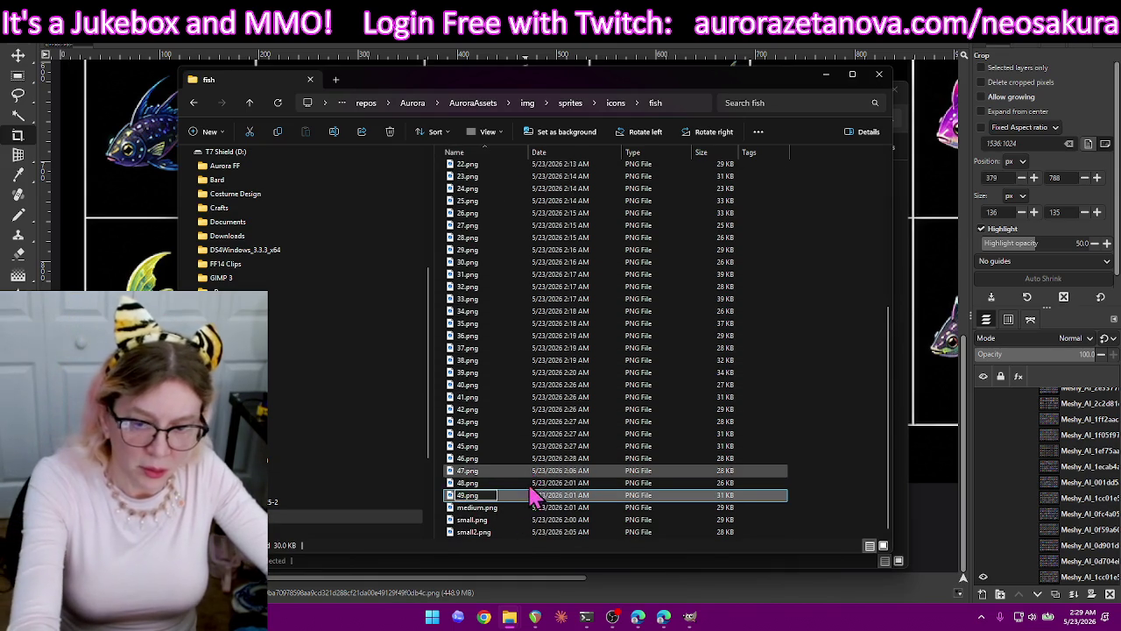
key(Return)
click(466, 511)
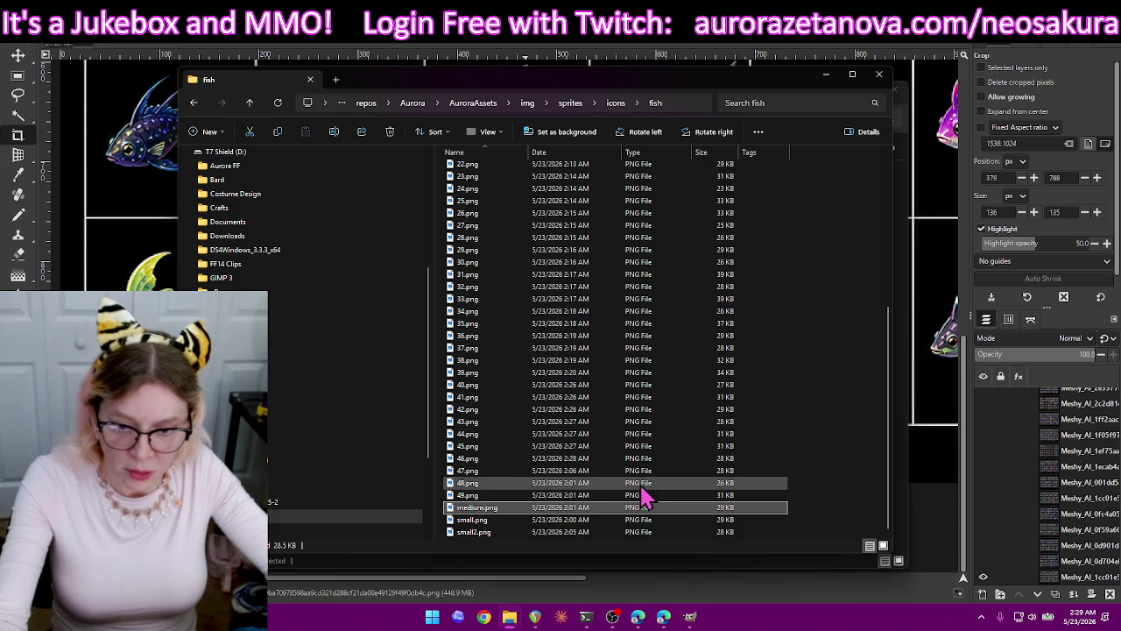
key(F2)
text(0)
key(Return)
Rename small.png to 51.png and small2.png to 52.png, then close the fish window.
click(473, 519)
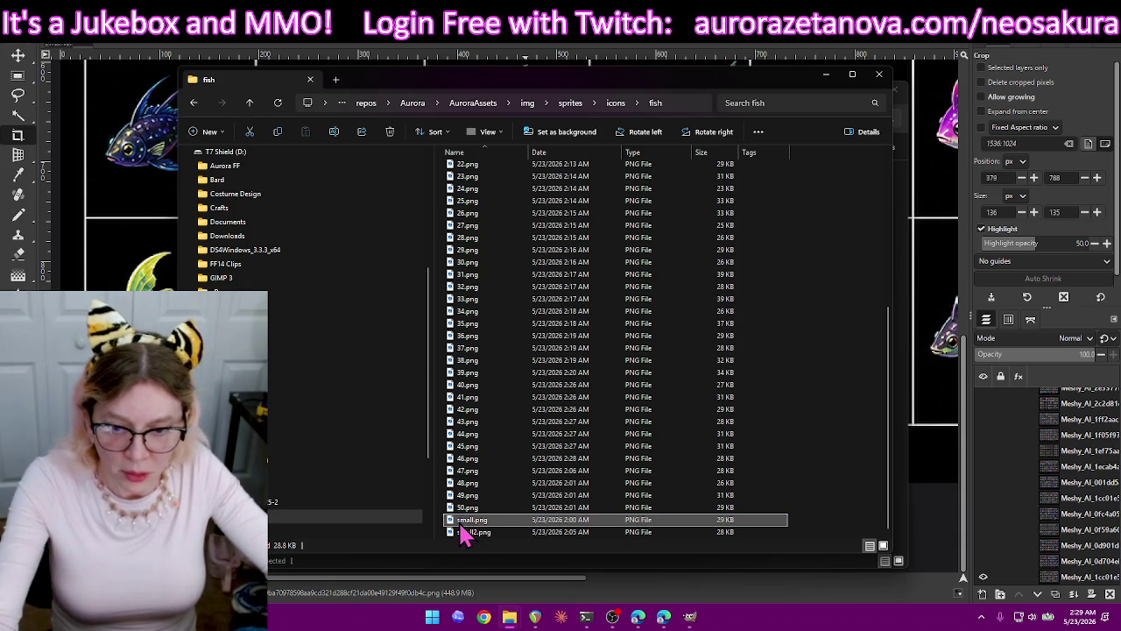
key(F2)
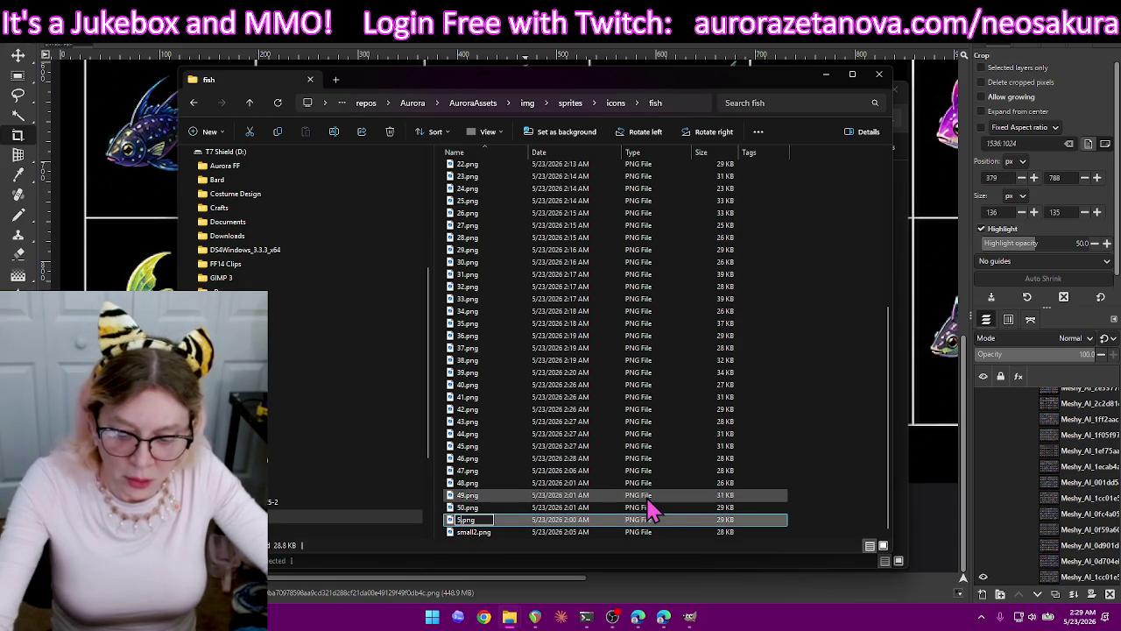
text(1)
key(Return)
click(469, 533)
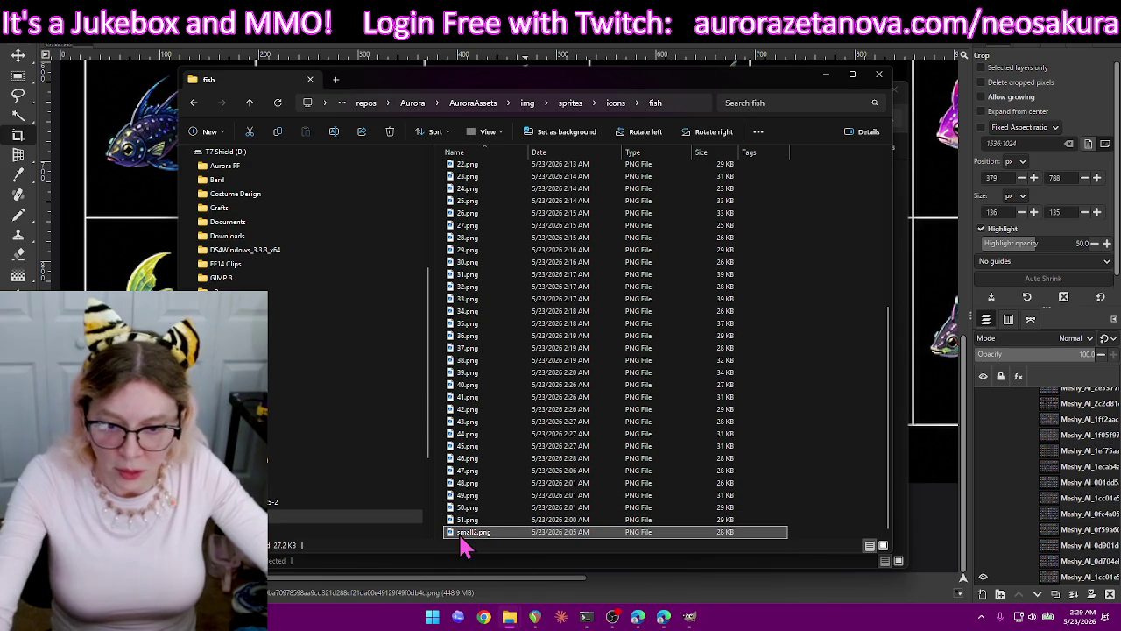
key(F2)
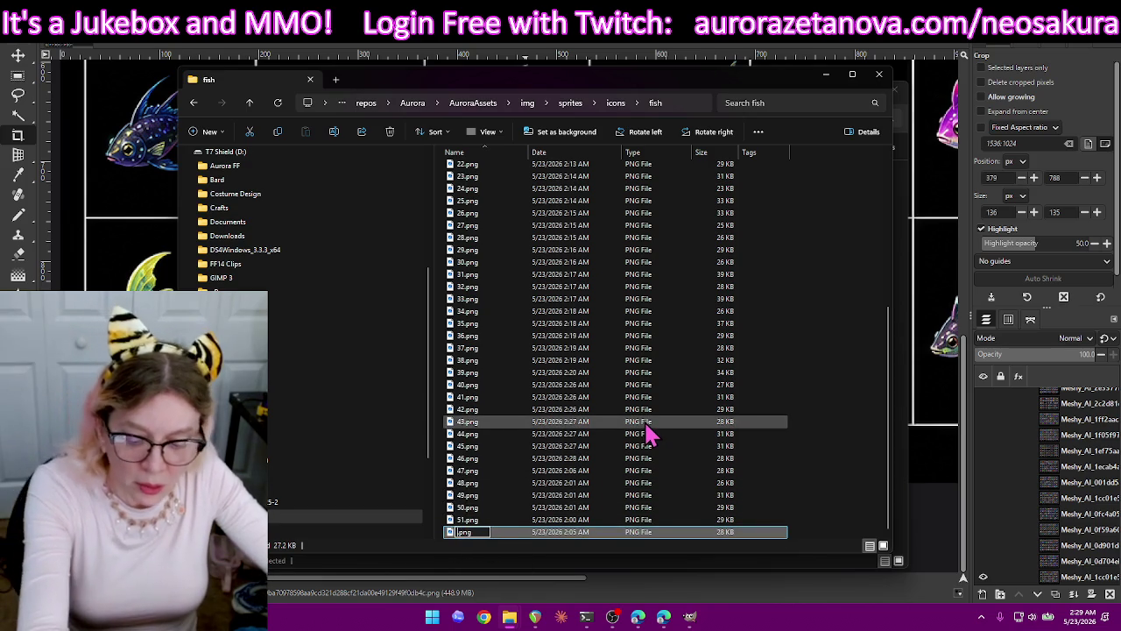
text(52)
key(Return)
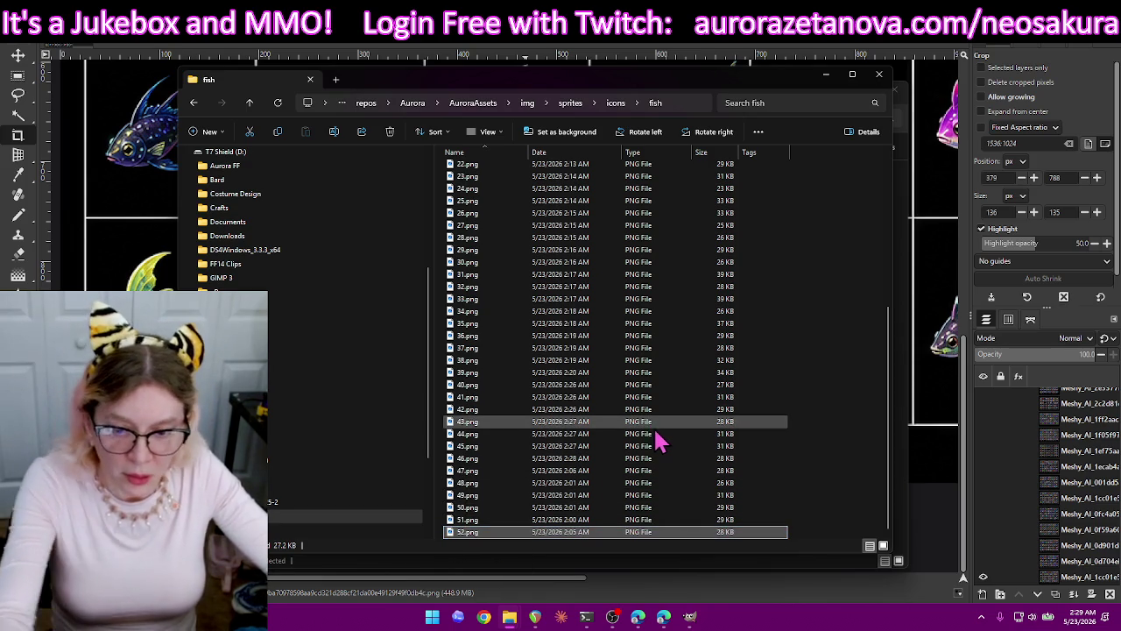
click(879, 77)
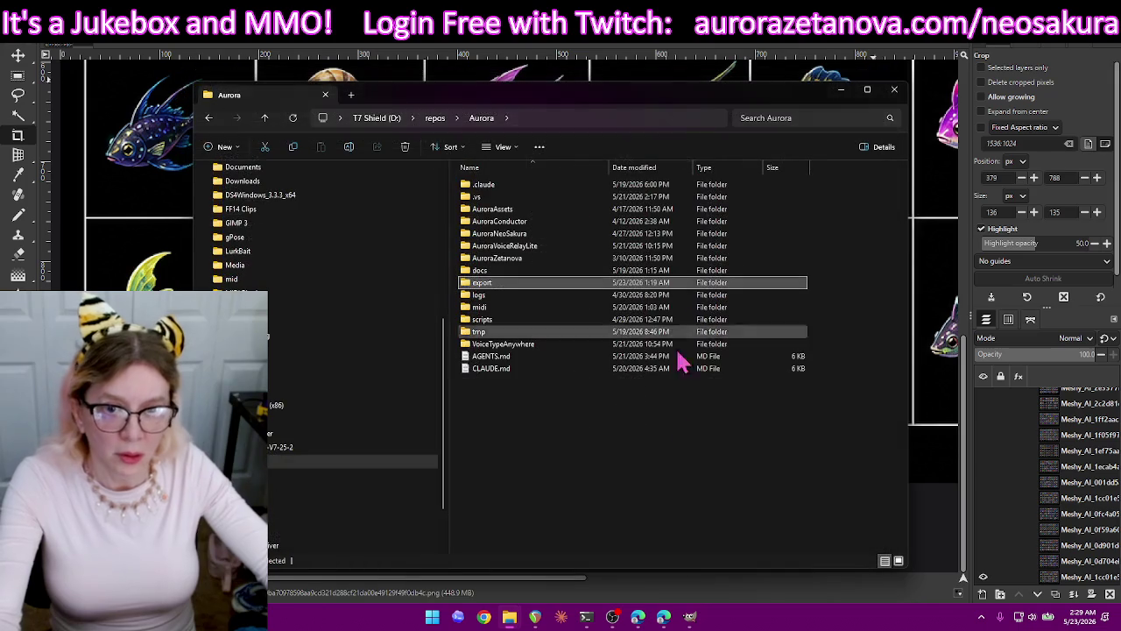
Browse AuroraAssets > img > sprites > icons > fish to check icons through 52.png, then close it.
click(841, 90)
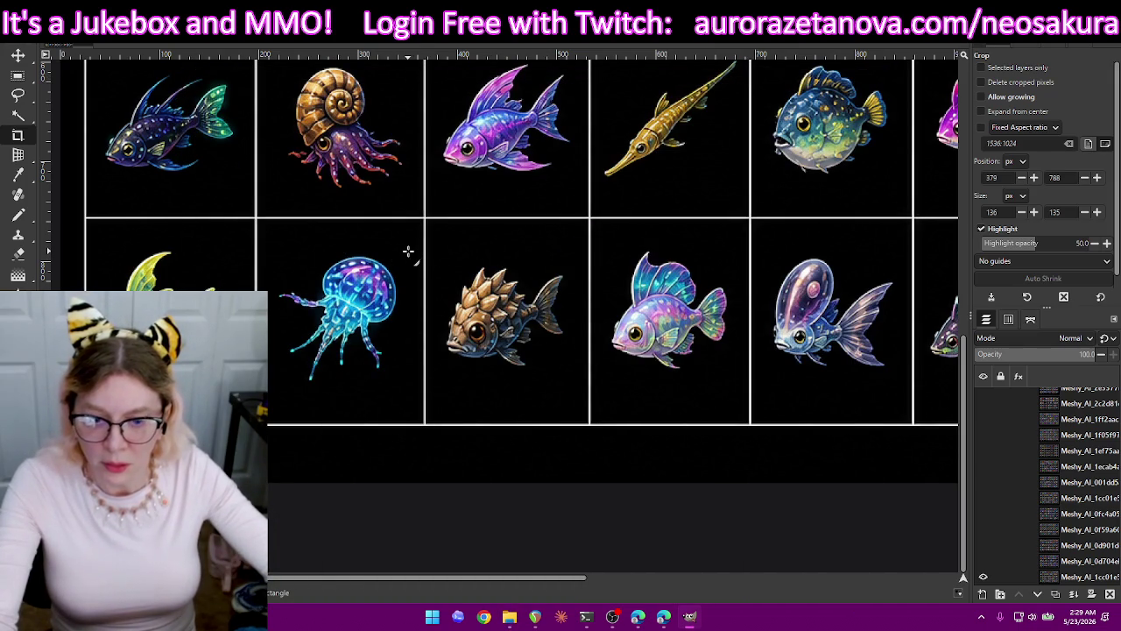
click(509, 616)
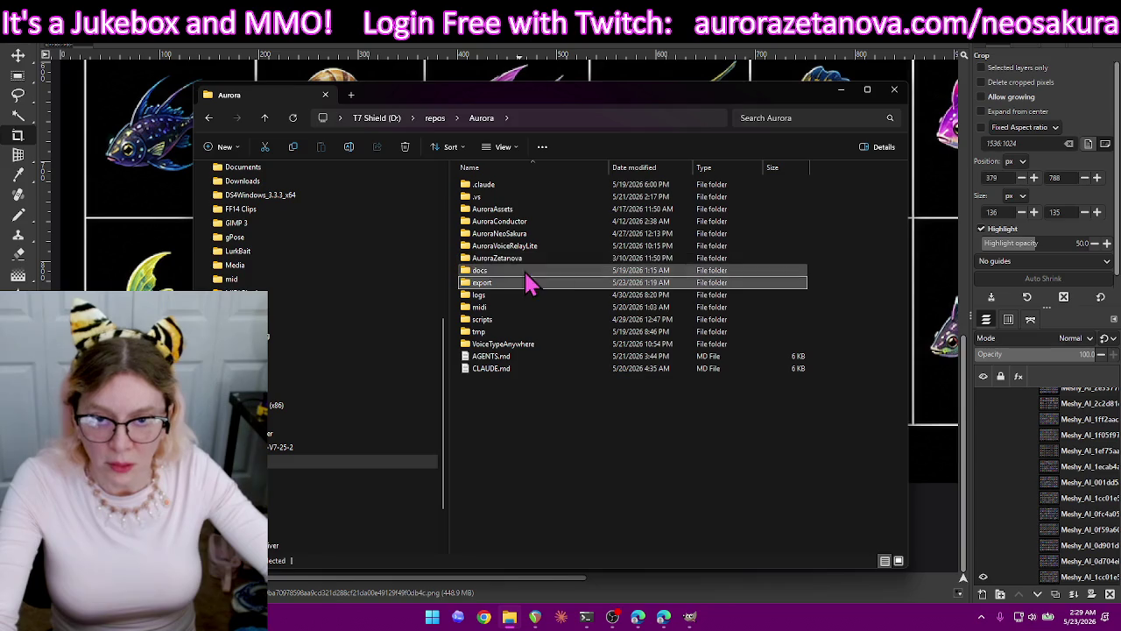
mouse_move(231, 278)
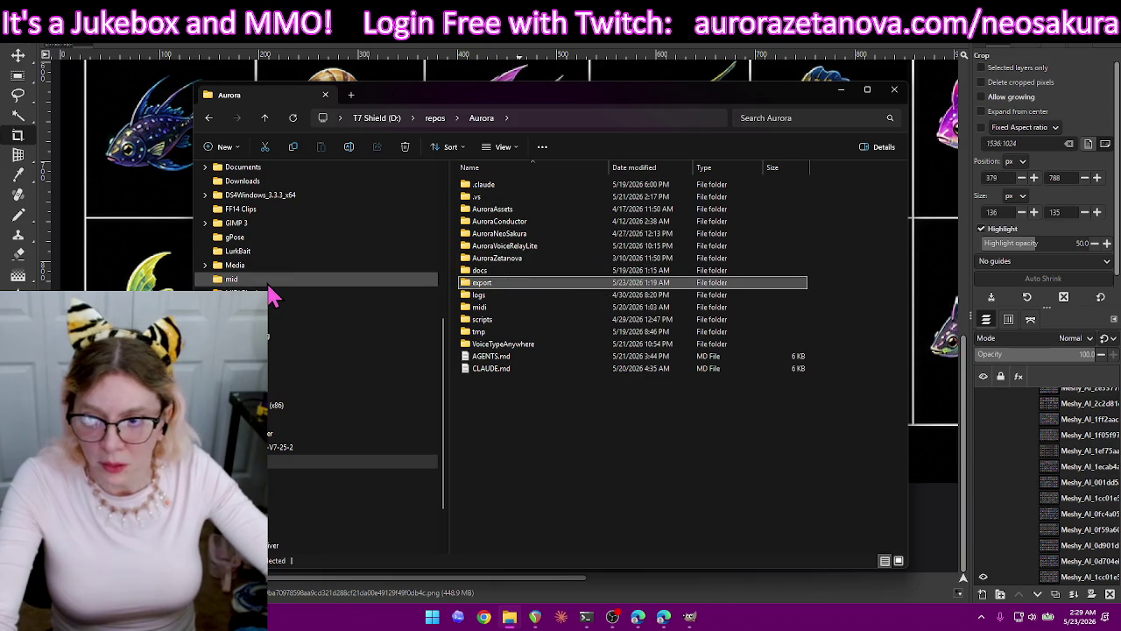
double_click(526, 210)
double_click(510, 210)
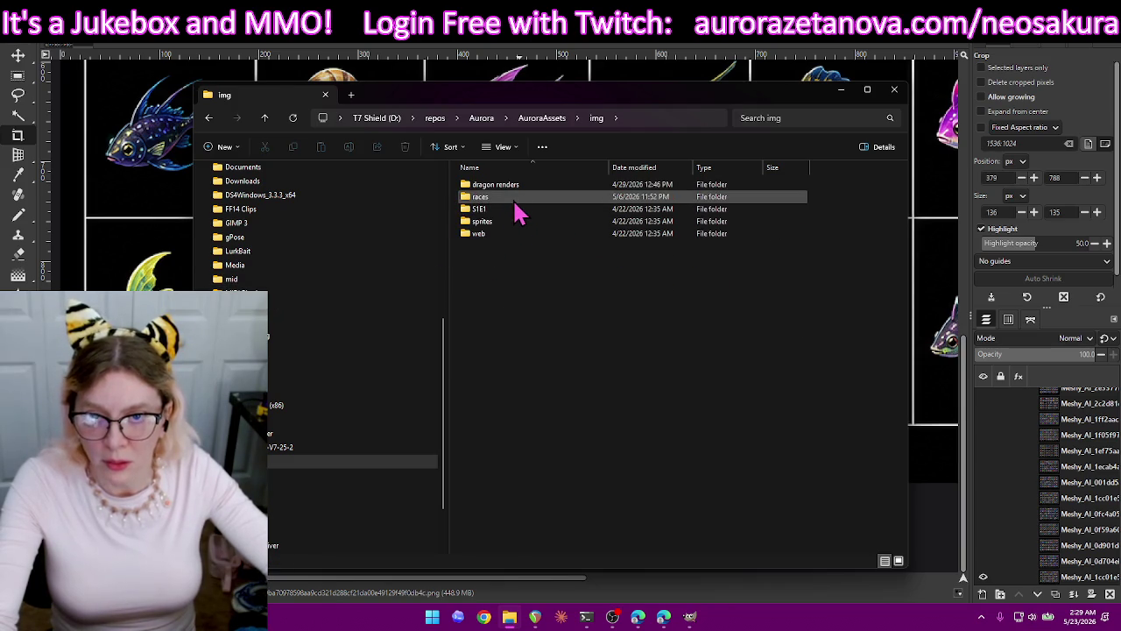
double_click(515, 210)
double_click(518, 198)
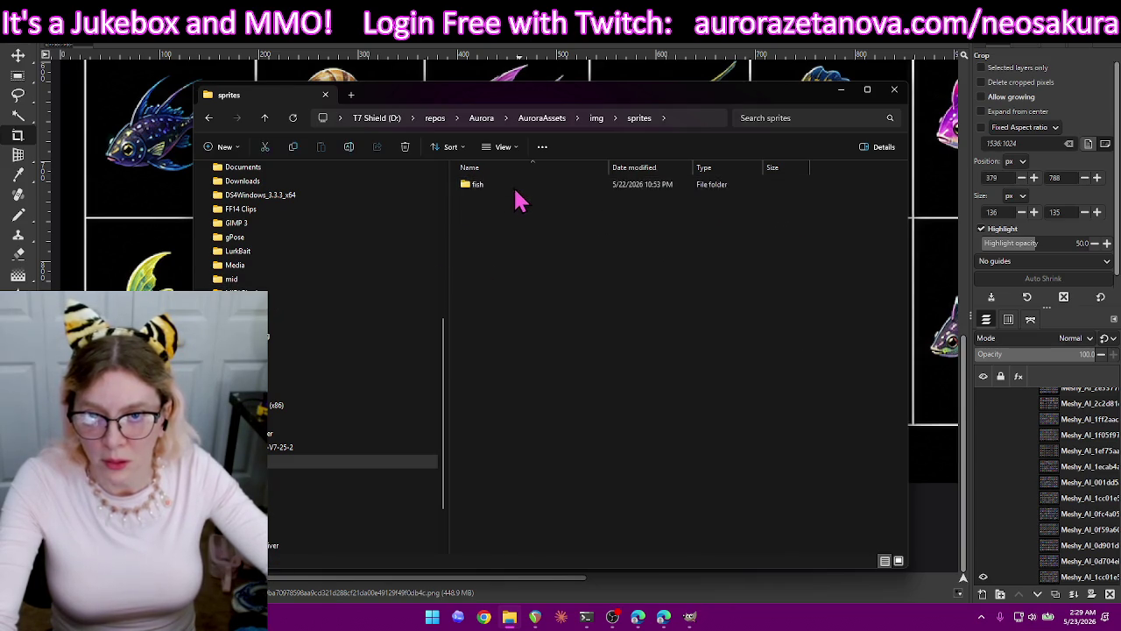
double_click(543, 188)
scroll(730, 232, down, 3)
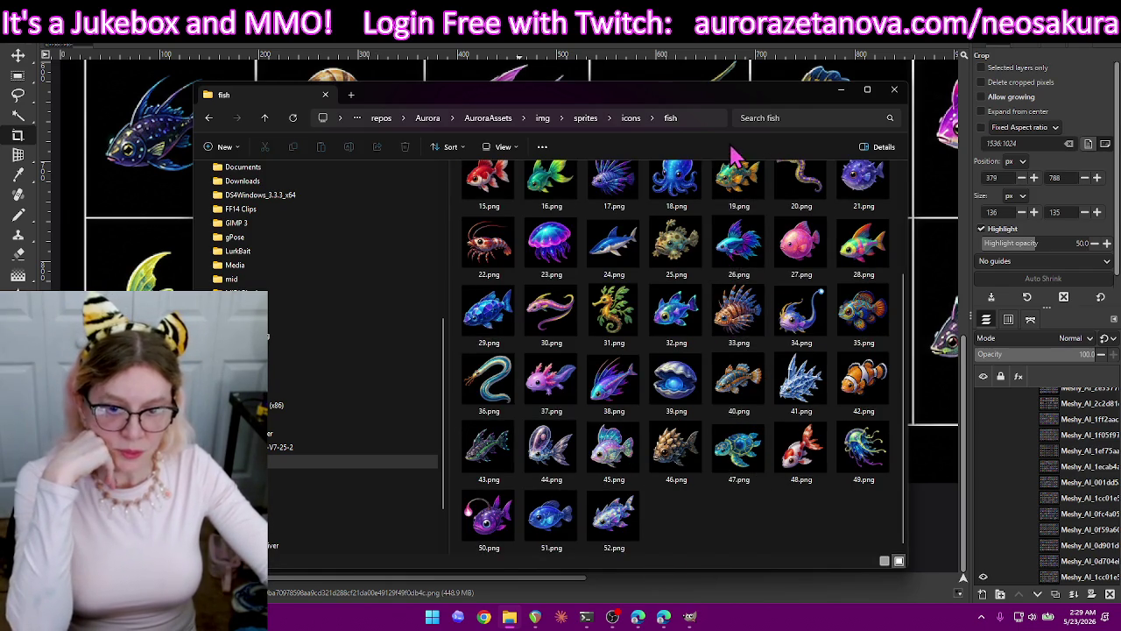
mouse_move(700, 104)
mouse_down()
mouse_move(910, 103)
mouse_move(740, 142)
mouse_up()
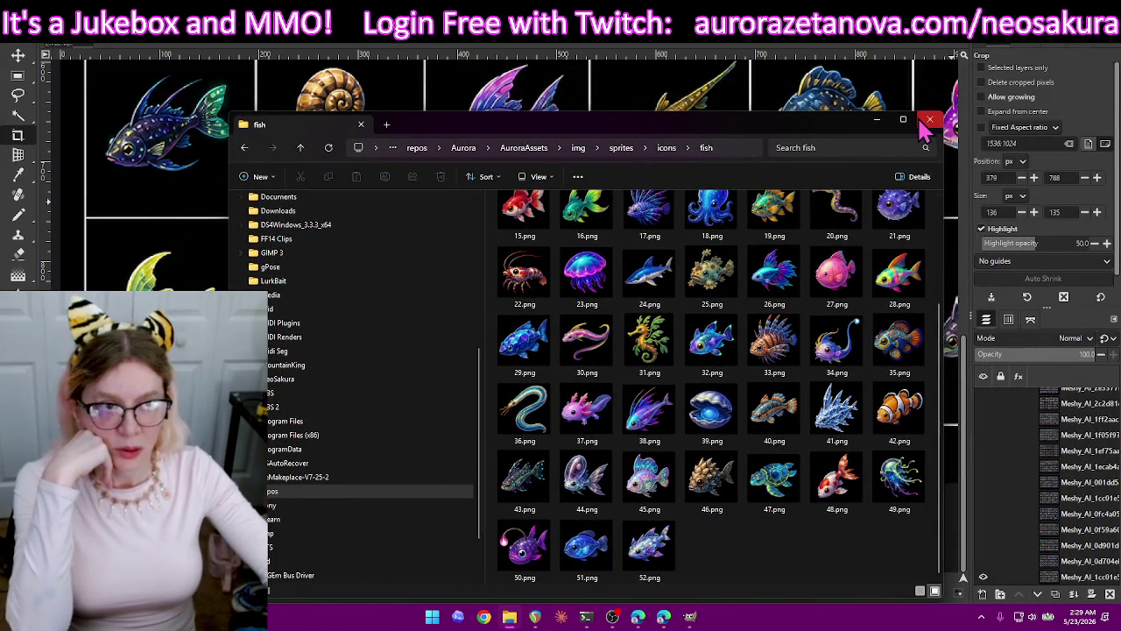
click(927, 121)
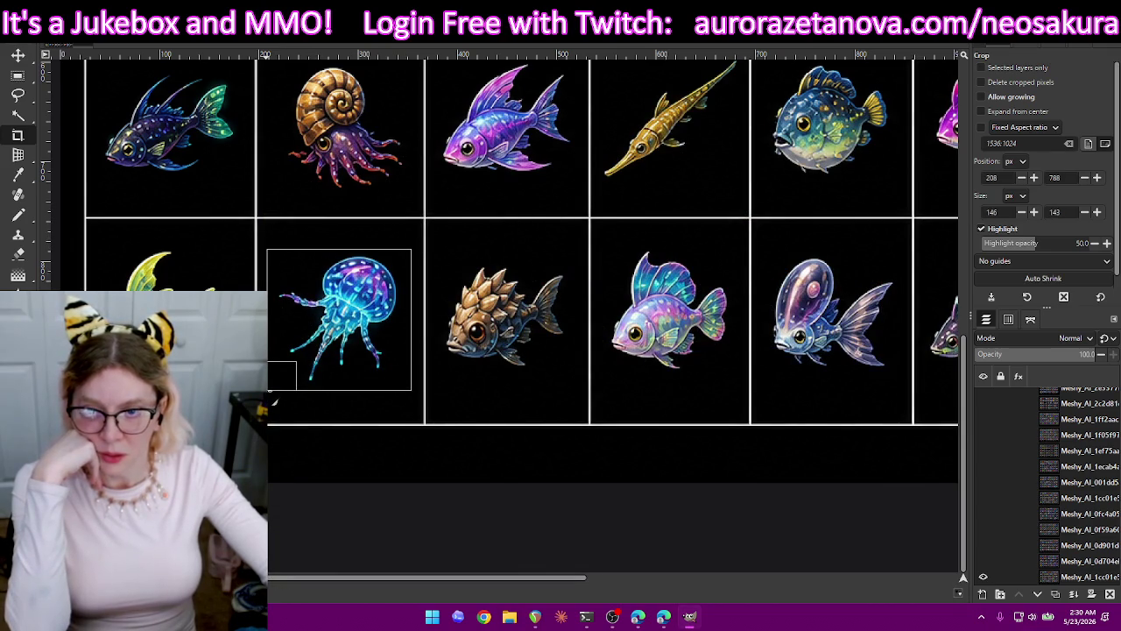
Crop the sprite sheet tightly around the glowing blue jellyfish.
drag(269, 389, 269, 388)
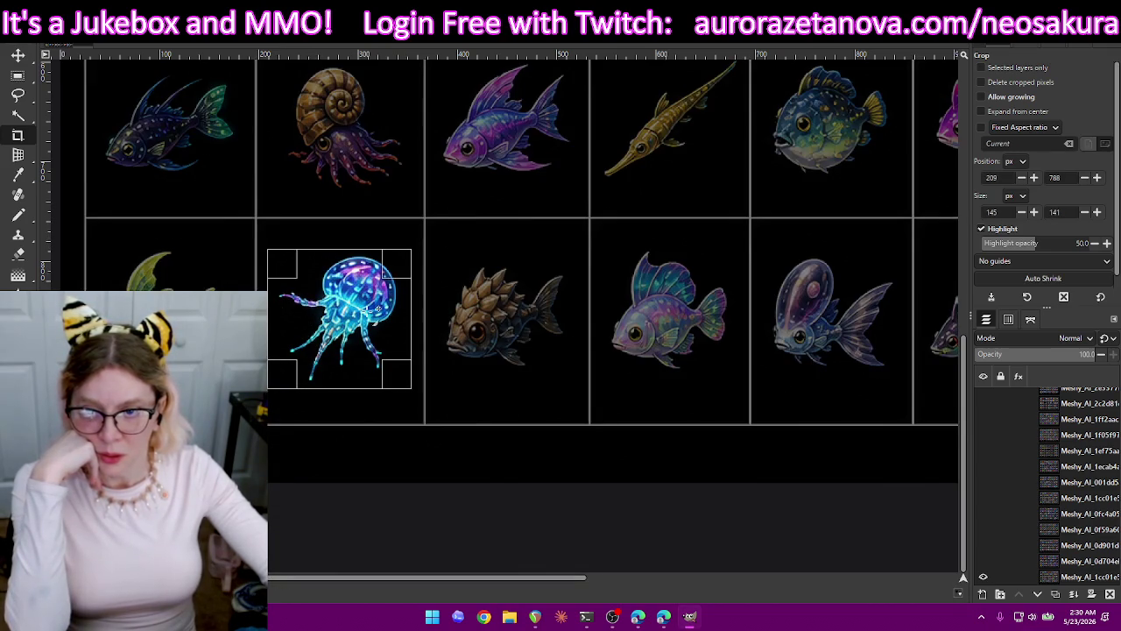
drag(368, 248, 366, 249)
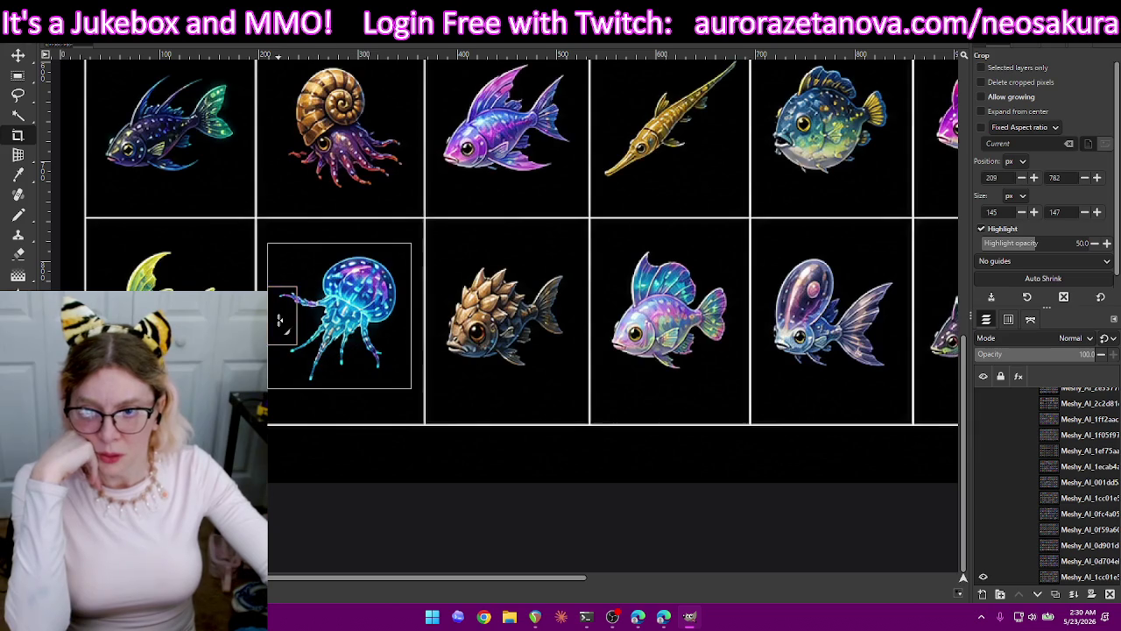
drag(280, 321, 291, 331)
drag(346, 364, 346, 360)
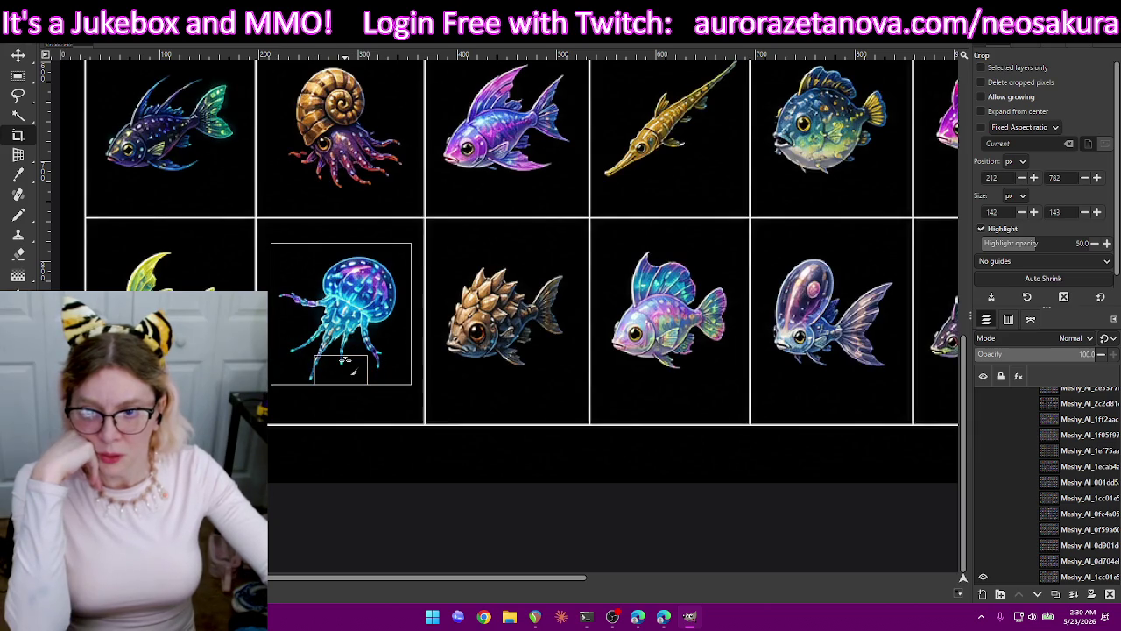
key(Return)
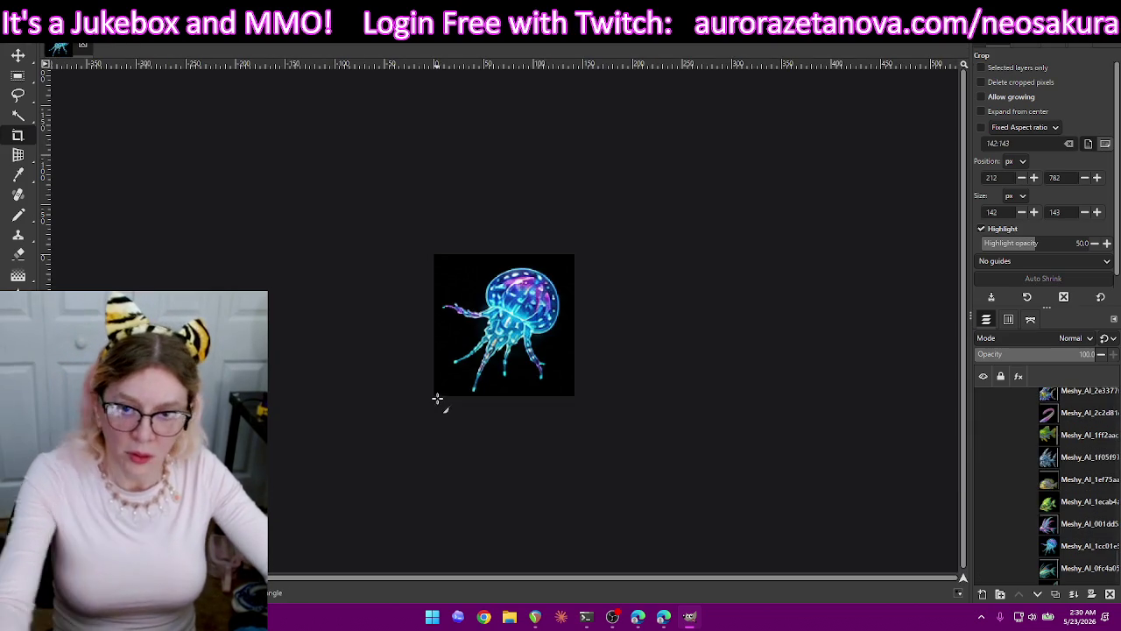
Export the jellyfish as 53.png without overwriting 52.png, then undo the crop.
key(ctrl+shift+e)
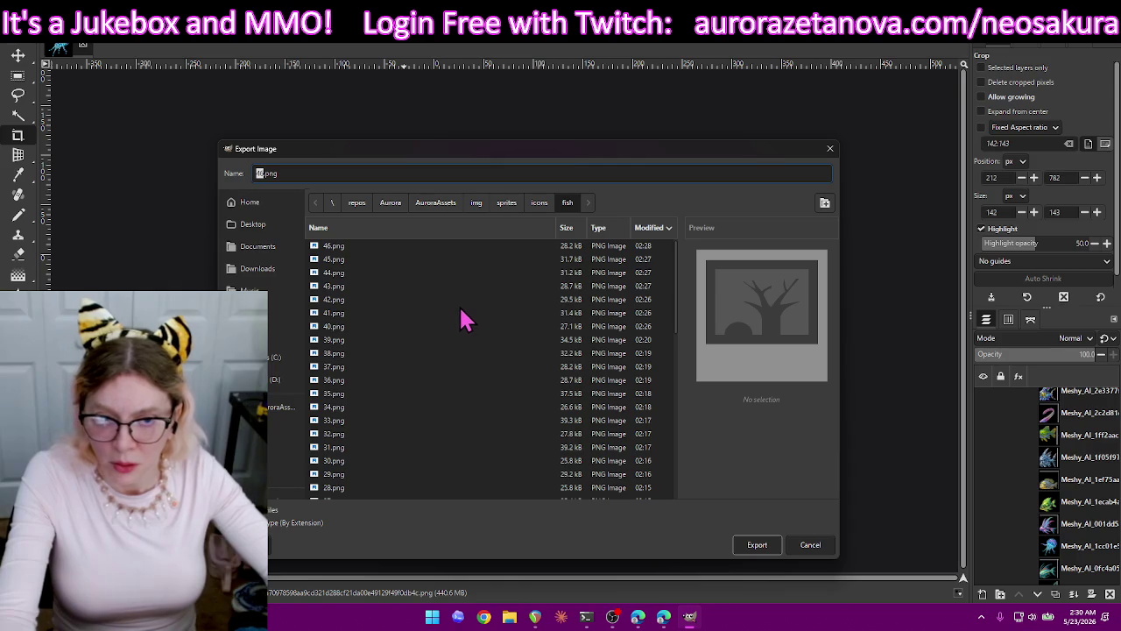
scroll(466, 324, down, 10)
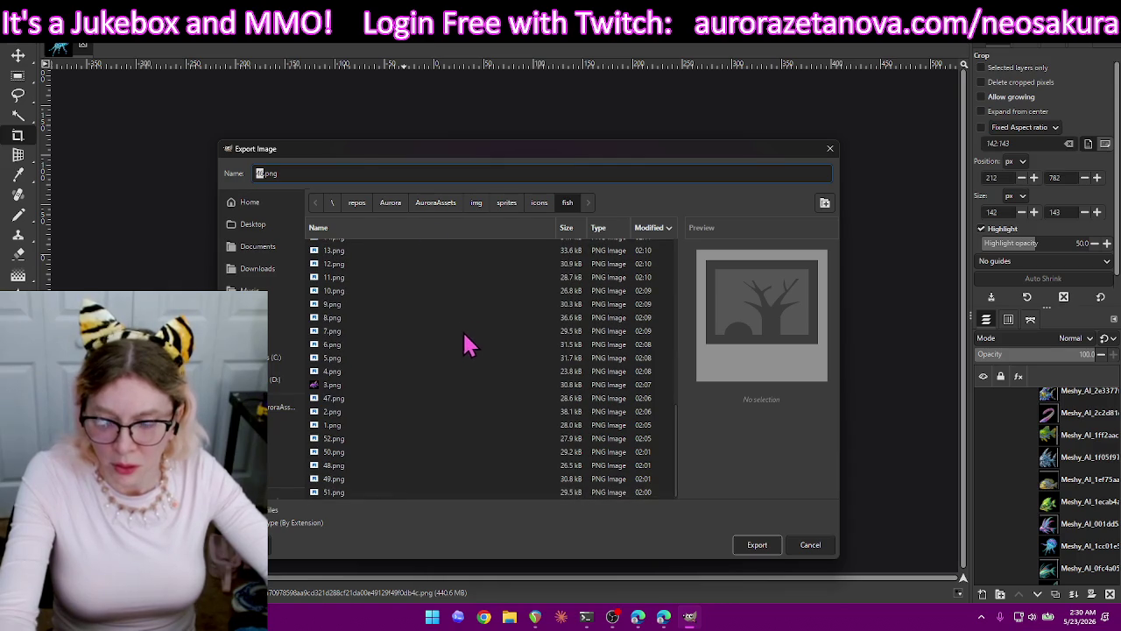
text(52)
key(Return)
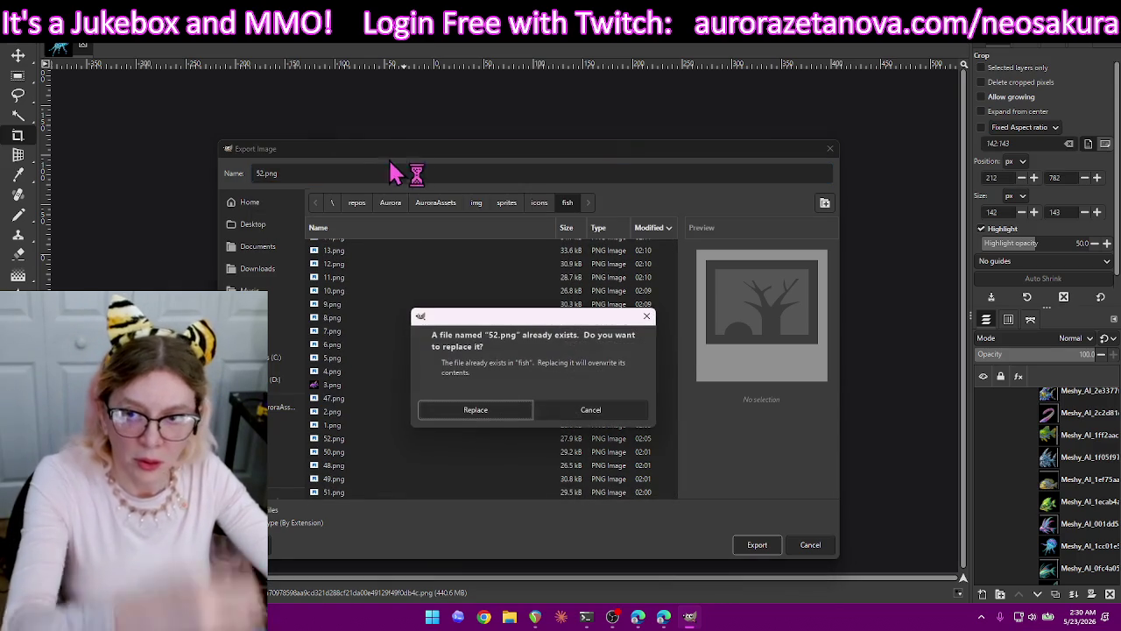
click(583, 419)
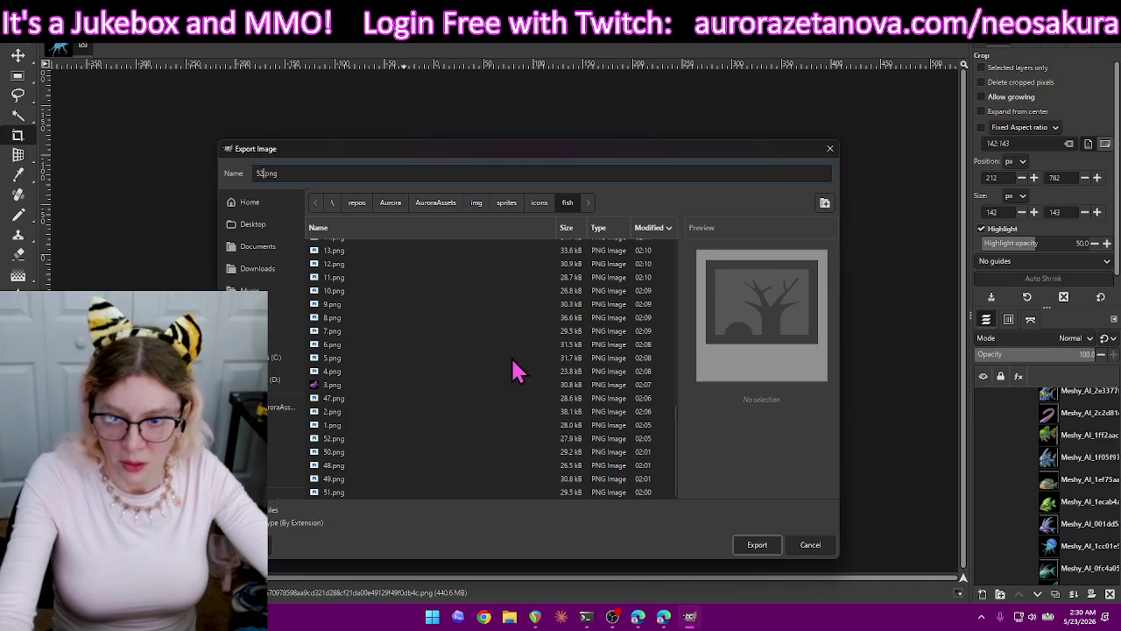
click(403, 228)
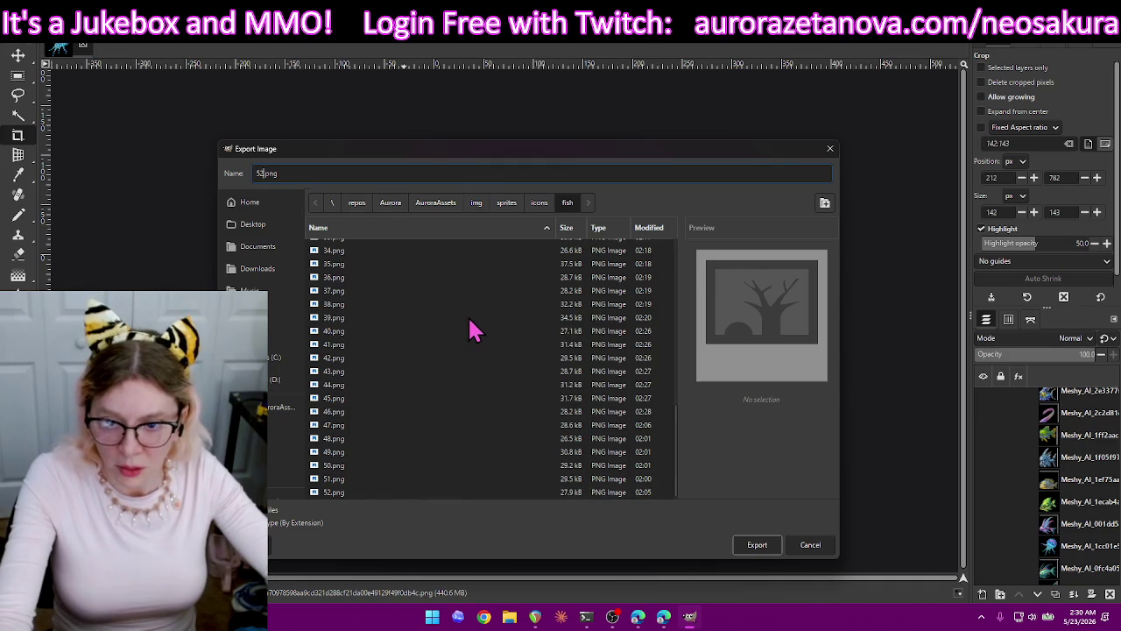
triple_click(340, 172)
text(53.png)
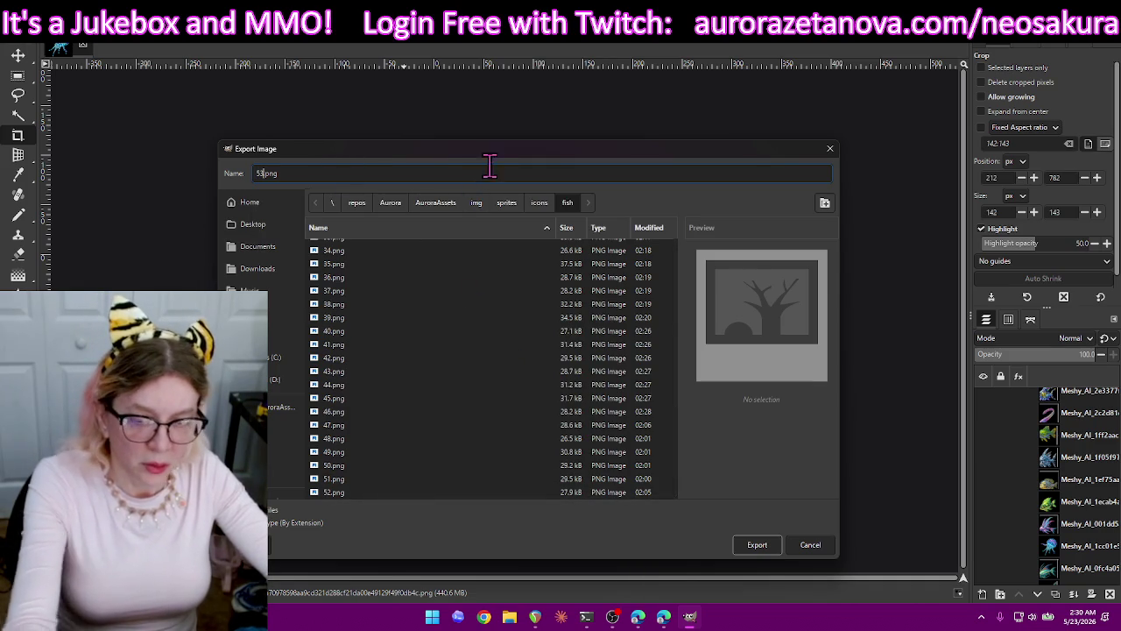
key(Return)
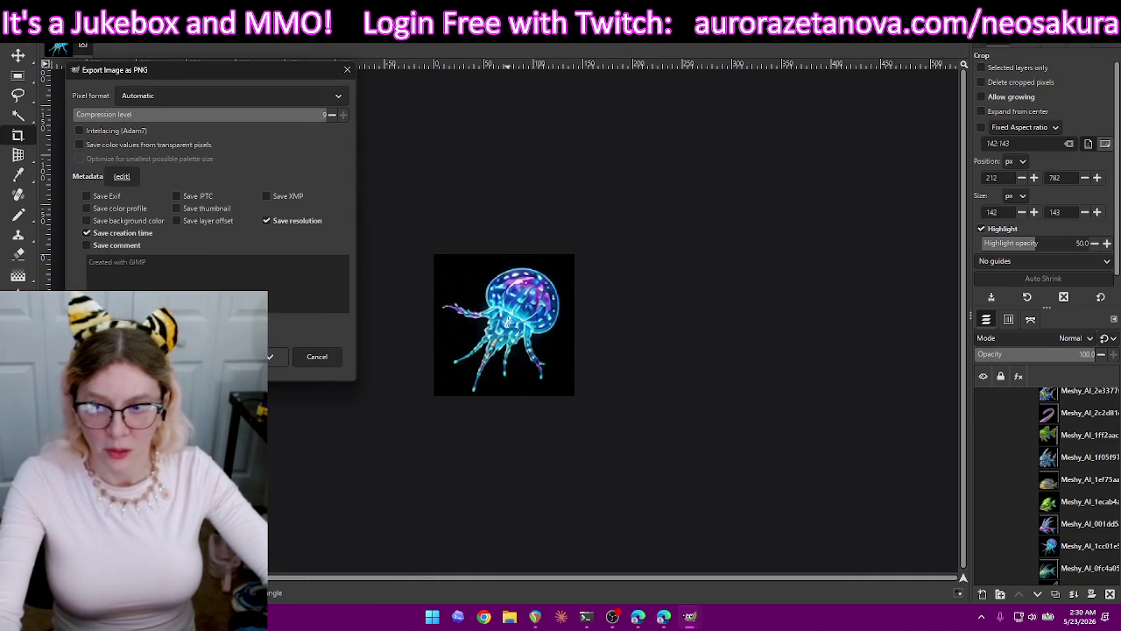
key(Return)
key(ctrl+z)
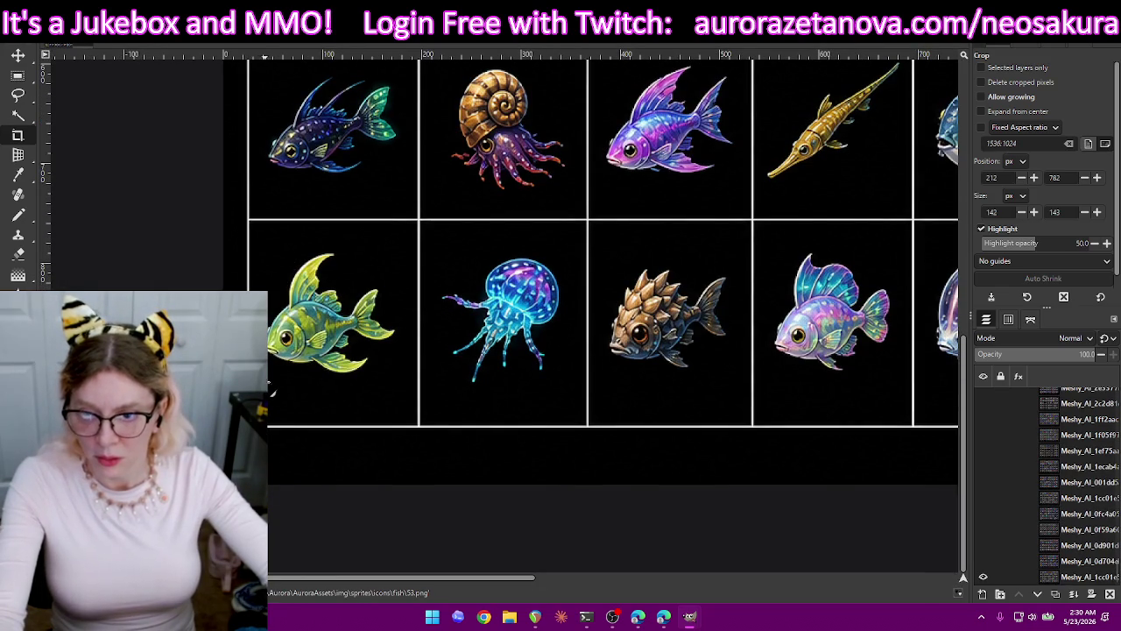
Crop to the yellow-green fish, export it as 54.png, and undo the crop.
drag(393, 268, 410, 246)
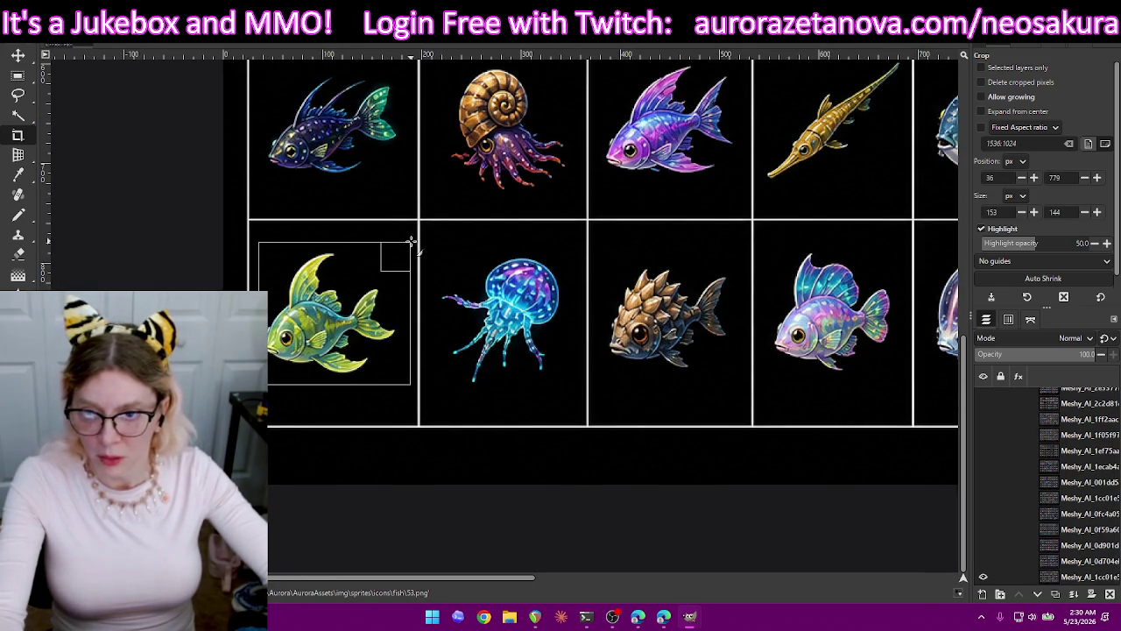
drag(395, 300, 387, 309)
drag(353, 255, 352, 260)
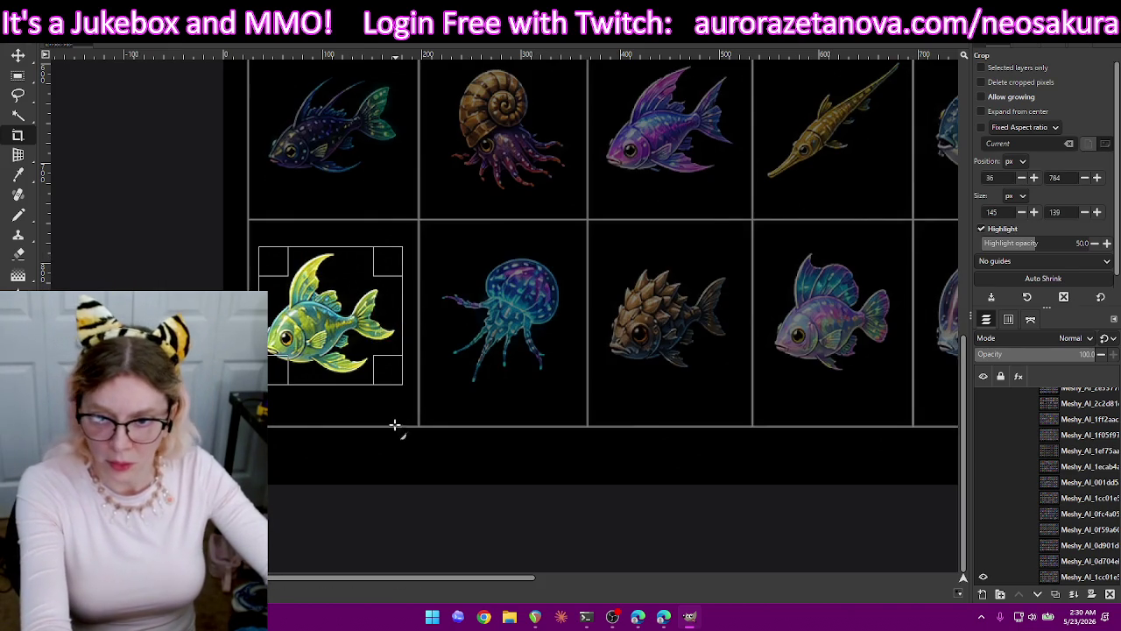
key(Escape)
key(Return)
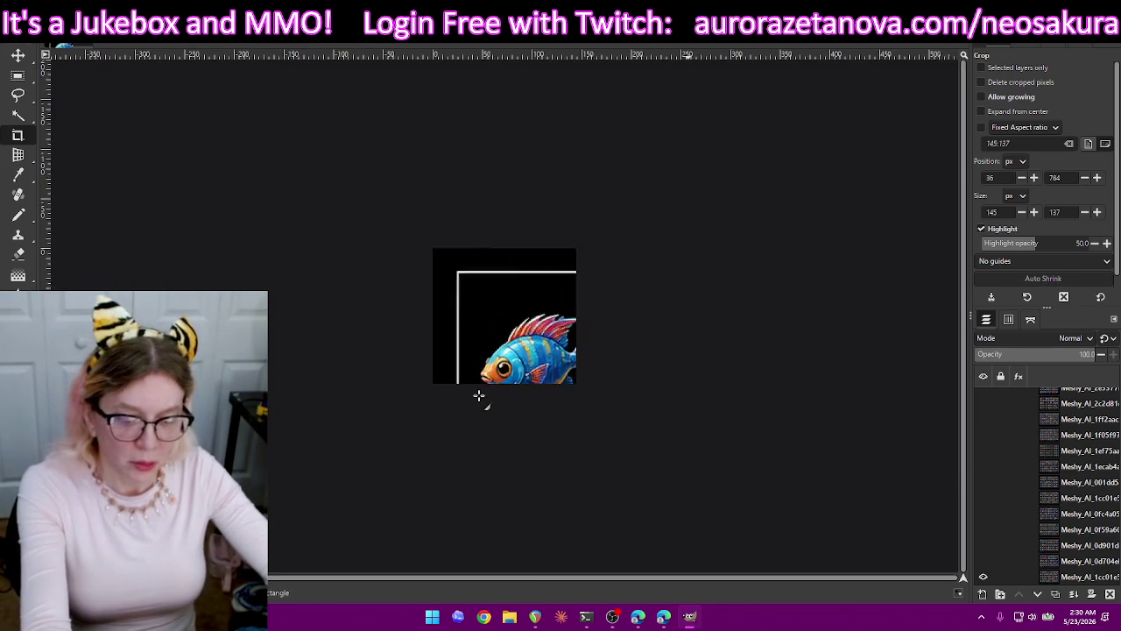
key(ctrl+shift+e)
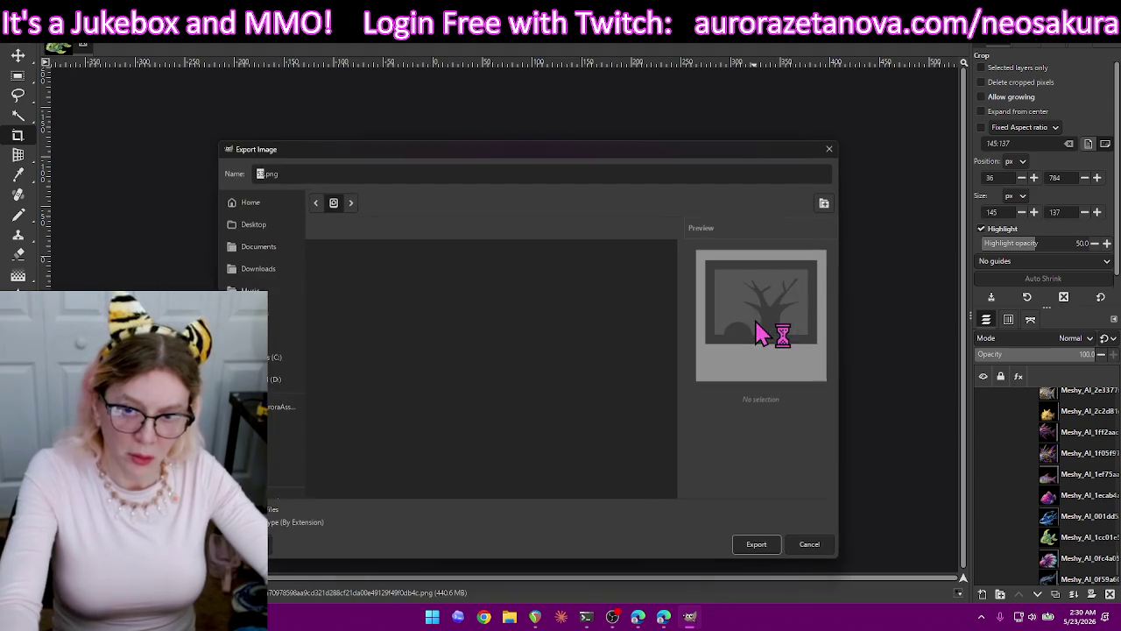
text(5)
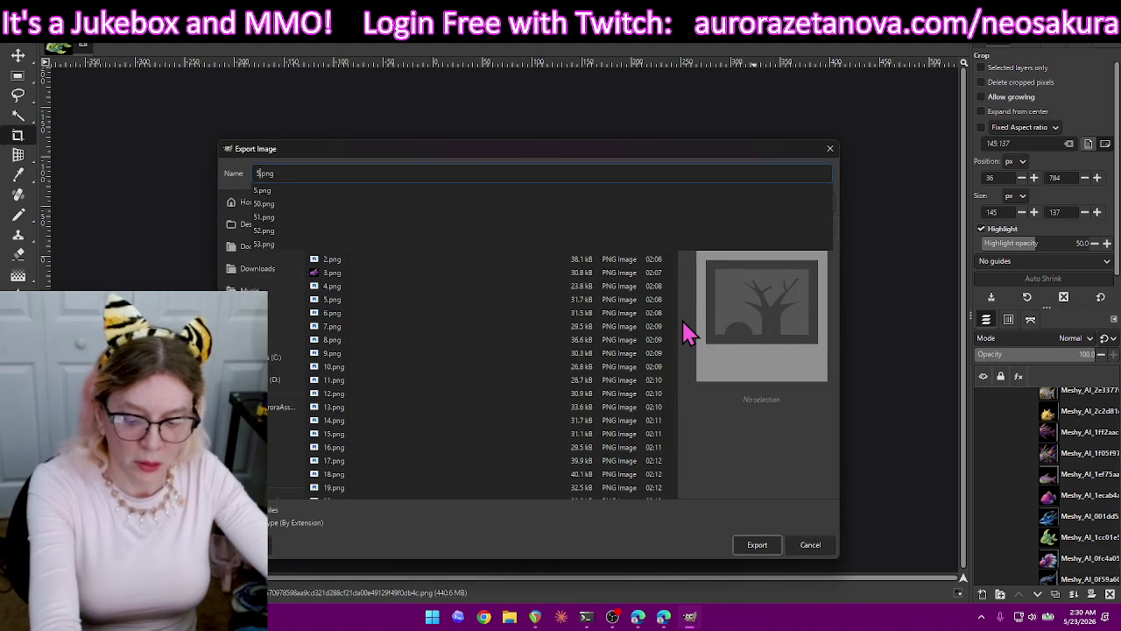
text(4)
key(Return)
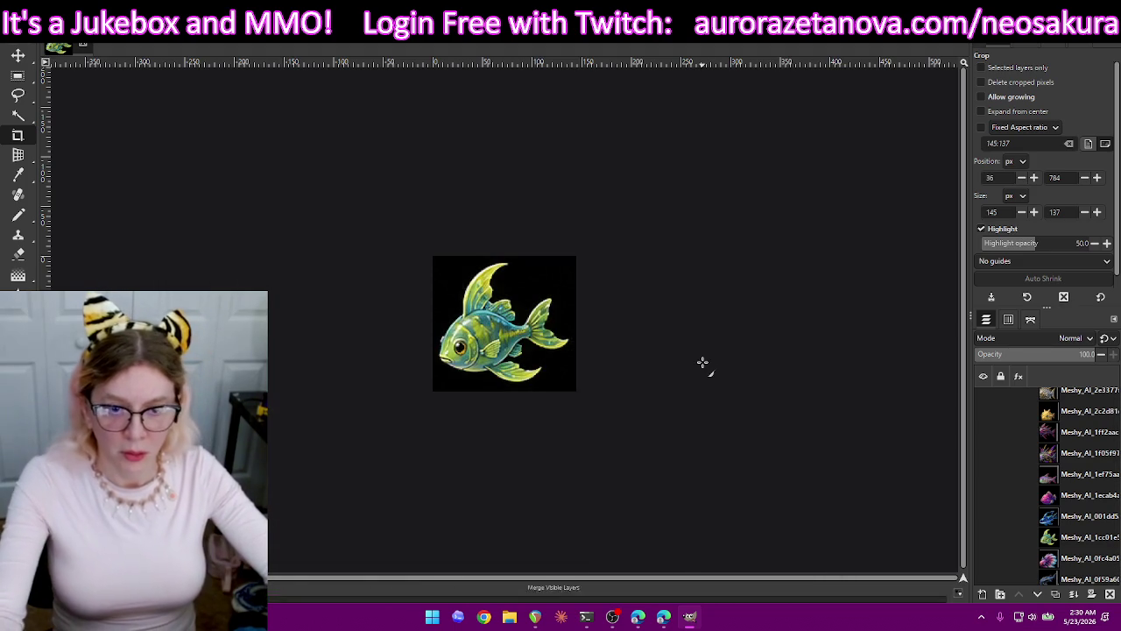
click(241, 385)
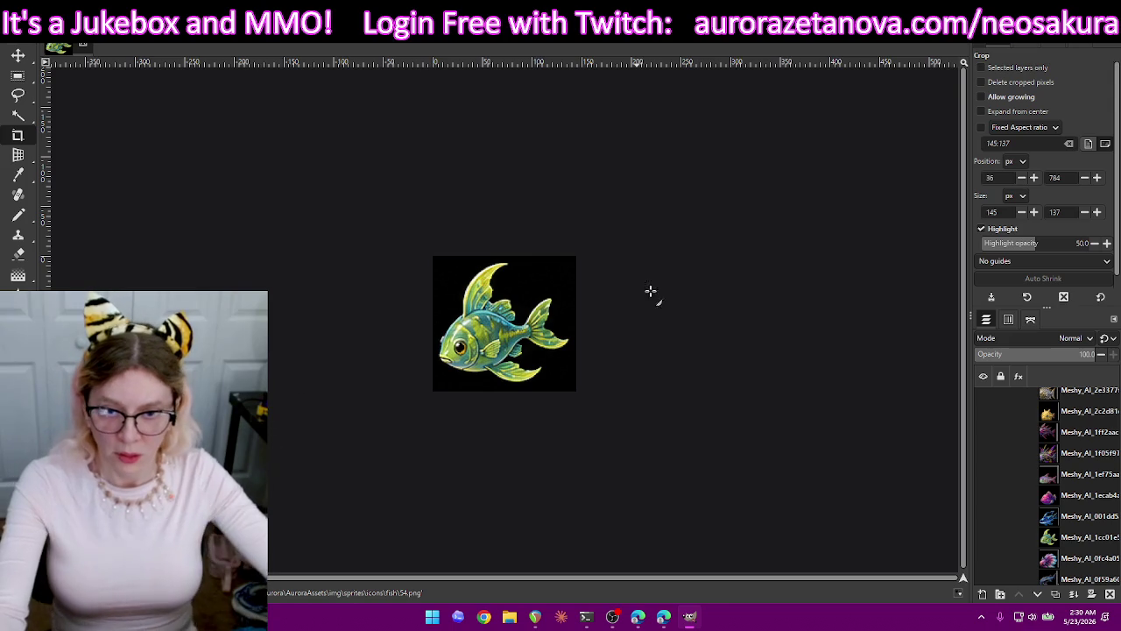
key(ctrl+z)
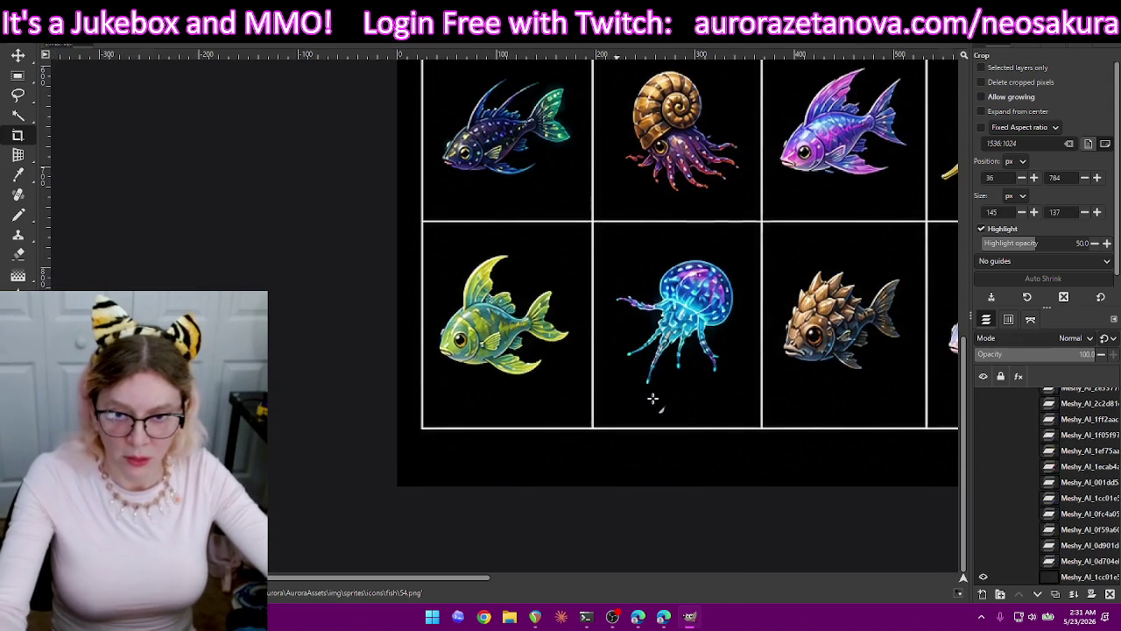
Crop to the dark blue fish with green-tipped fins, export as 55.png, then undo.
scroll(588, 283, up, 3)
scroll(572, 276, up, 1)
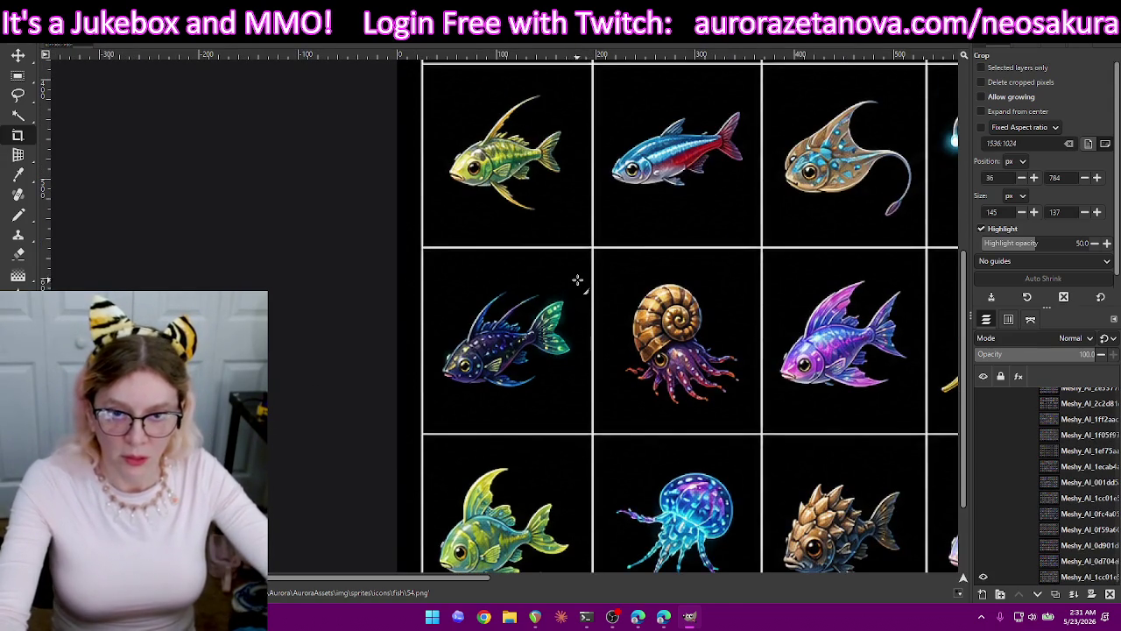
drag(577, 279, 433, 405)
drag(519, 415, 513, 401)
key(Return)
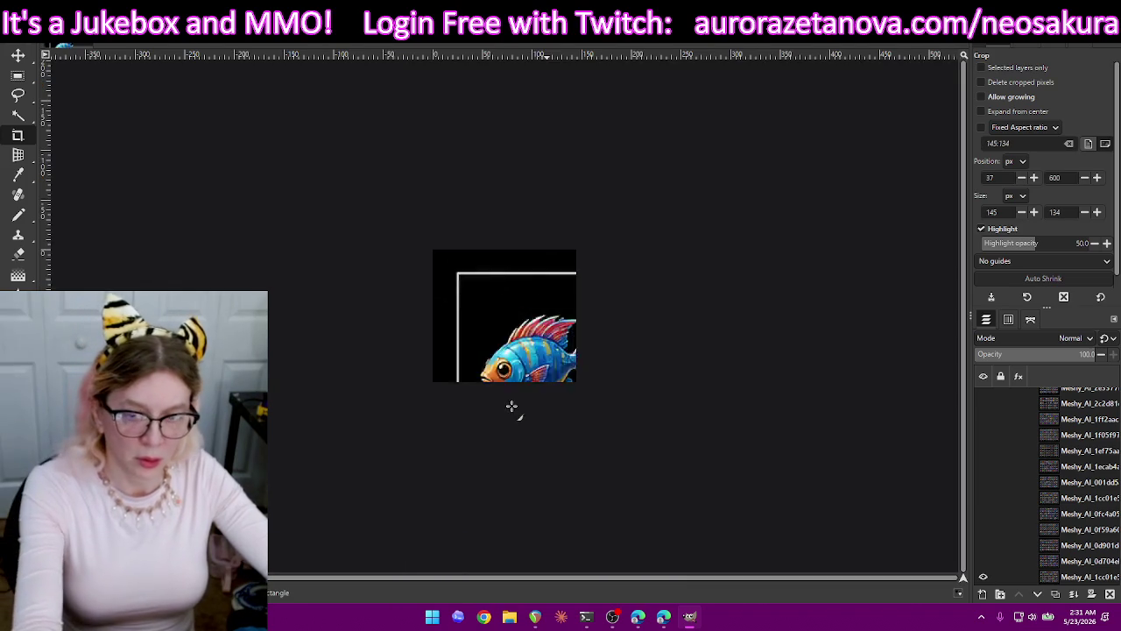
key(ctrl+shift+e)
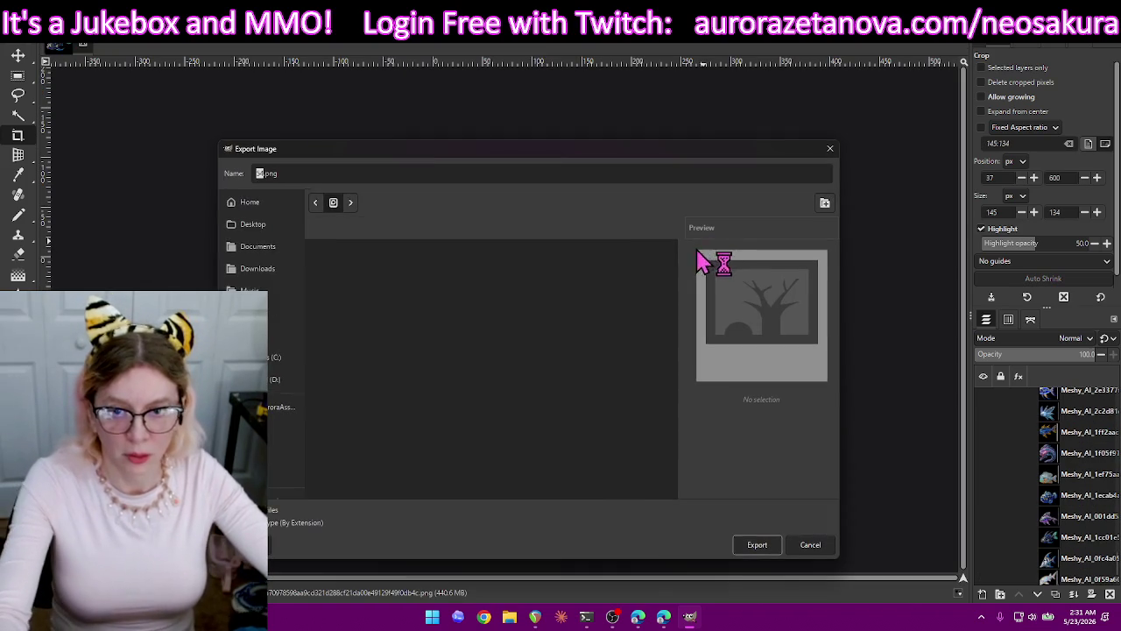
text(5)
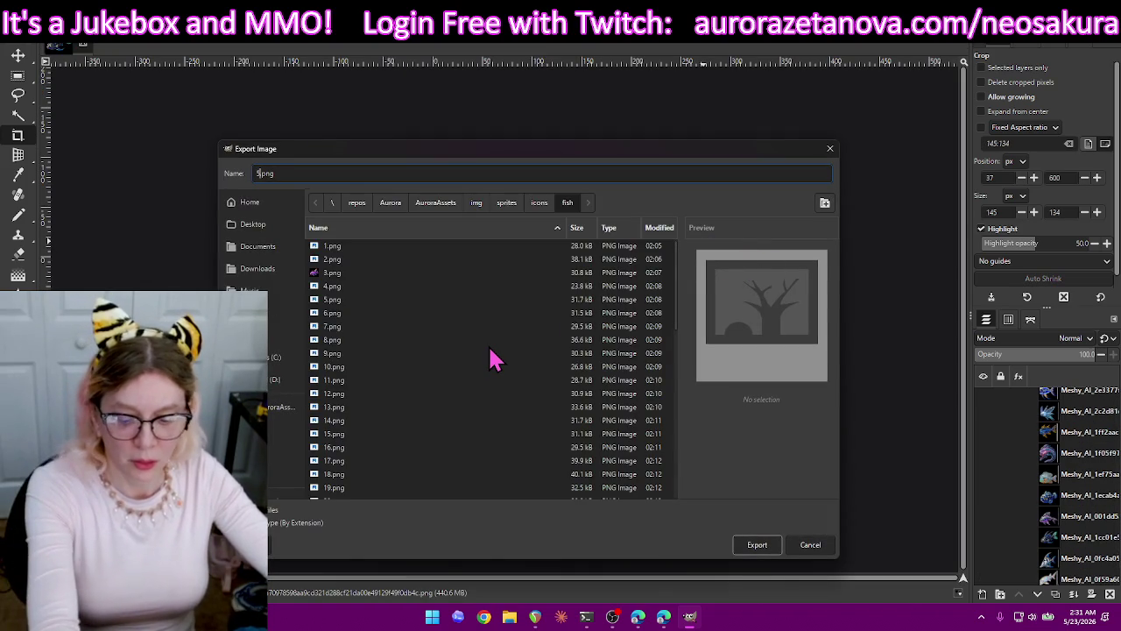
text(5)
key(Return)
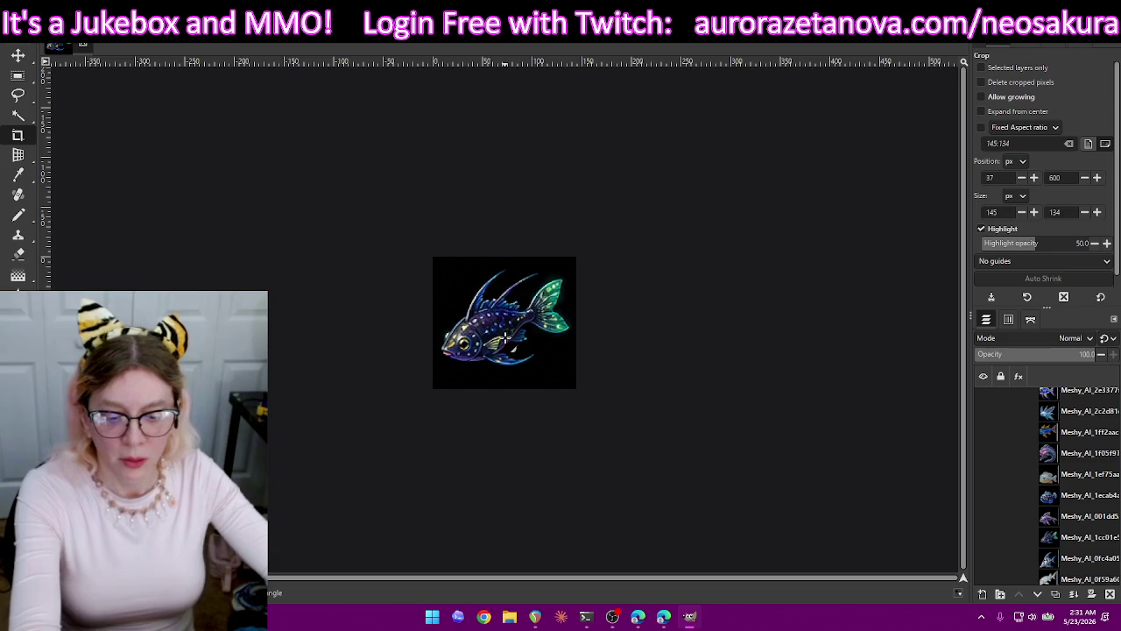
key(Return)
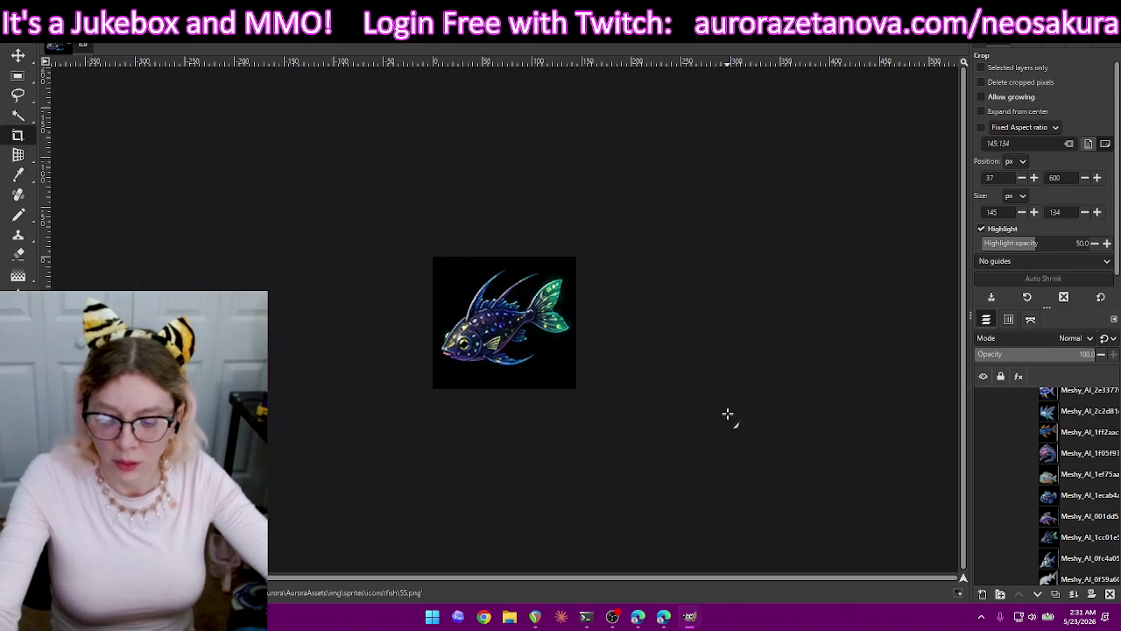
key(ctrl+z)
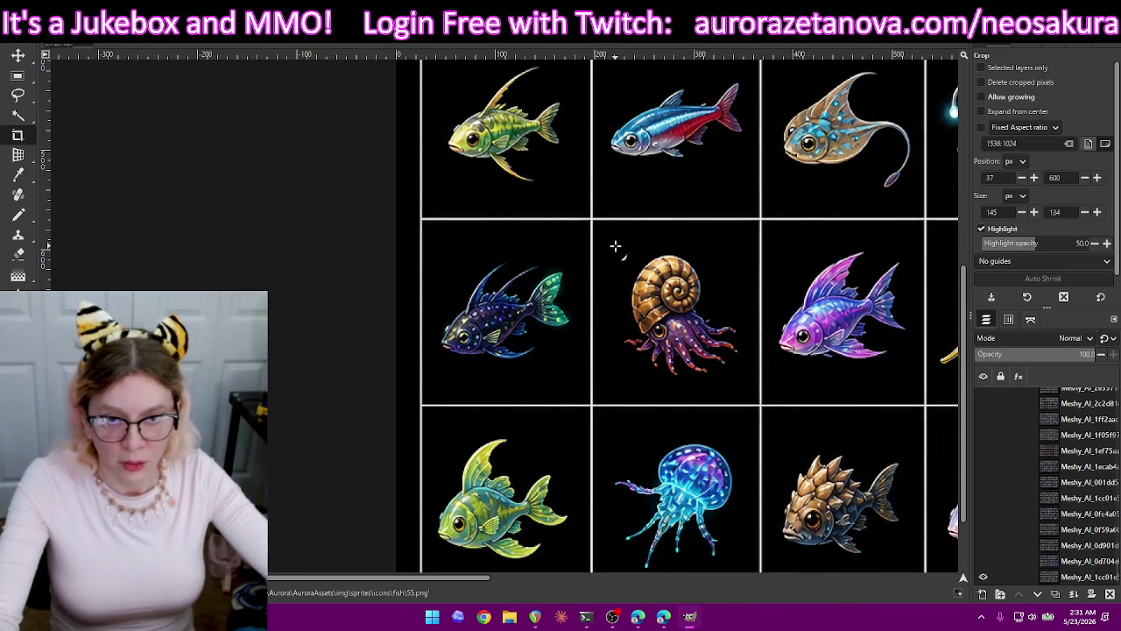
Crop to the shelled nautilus, export it as 56.png, and undo the crop.
drag(744, 382, 749, 382)
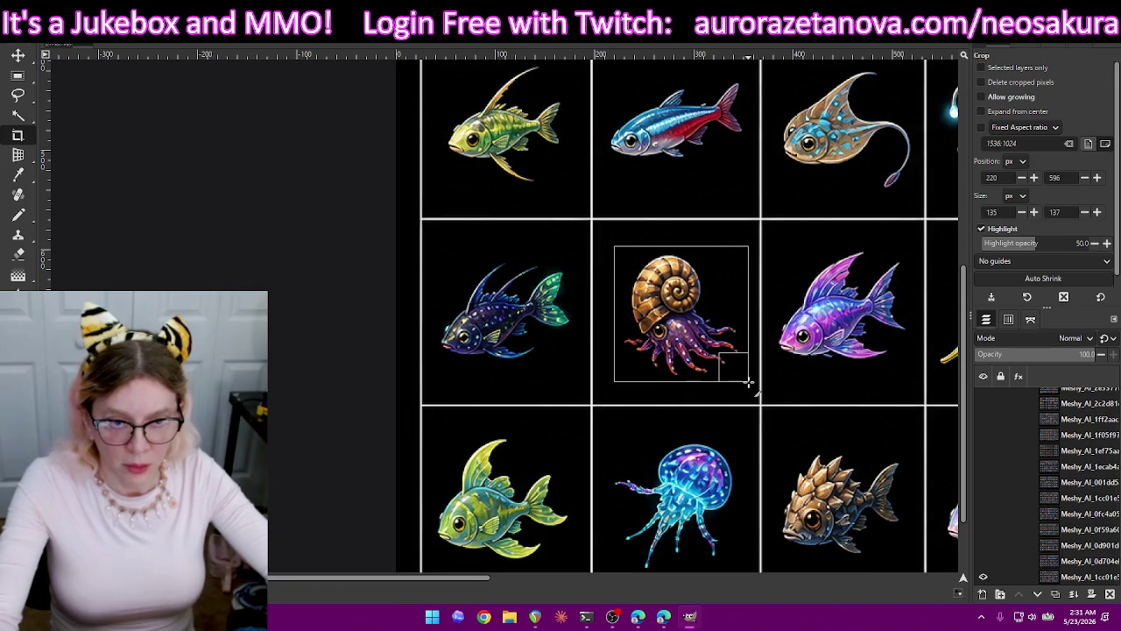
key(Return)
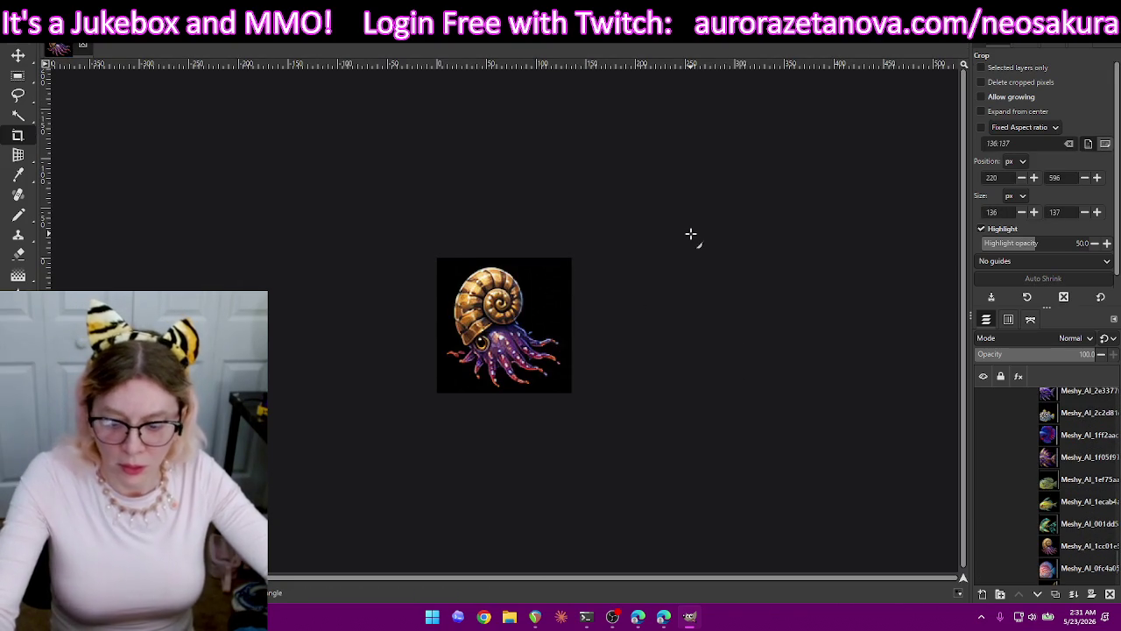
key(shift+ctrl+e)
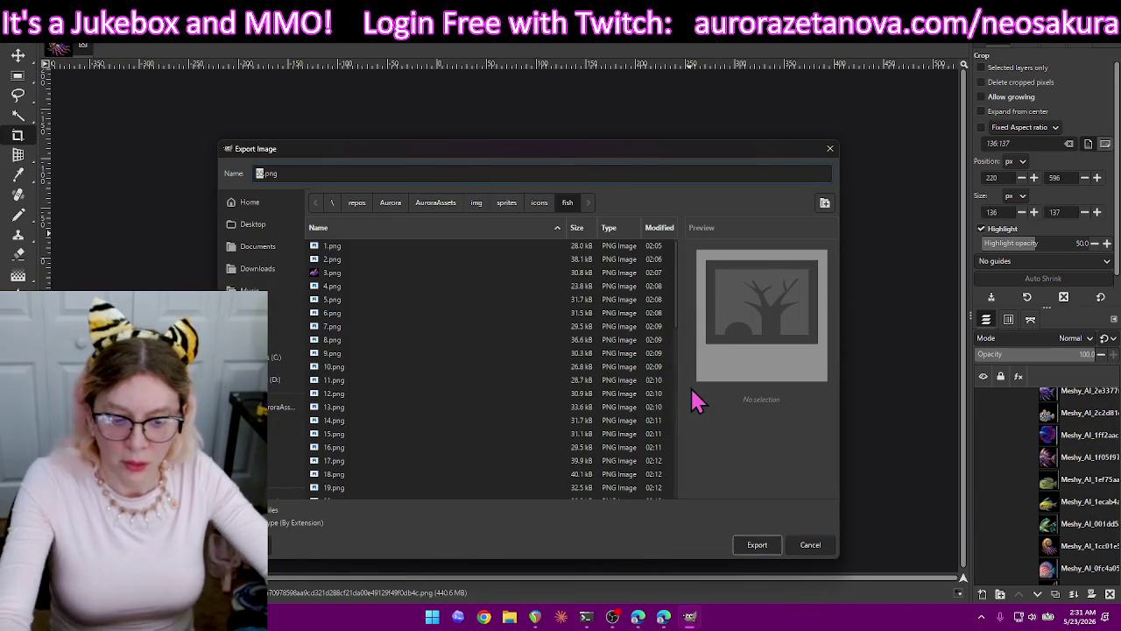
text(56)
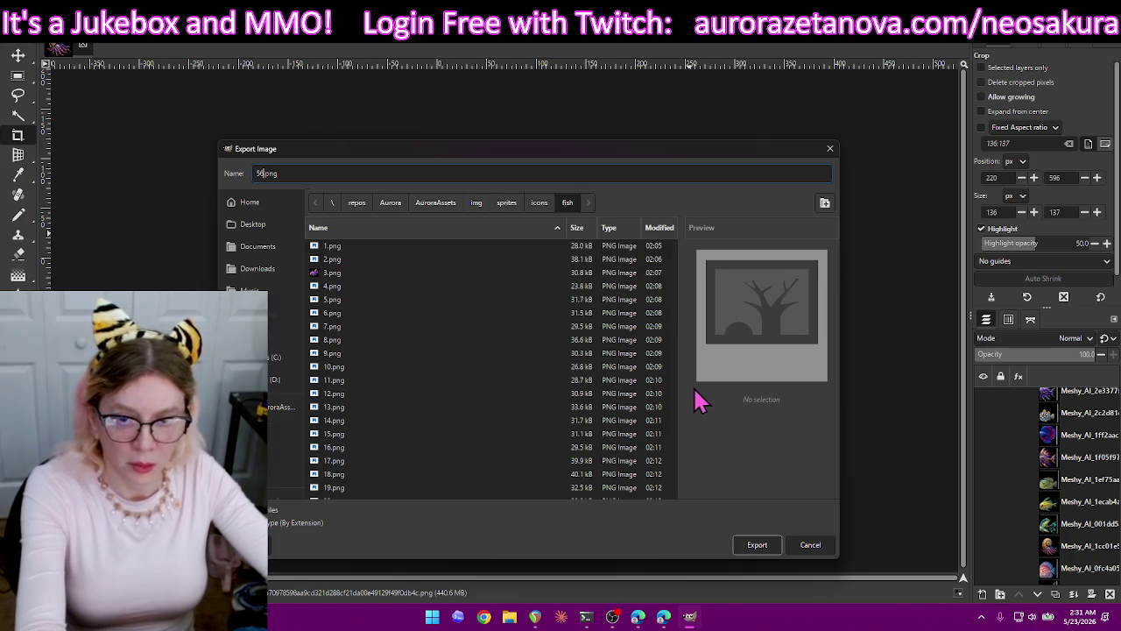
key(Return)
key(Return)
key(ctrl+z)
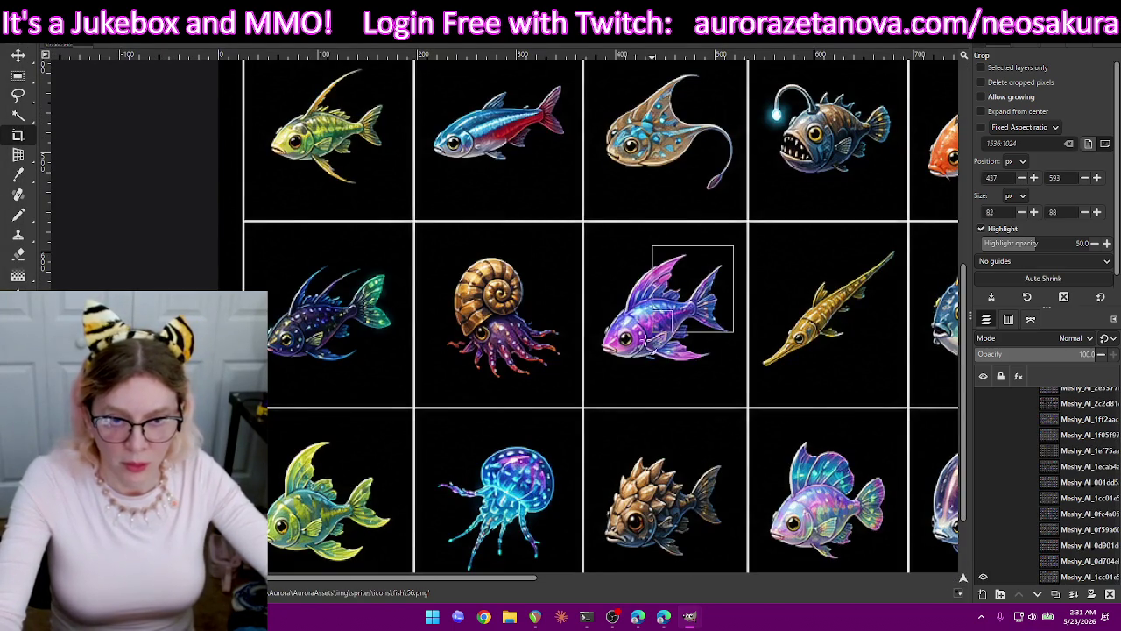
Crop to the purple-pink finned fish, export it as 57.png, and undo the crop.
drag(662, 325, 595, 378)
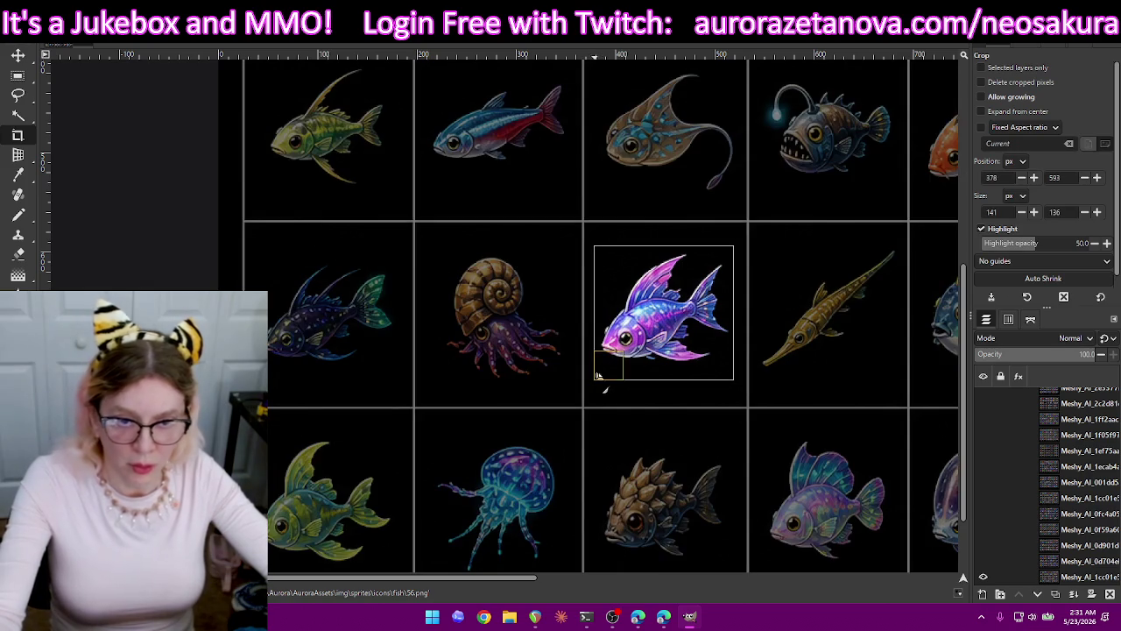
key(Return)
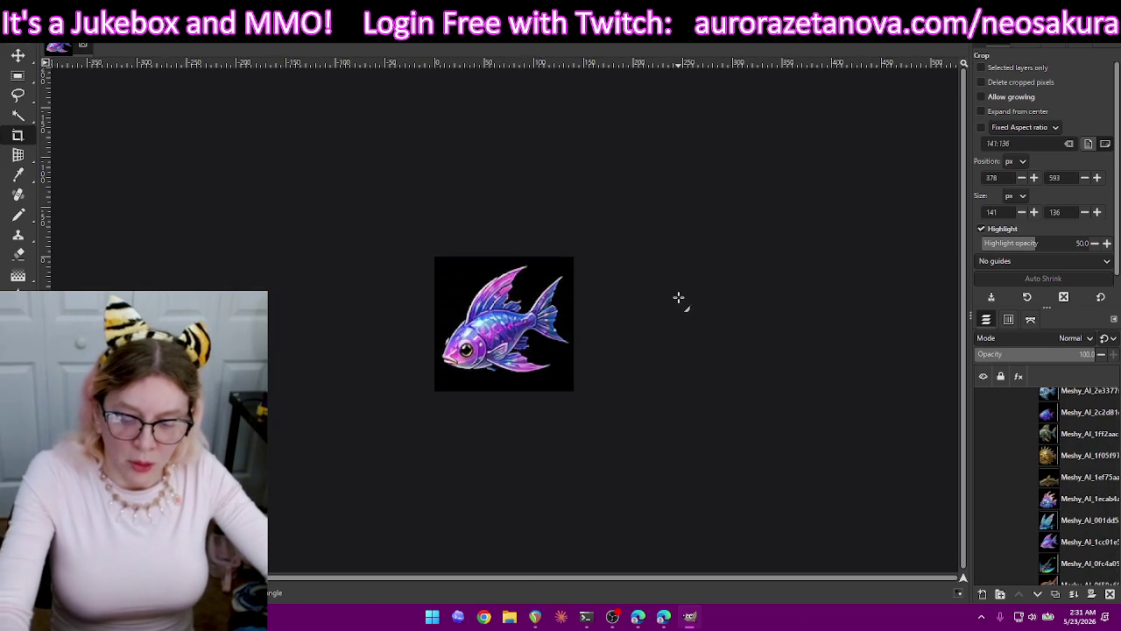
key(ctrl+shift+e)
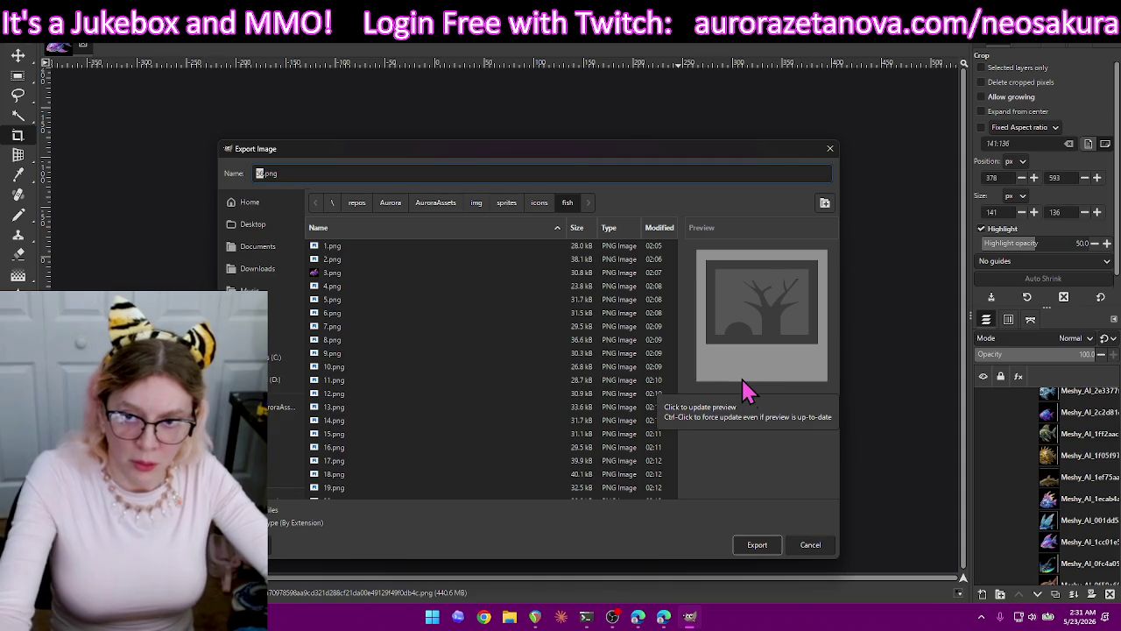
click(743, 386)
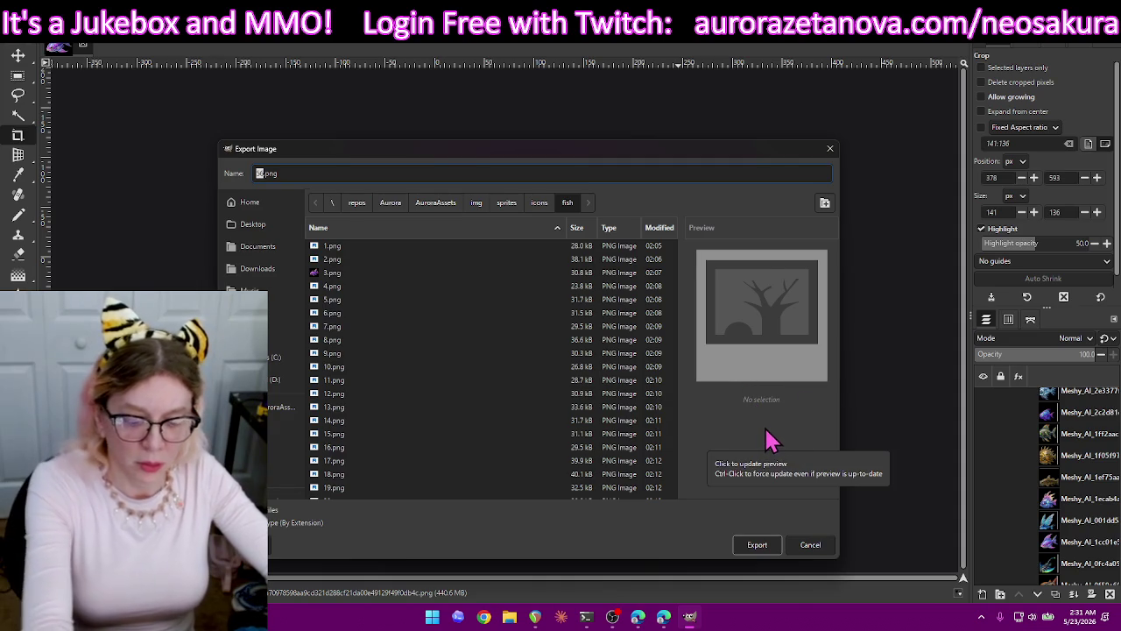
text(5)
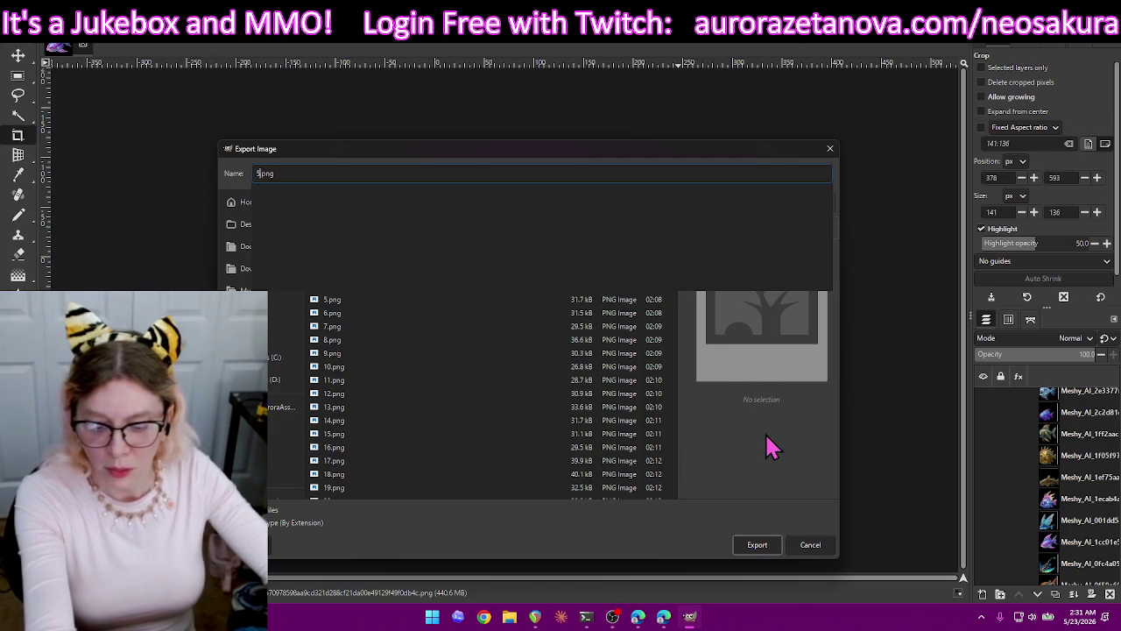
key(Return)
key(Return)
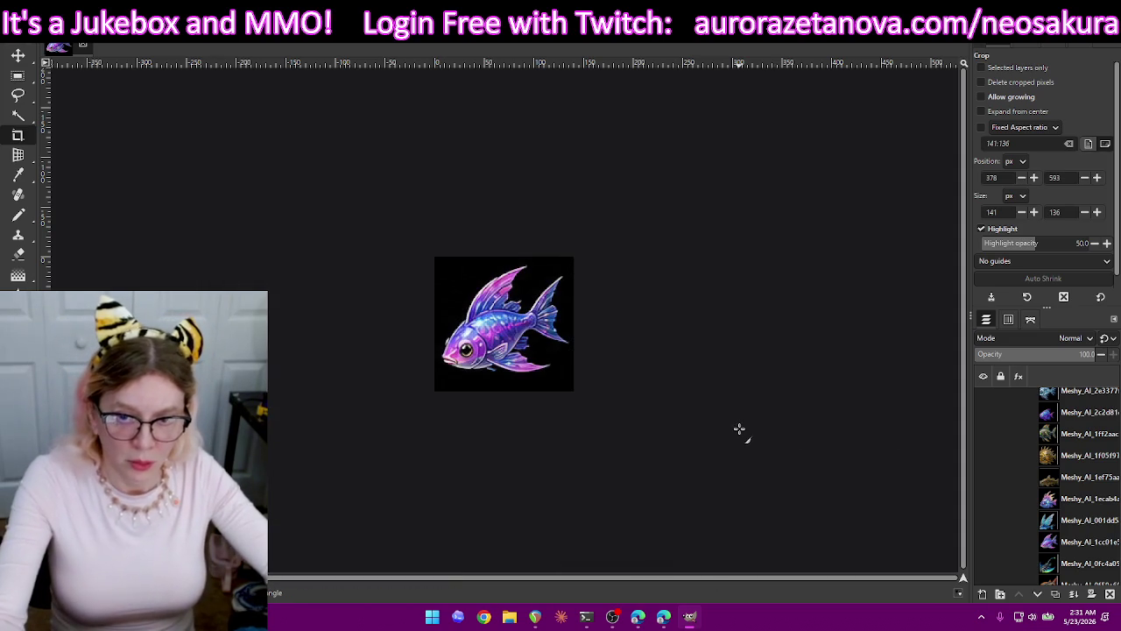
key(Return)
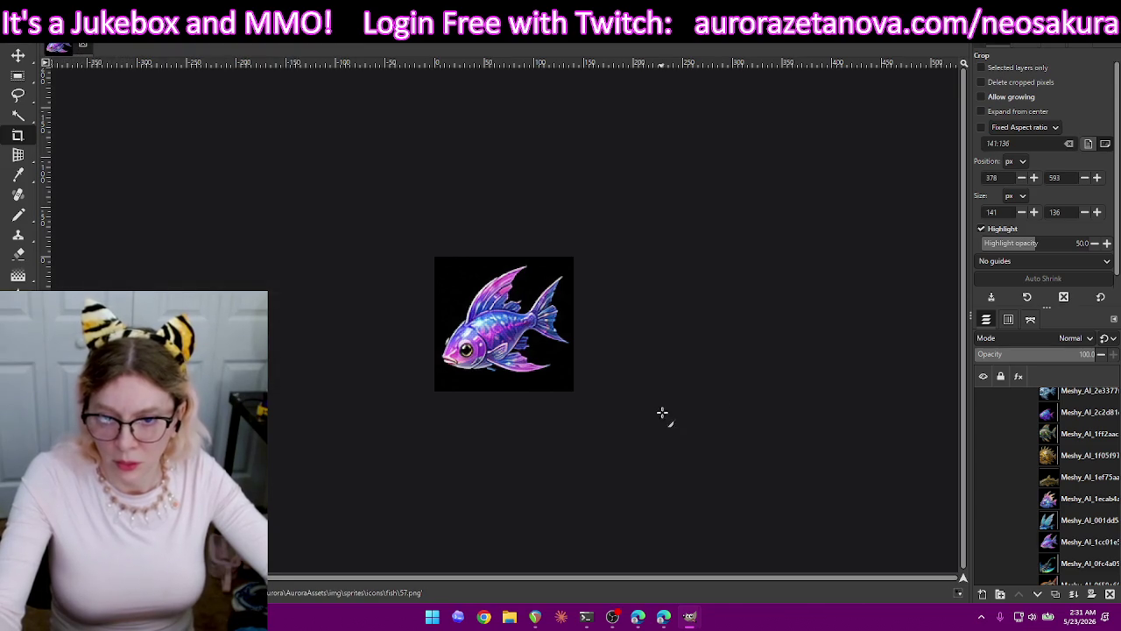
key(ctrl+z)
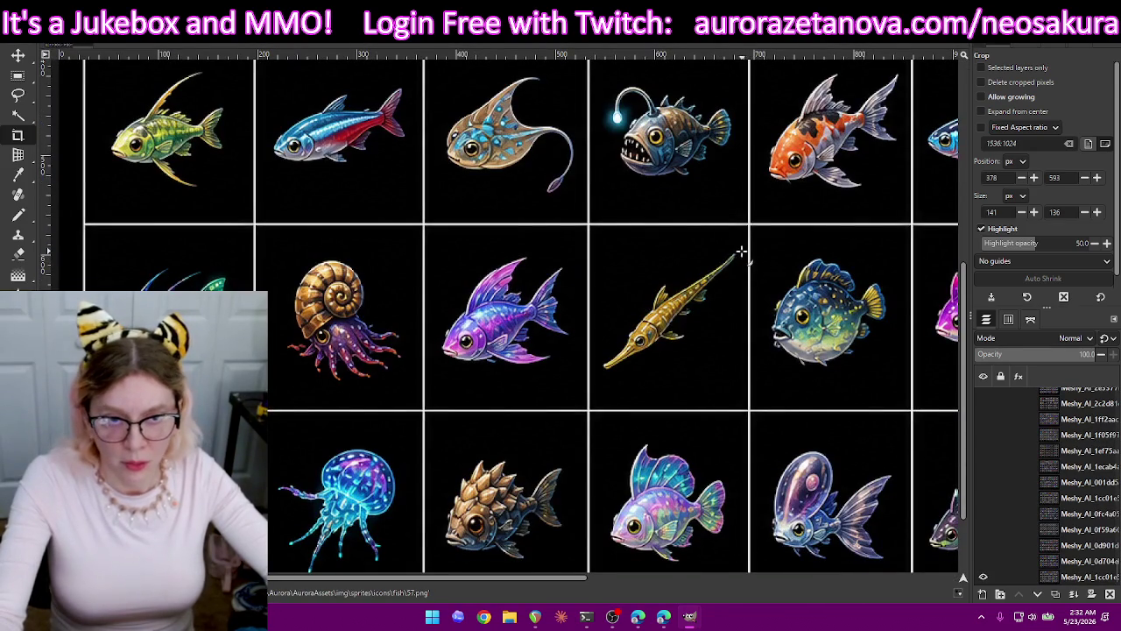
Crop to the needlefish, export it as 58.png, and undo the crop.
drag(686, 309, 595, 380)
key(Return)
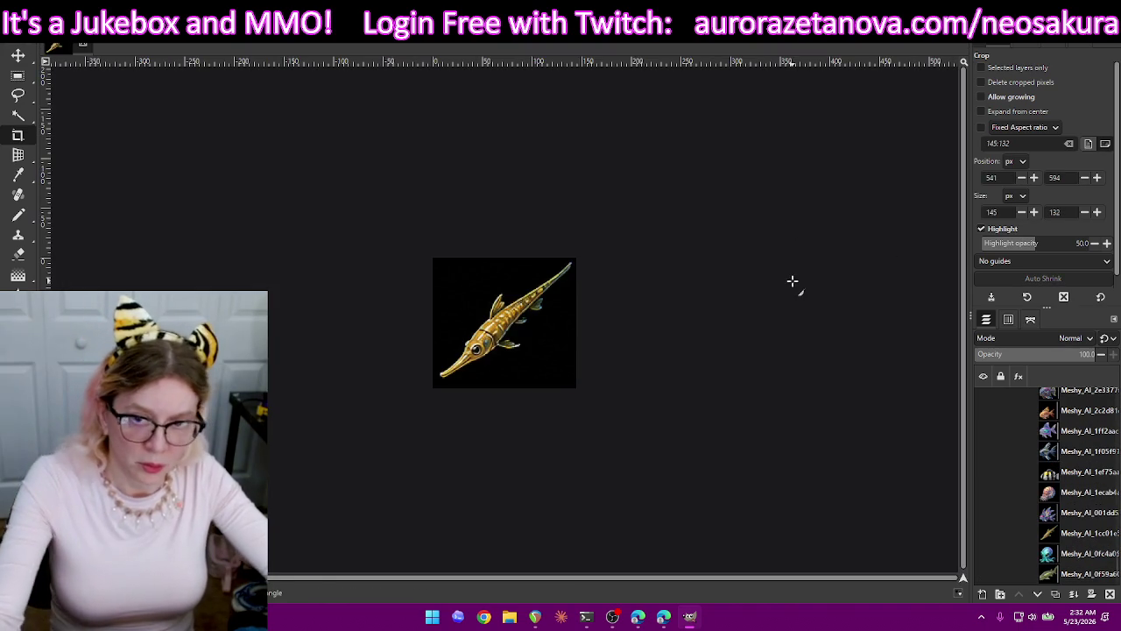
key(ctrl+shift+e)
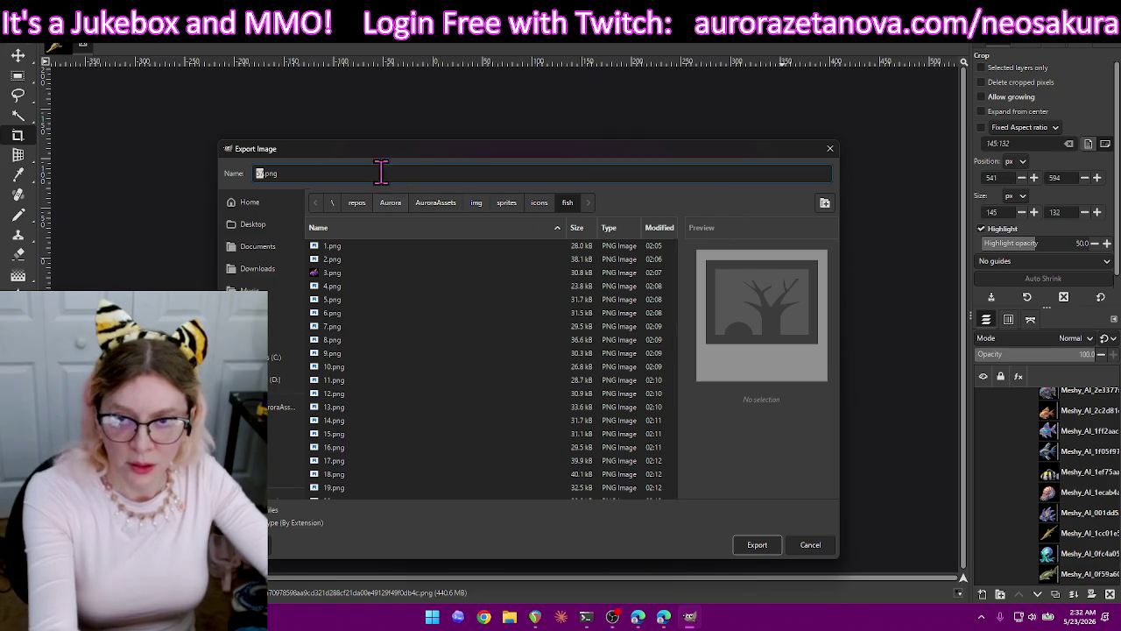
text(58)
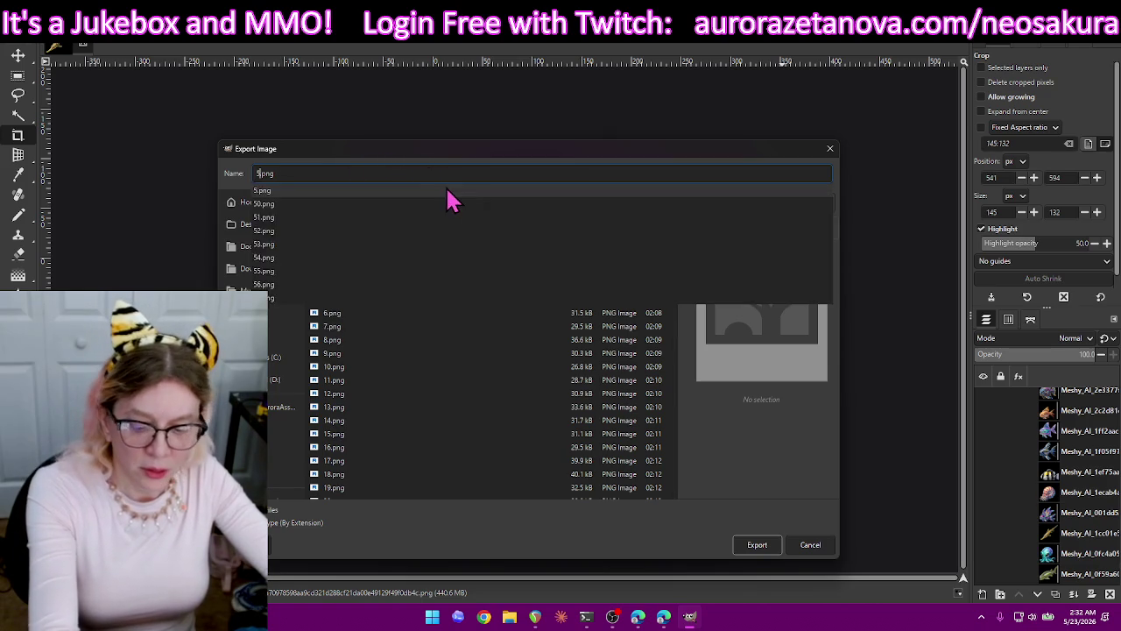
key(Return)
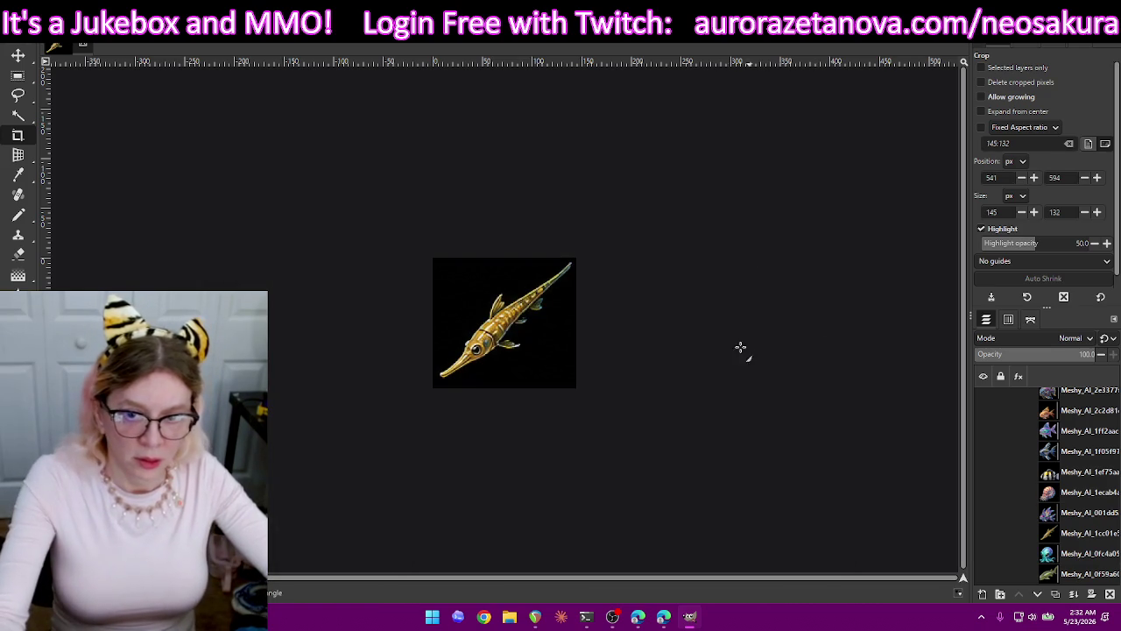
key(Return)
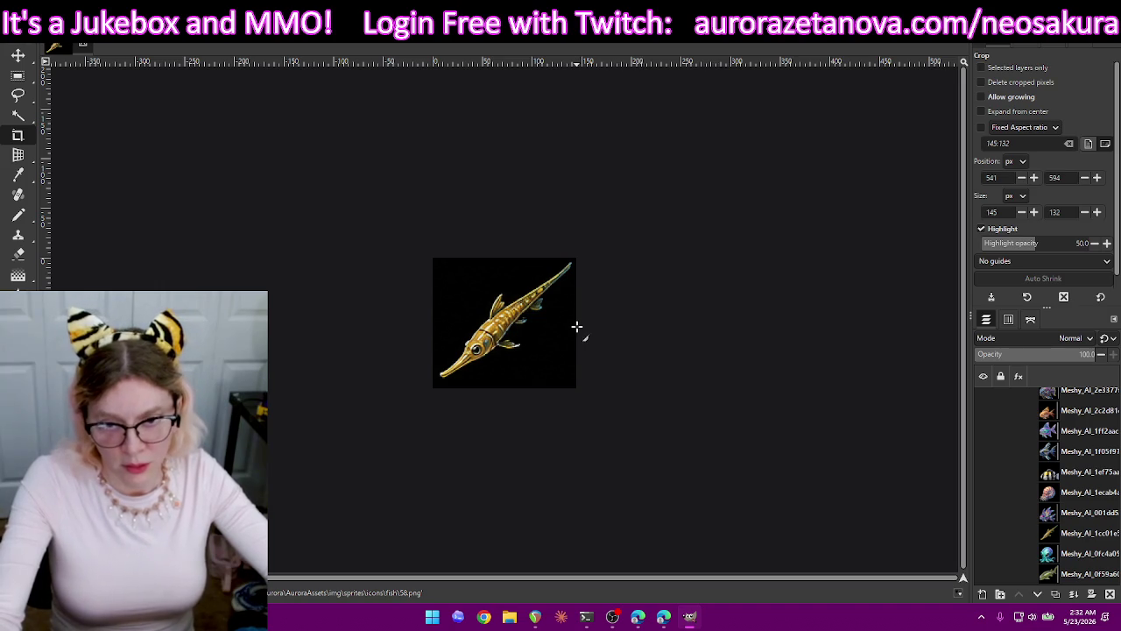
key(Home)
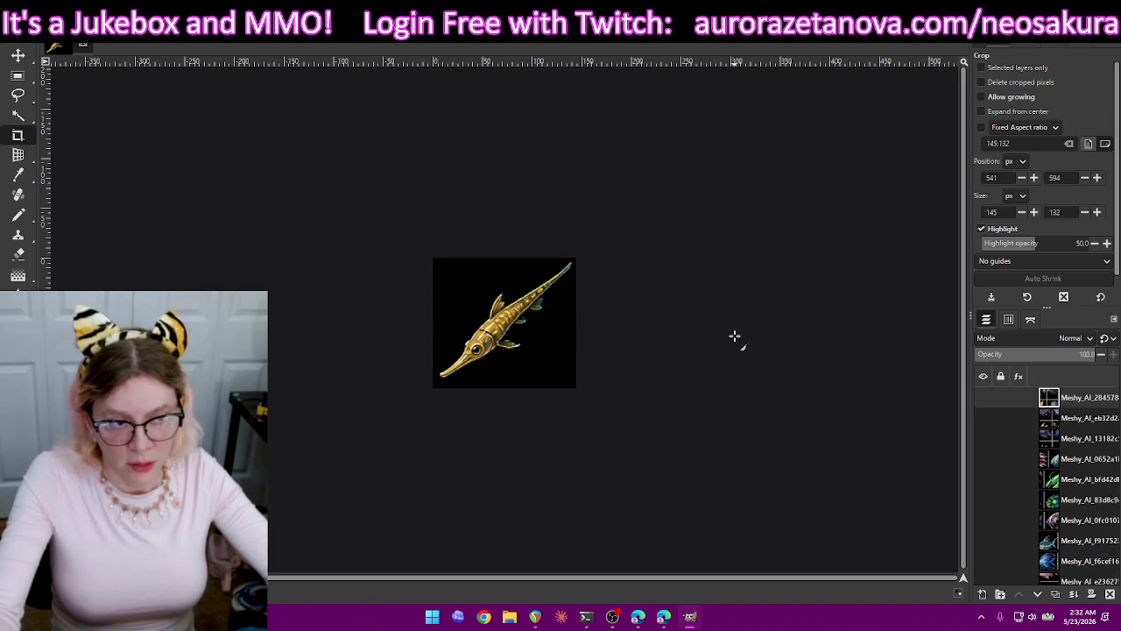
key(ctrl+z)
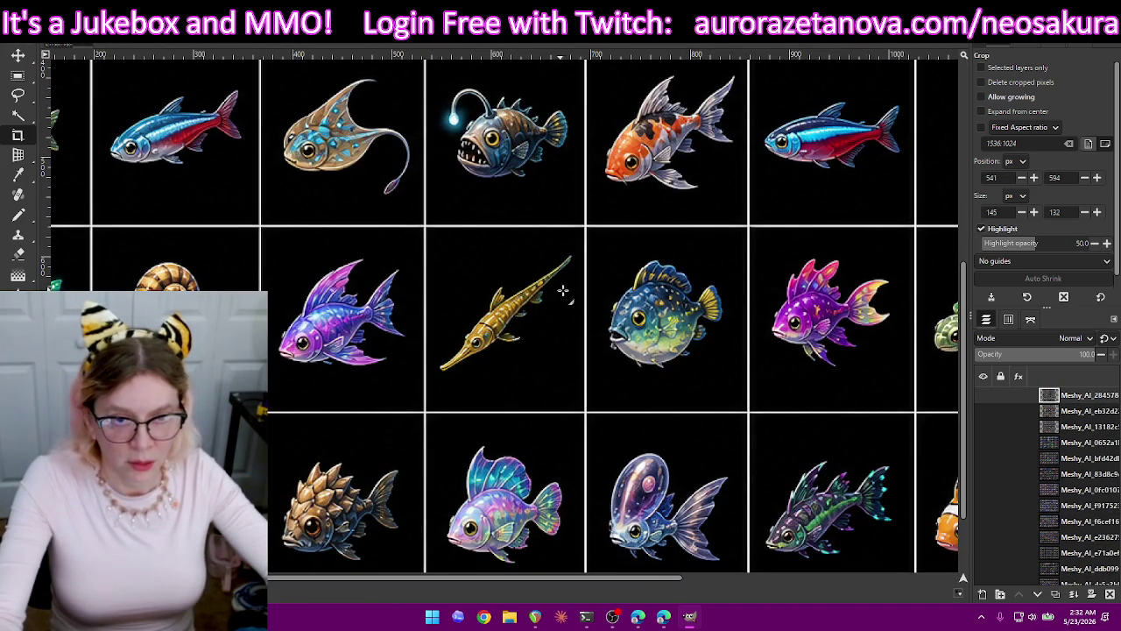
Crop to the round spotted pufferfish, export it as 59.png, and undo the crop.
drag(643, 295, 736, 379)
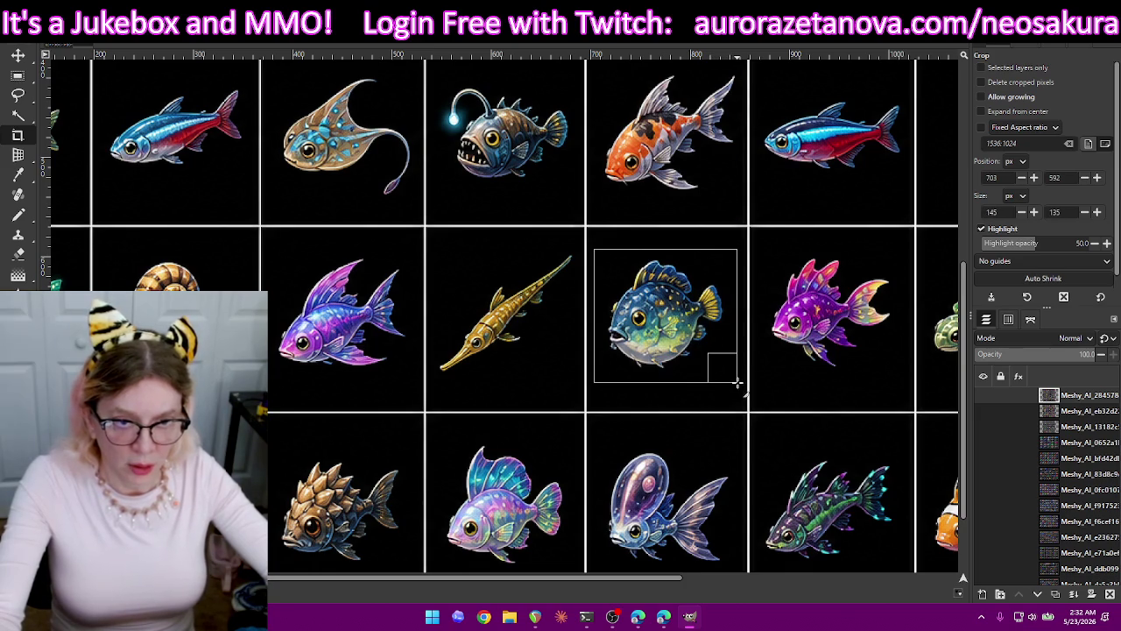
key(Return)
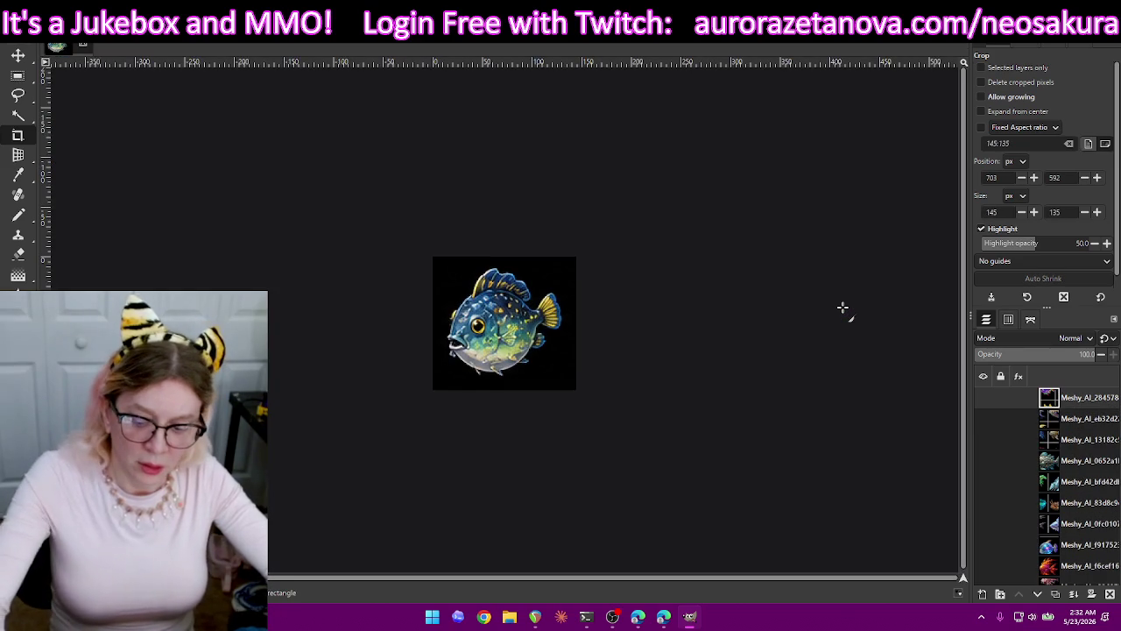
key(ctrl+shift+e)
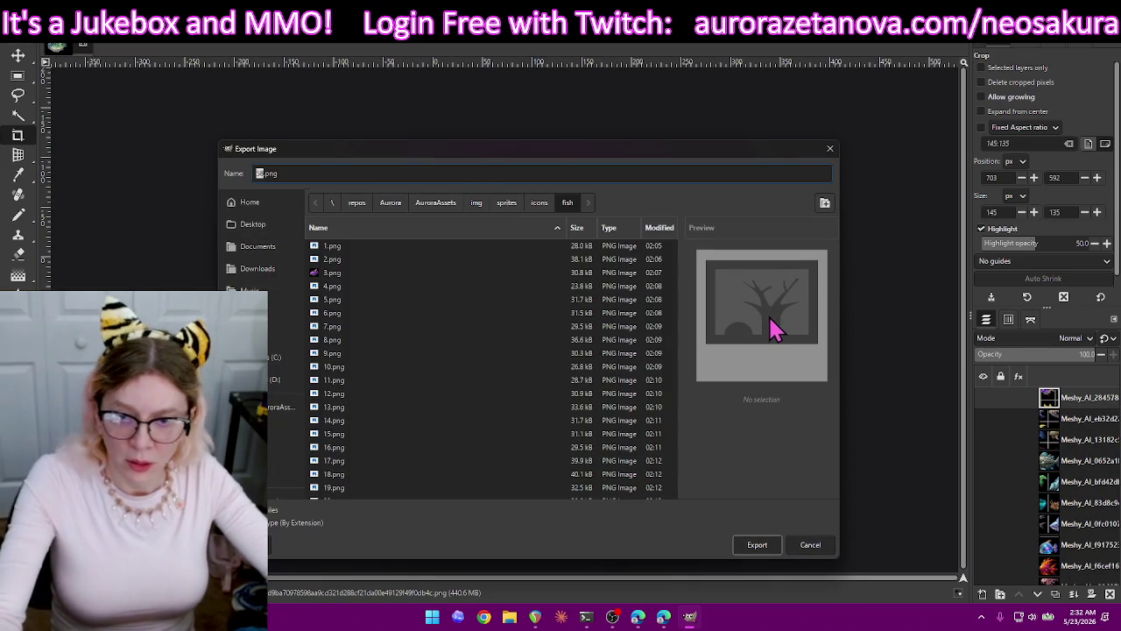
text(55)
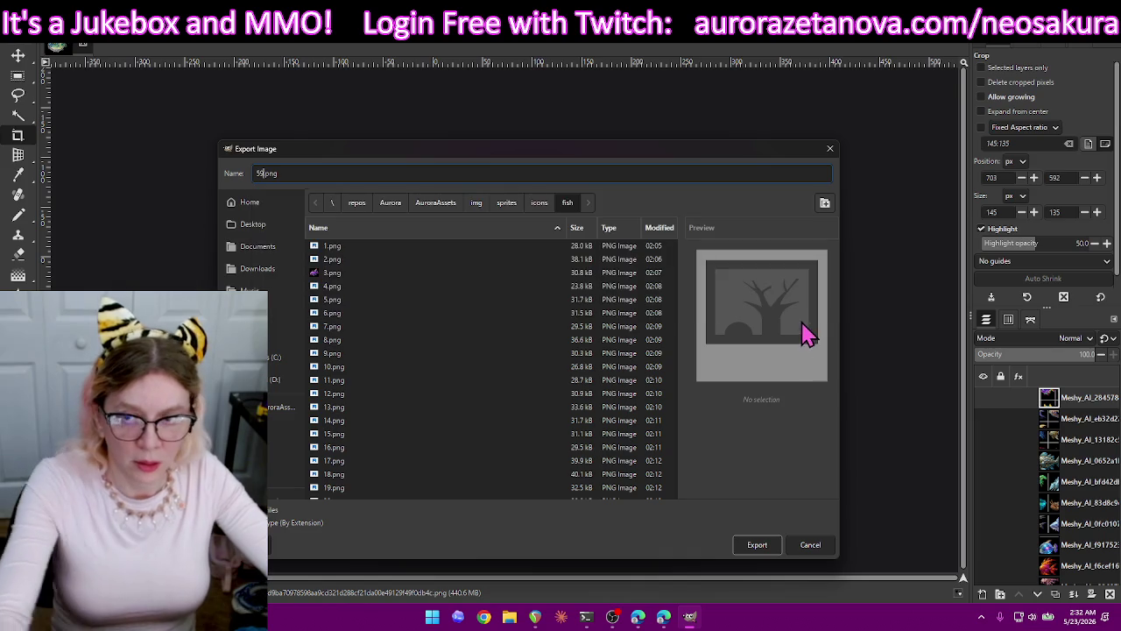
key(Return)
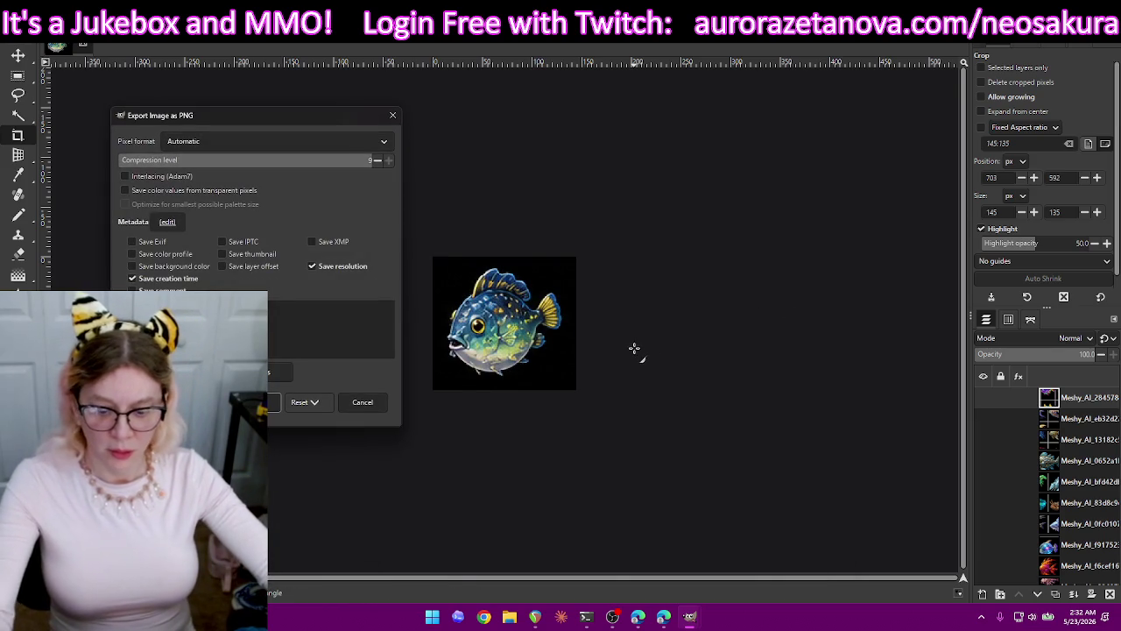
key(Return)
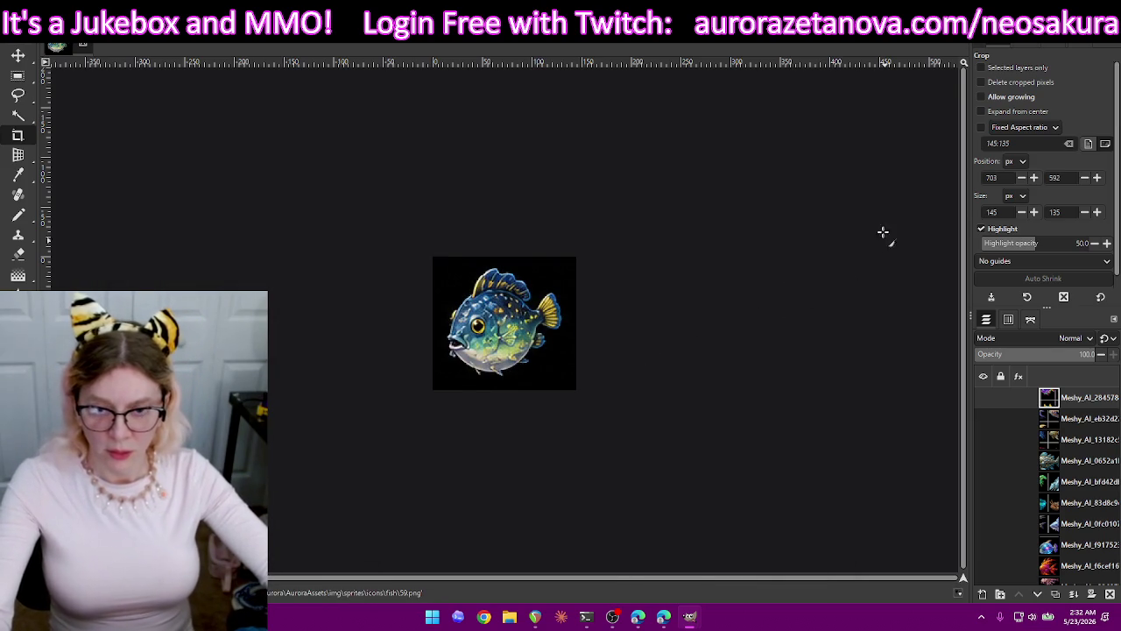
key(ctrl+z)
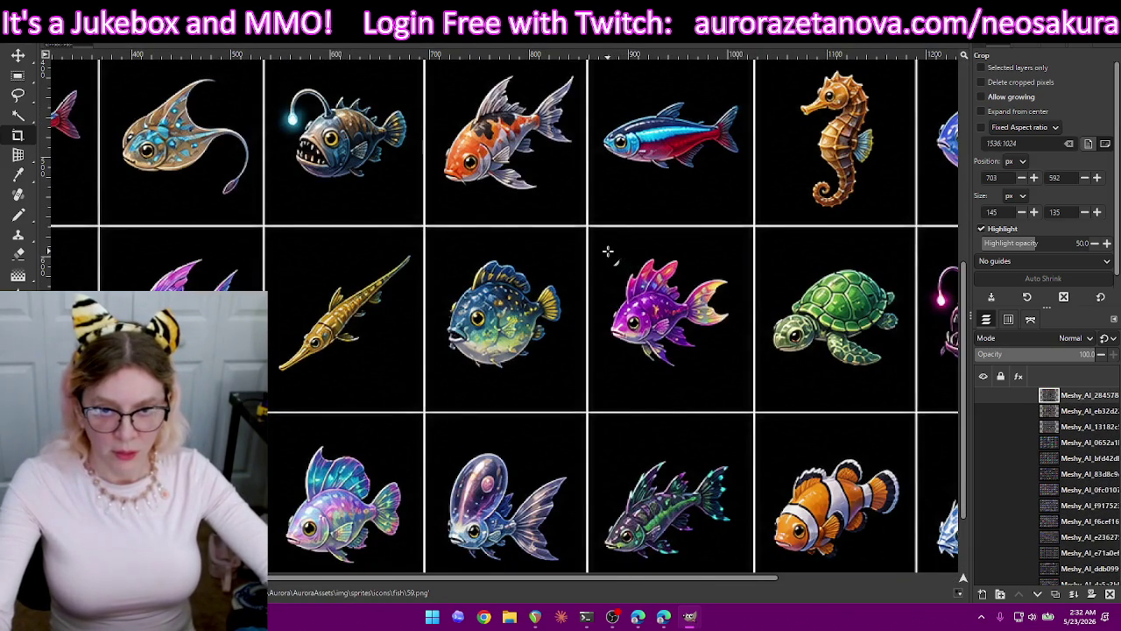
Crop the image down to the spiky purple fish.
drag(605, 249, 740, 381)
drag(672, 265, 672, 261)
drag(631, 315, 627, 315)
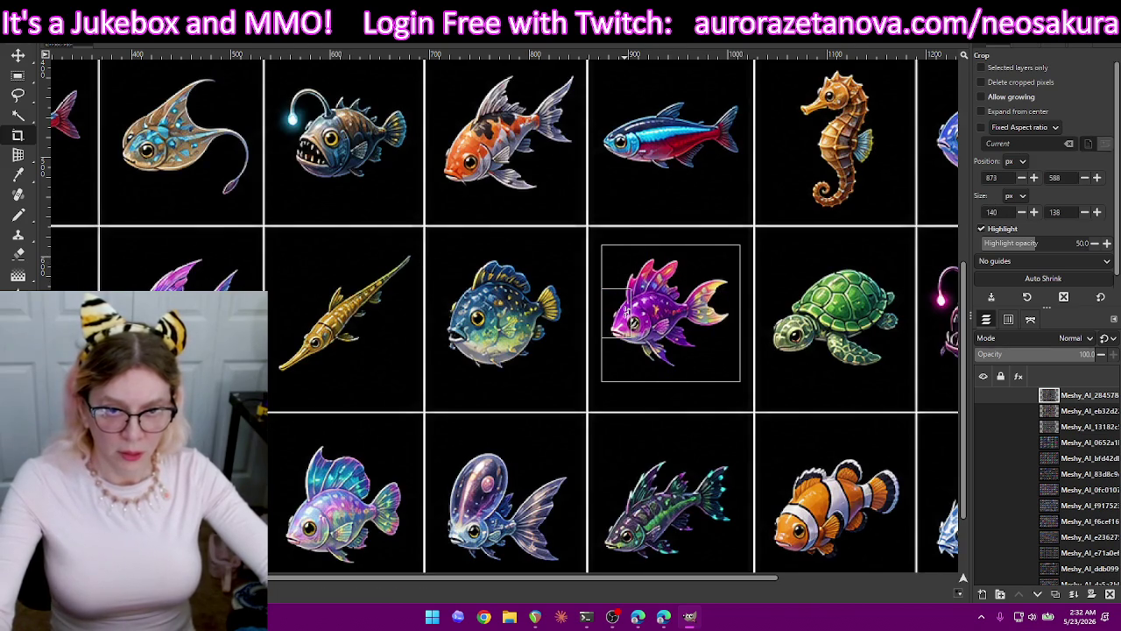
click(680, 271)
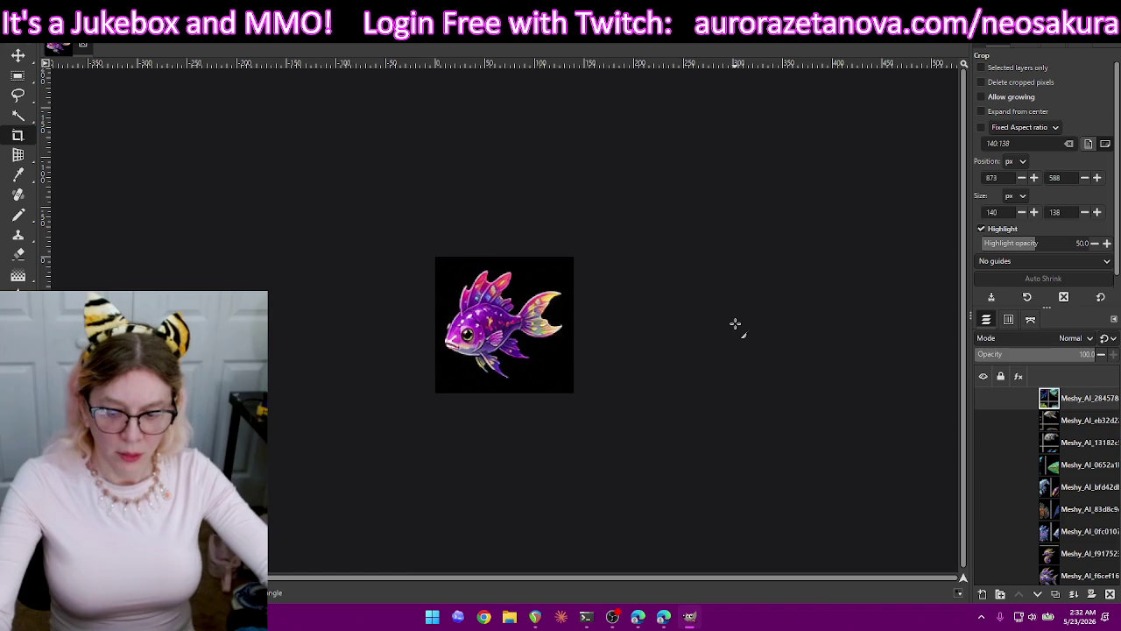
Export the purple fish as 60.png, then undo the crop to restore the sheet.
key(ctrl+shift+e)
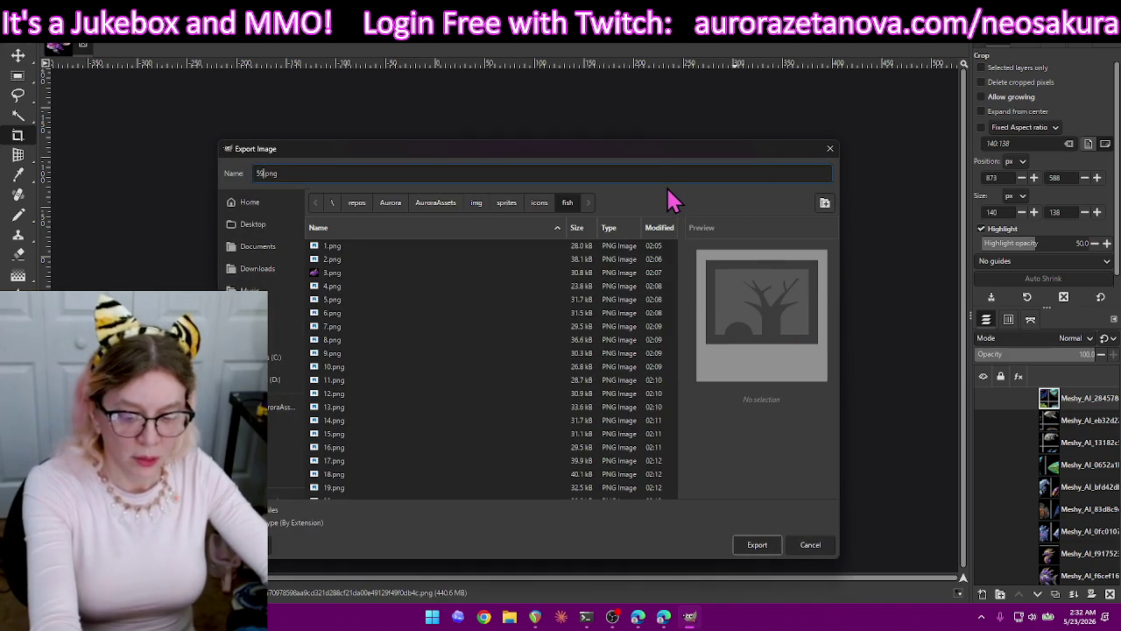
text(60)
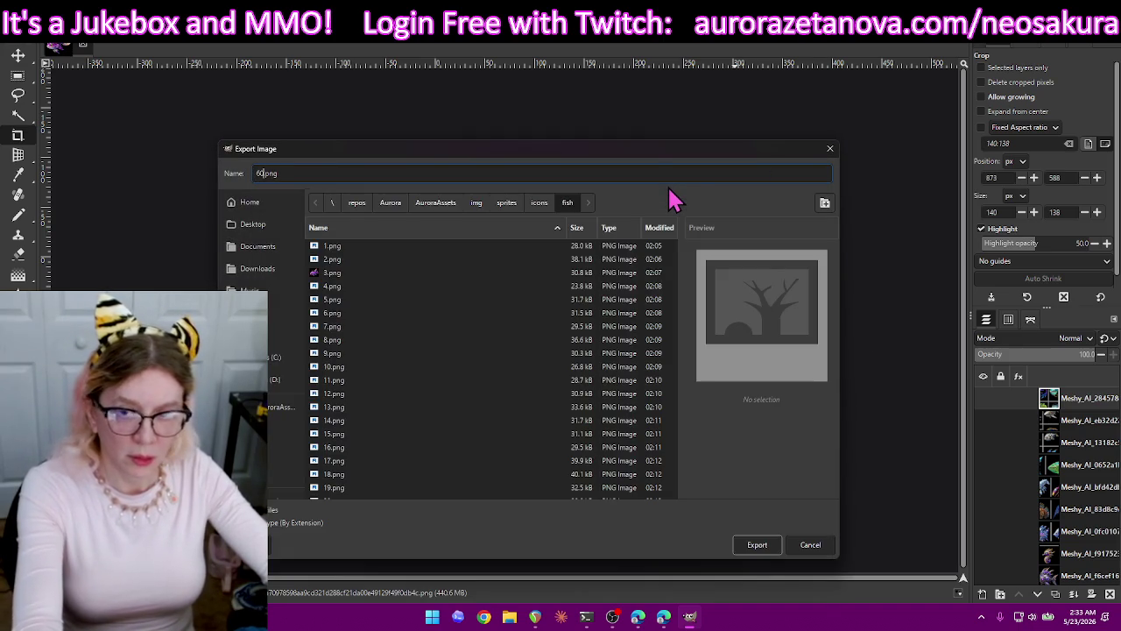
key(Return)
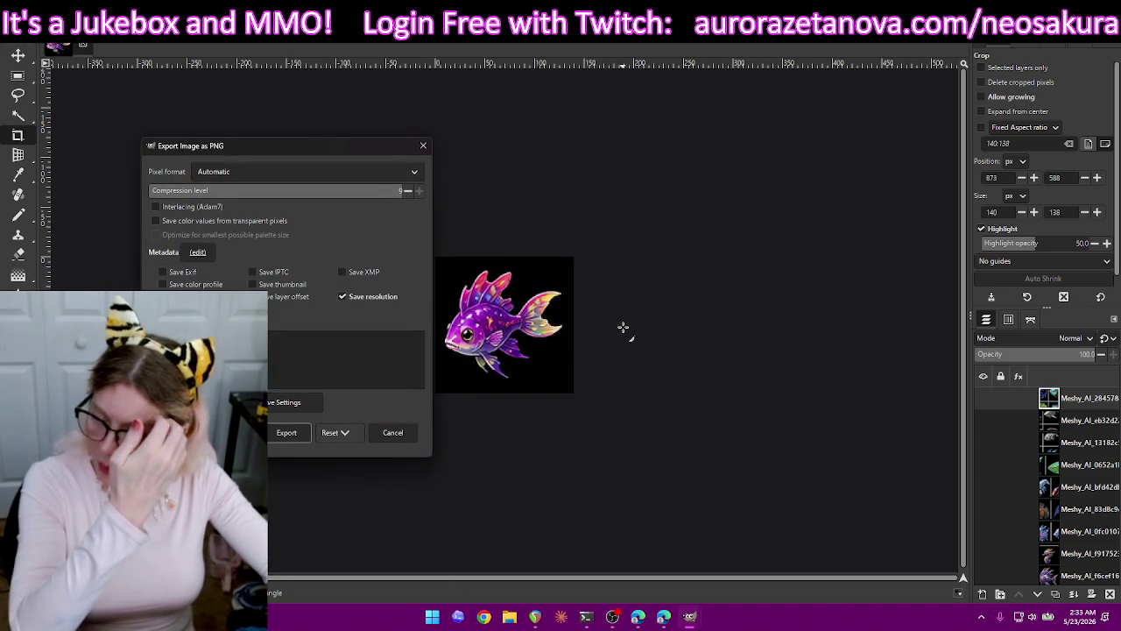
key(Return)
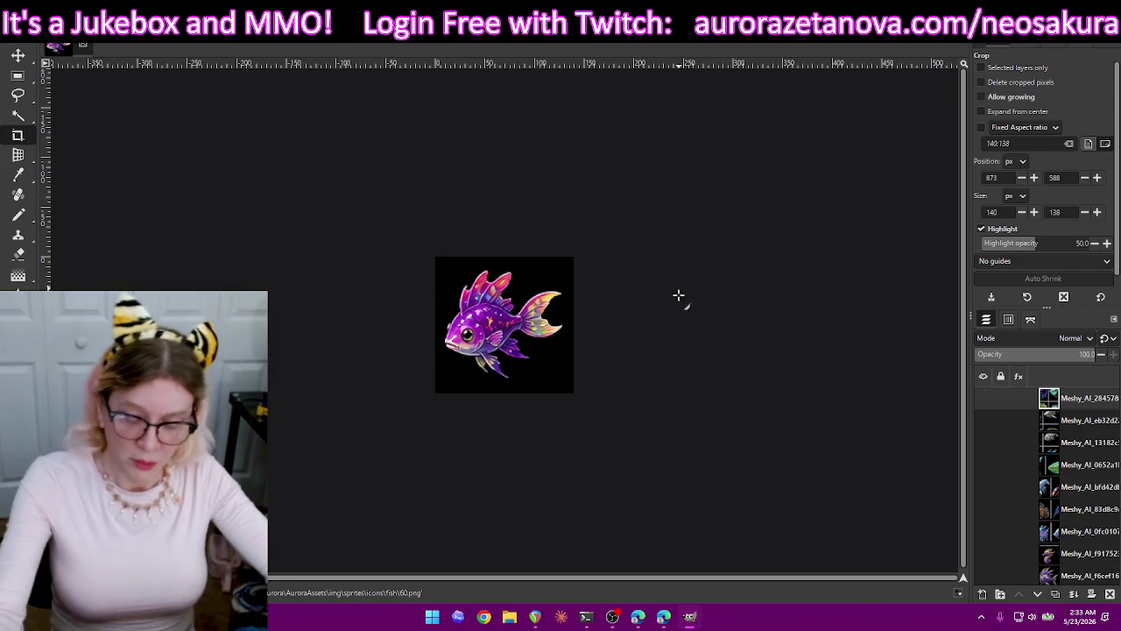
key(ctrl+z)
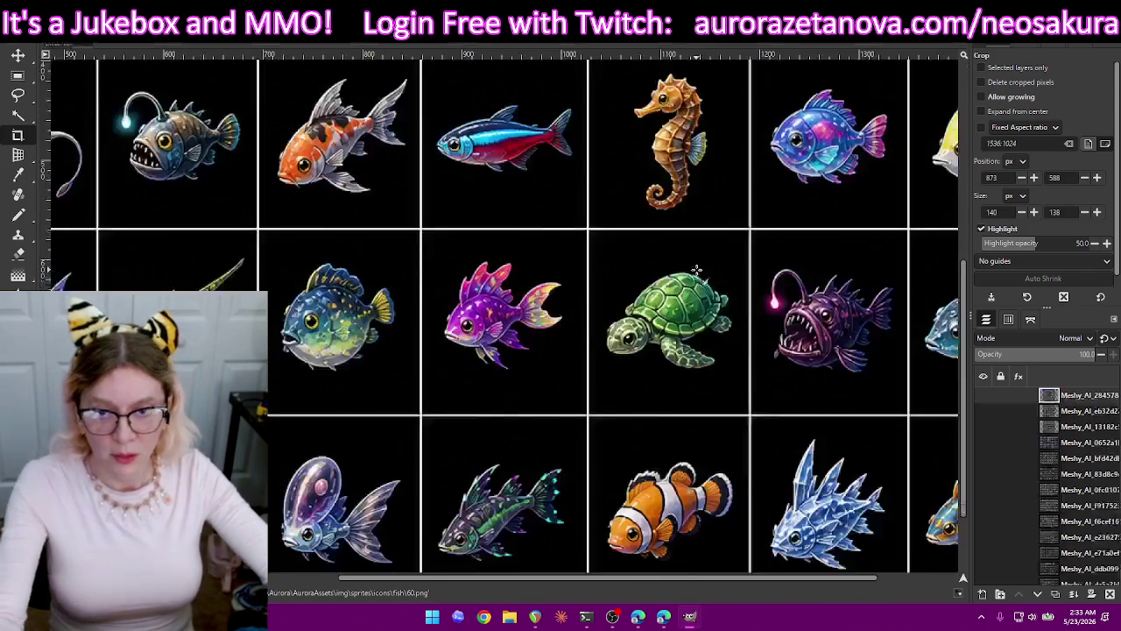
Crop the image down to the green turtle.
drag(737, 267, 599, 372)
drag(669, 287, 673, 278)
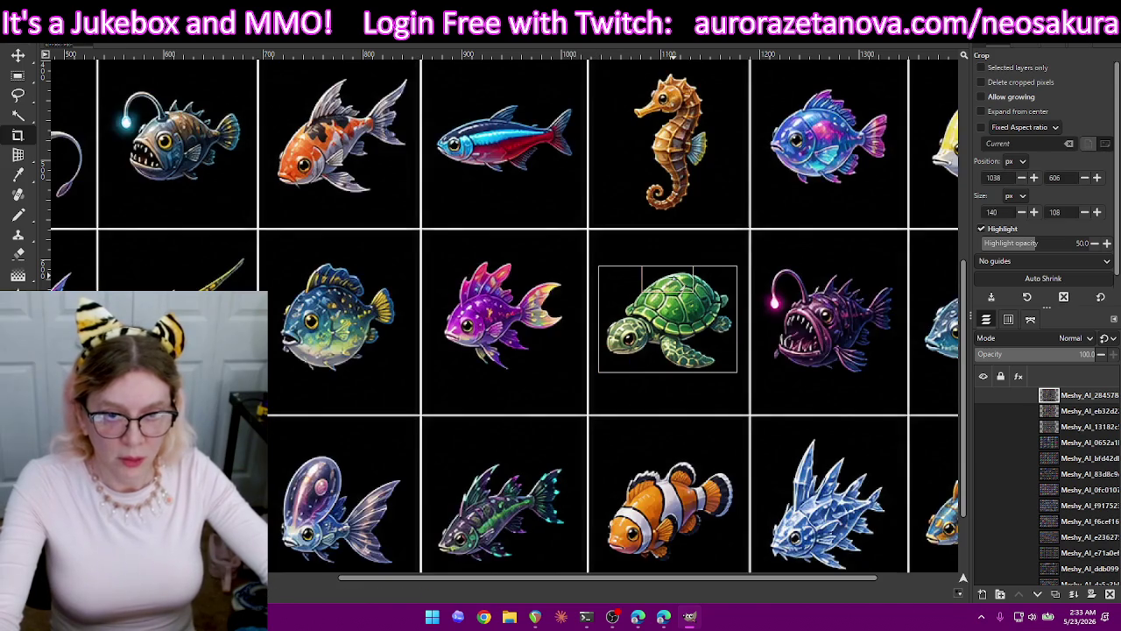
drag(676, 359, 675, 368)
key(Return)
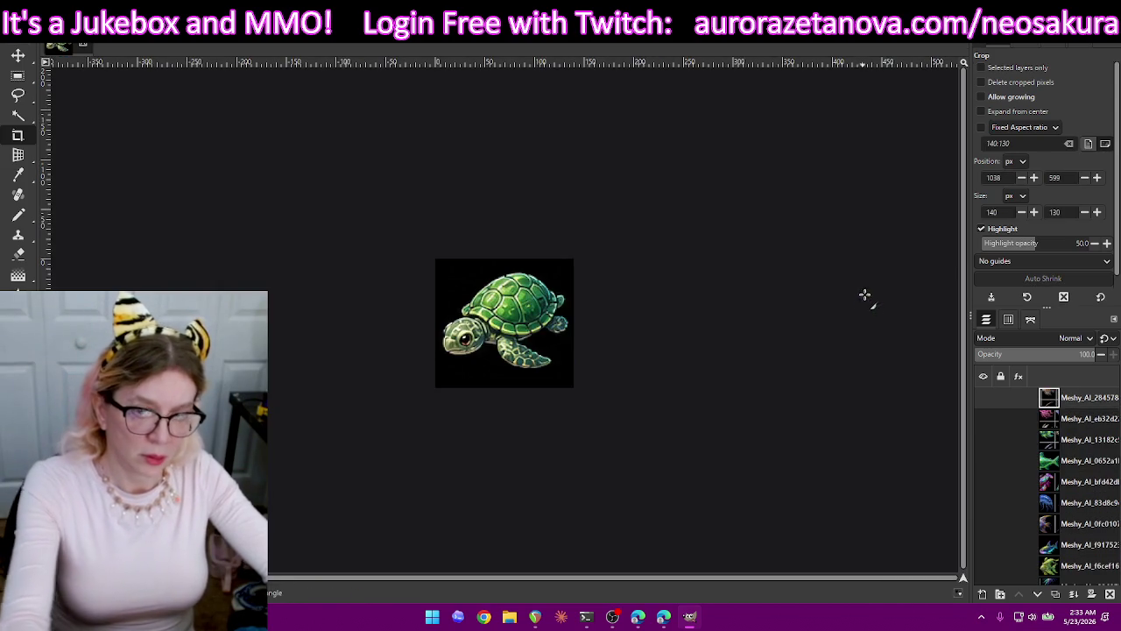
Export the turtle as 61.png, then undo the crop to restore the sheet.
key(ctrl+shift+e)
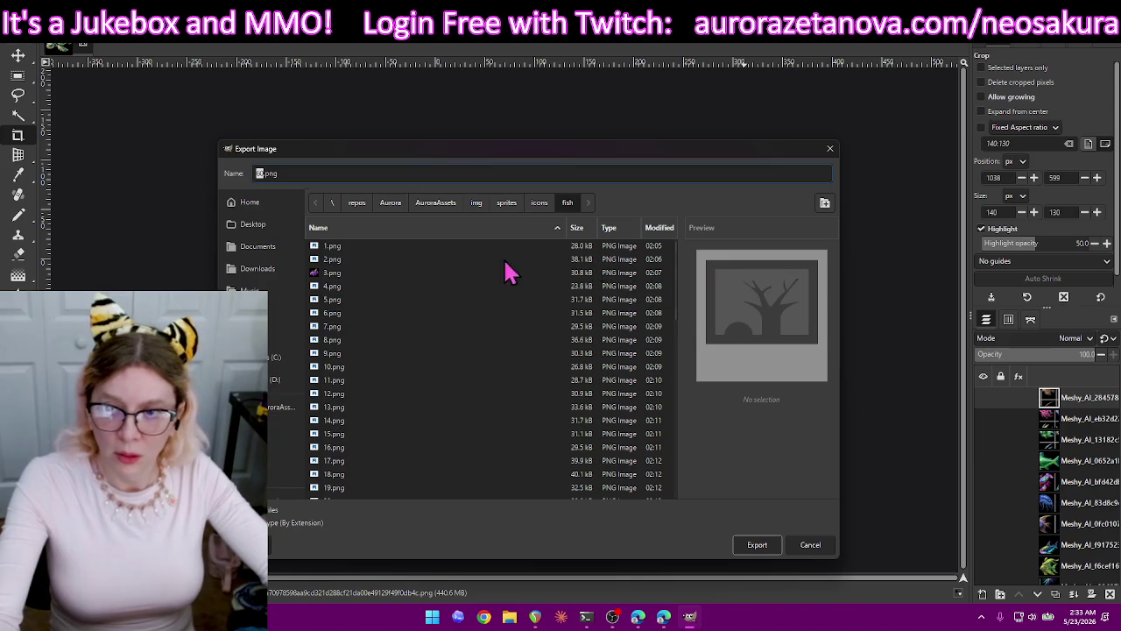
text(61)
key(Return)
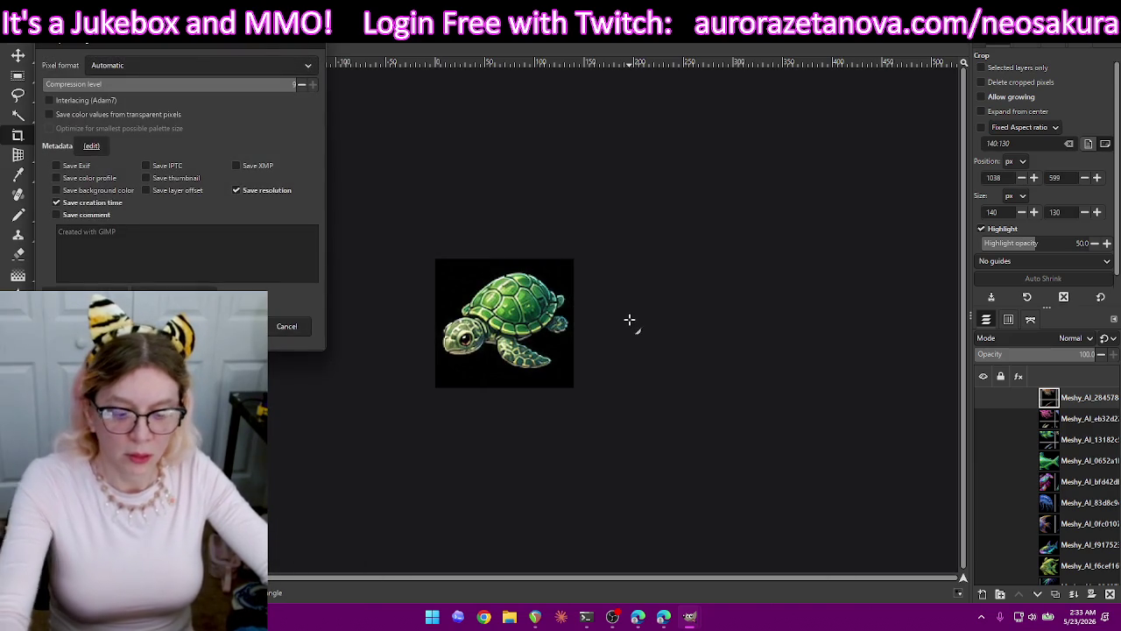
key(Return)
key(ctrl+z)
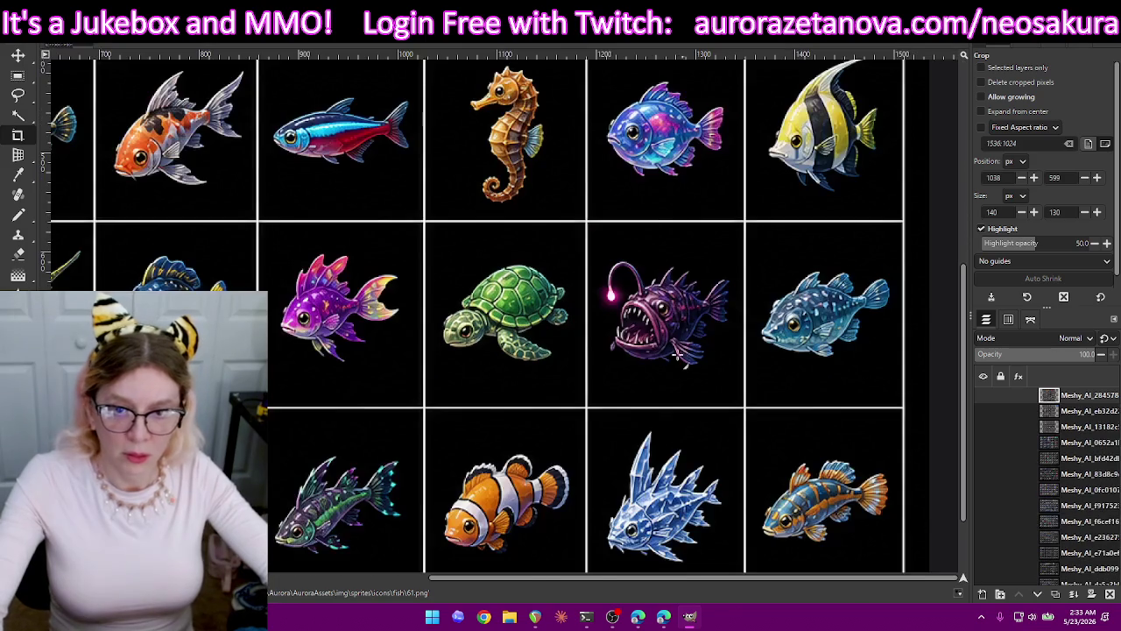
Crop to the anglerfish, export it as a PNG icon, then undo the crop.
drag(694, 336, 738, 376)
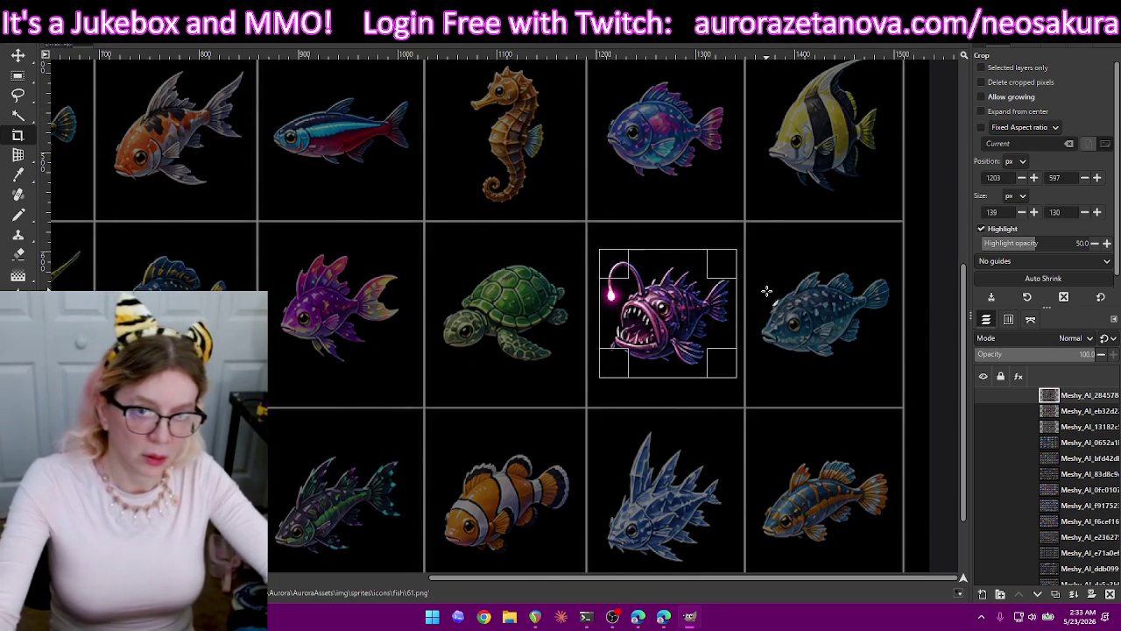
key(Return)
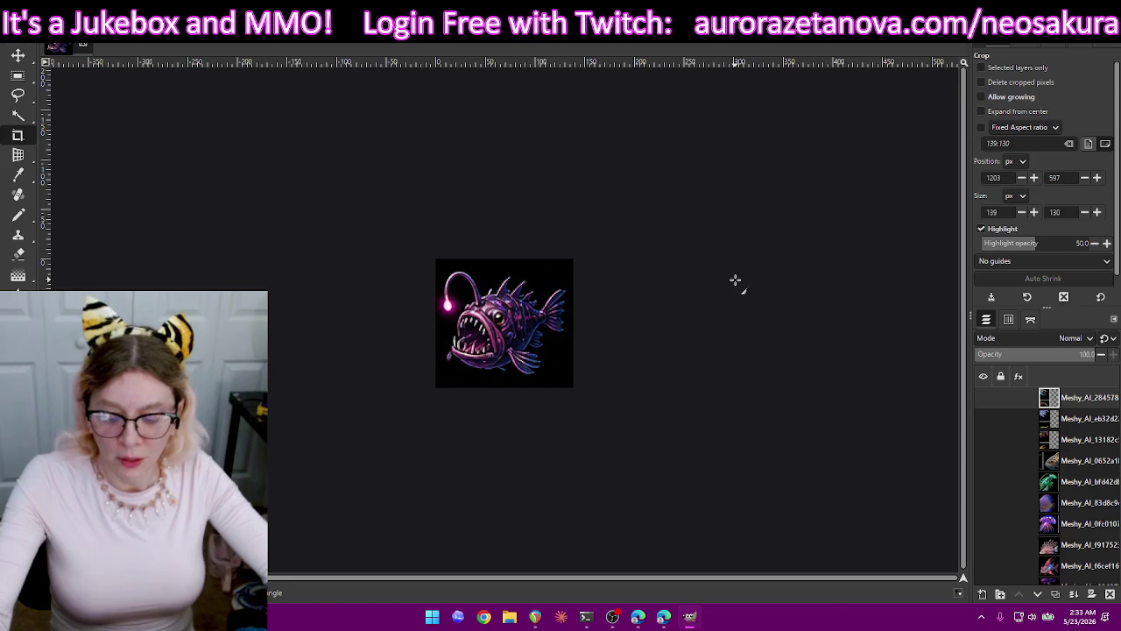
key(ctrl+shift+e)
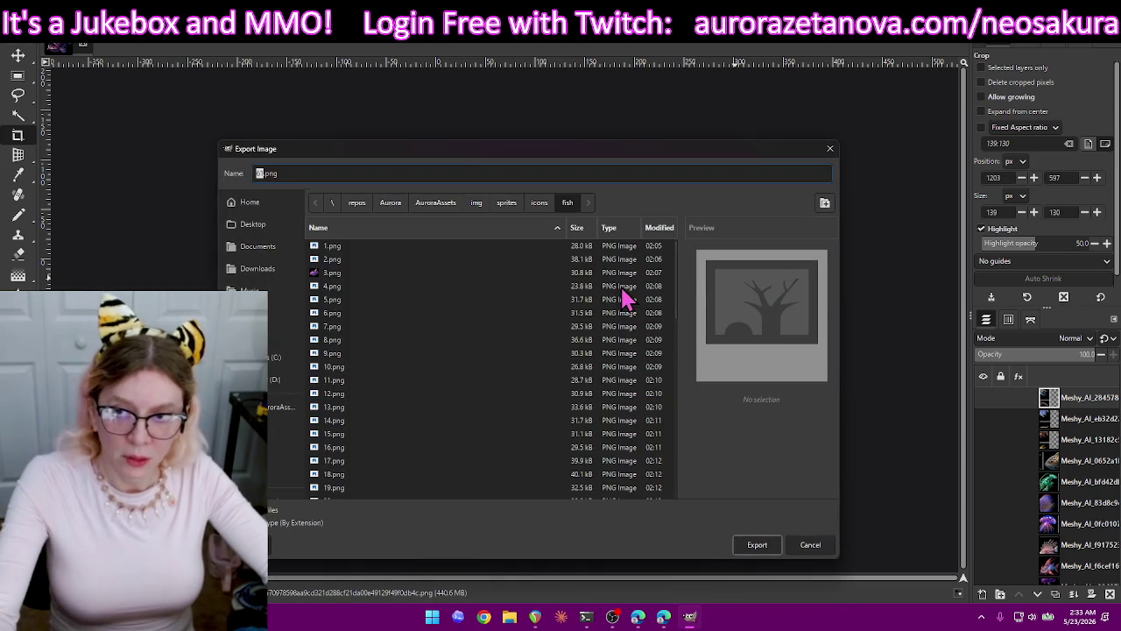
text(63)
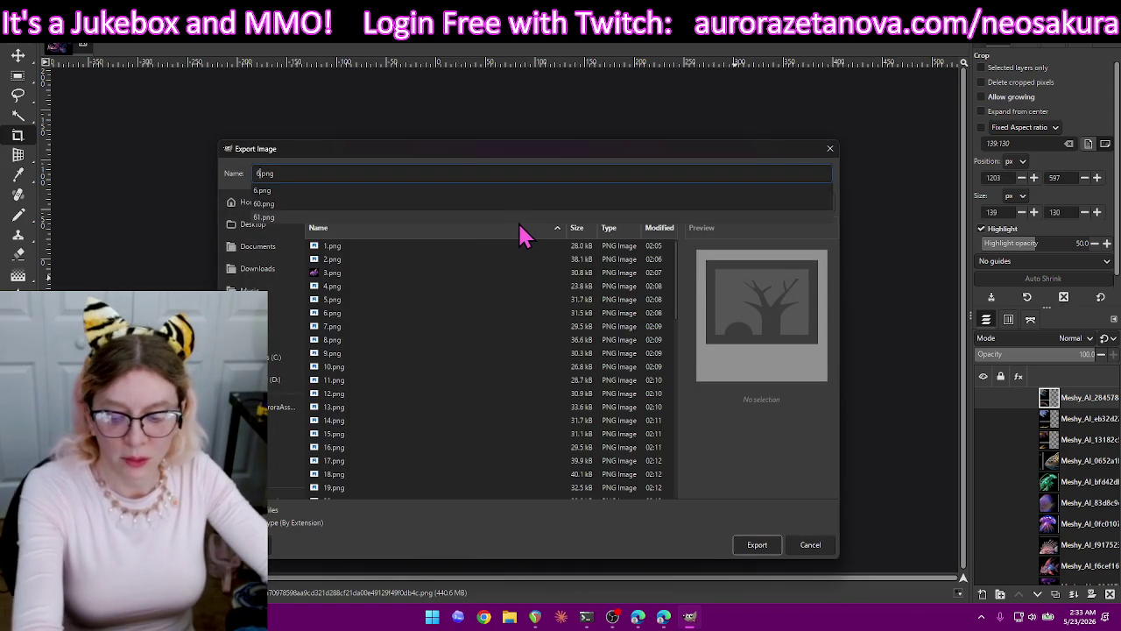
key(Return)
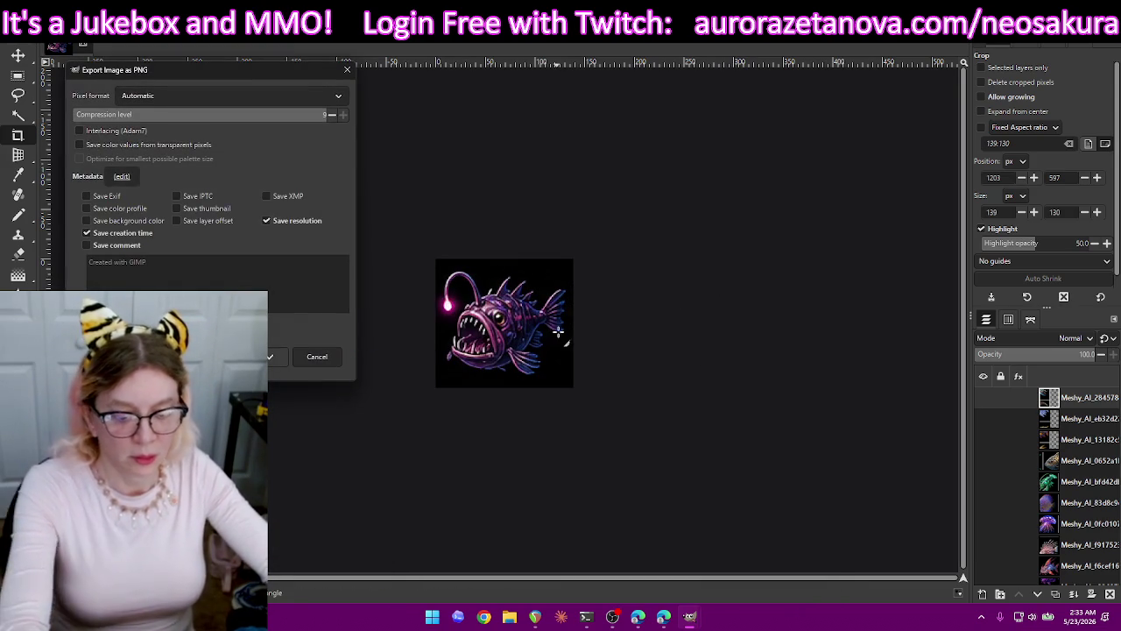
key(Return)
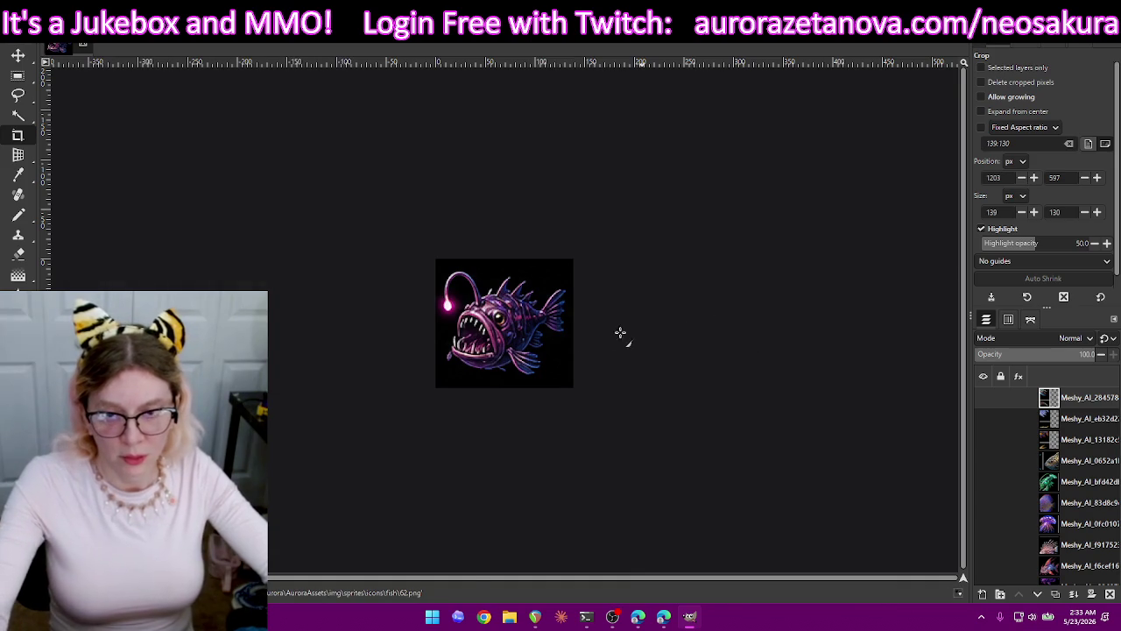
key(ctrl+z)
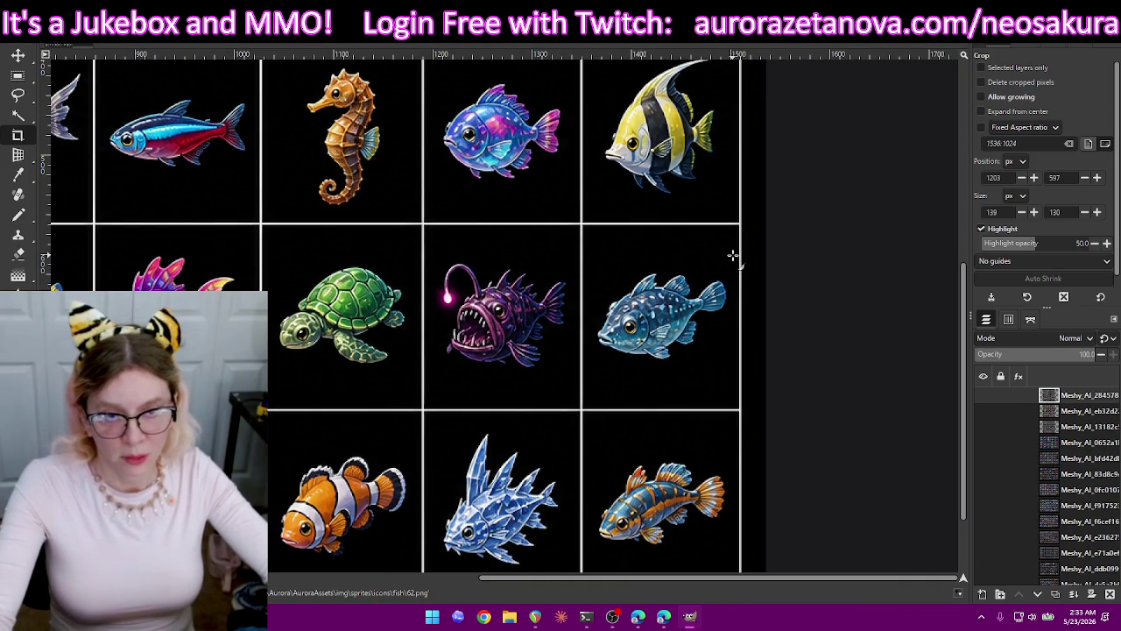
Crop the image around the spotted blue fish with a little margin above and below.
drag(694, 289, 592, 369)
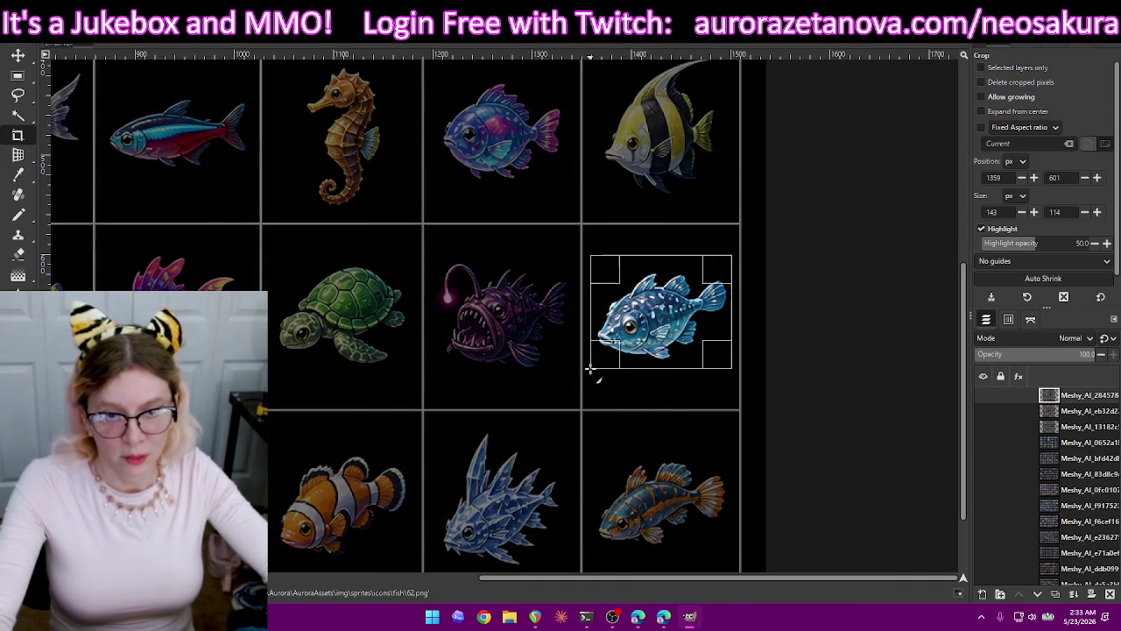
drag(679, 374, 671, 383)
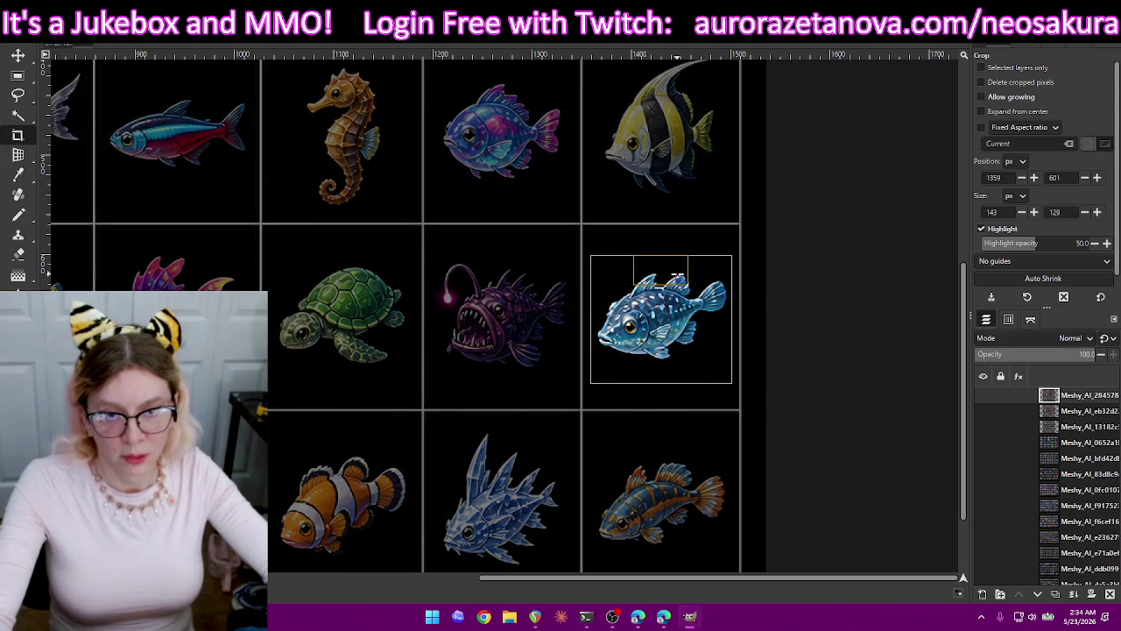
drag(658, 372, 659, 373)
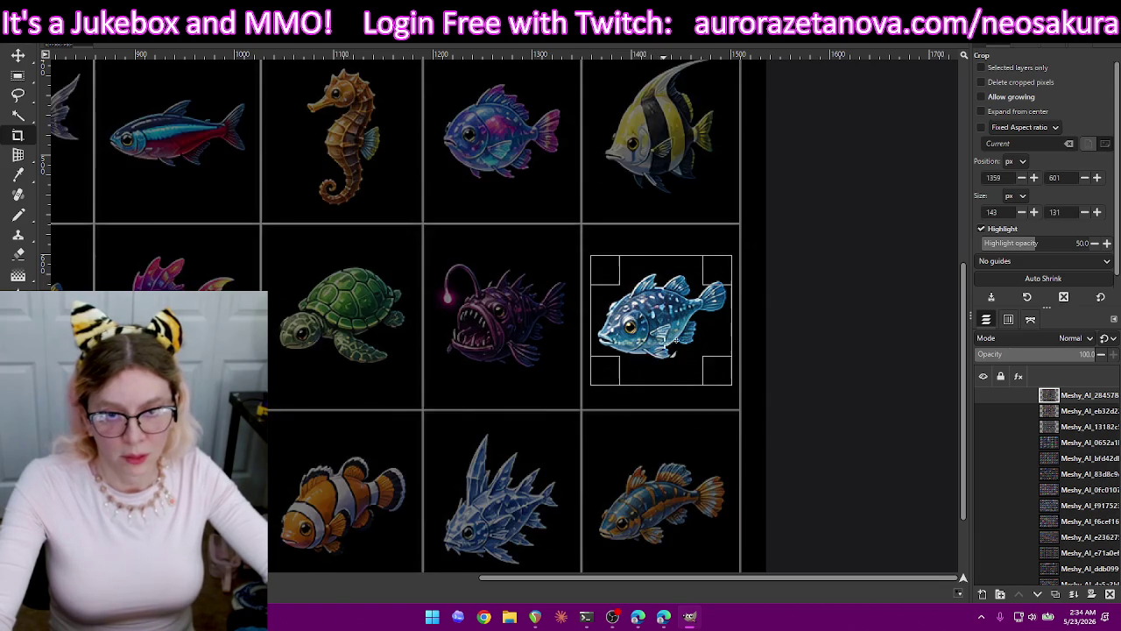
drag(672, 282, 672, 278)
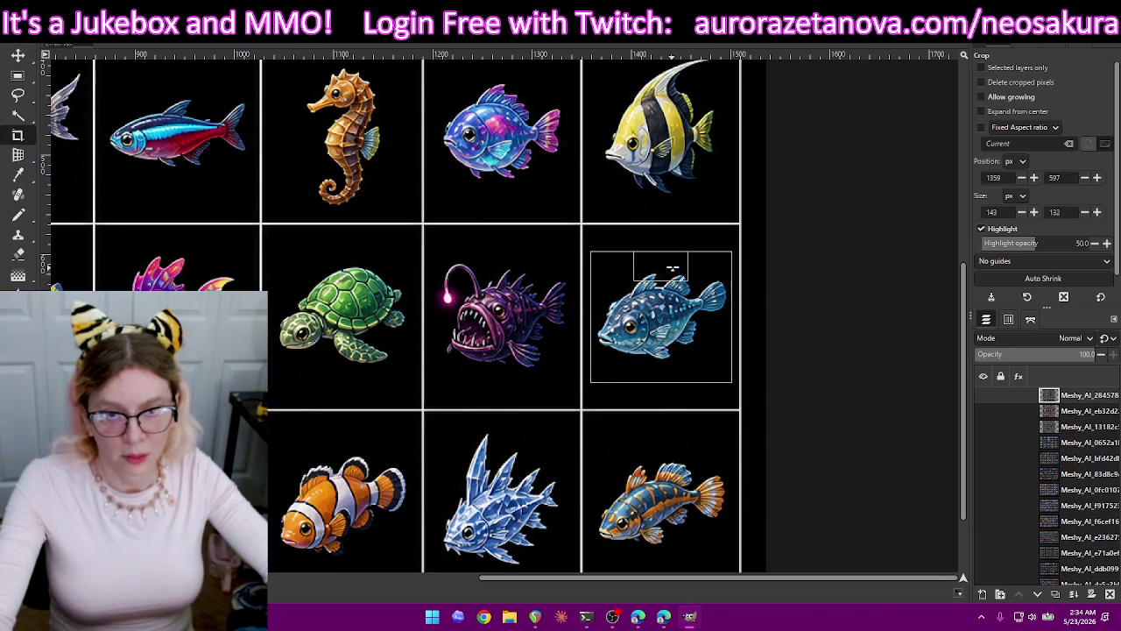
key(Return)
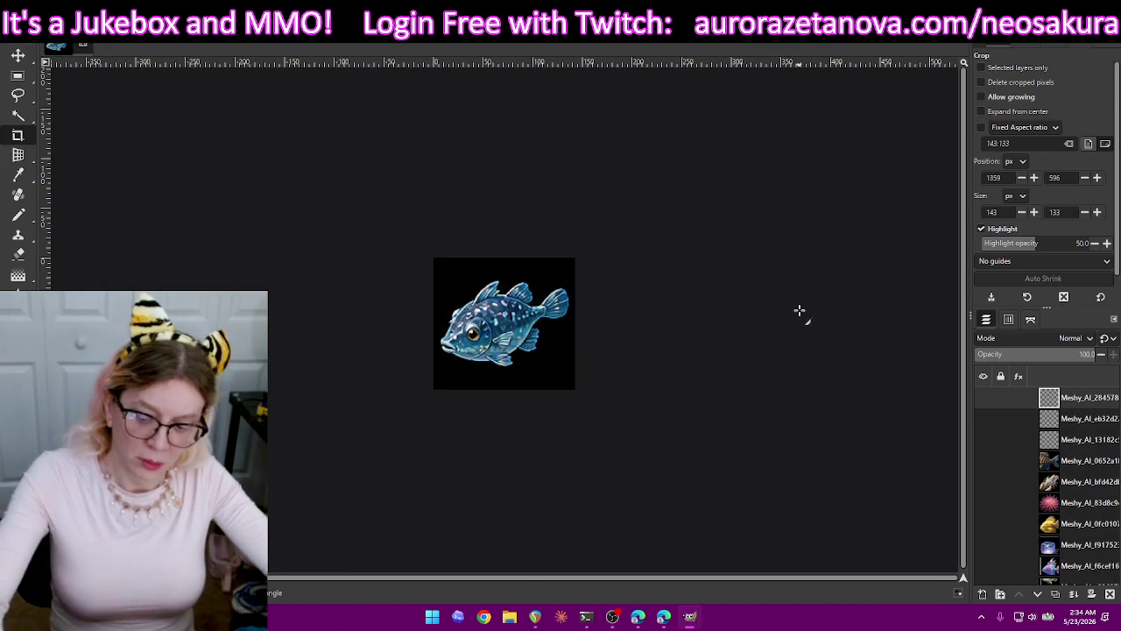
Export the blue fish as 63.png, then undo the crop to restore the sheet.
key(ctrl+shift+e)
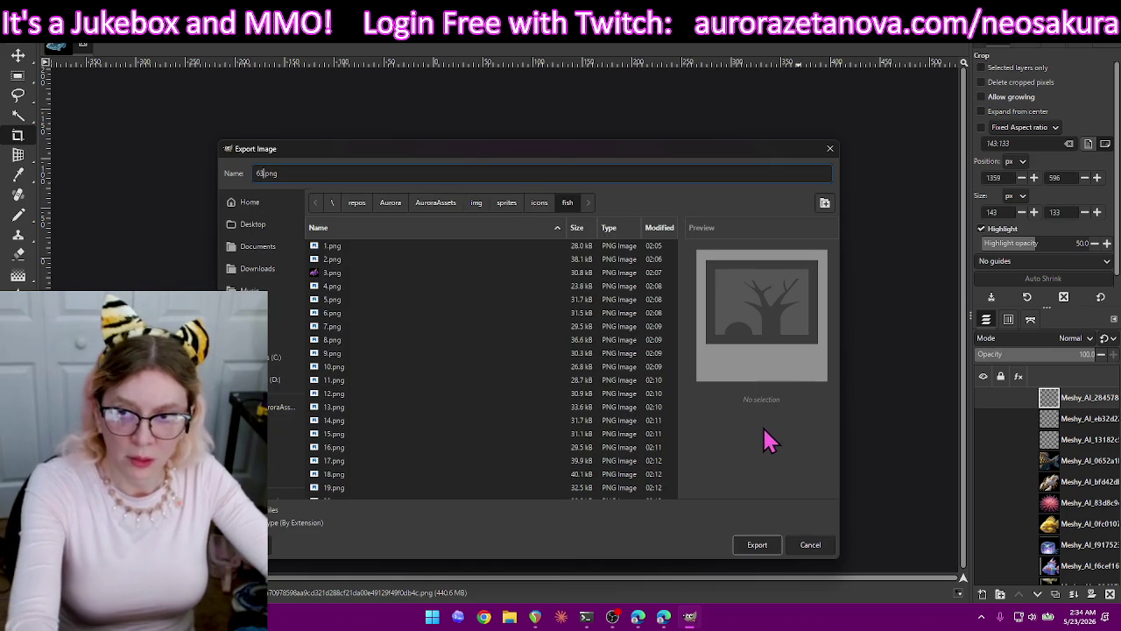
key(Return)
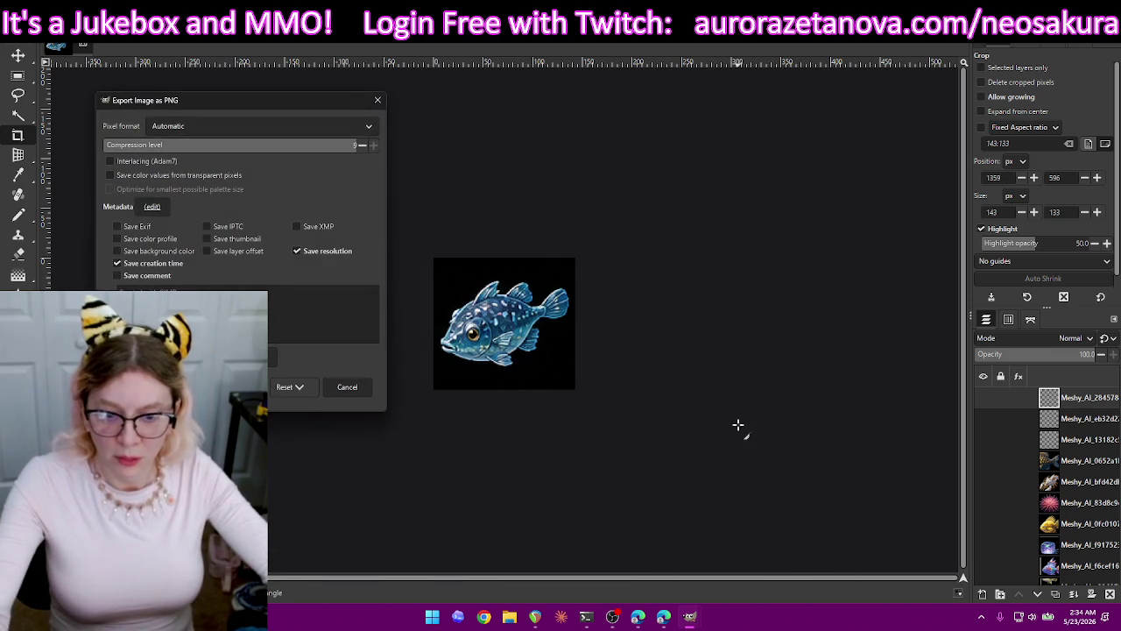
key(Return)
key(ctrl+z)
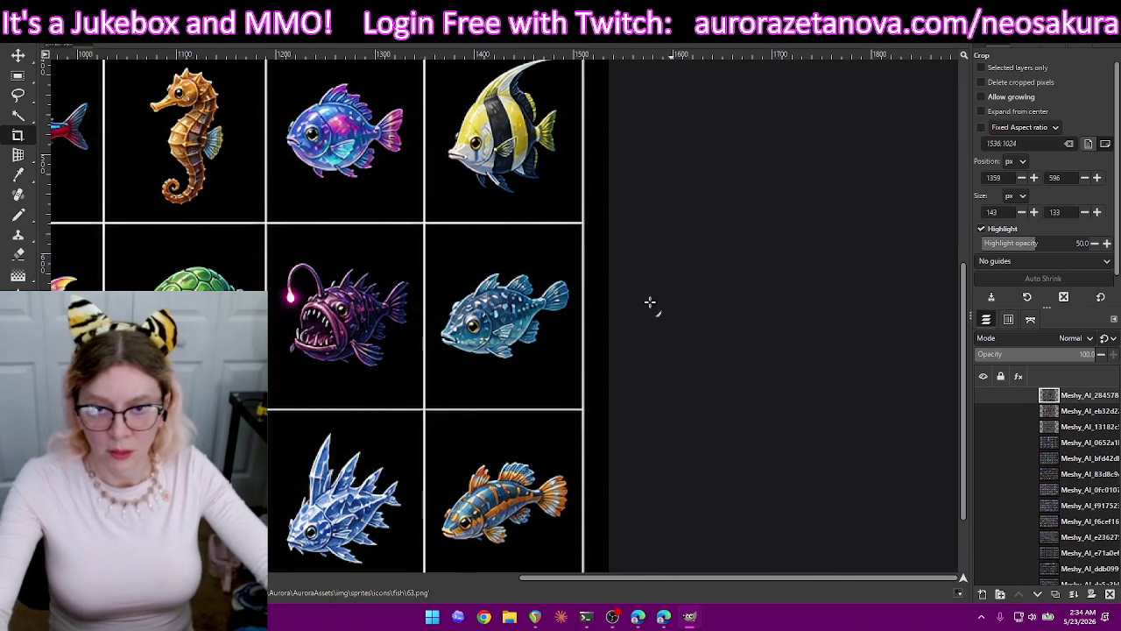
Crop the image down to the angelfish.
scroll(592, 180, up, 3)
drag(559, 225, 435, 351)
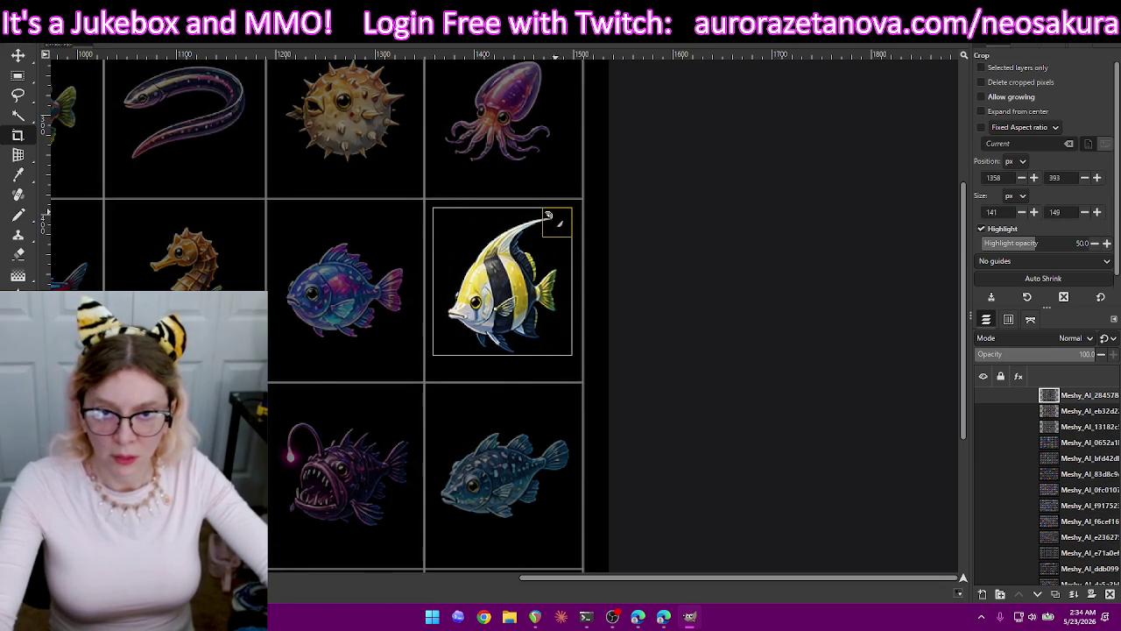
drag(568, 213, 569, 215)
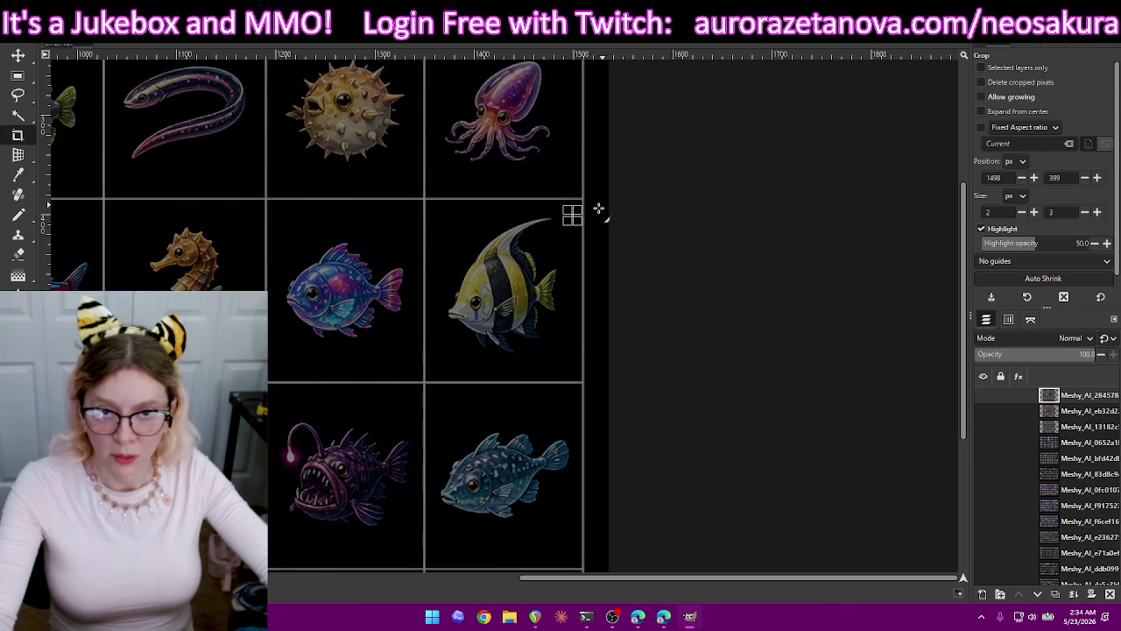
click(589, 211)
drag(566, 212, 432, 354)
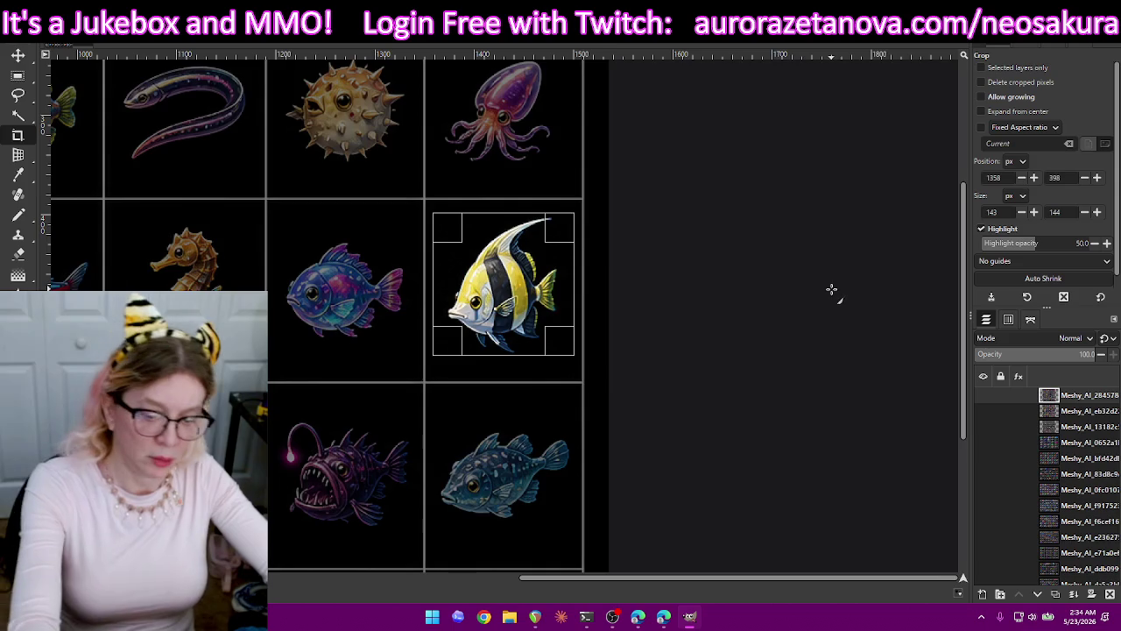
key(Return)
Export the angelfish as 64.png, then undo the crop to restore the sheet.
key(ctrl+shift+e)
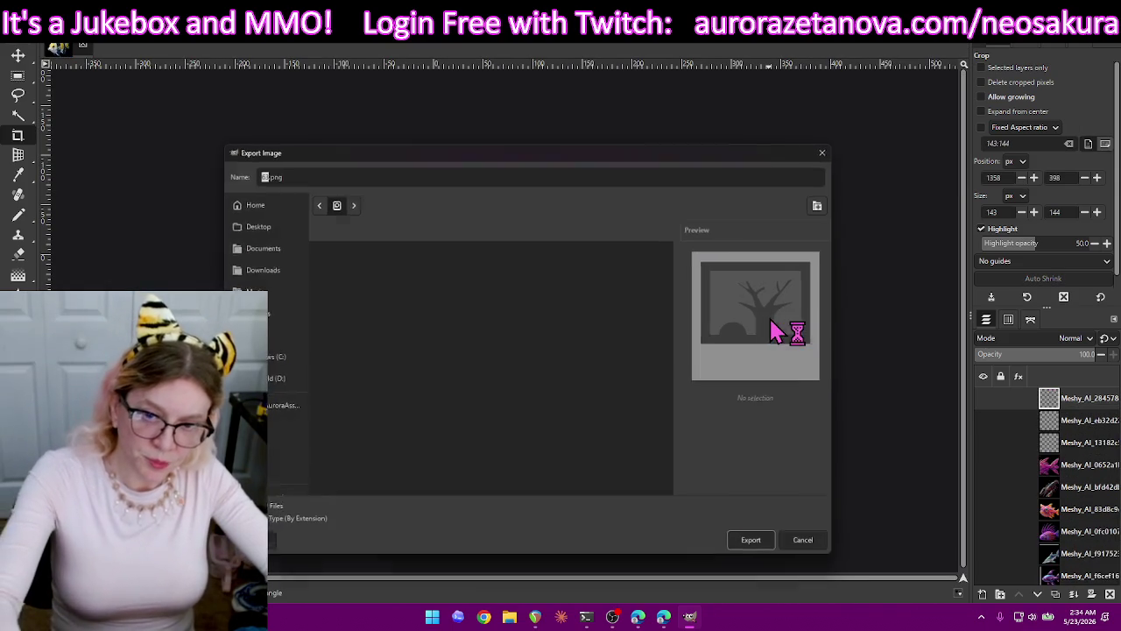
text(64)
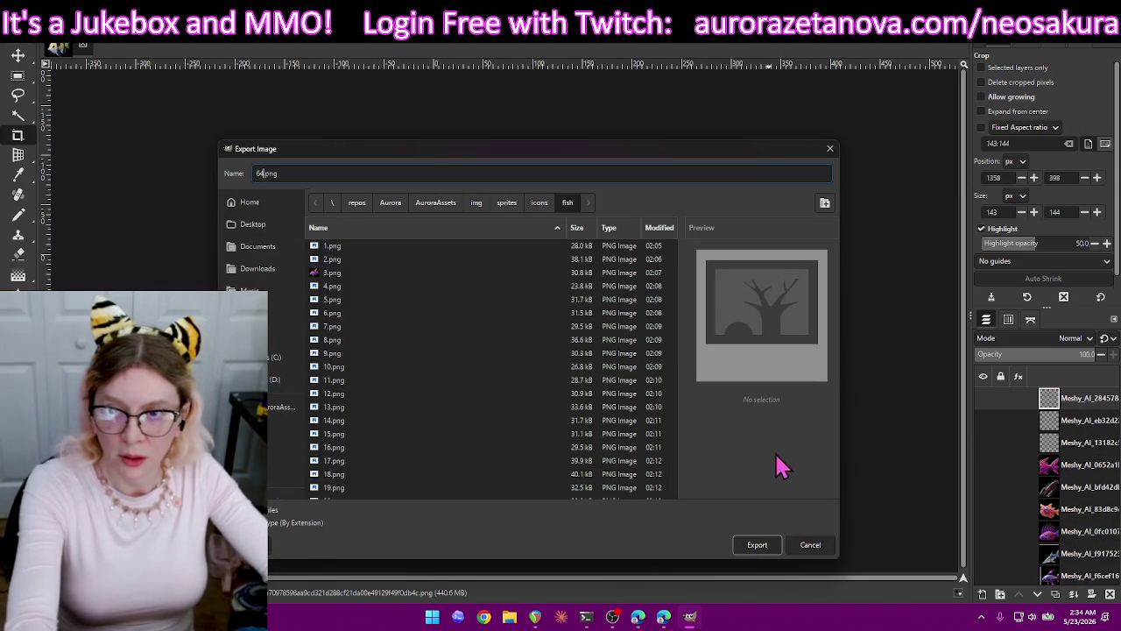
key(Return)
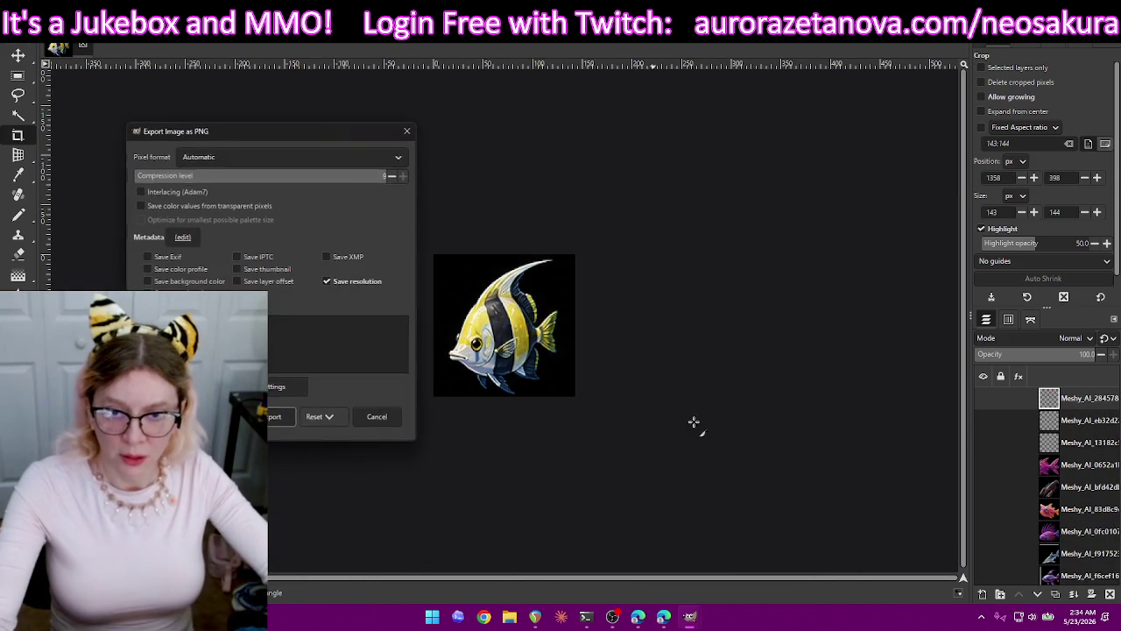
click(271, 421)
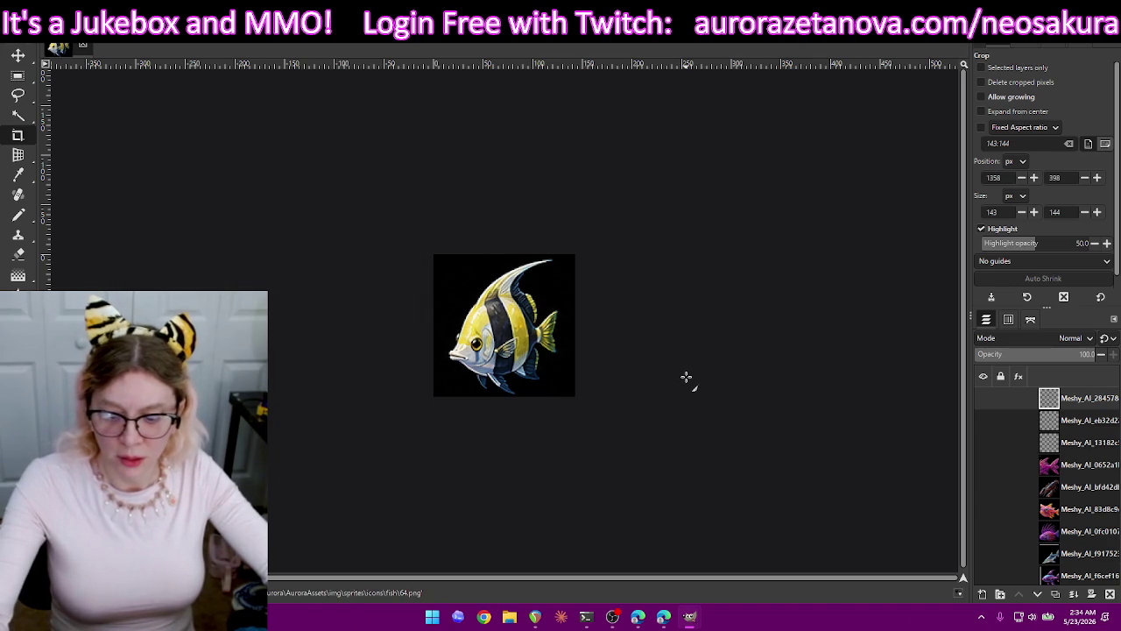
key(ctrl+z)
Crop to the iridescent blue fish, export it as 65.png, then undo the crop.
drag(416, 254, 274, 394)
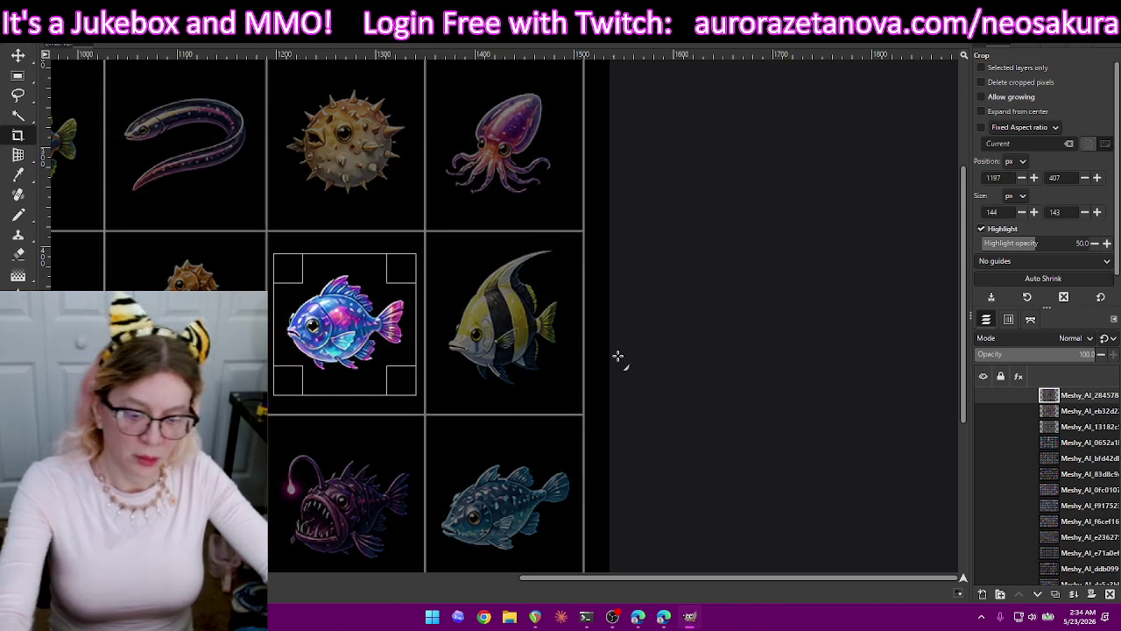
key(Return)
key(ctrl+shift+e)
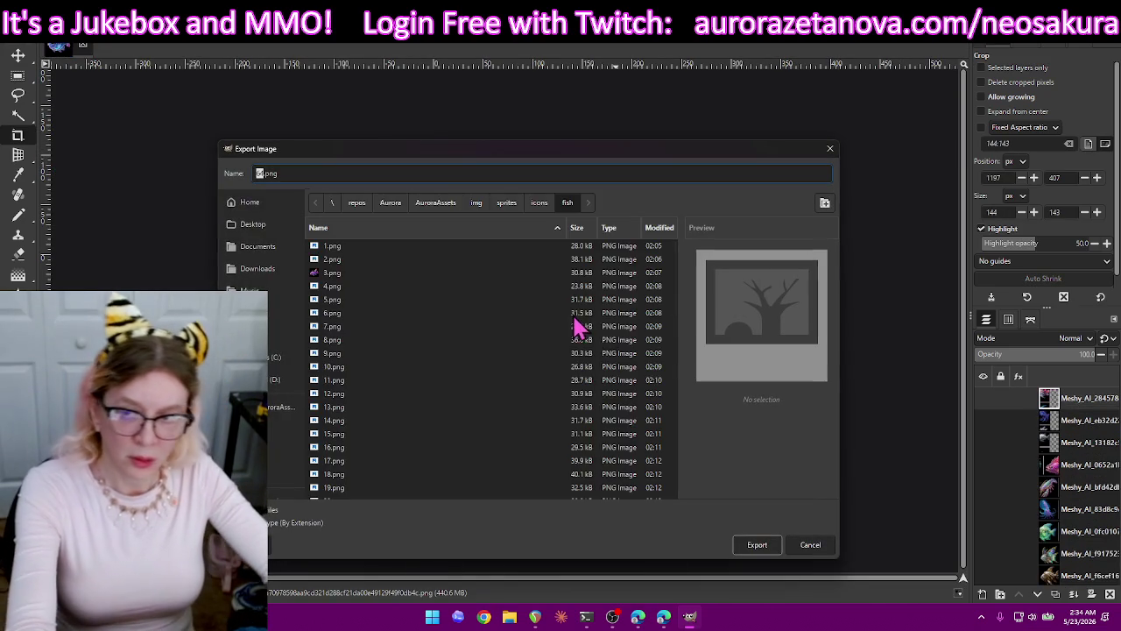
text(65)
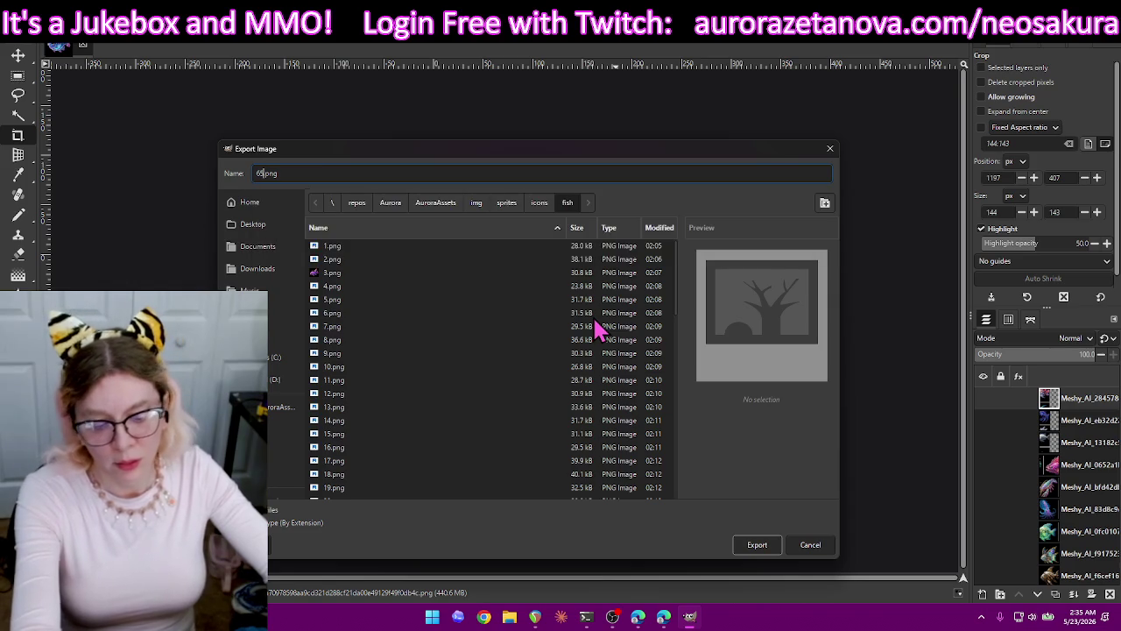
key(Return)
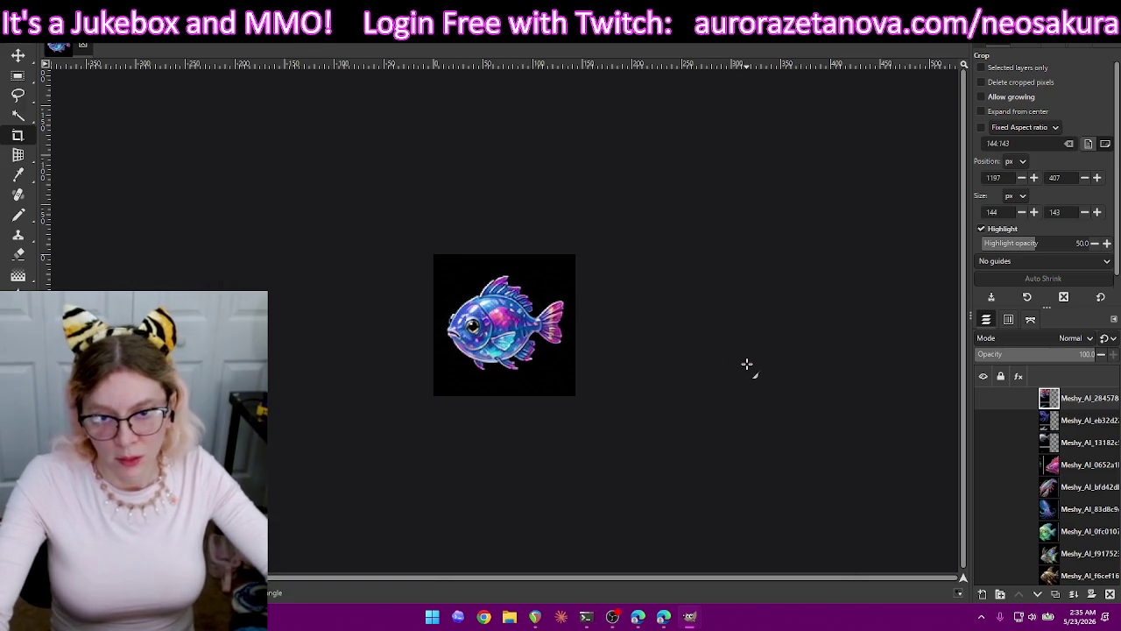
key(Return)
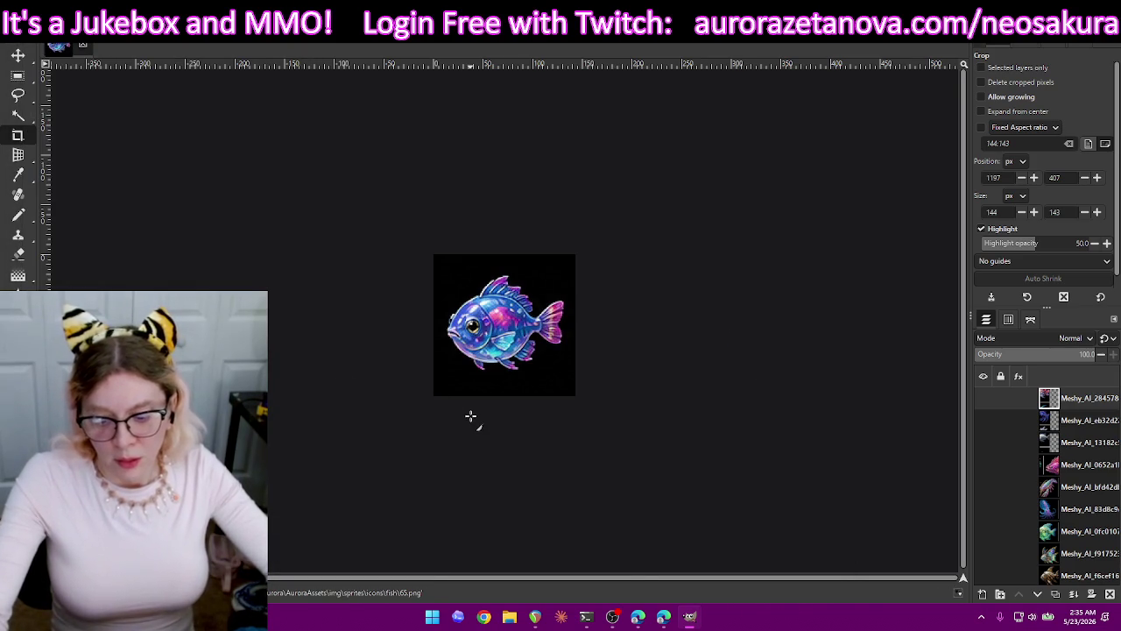
key(ctrl+z)
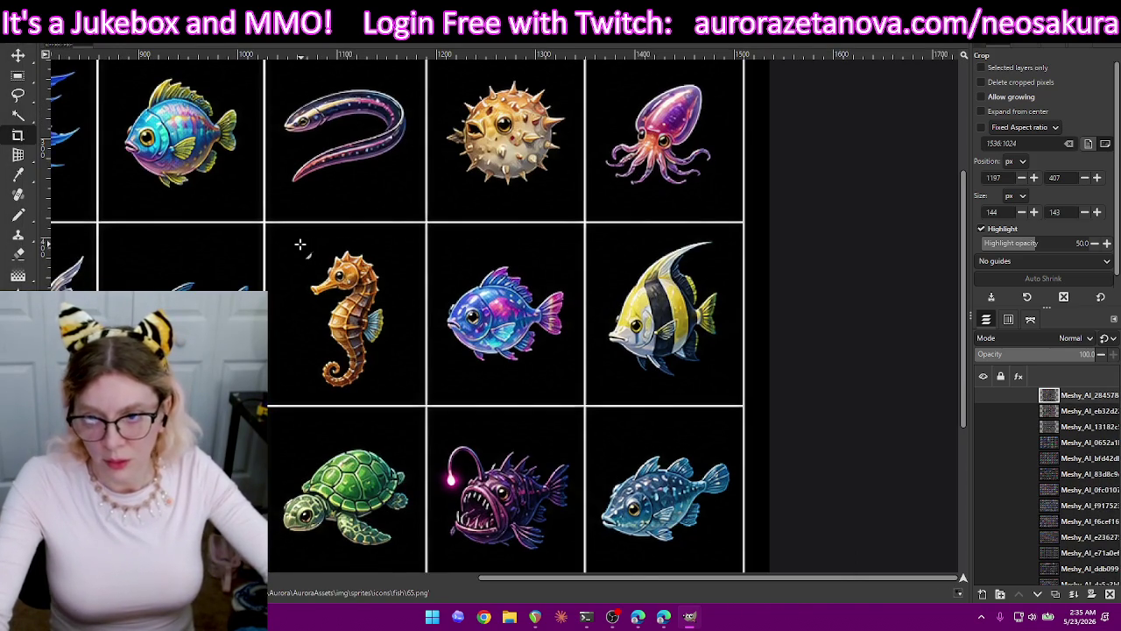
Crop to the seahorse, export it as a numbered PNG, then undo the crop.
drag(293, 255, 416, 394)
drag(298, 322, 294, 323)
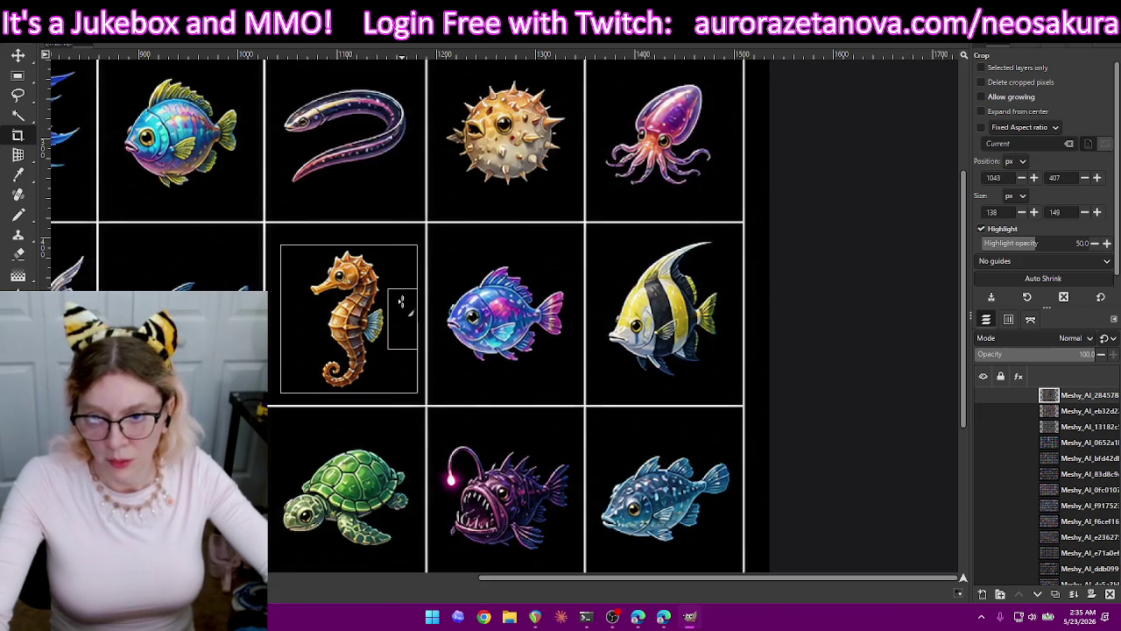
key(Return)
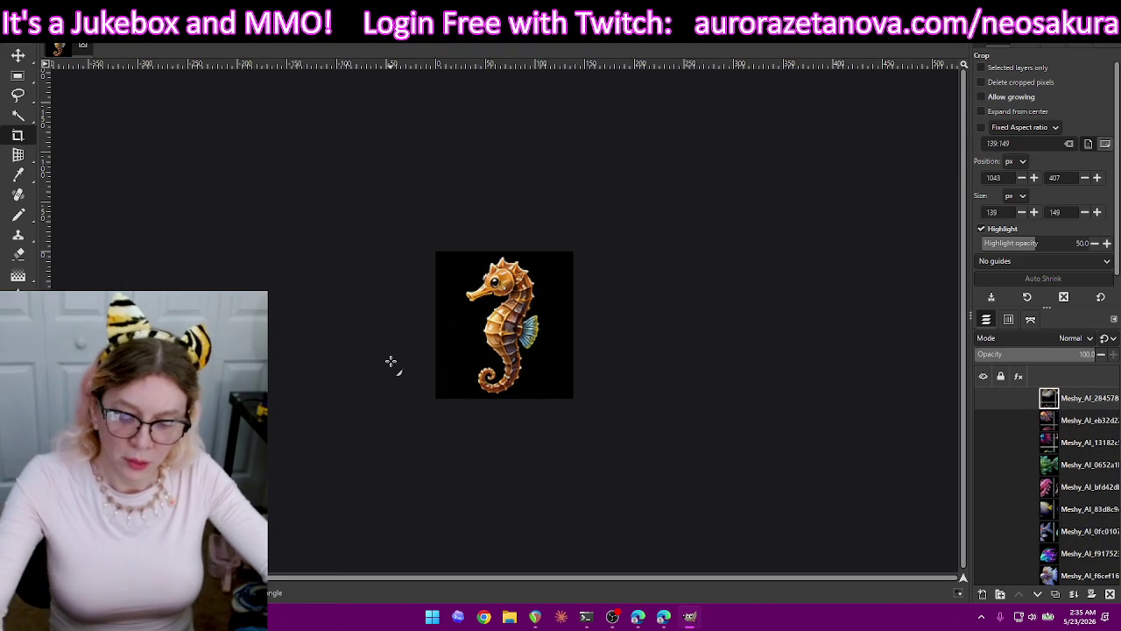
key(ctrl+shift+e)
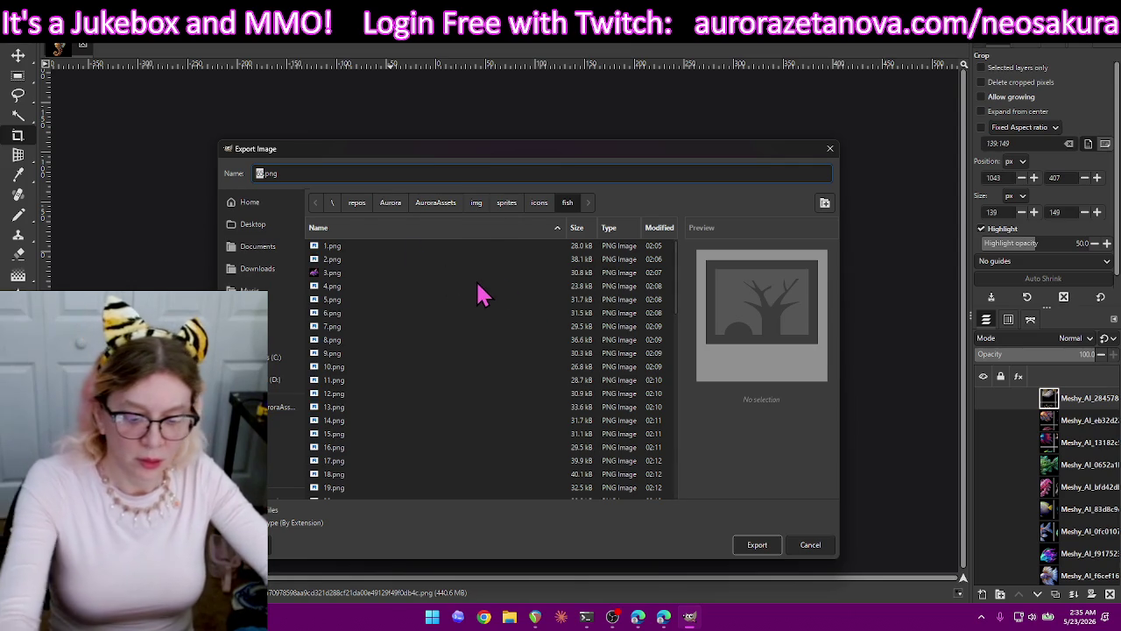
text(60)
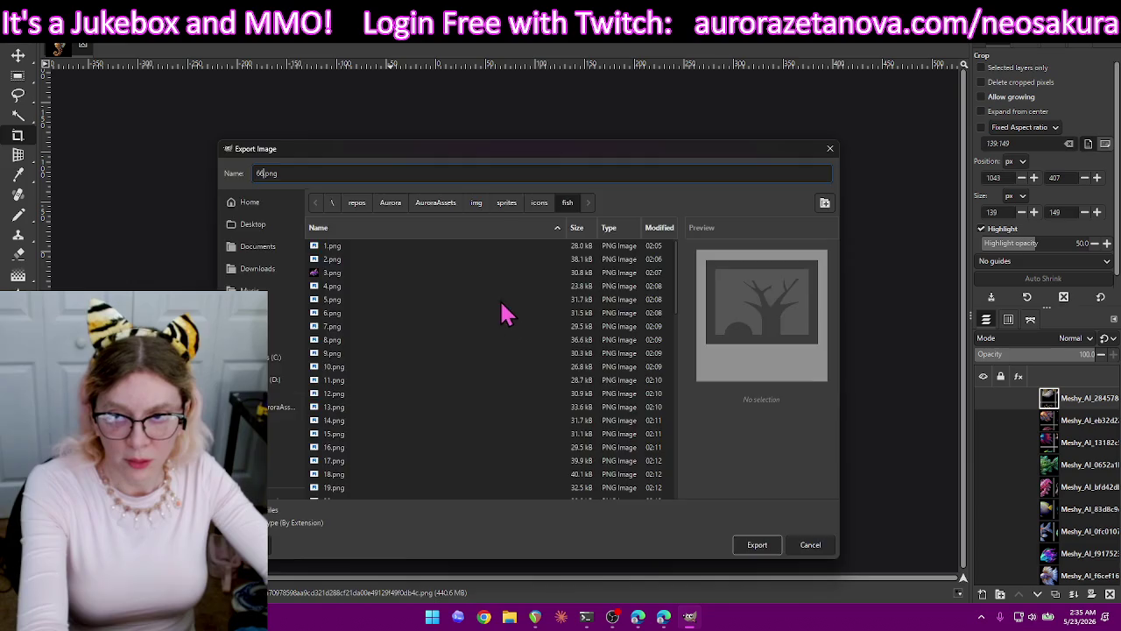
key(Return)
key(Return)
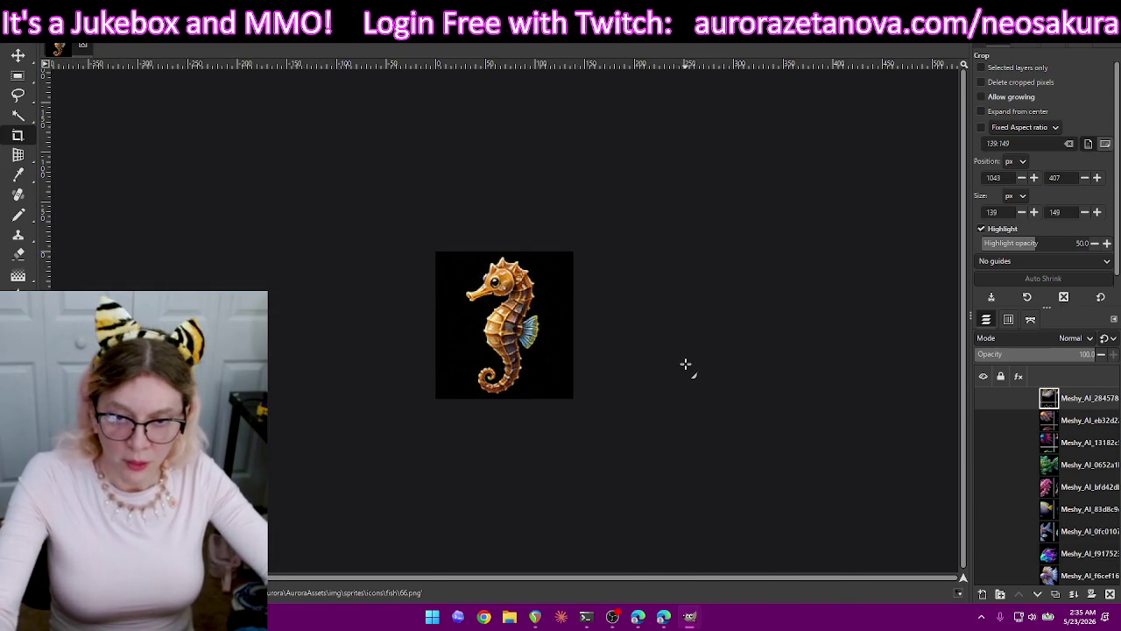
key(ctrl+z)
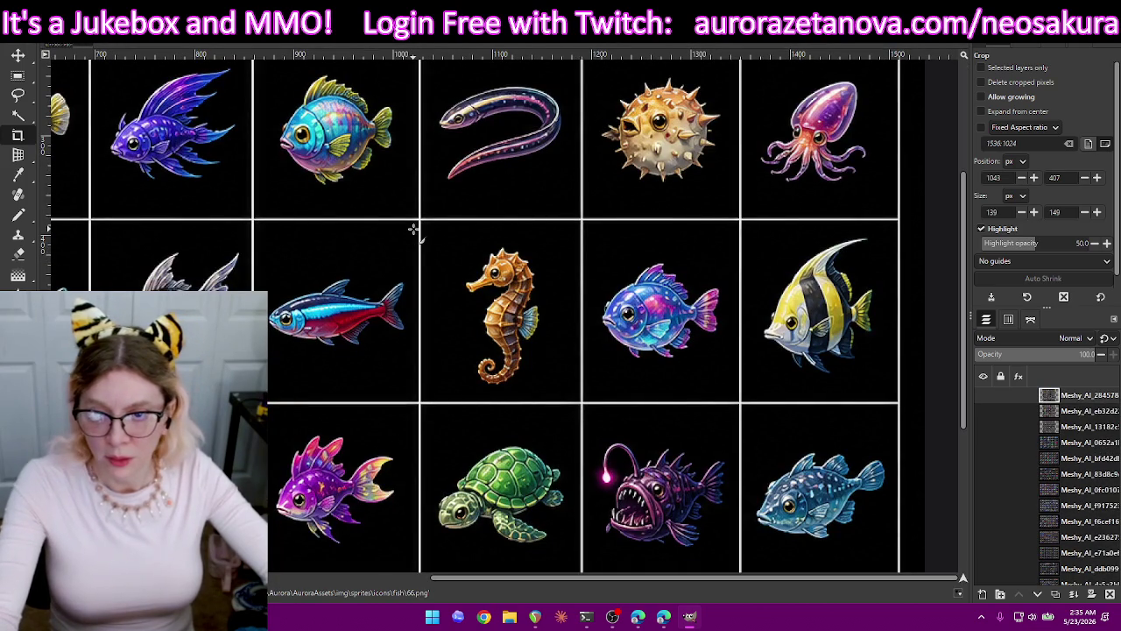
Crop the image tightly around the neon tetra.
drag(413, 228, 263, 371)
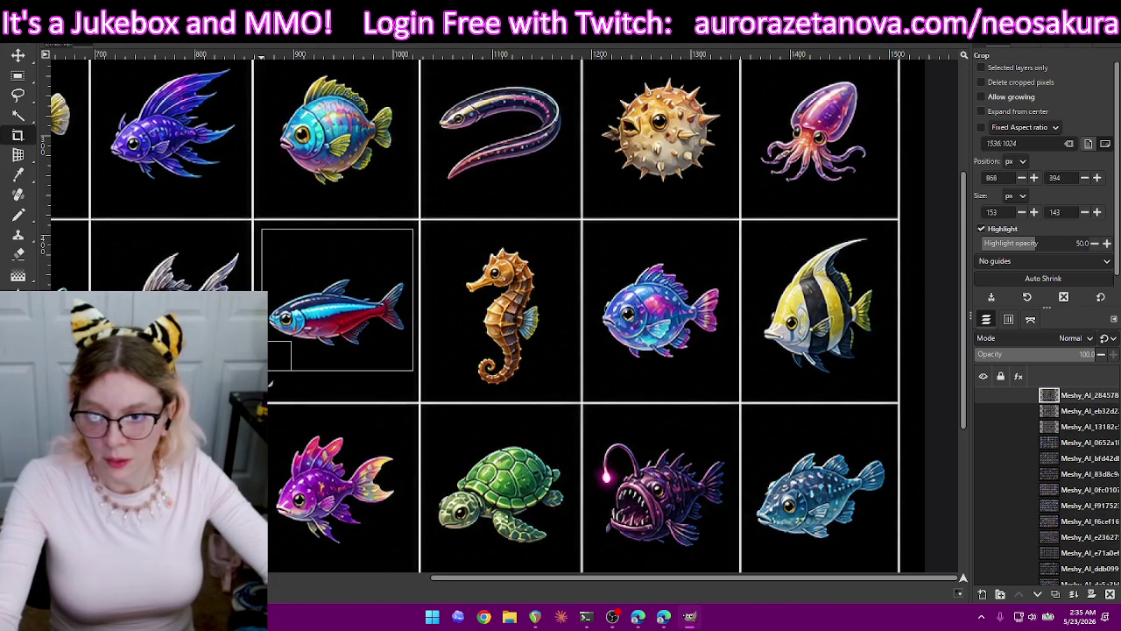
drag(337, 252, 334, 255)
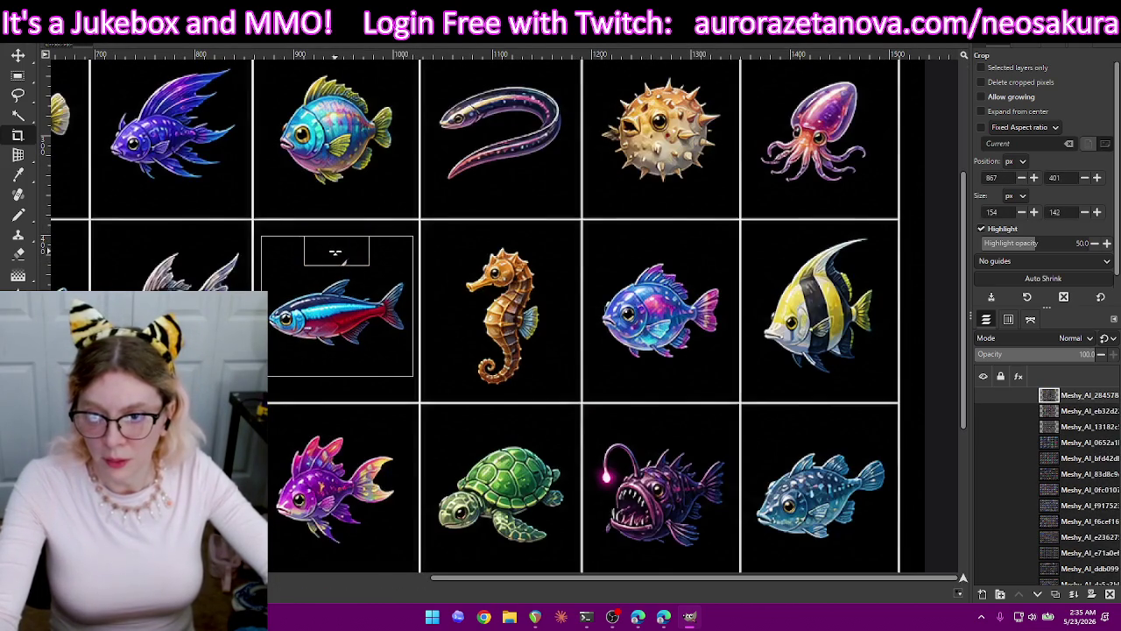
drag(333, 358, 332, 366)
drag(365, 255, 365, 258)
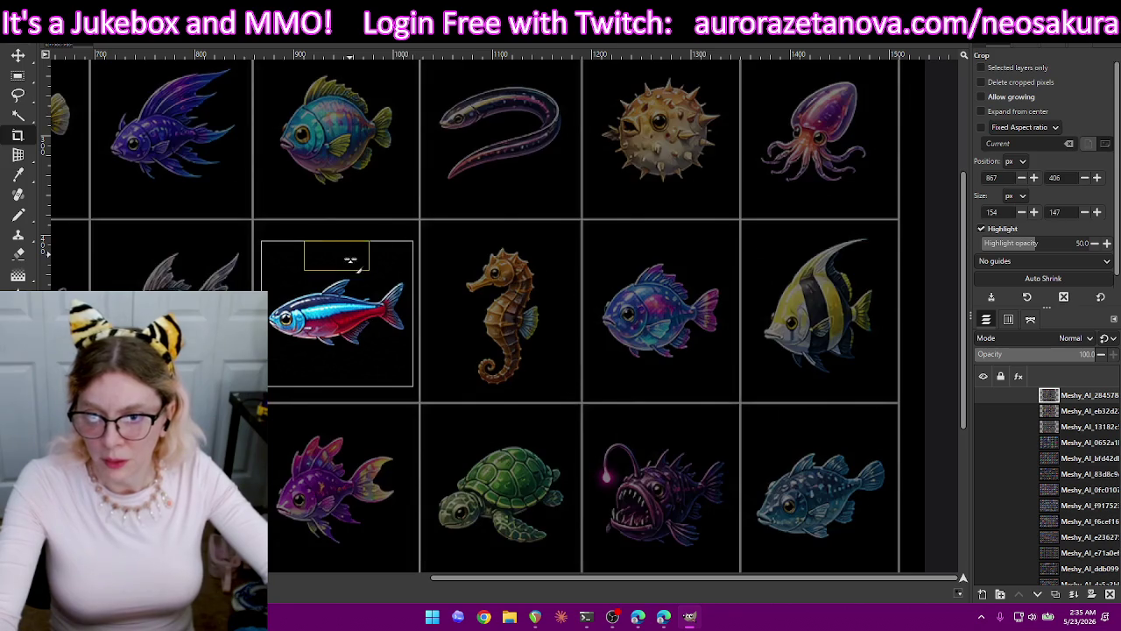
drag(357, 365, 357, 366)
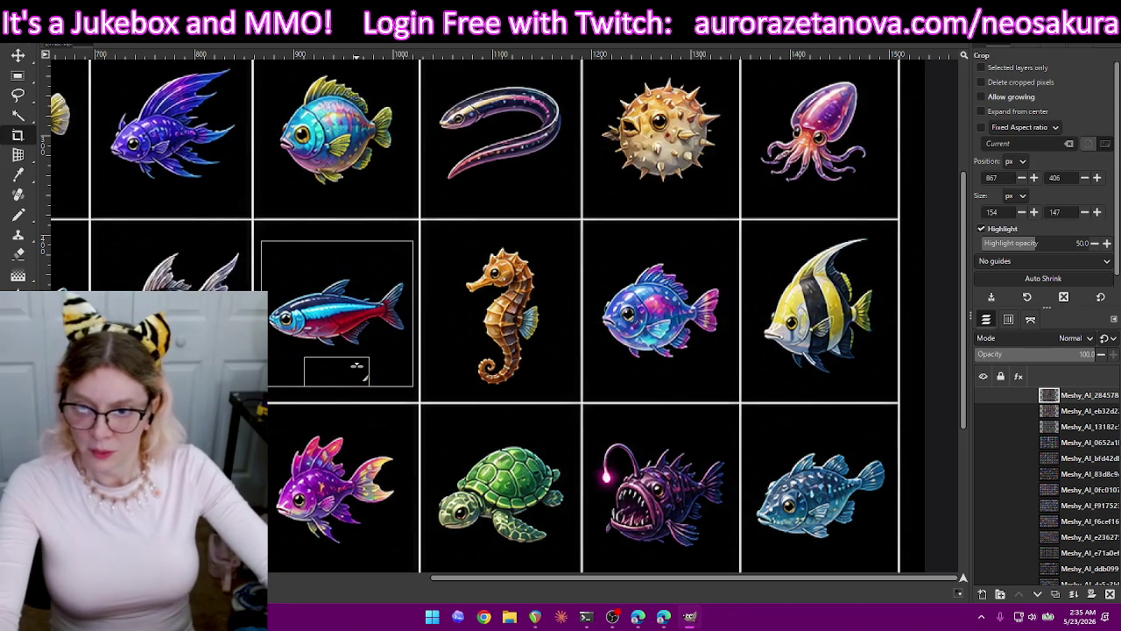
key(Return)
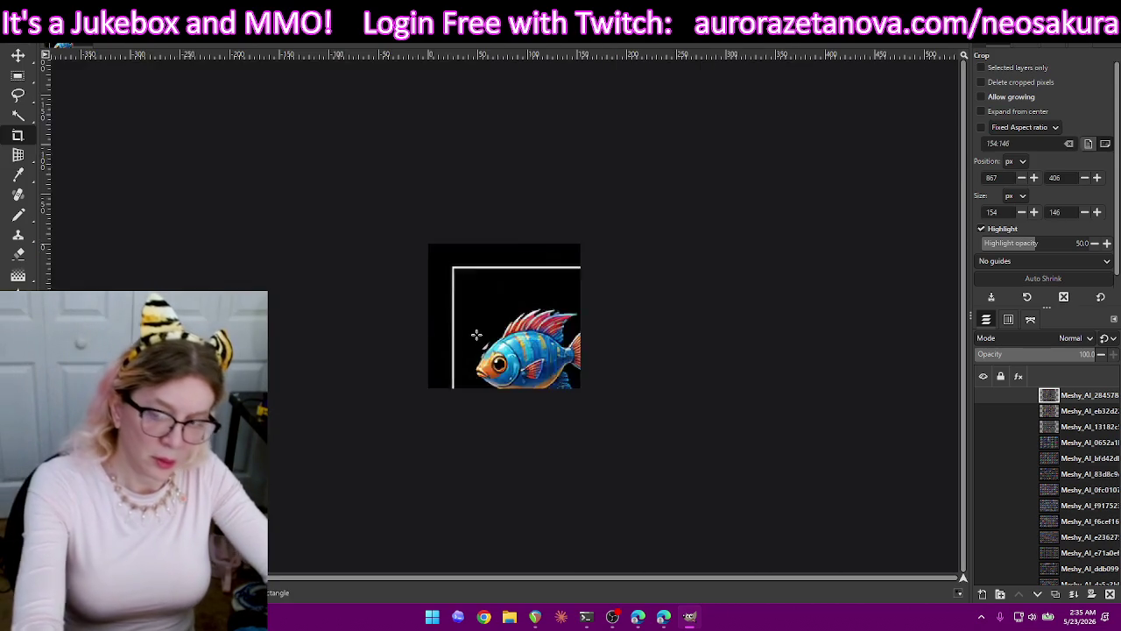
Export the neon tetra as 67.png, then undo the crop to restore the sheet.
key(ctrl+shift+e)
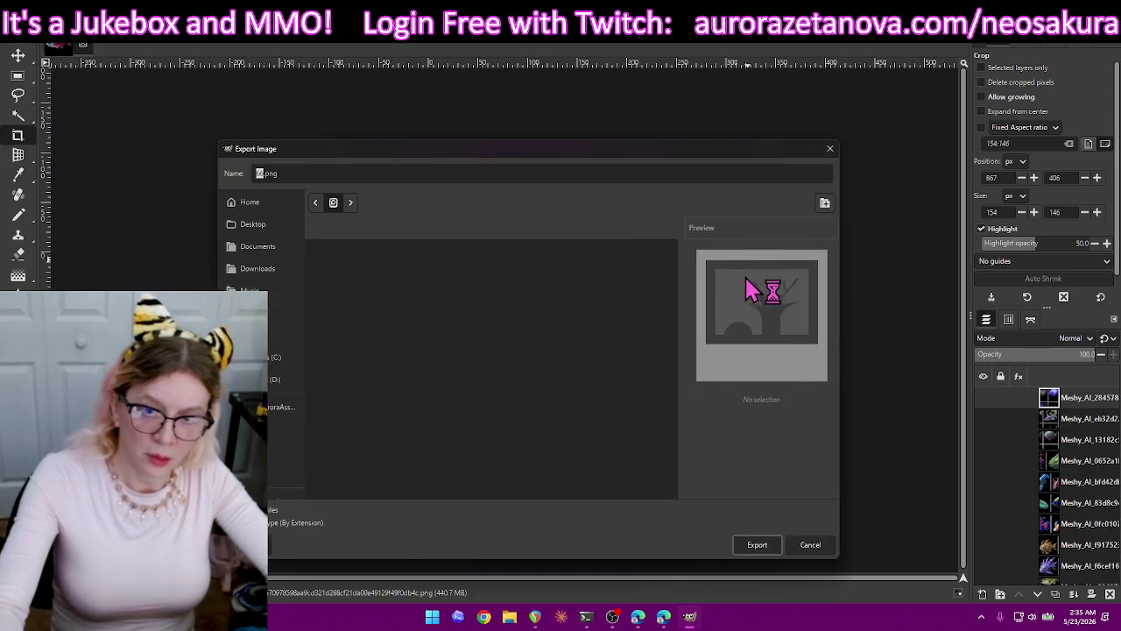
text(67)
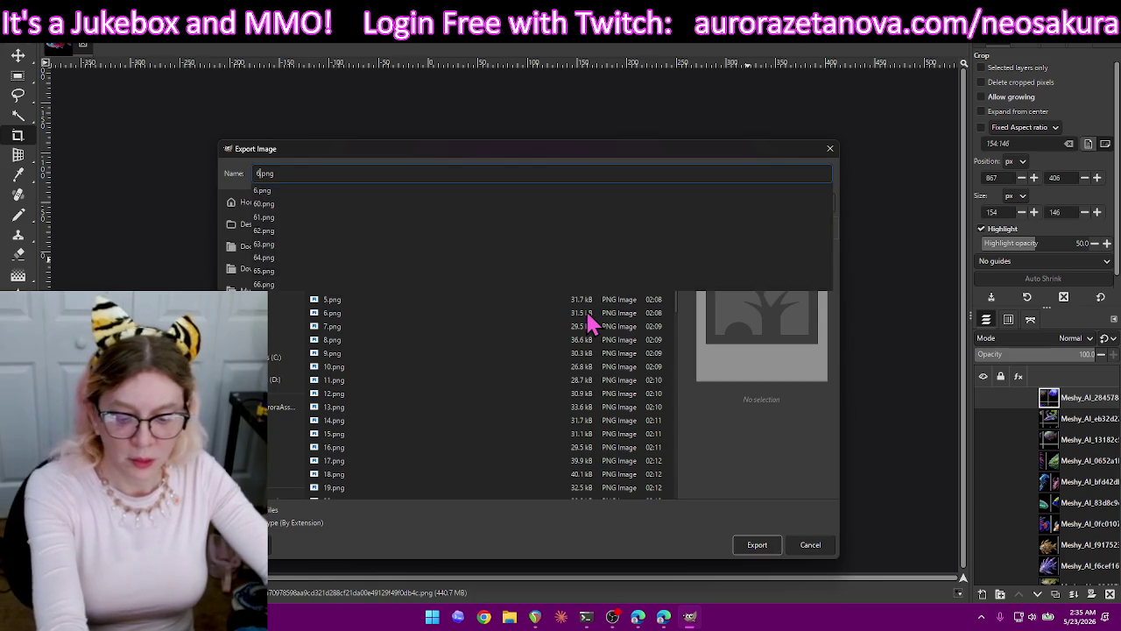
key(Return)
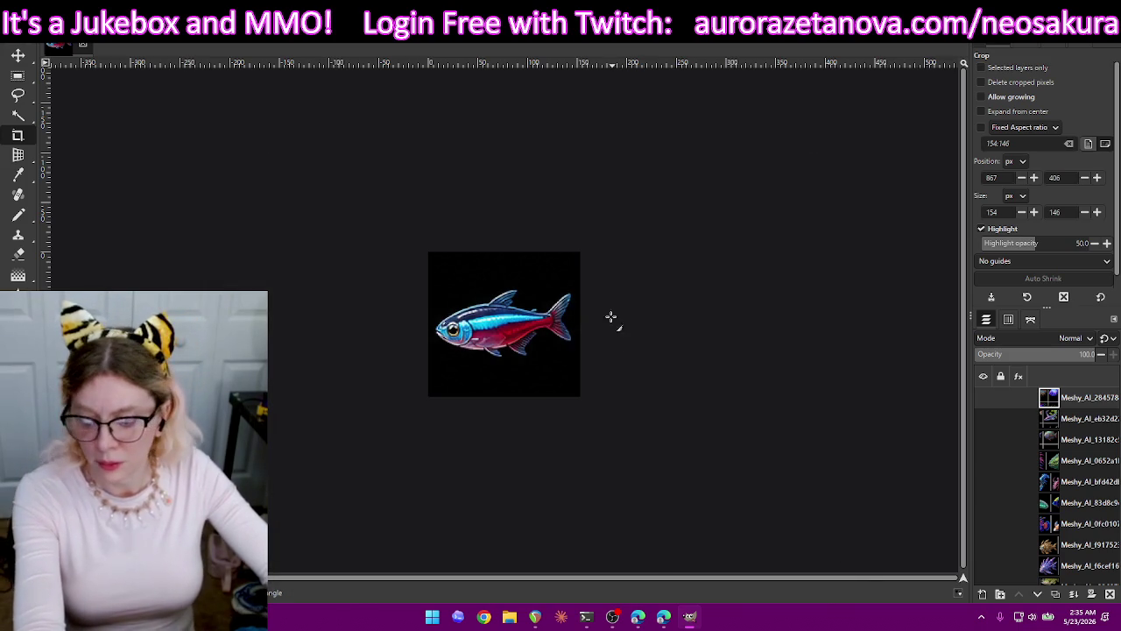
key(Return)
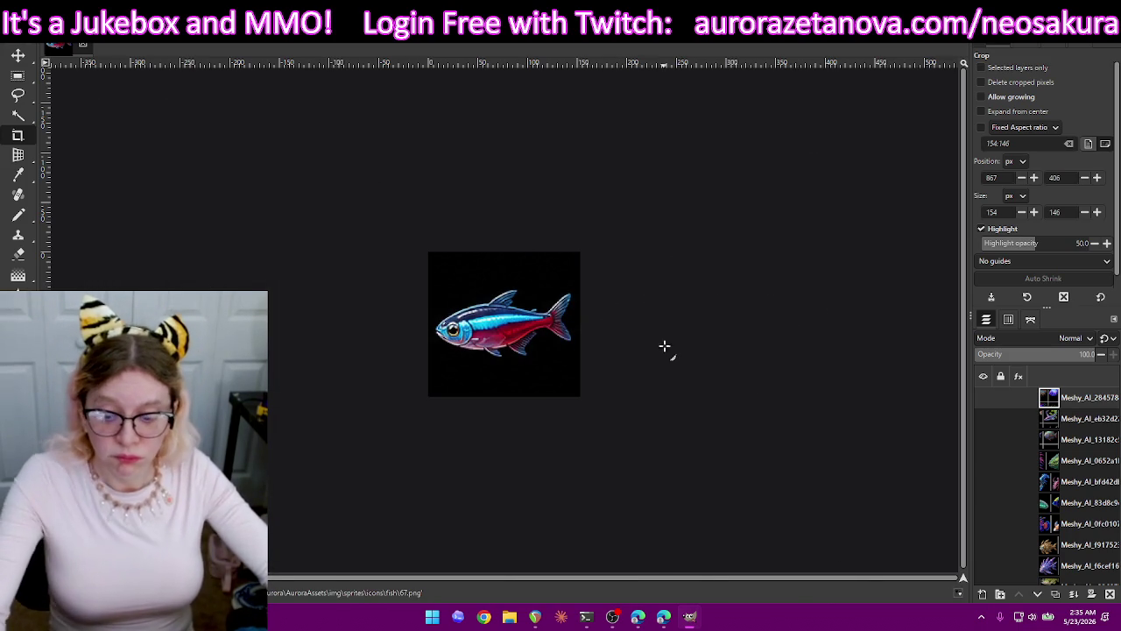
key(ctrl+z)
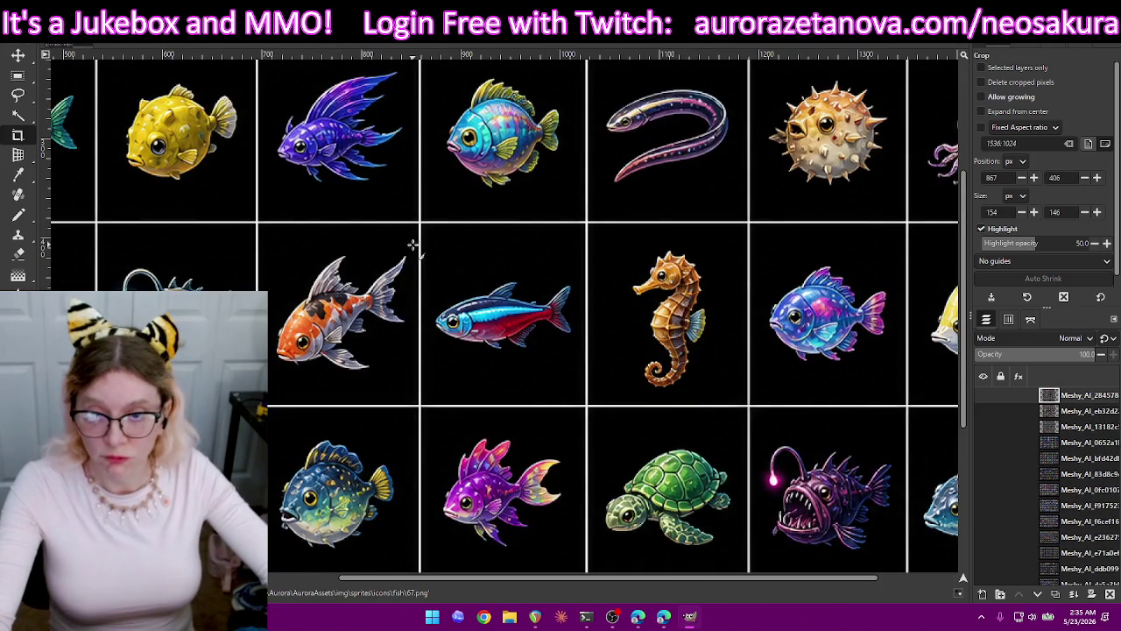
Crop to the koi, export it as 68.png, then undo the crop.
drag(411, 244, 271, 375)
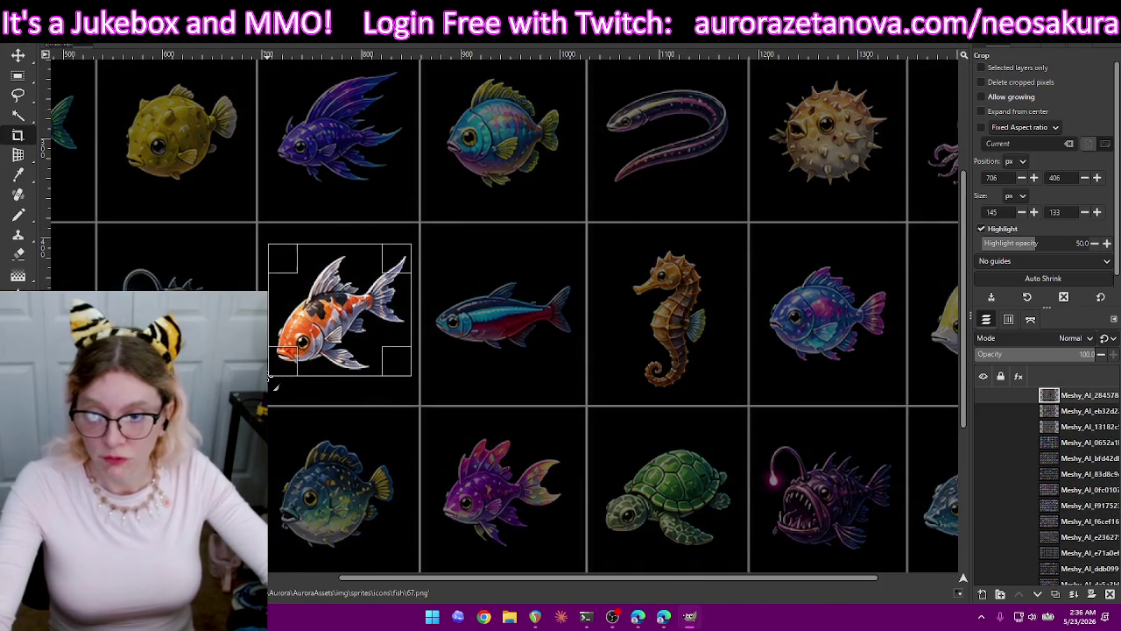
drag(338, 351, 340, 358)
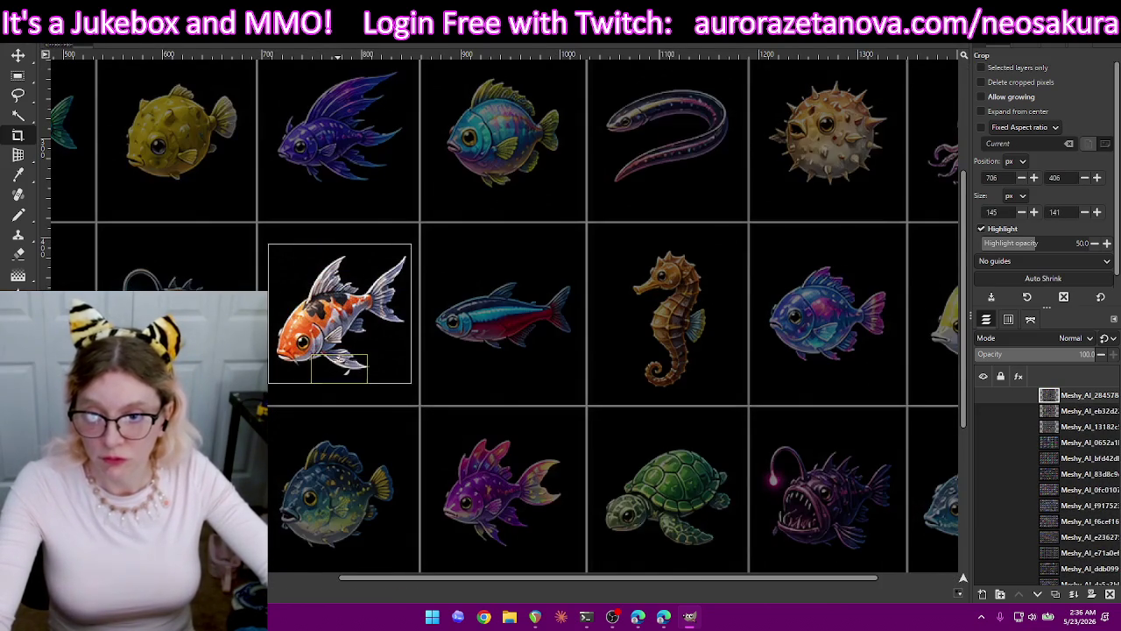
key(Return)
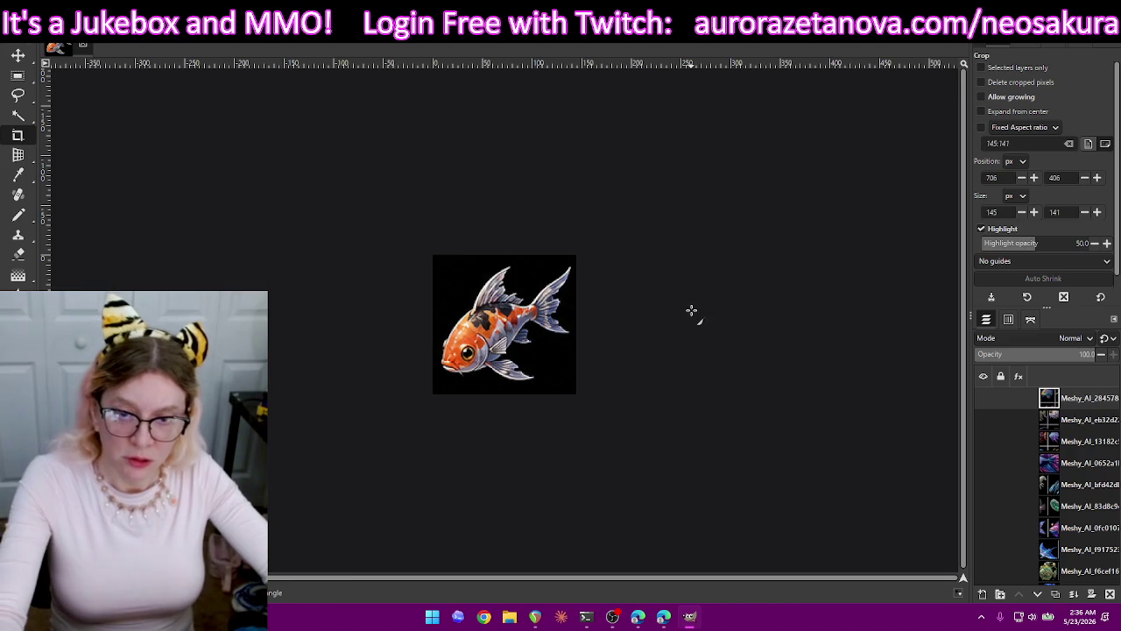
key(ctrl+shift+e)
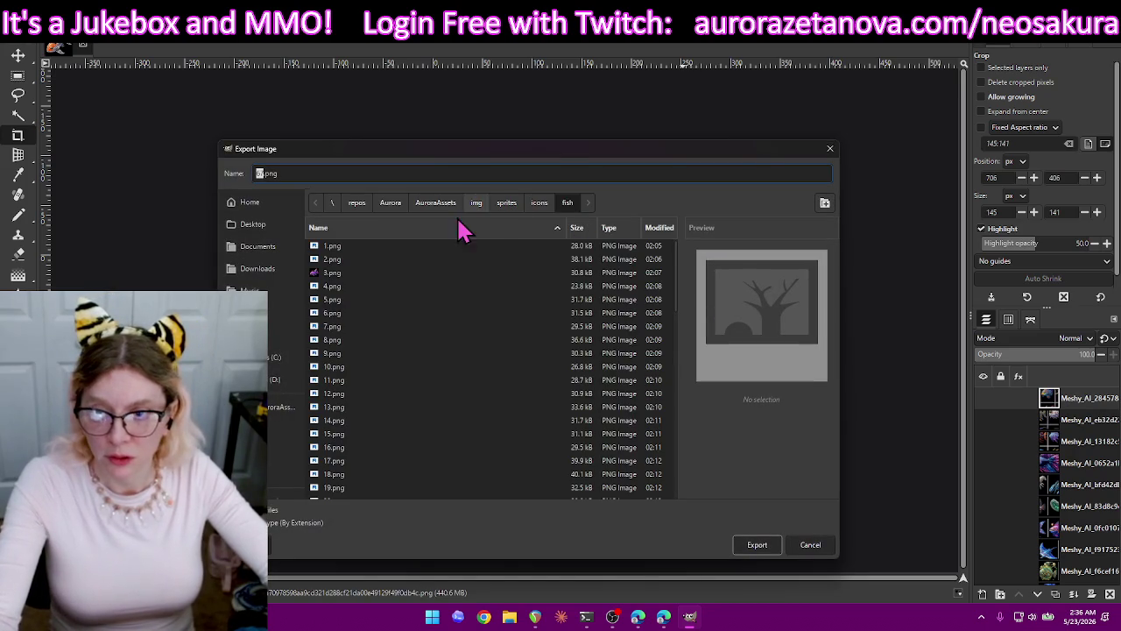
text(68)
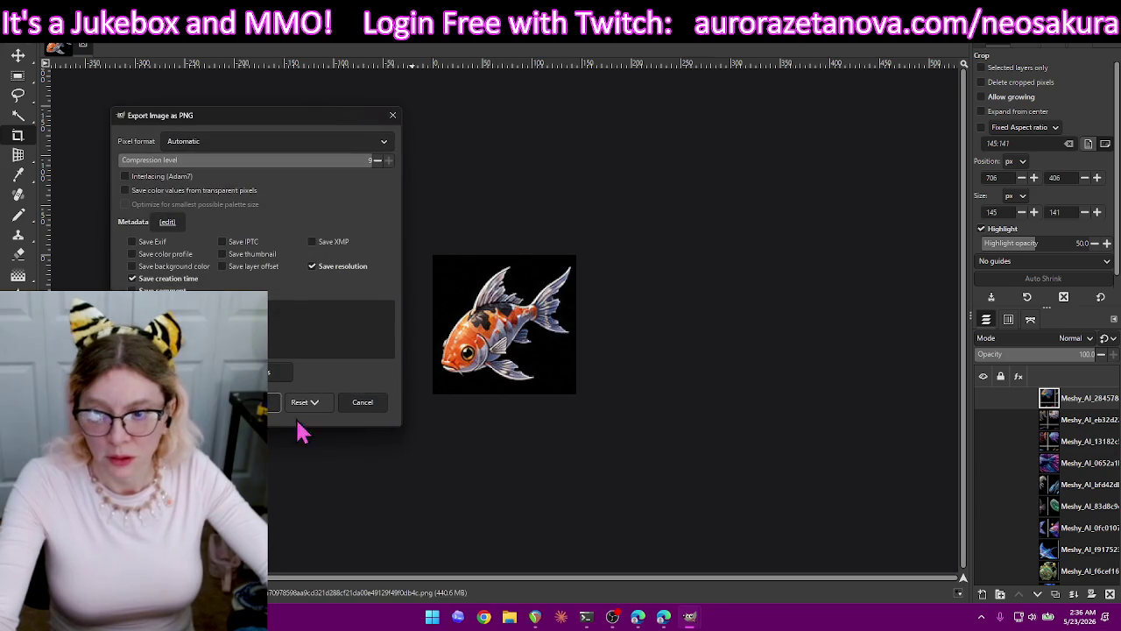
click(294, 400)
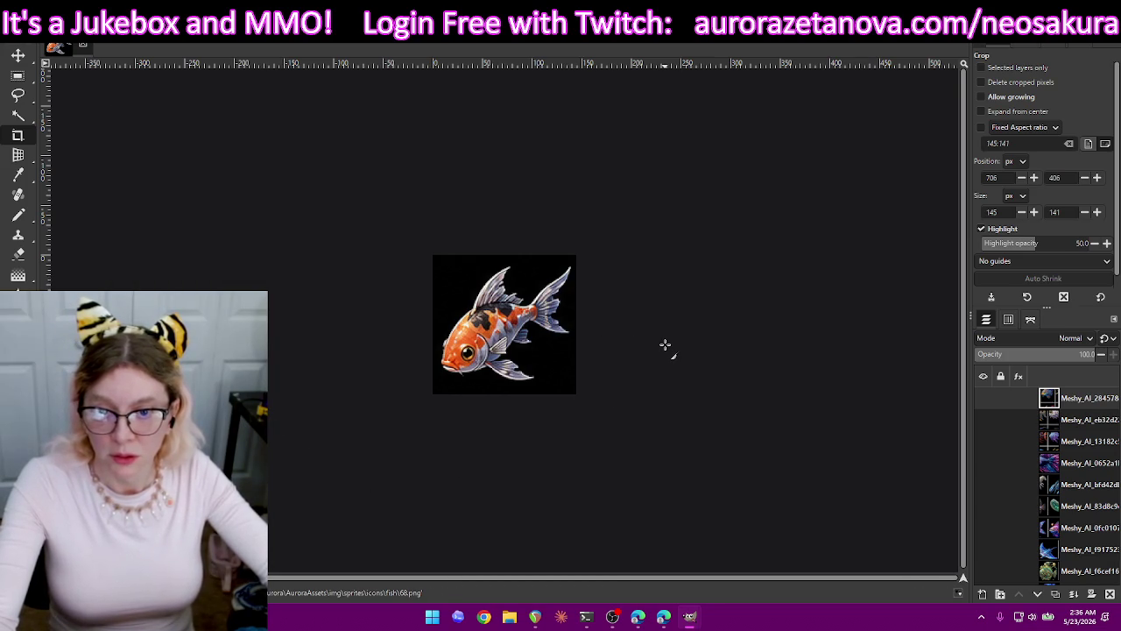
key(ctrl+z)
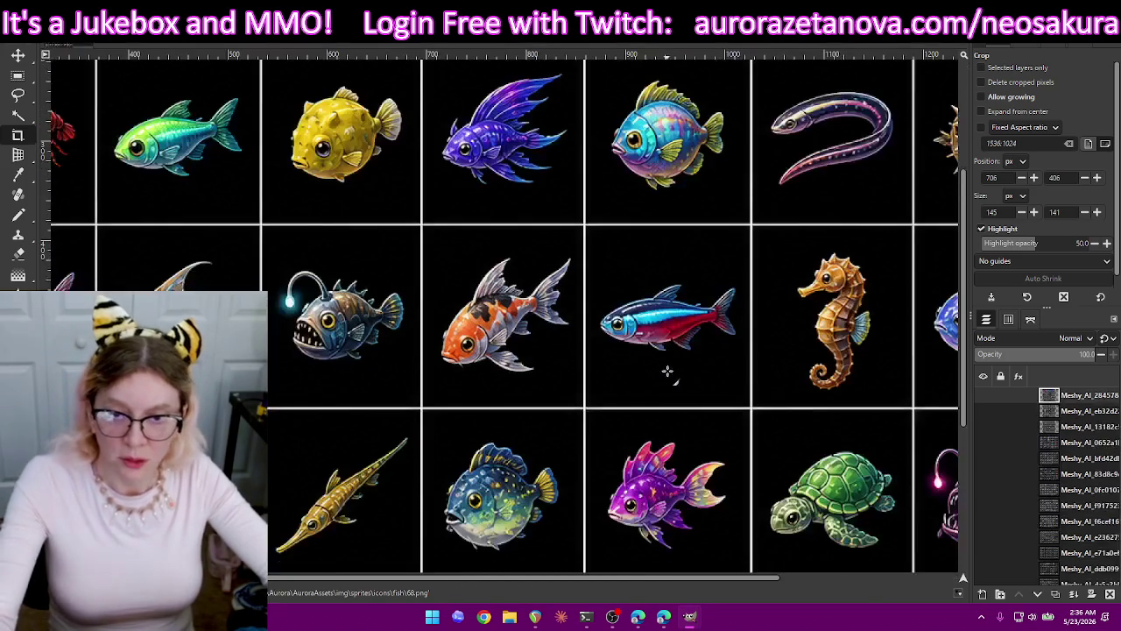
Crop and export the anglerfish as 69.png, restore the sheet, and frame the stingray cell.
drag(410, 246, 273, 377)
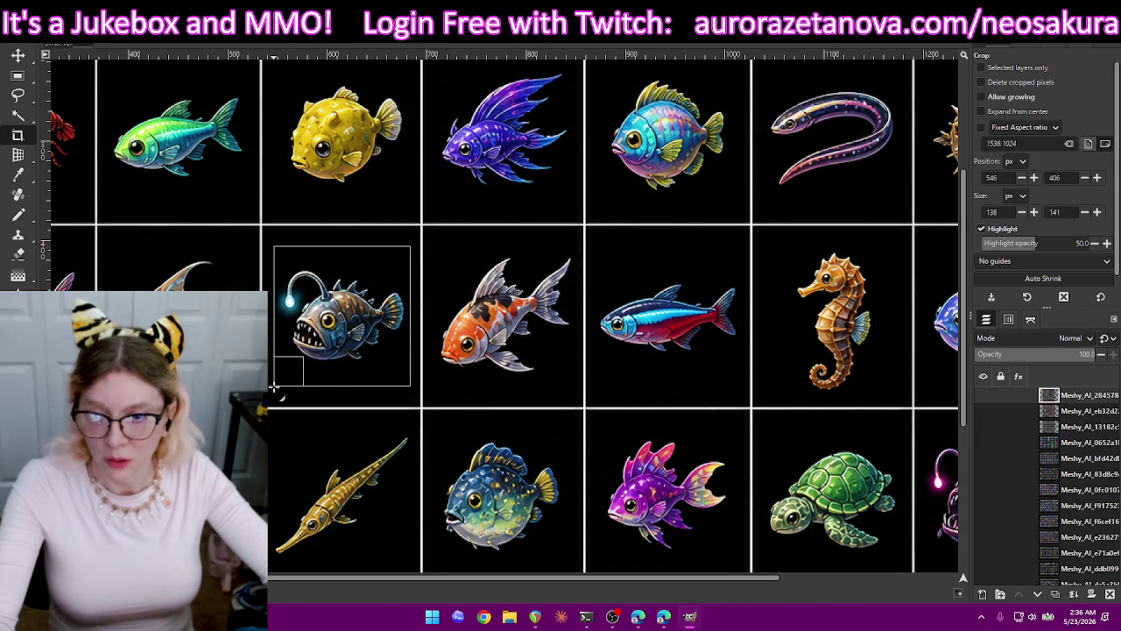
key(Return)
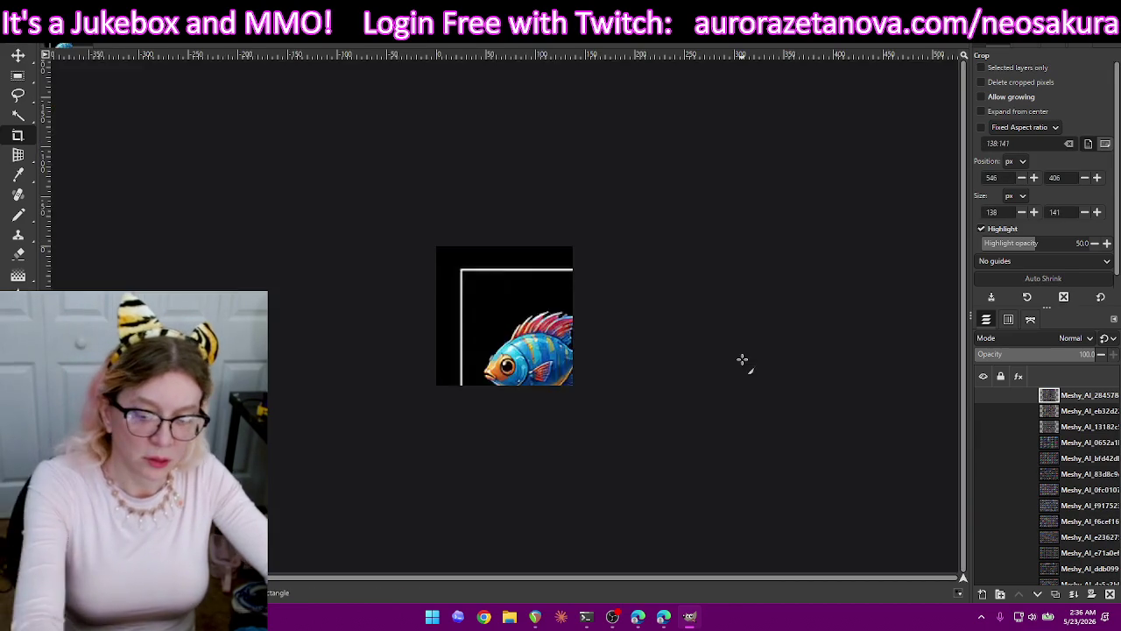
key(ctrl+shift+e)
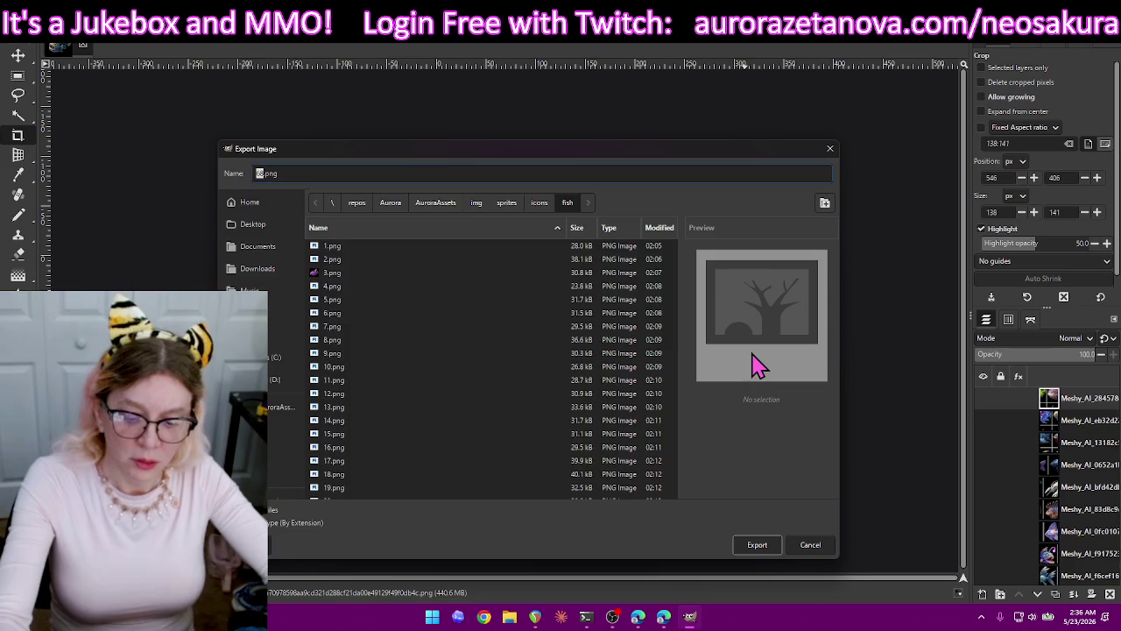
text(6)
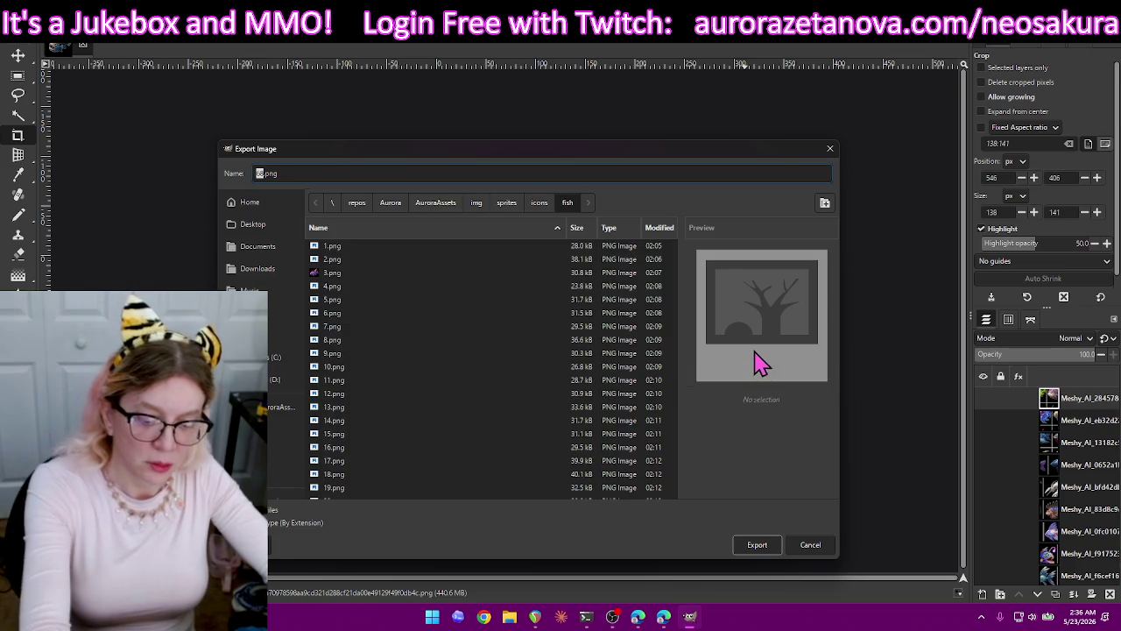
key(Return)
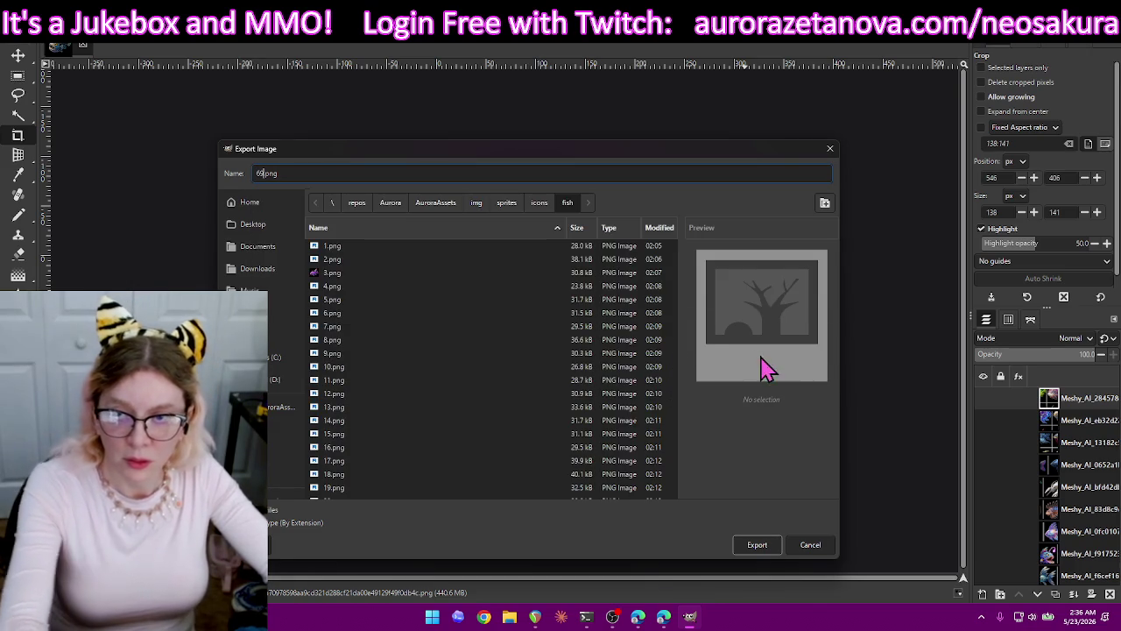
key(Return)
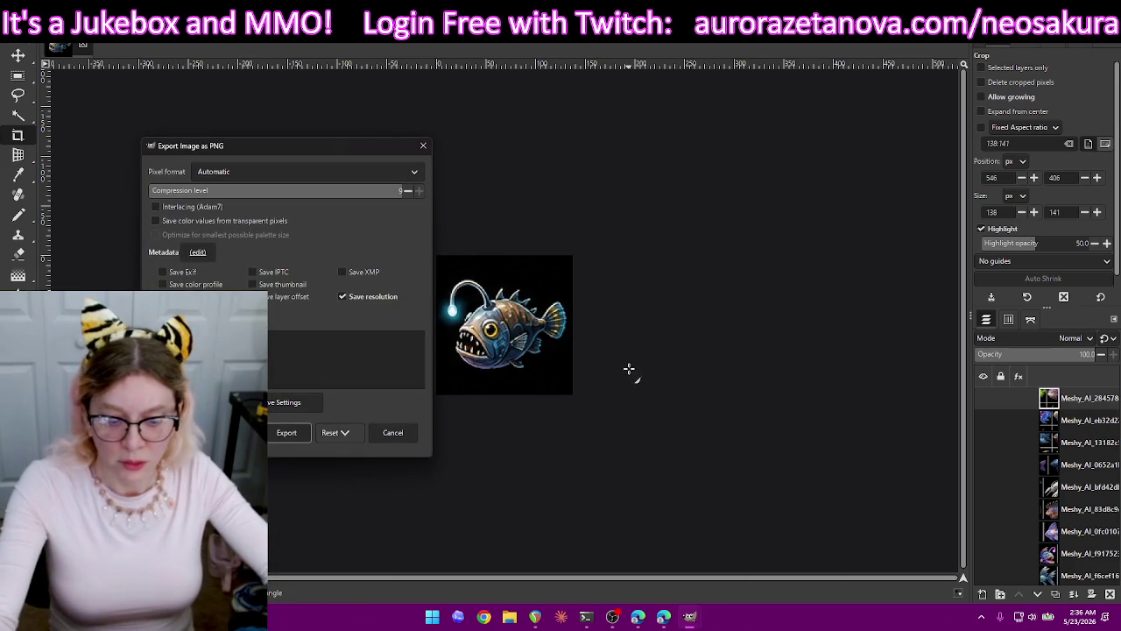
click(285, 438)
key(ctrl+z)
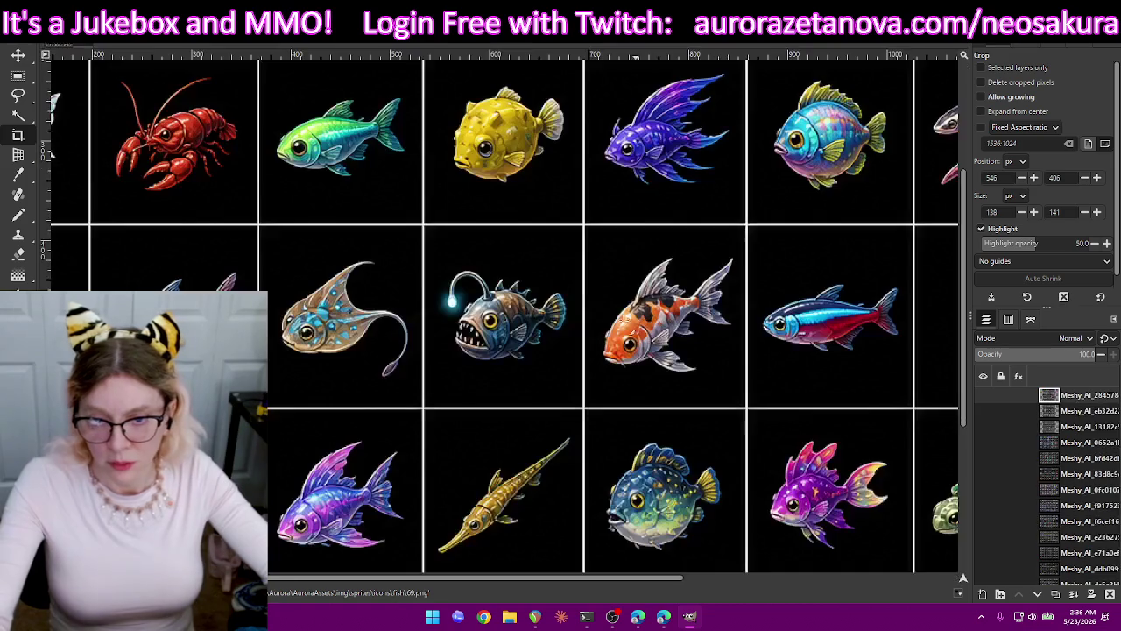
drag(269, 248, 417, 389)
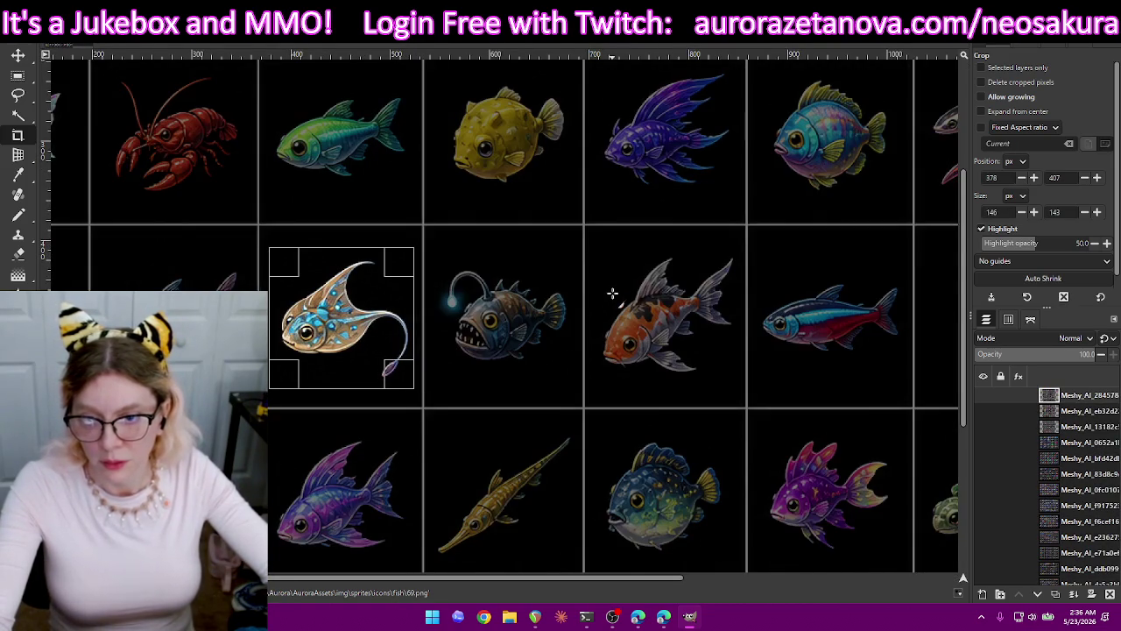
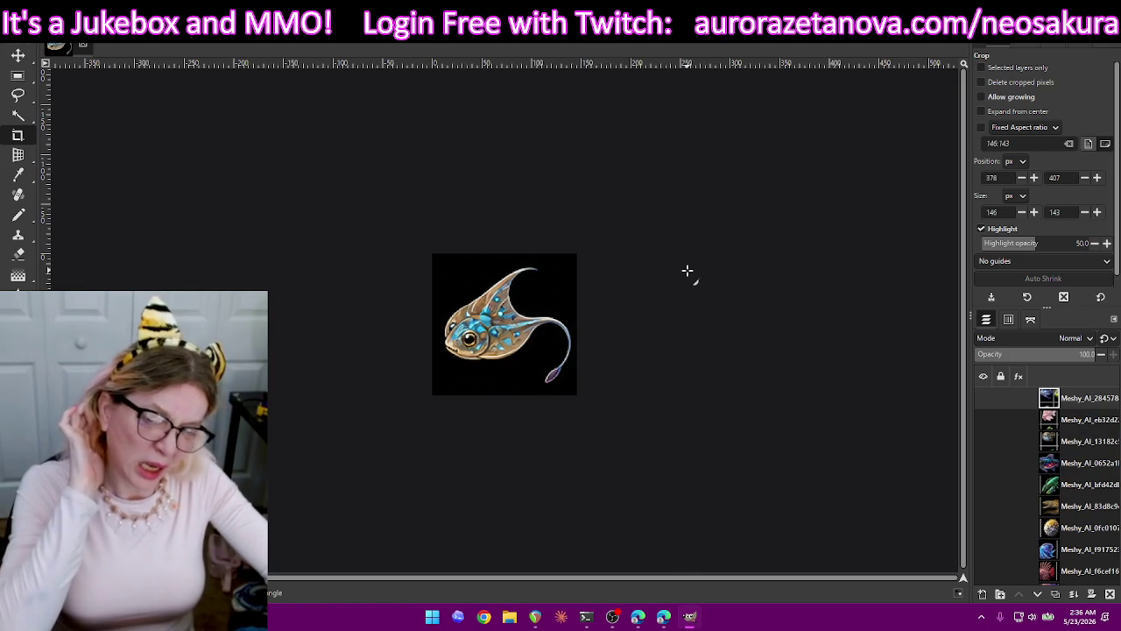
Export the cropped stingray as 70.png and undo back to the full sprite sheet.
key(ctrl+shift+e)
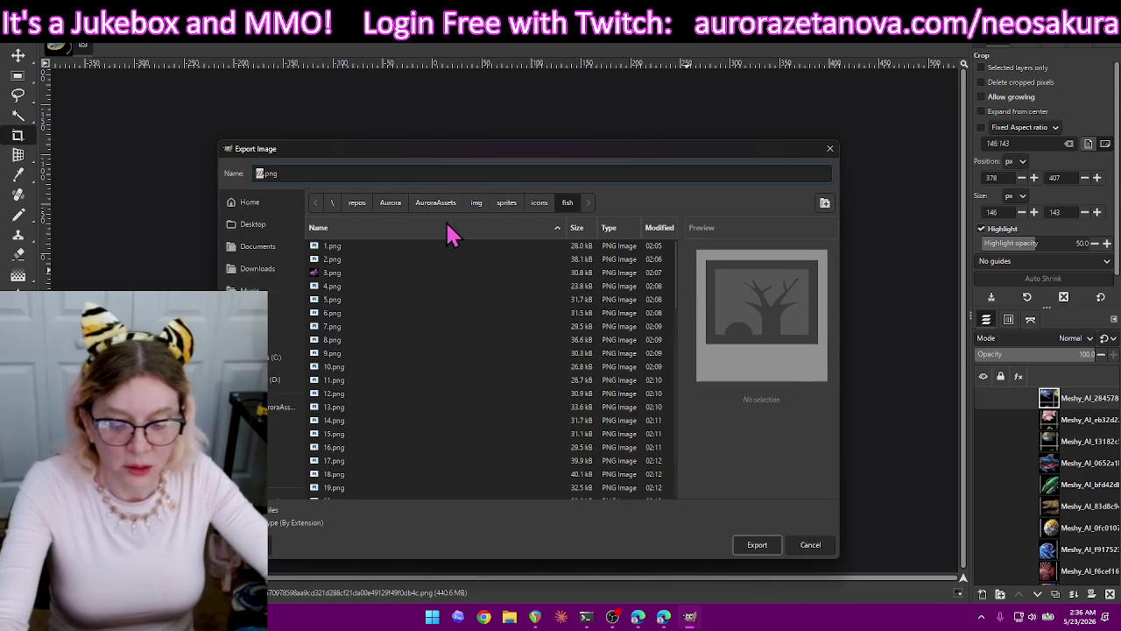
text(70)
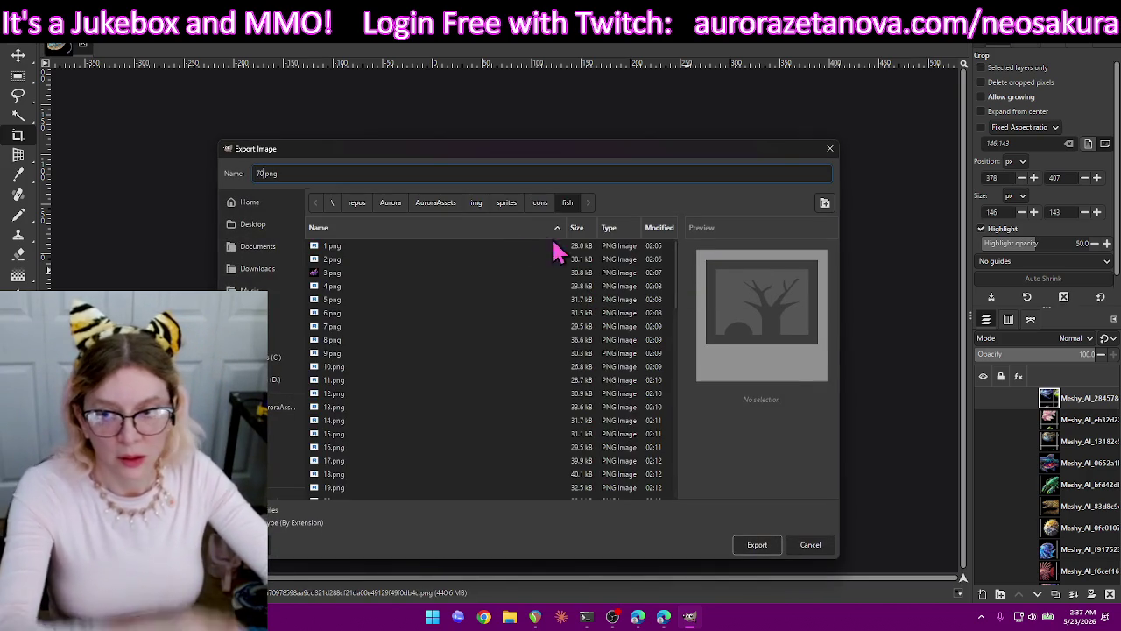
key(Return)
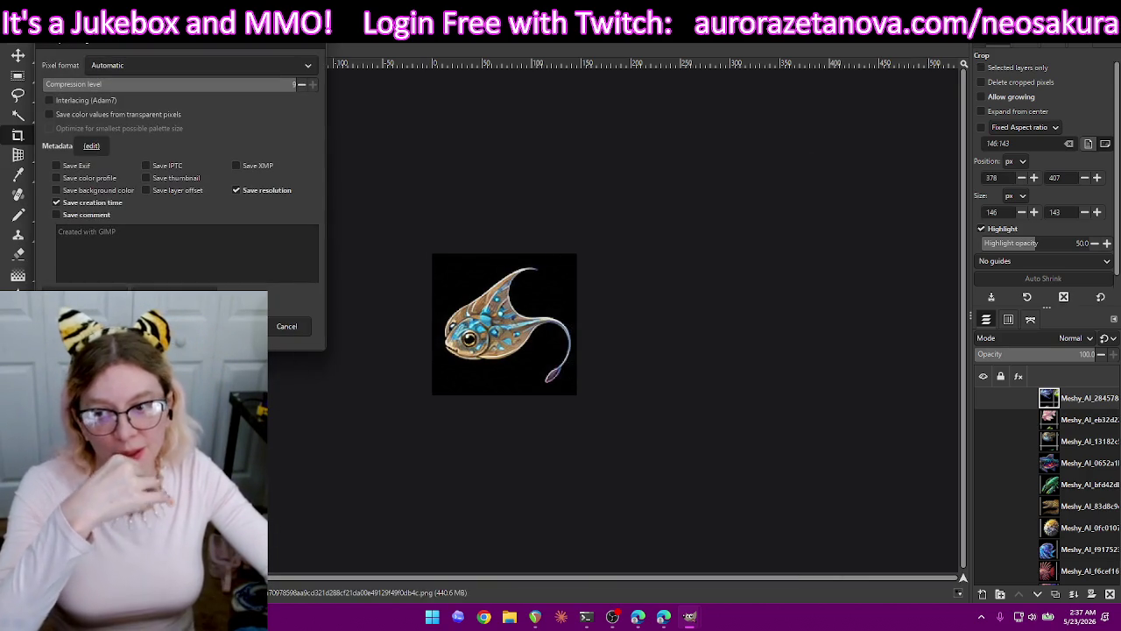
key(Return)
key(ctrl+z)
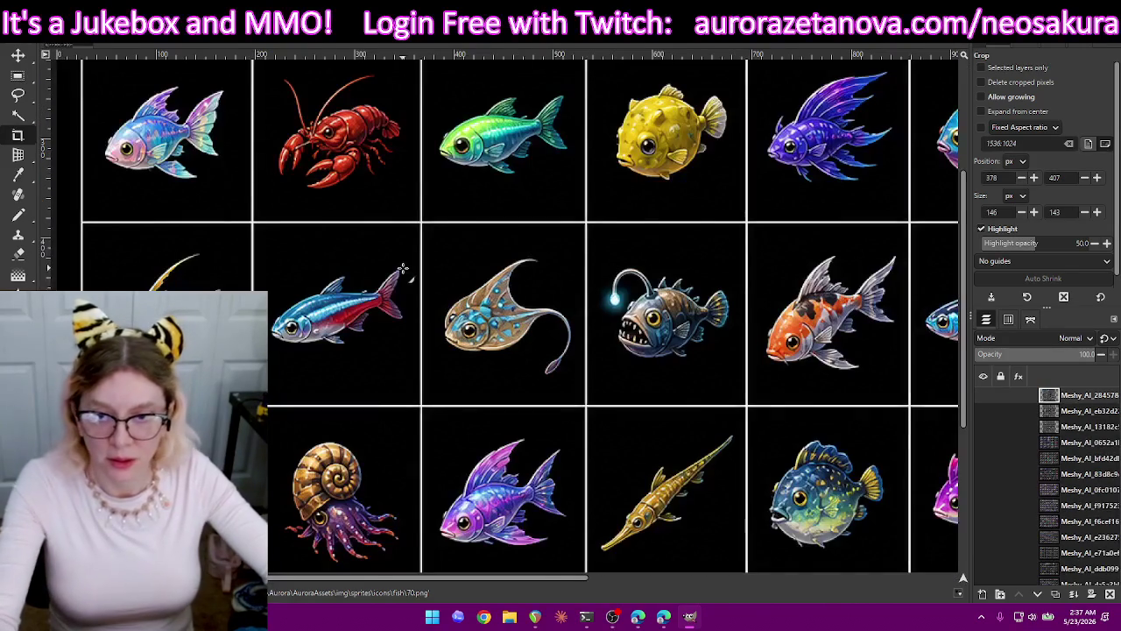
Try a crop around the blue-and-red fish, then undo back to the full sheet.
mouse_move(409, 238)
mouse_down()
mouse_move(261, 380)
mouse_move(271, 393)
mouse_up()
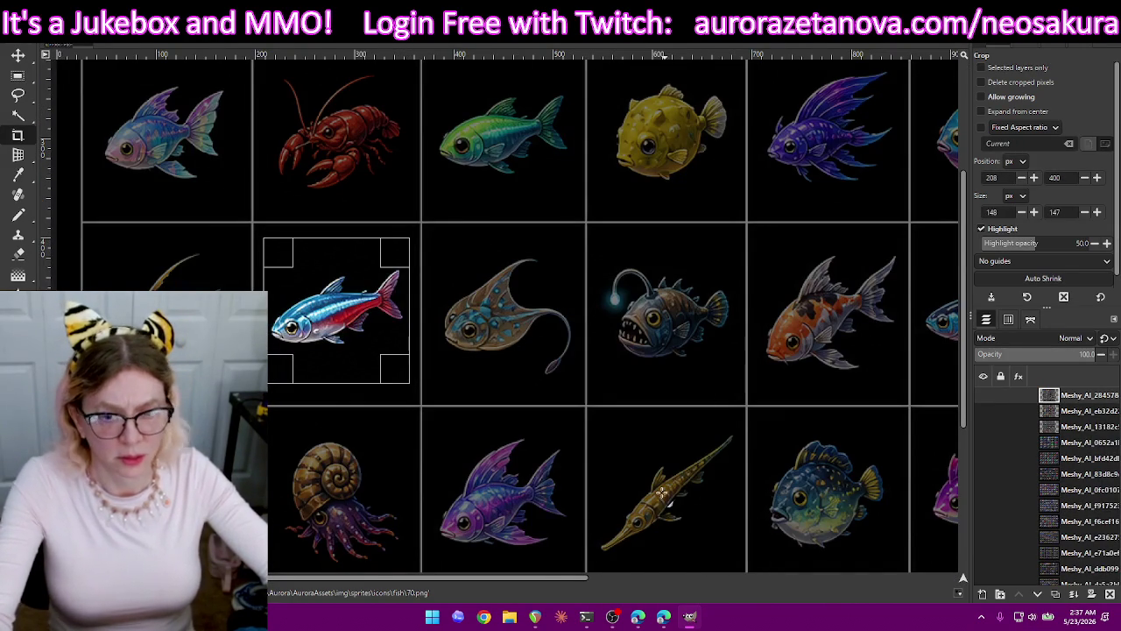
key(Escape)
drag(530, 591, 594, 596)
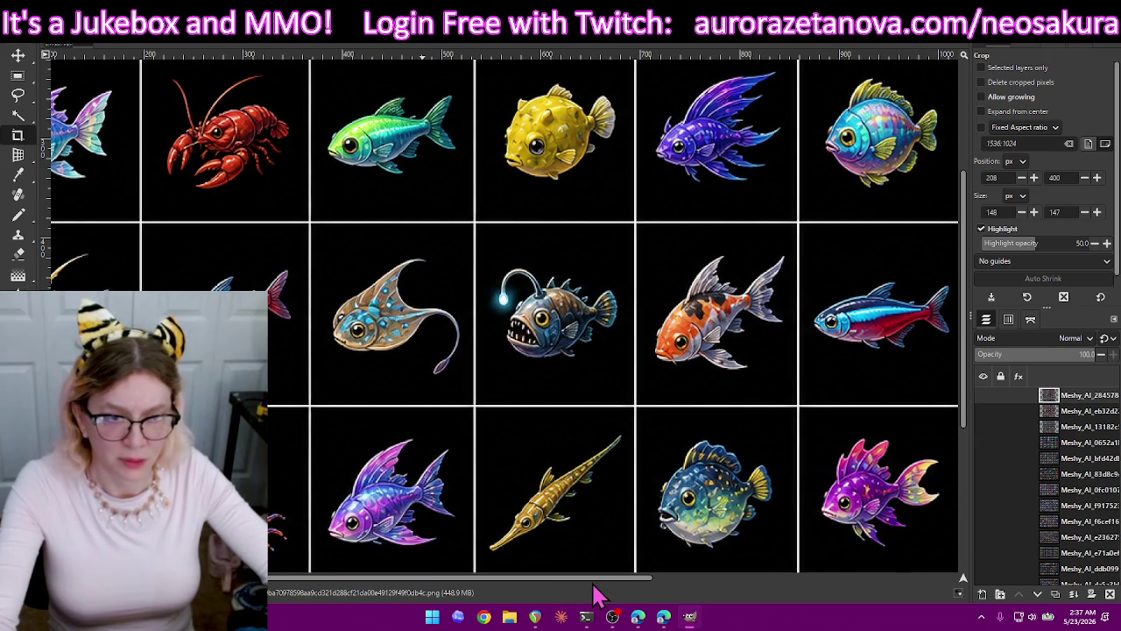
mouse_move(593, 595)
mouse_down()
mouse_move(534, 599)
mouse_move(571, 602)
mouse_move(551, 601)
mouse_up()
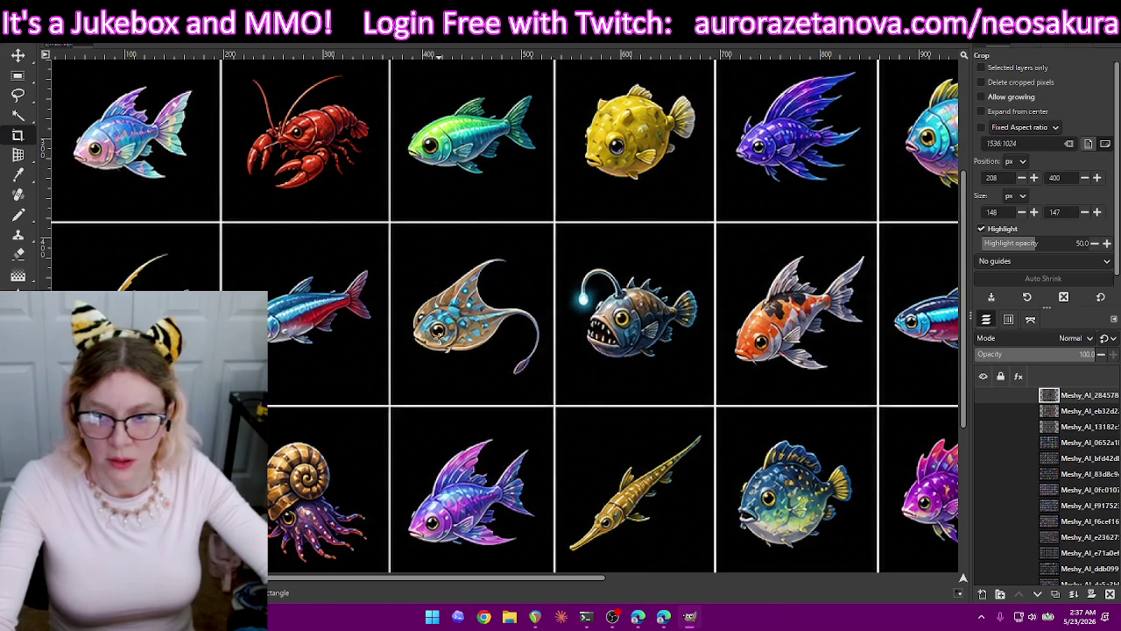
mouse_move(383, 238)
mouse_down()
mouse_move(321, 325)
mouse_move(257, 380)
mouse_up()
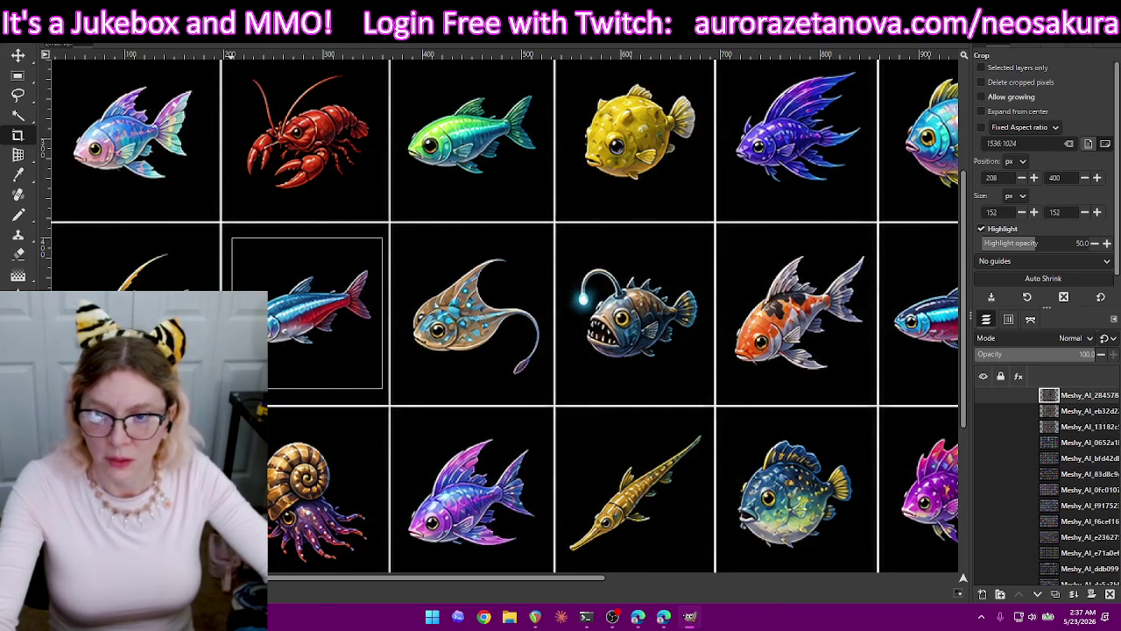
key(Return)
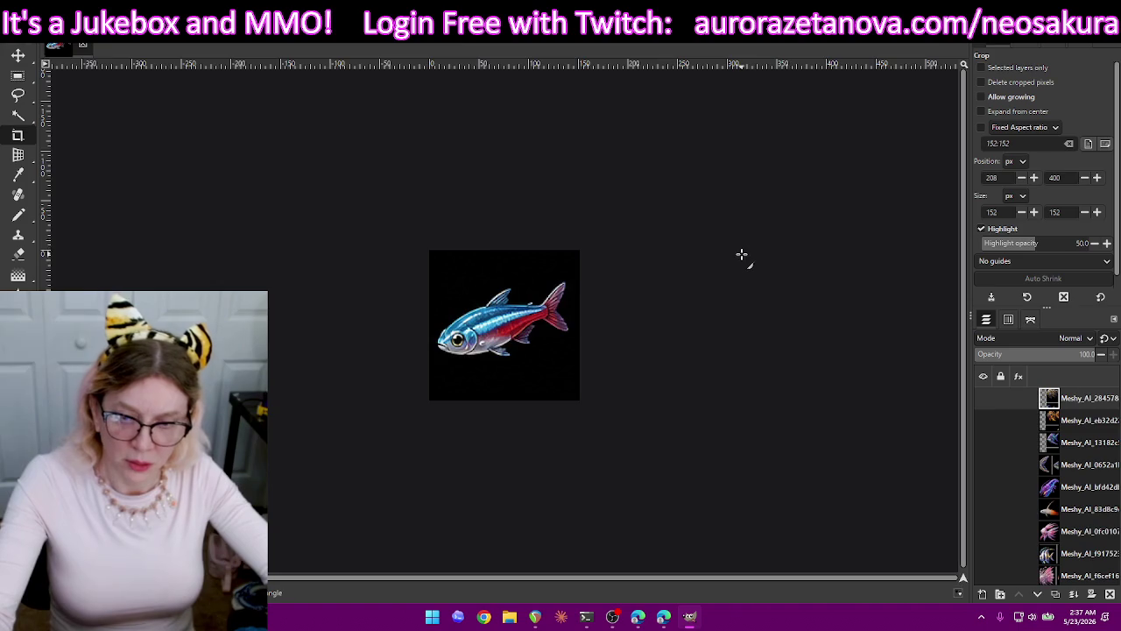
key(ctrl+z)
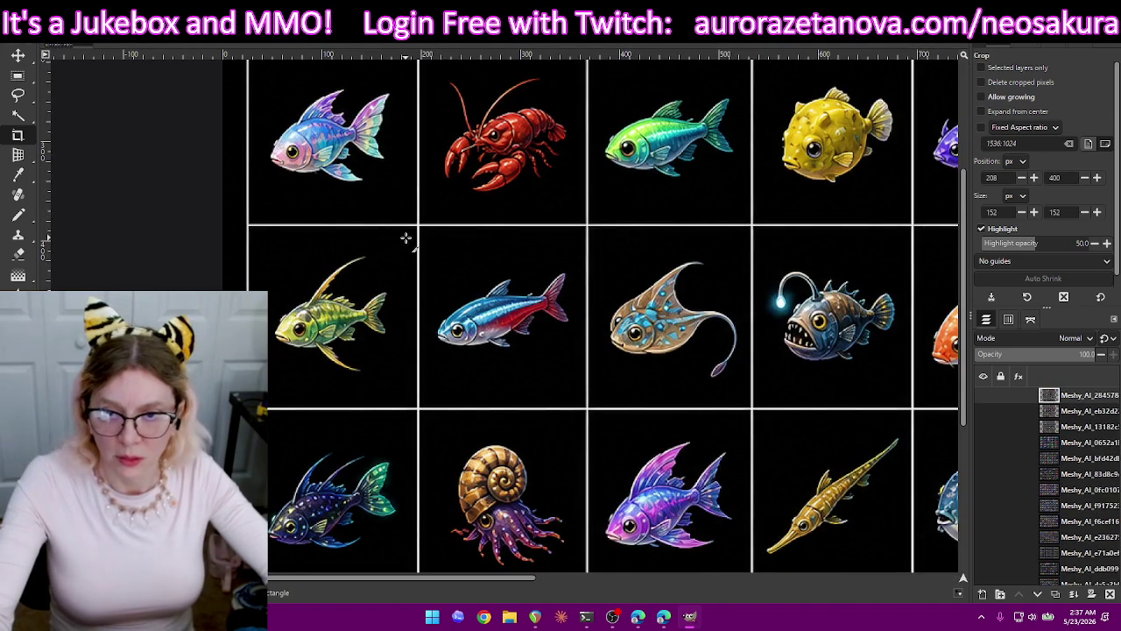
Crop the green fish to 152×158, export it as 71.png, and restore the sheet.
drag(406, 235, 257, 385)
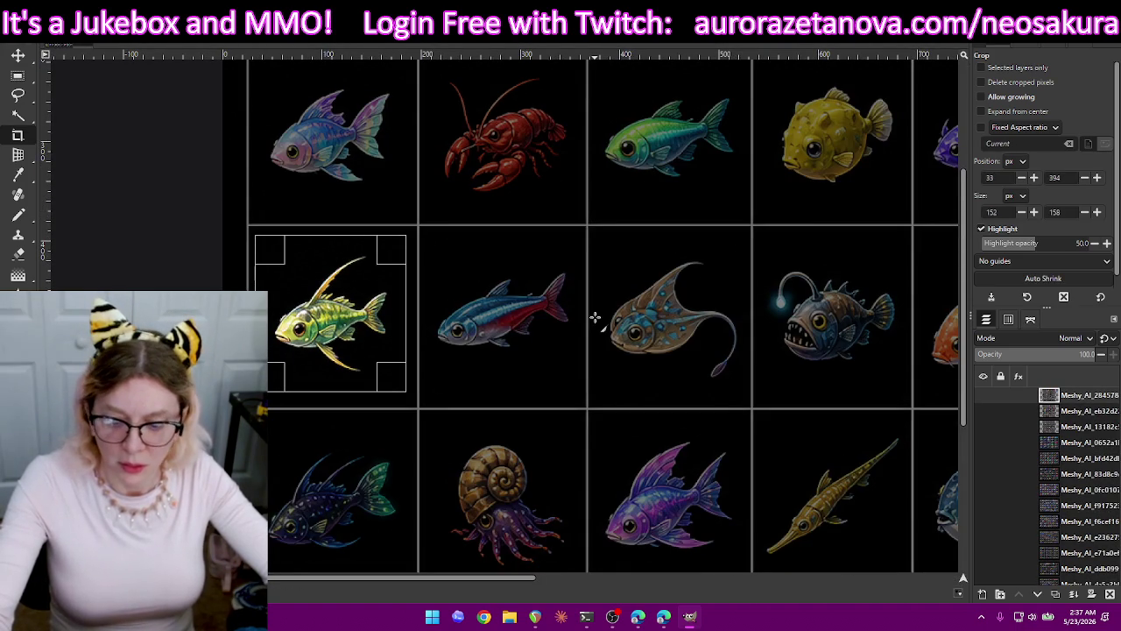
key(Return)
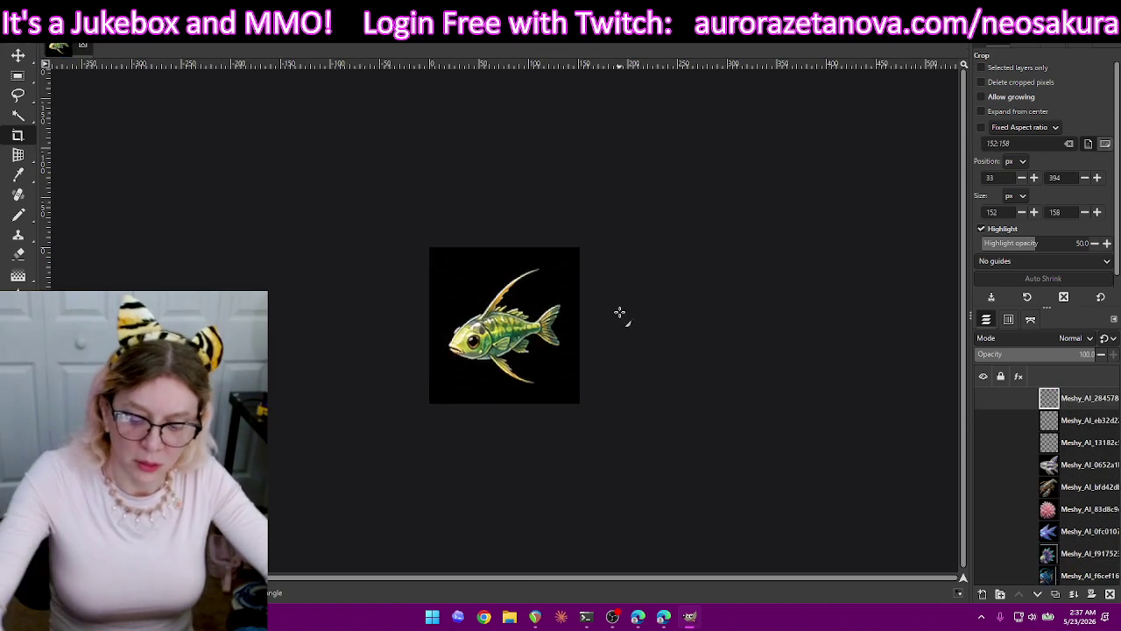
key(ctrl+shift+e)
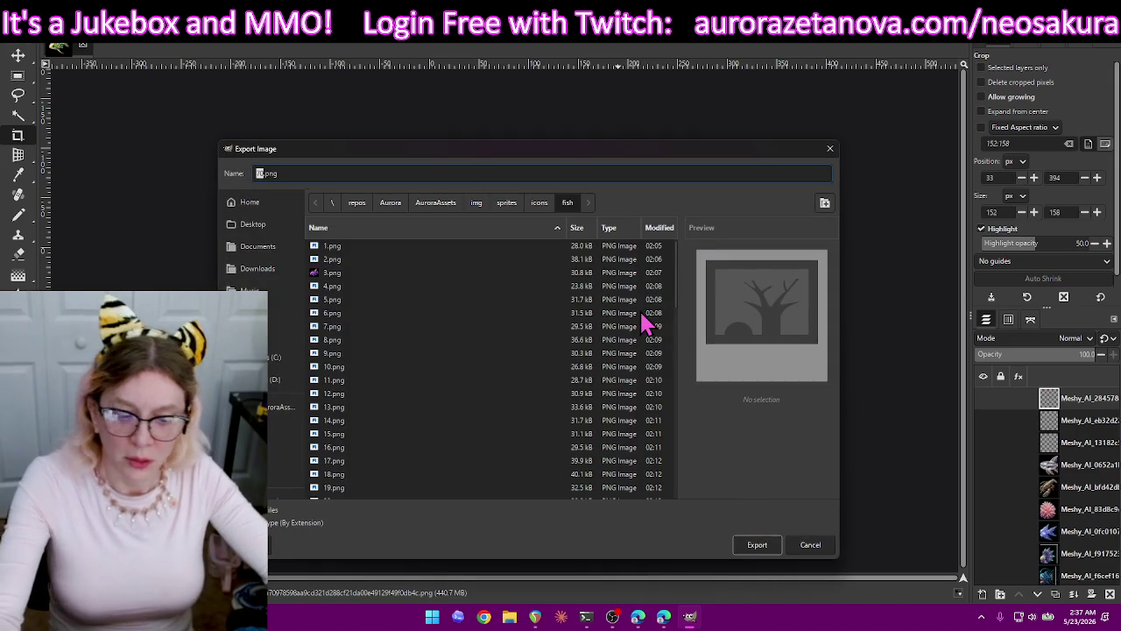
text(71)
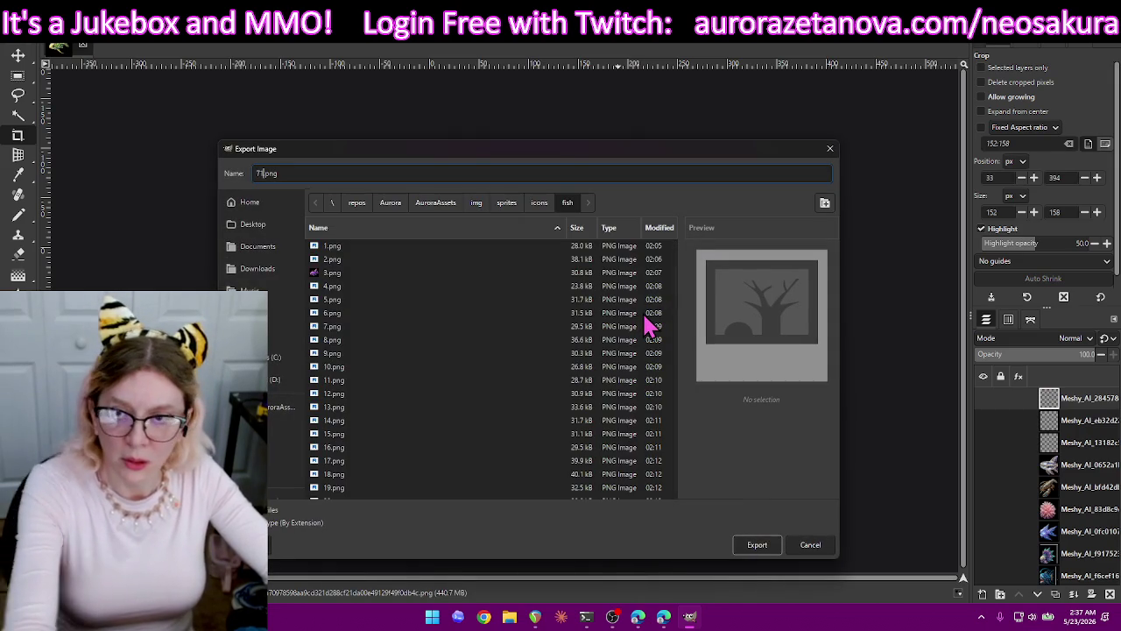
key(Return)
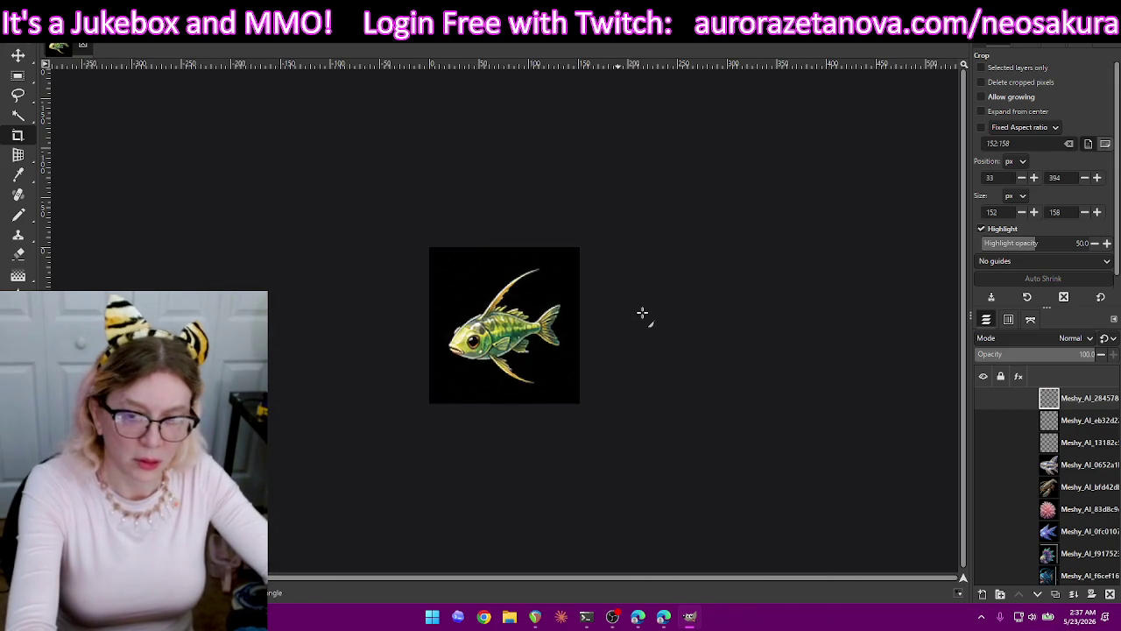
key(Return)
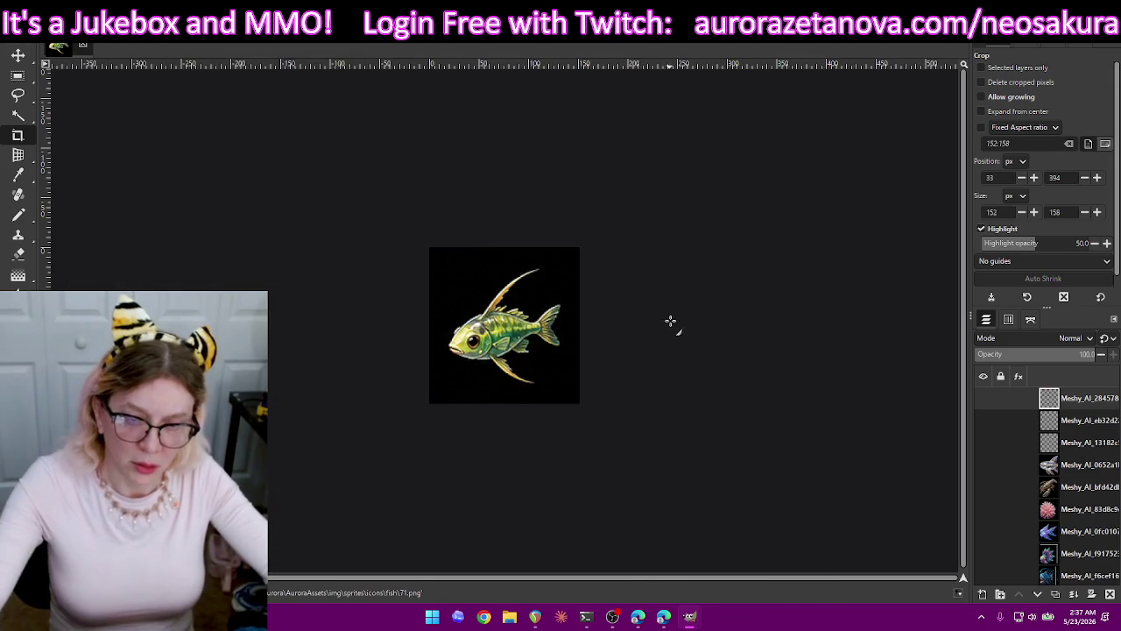
key(ctrl+z)
drag(618, 281, 749, 389)
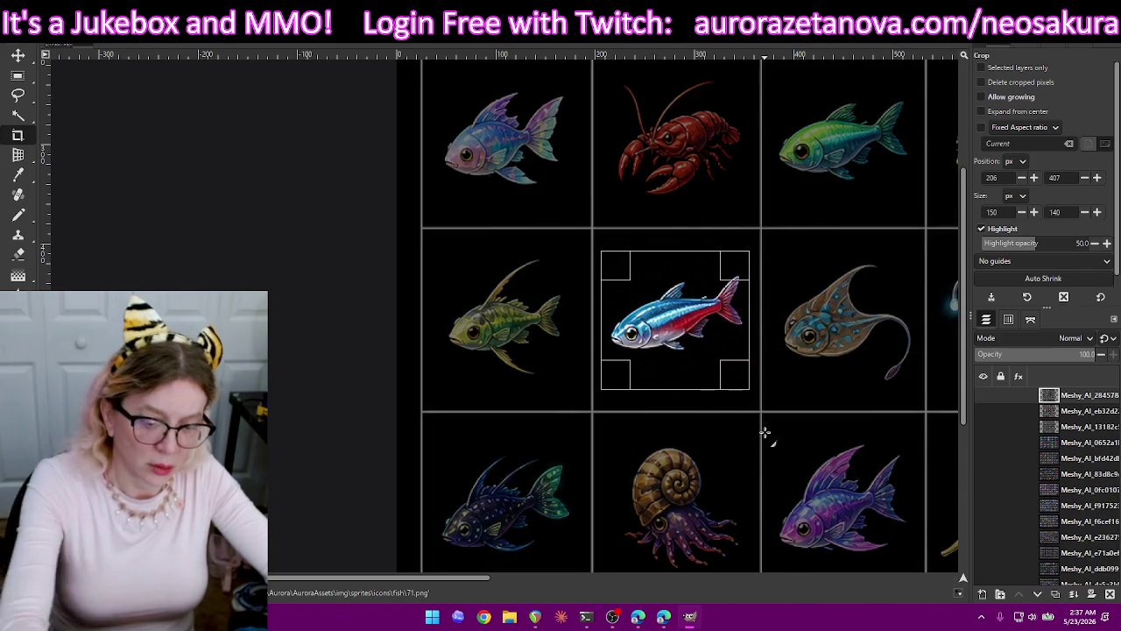
Crop the blue-and-red fish to 150×140, export it as 72.png, and undo the crop.
key(Return)
key(ctrl+shift+e)
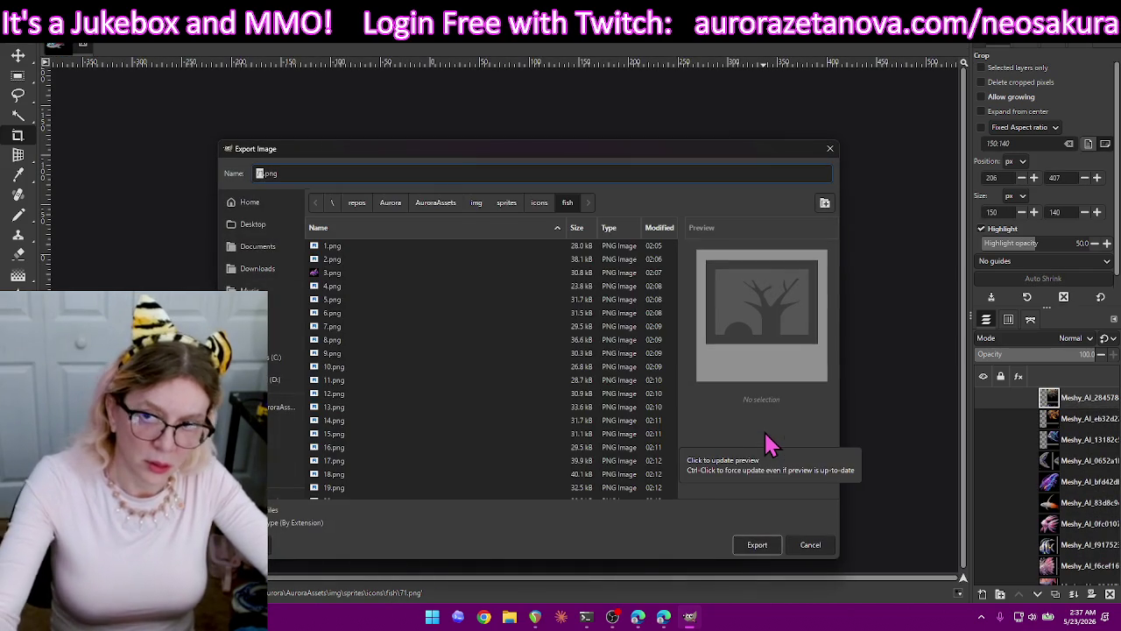
key(BackSpace)
text(2)
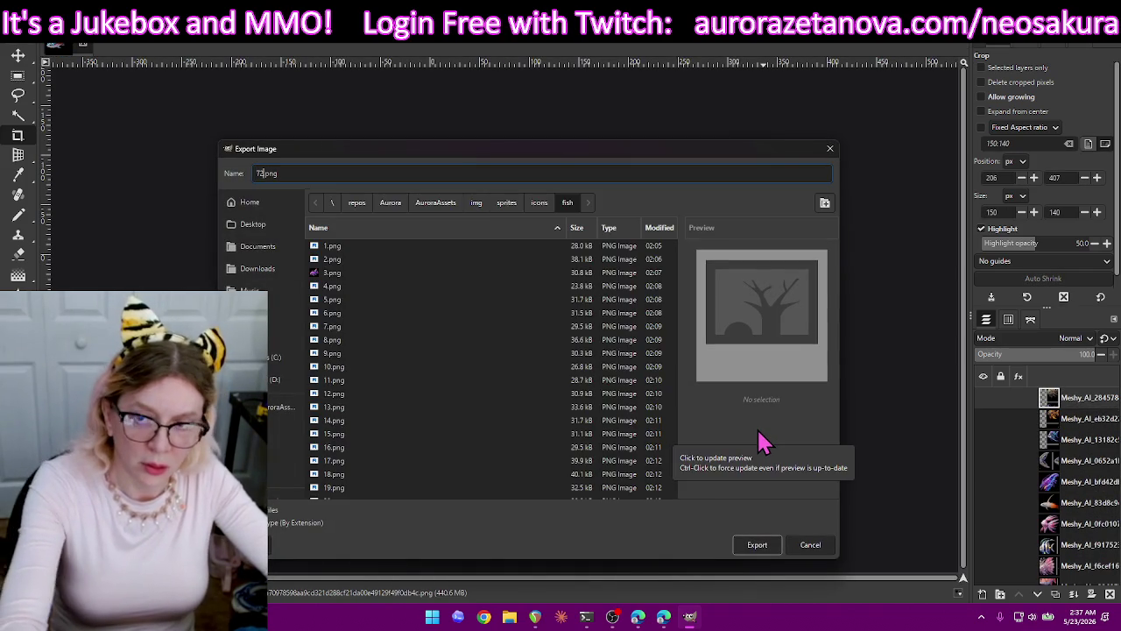
key(Return)
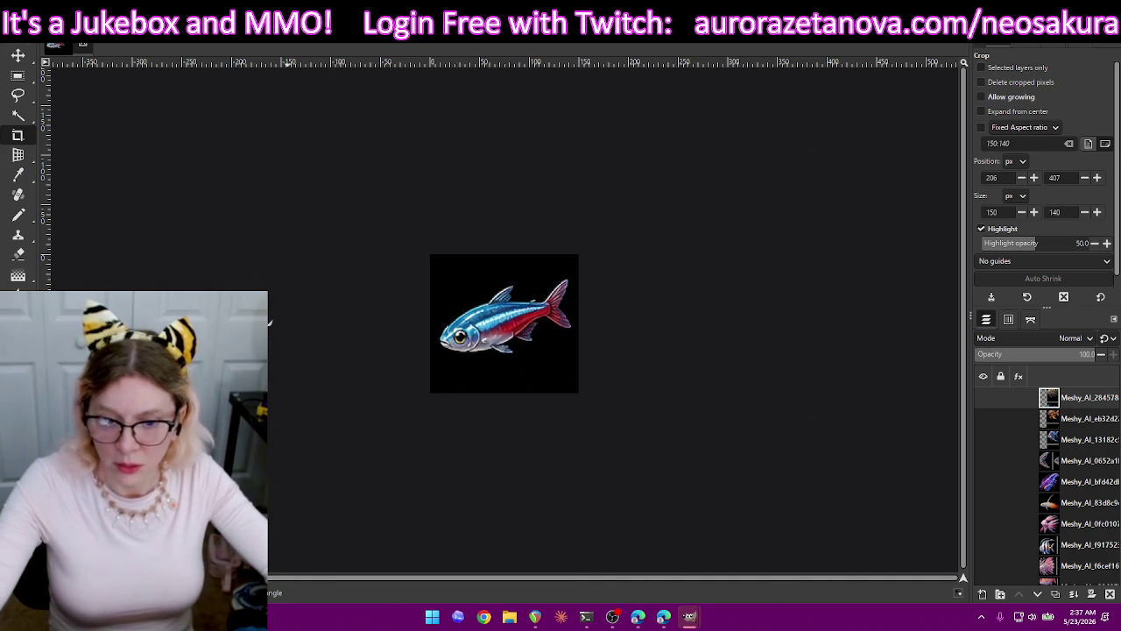
key(ctrl+shift+e)
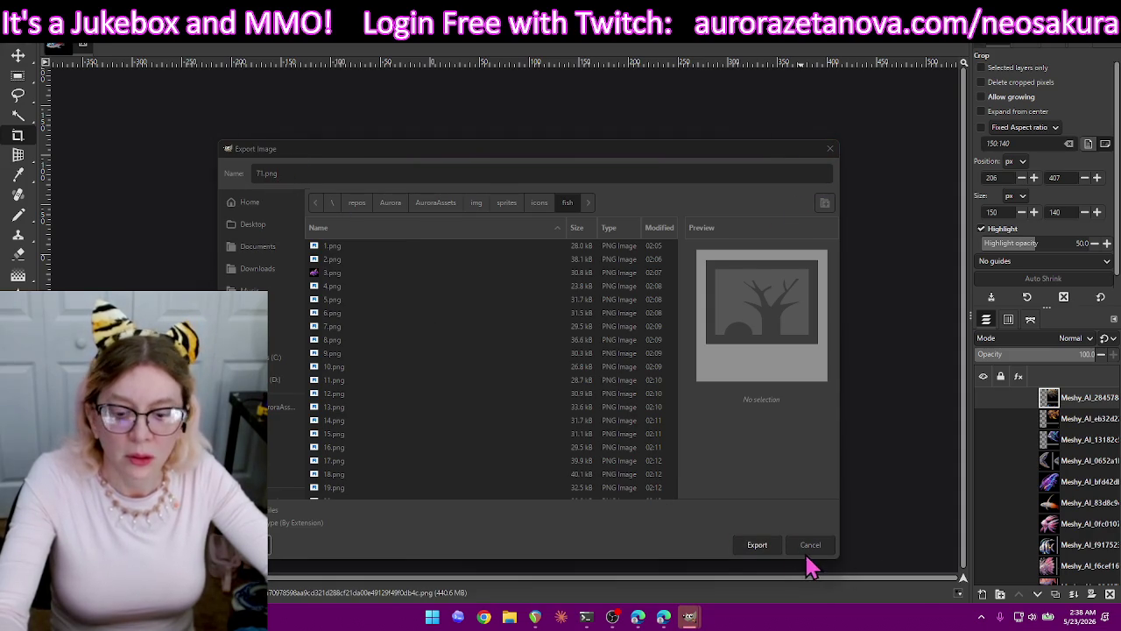
mouse_move(690, 617)
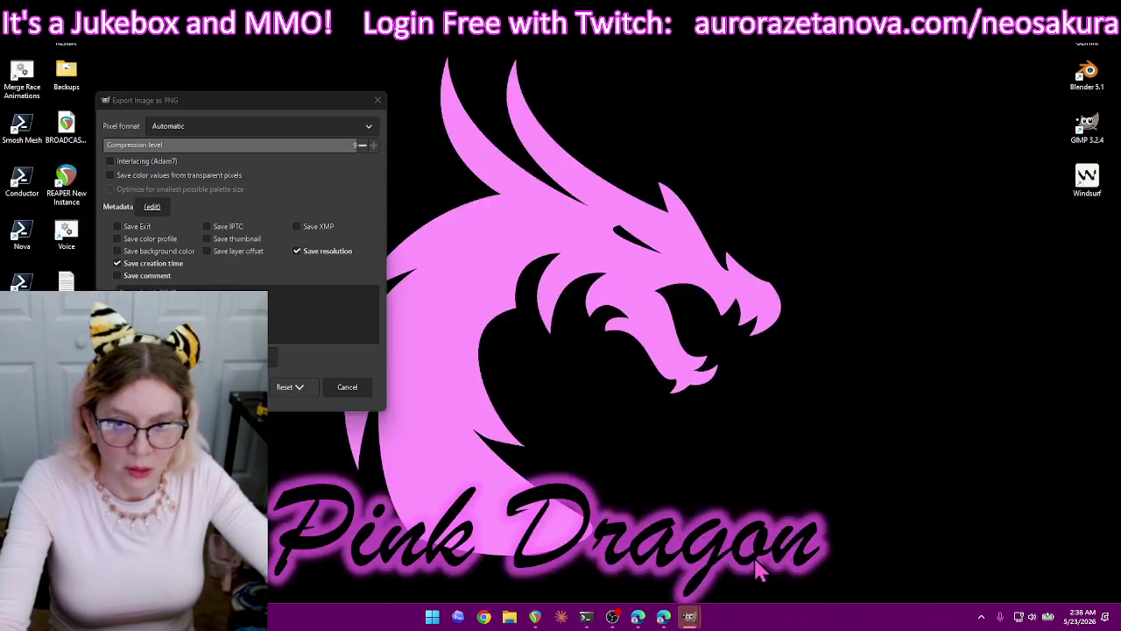
click(752, 550)
click(262, 388)
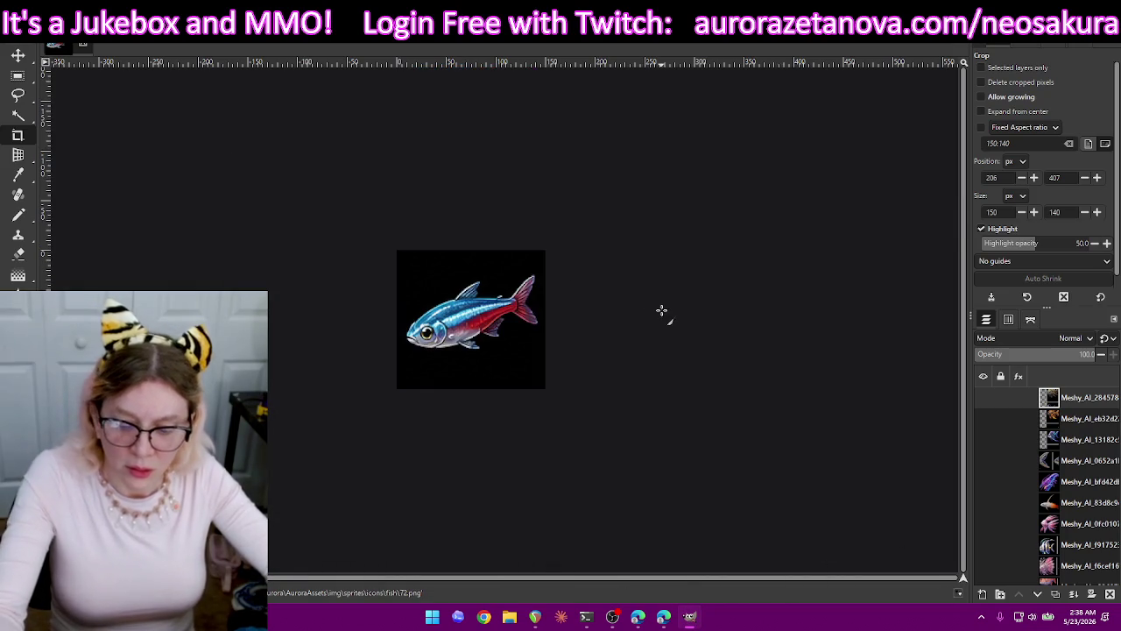
key(ctrl+z)
Crop the iridescent blue-purple fish to a 139×139 square.
scroll(378, 312, up, 5)
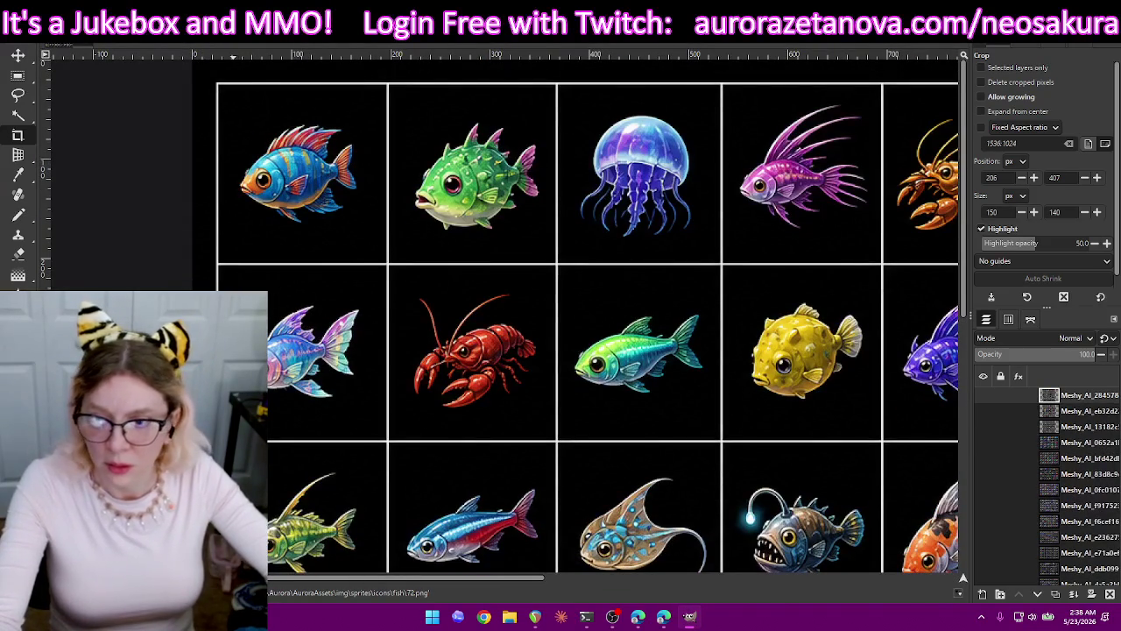
drag(230, 287, 367, 425)
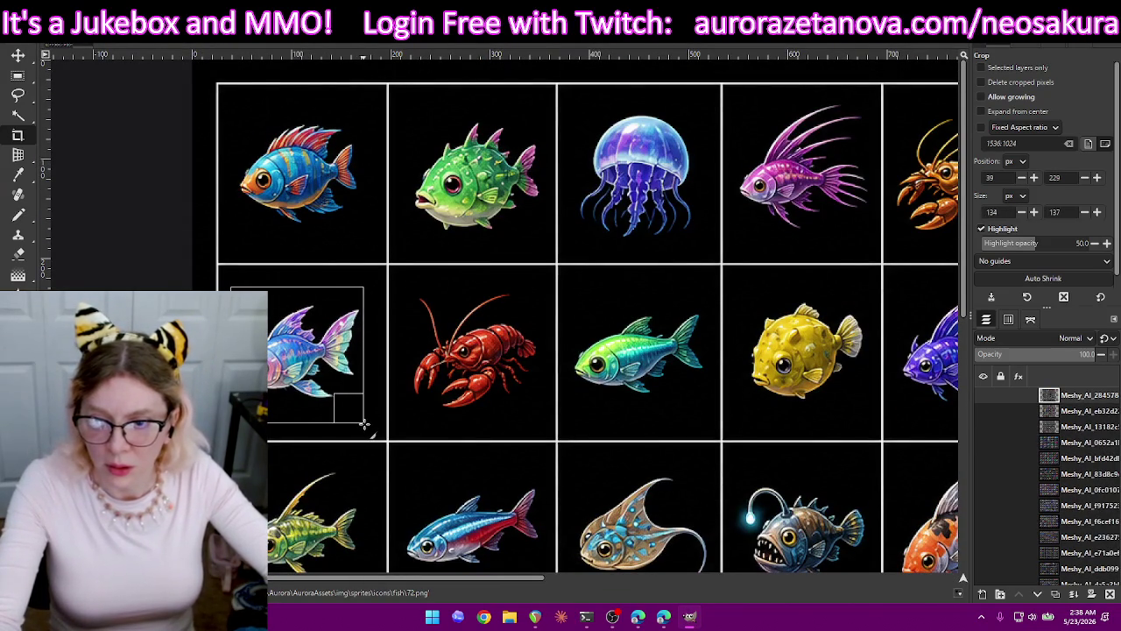
drag(367, 424, 370, 426)
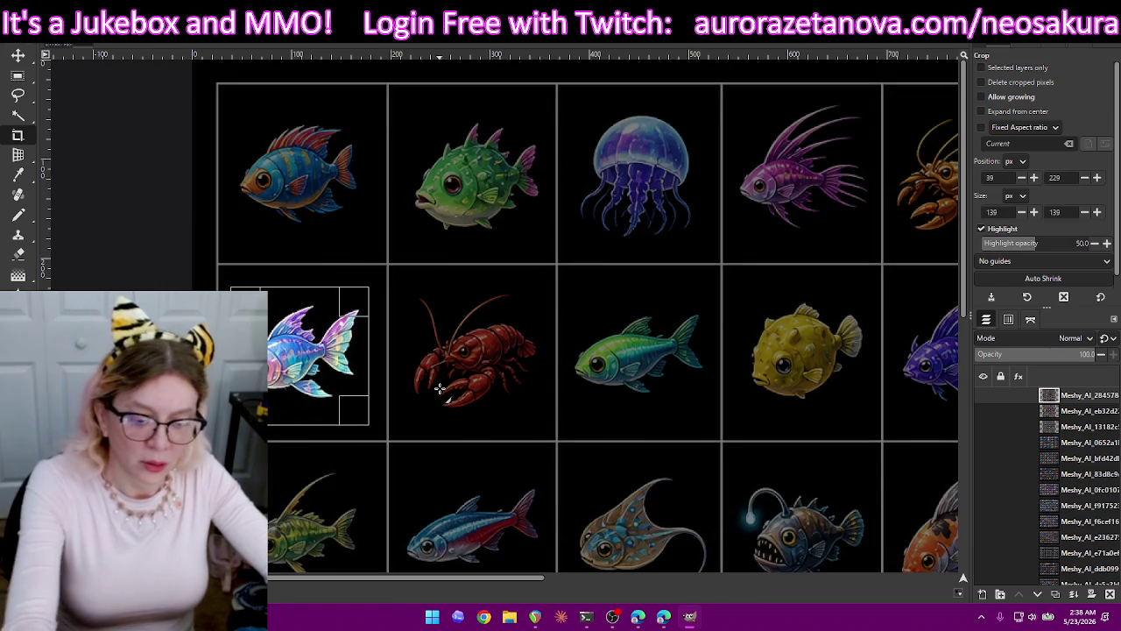
key(Return)
Export the iridescent fish as 73.png and undo the crop to restore the sheet.
key(ctrl+shift+e)
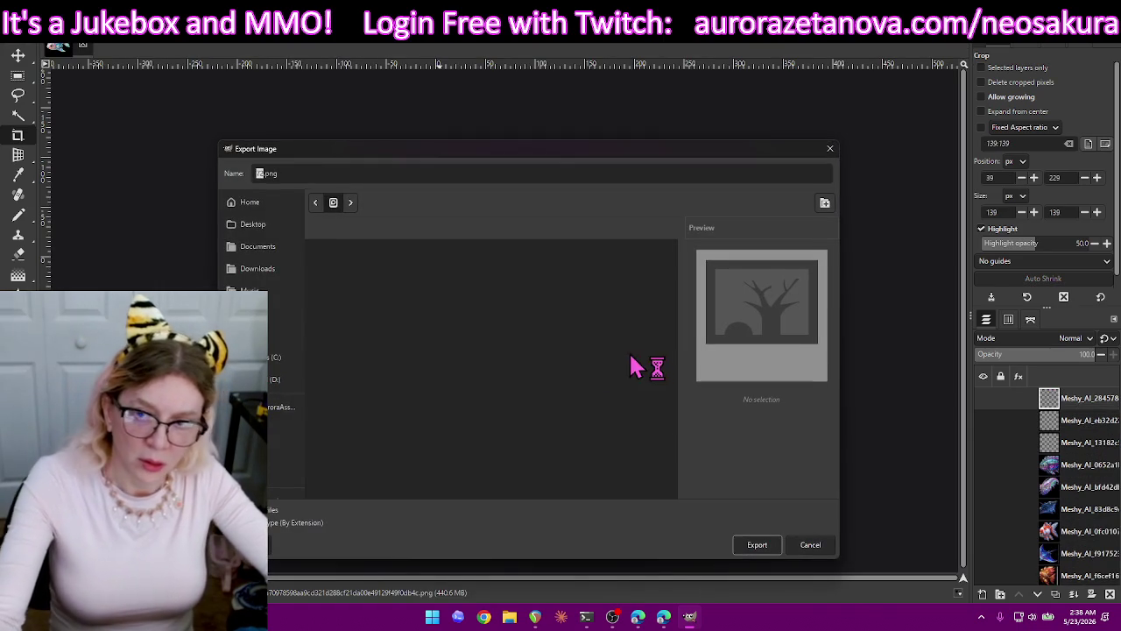
text(73)
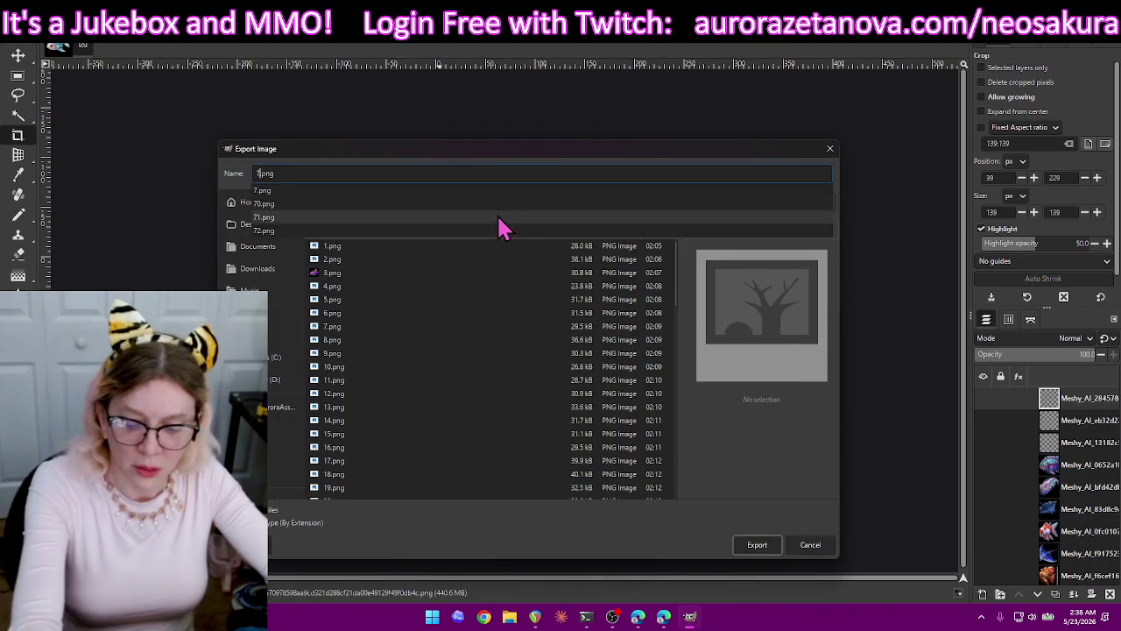
key(Return)
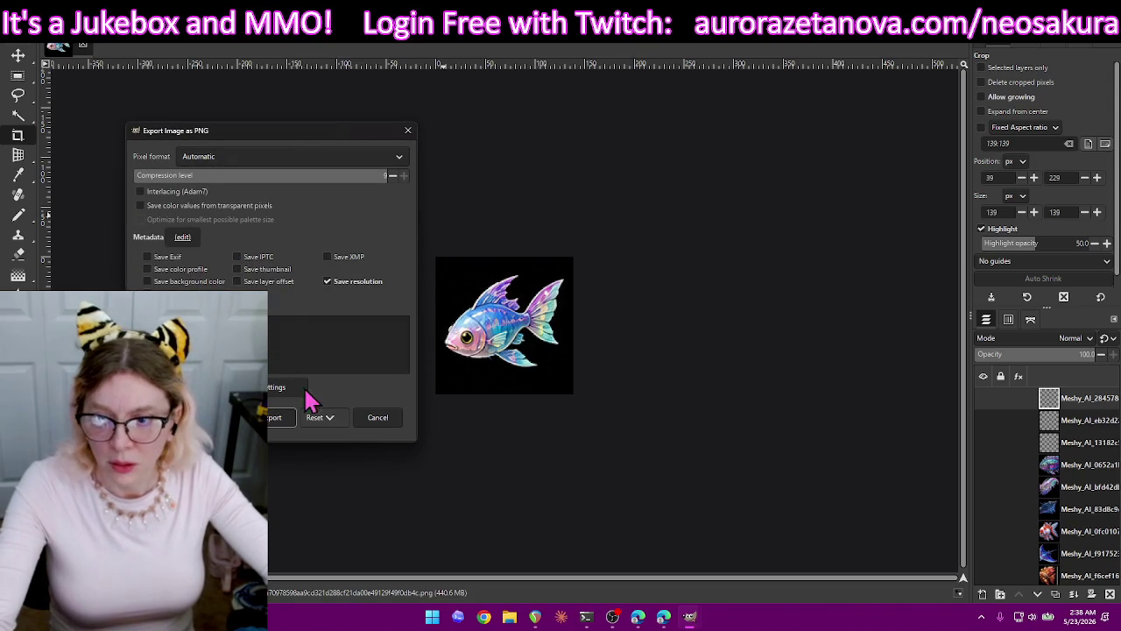
click(390, 421)
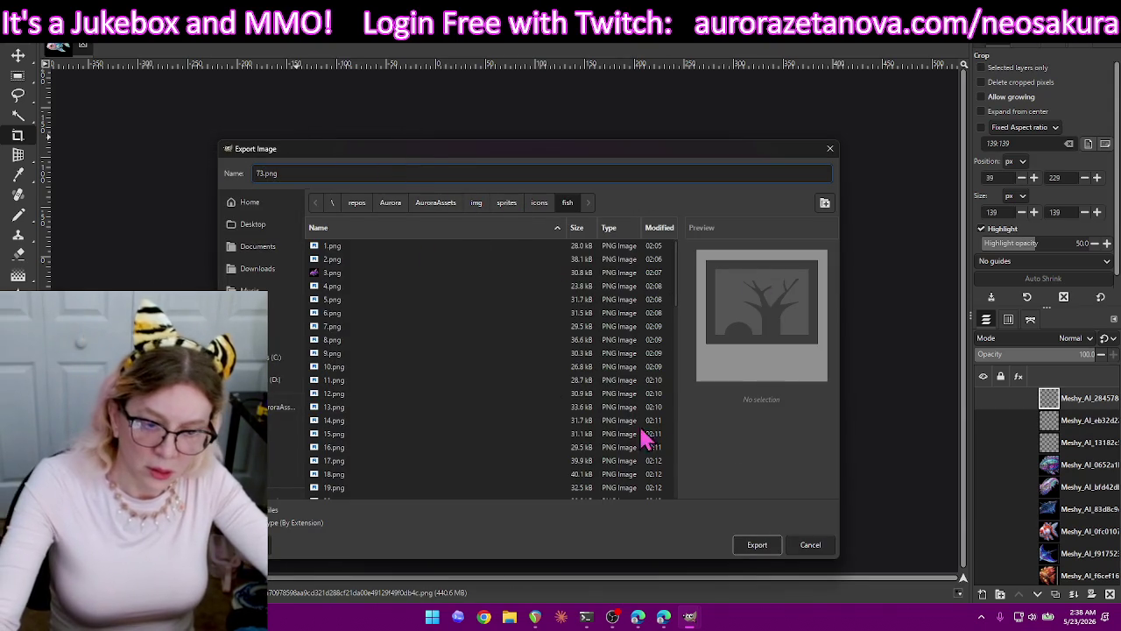
key(Escape)
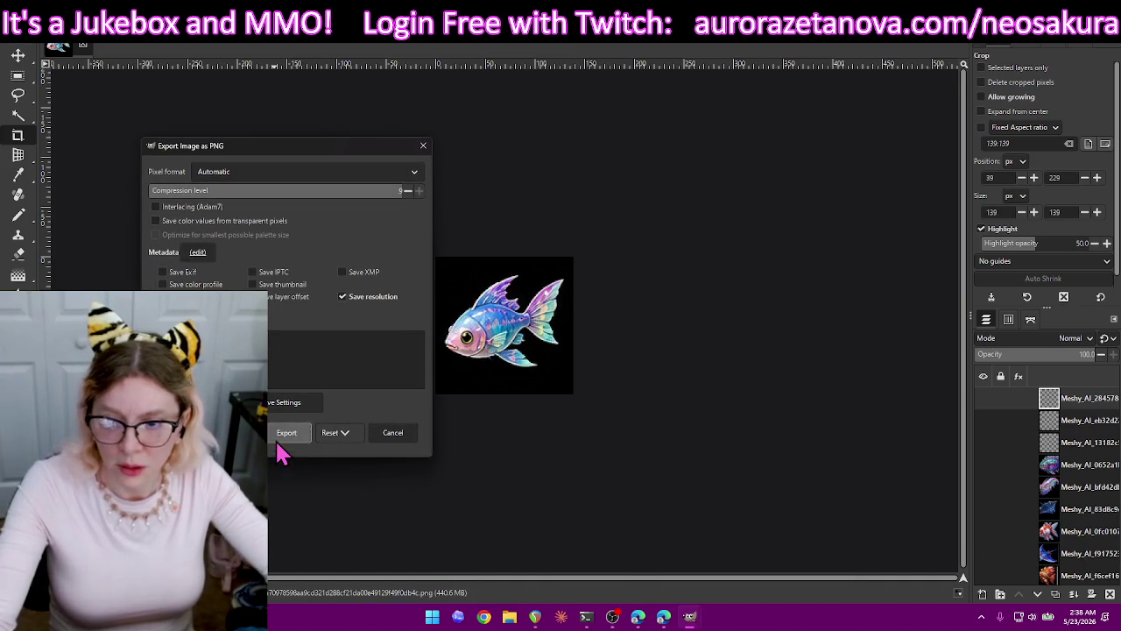
click(287, 432)
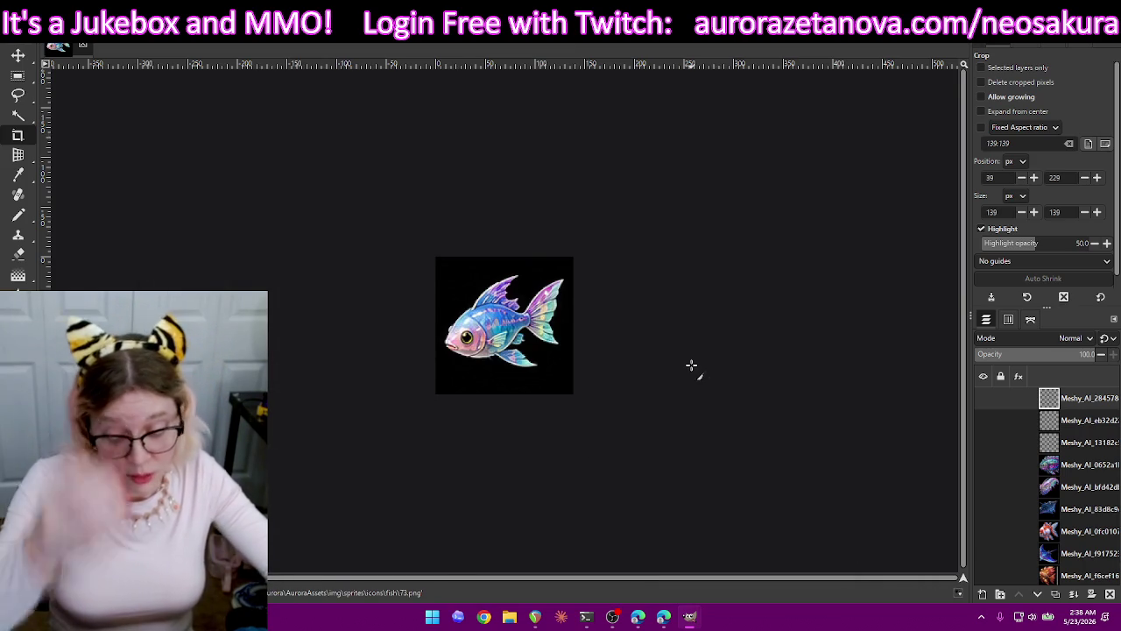
key(ctrl+z)
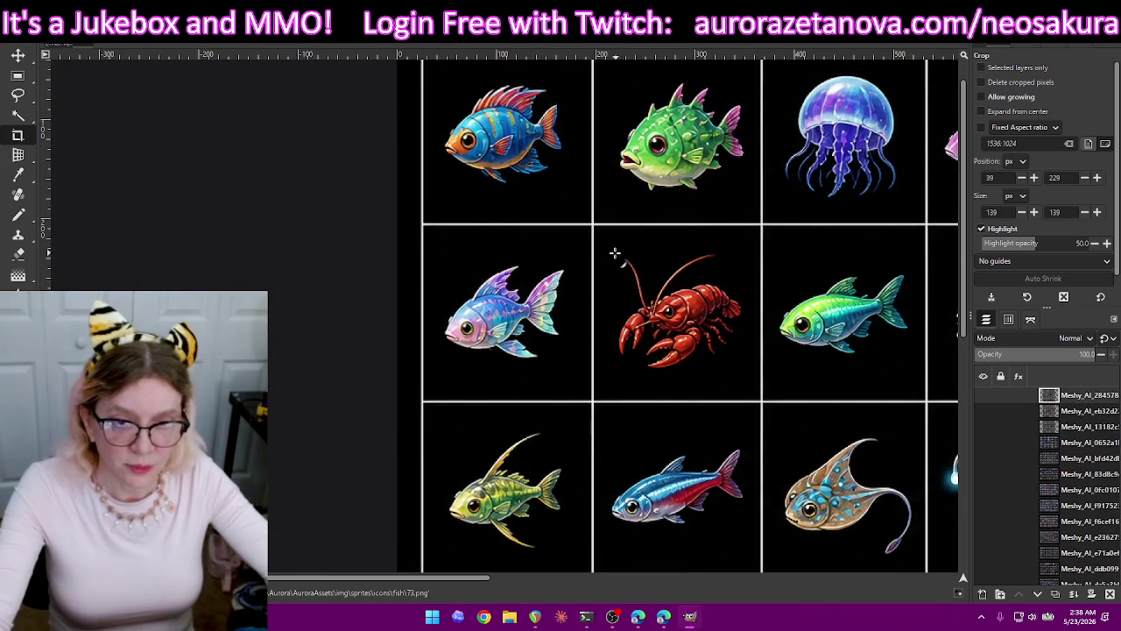
Crop the red crayfish to 148×140, export it as 74.png, then restore the full sheet.
mouse_move(606, 240)
mouse_down()
mouse_move(745, 297)
mouse_move(753, 378)
mouse_up()
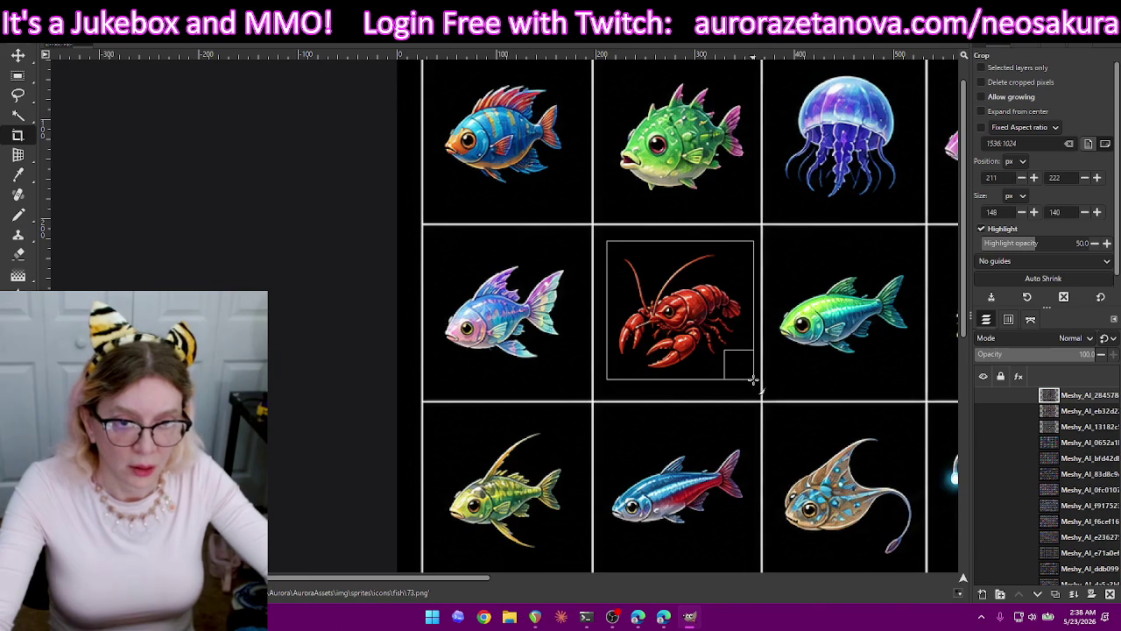
key(Return)
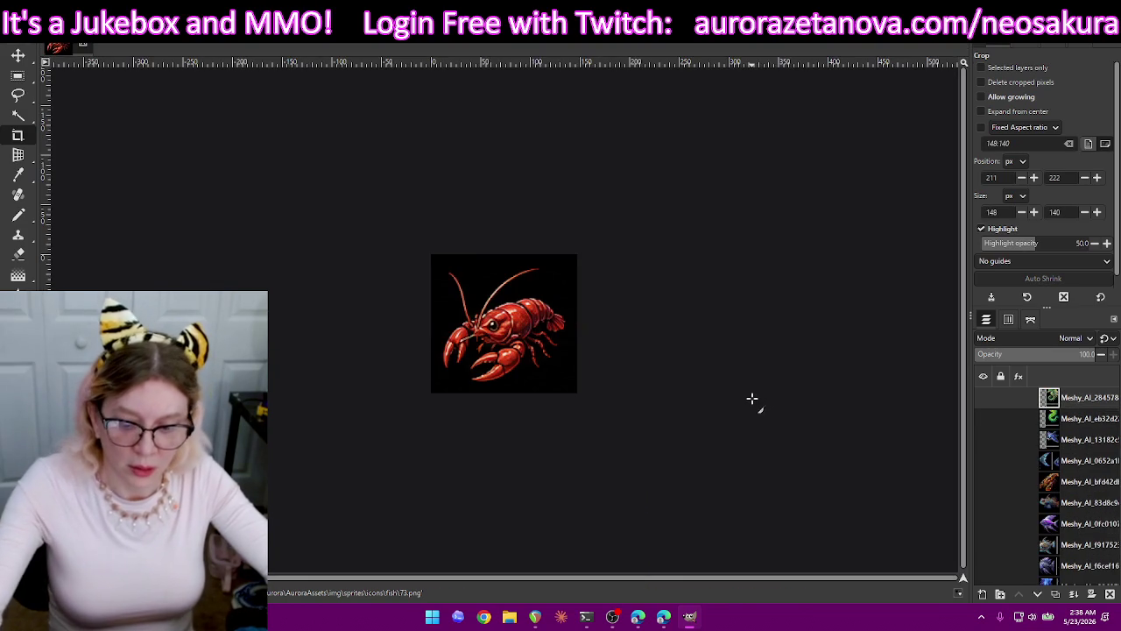
key(ctrl+shift+e)
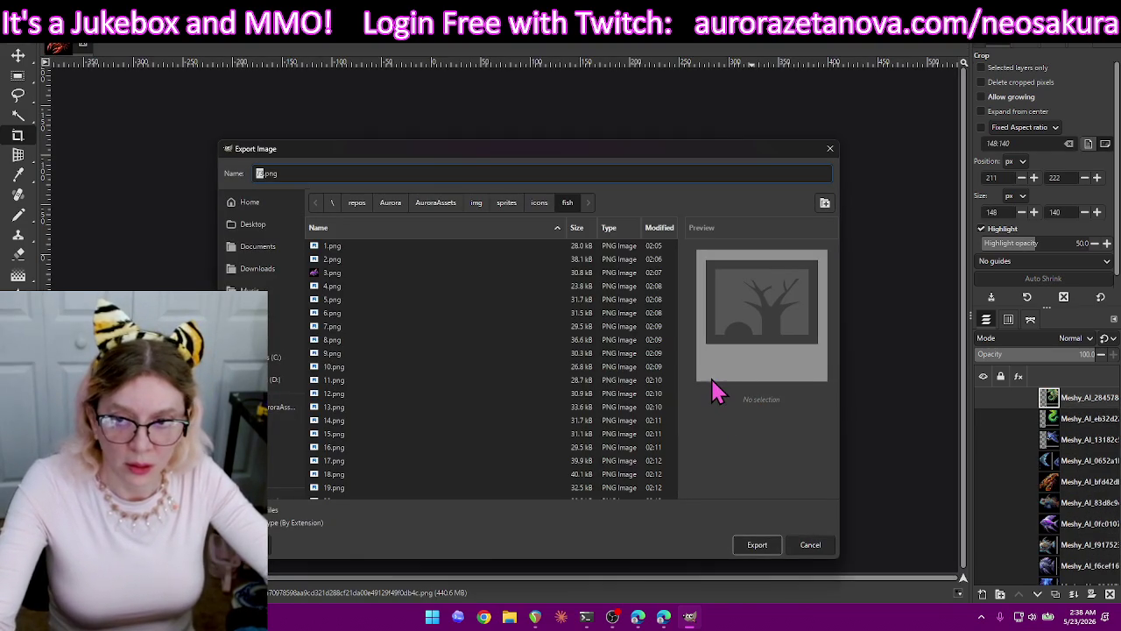
text(7)
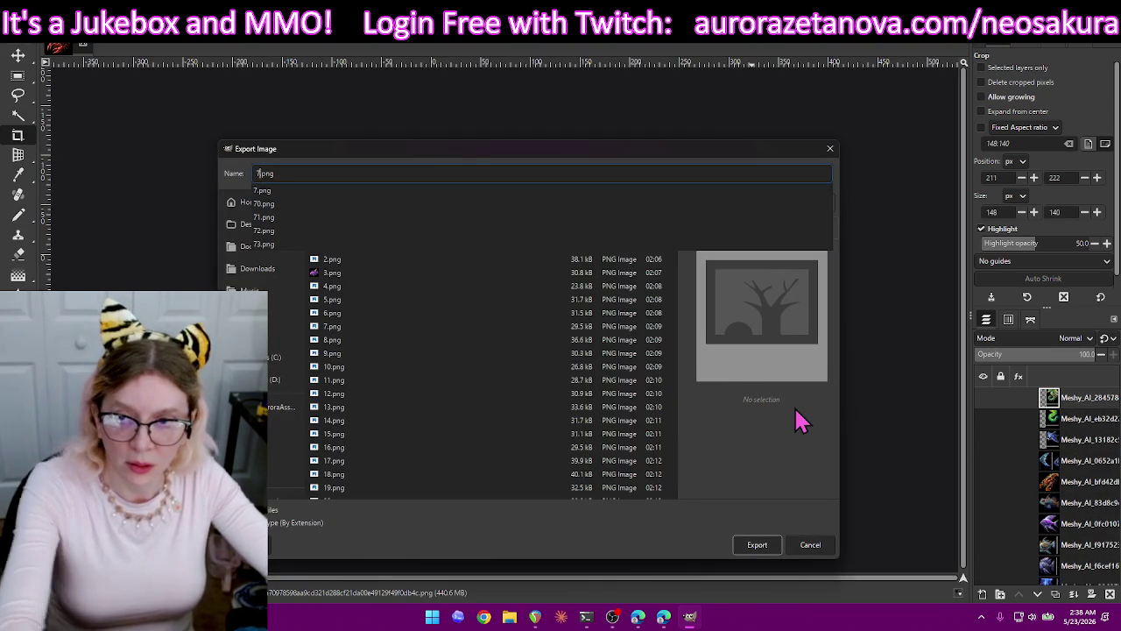
text(4)
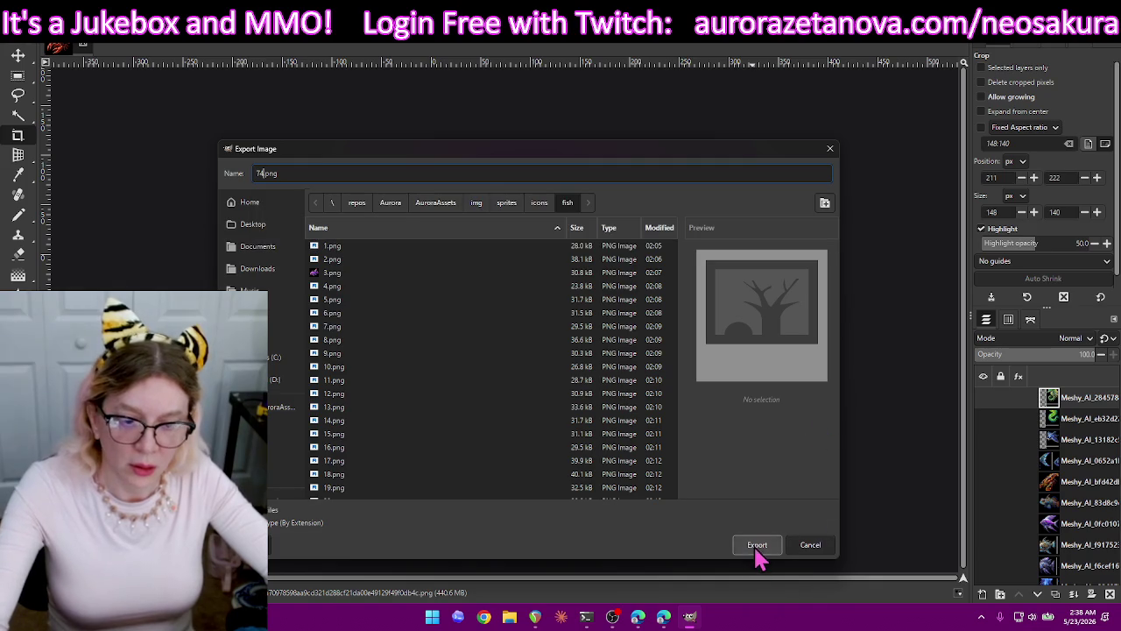
click(759, 552)
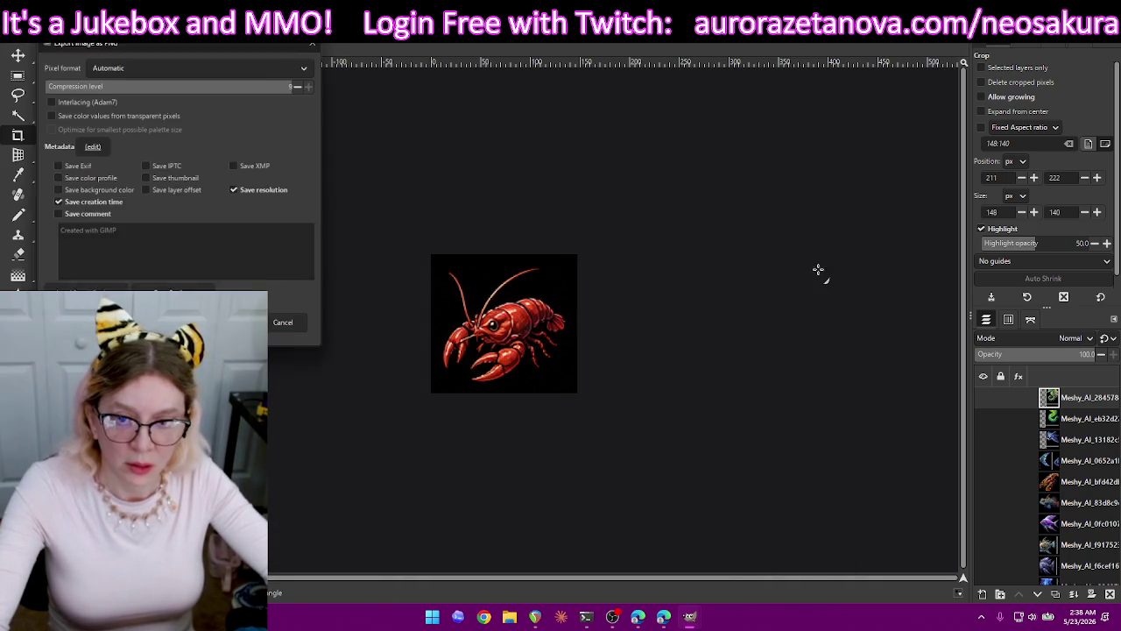
click(286, 325)
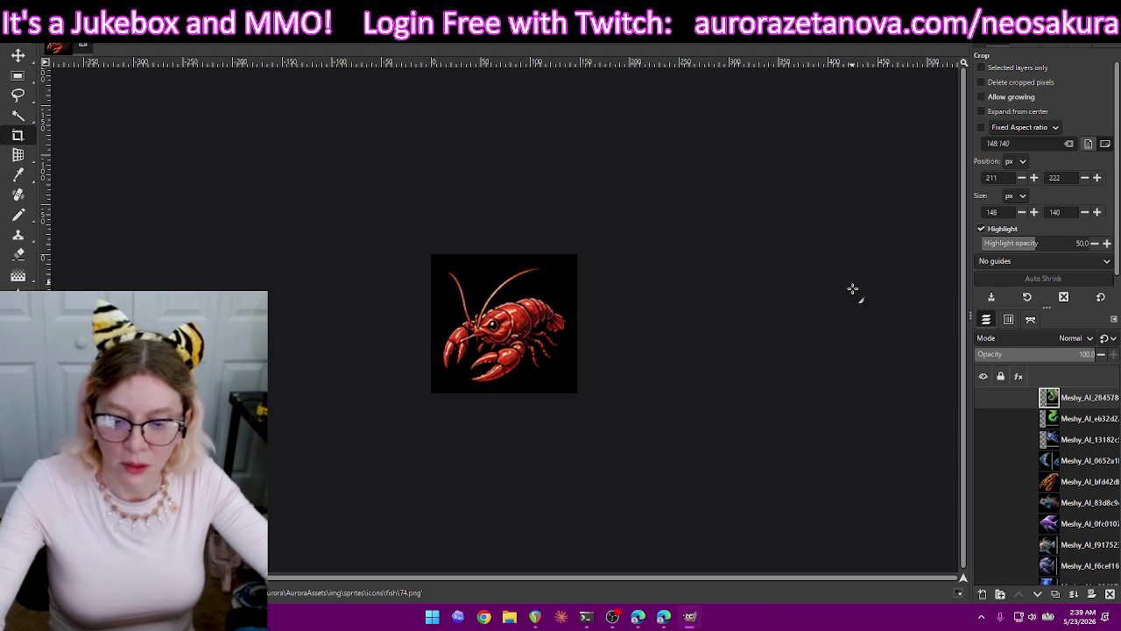
key(ctrl+z)
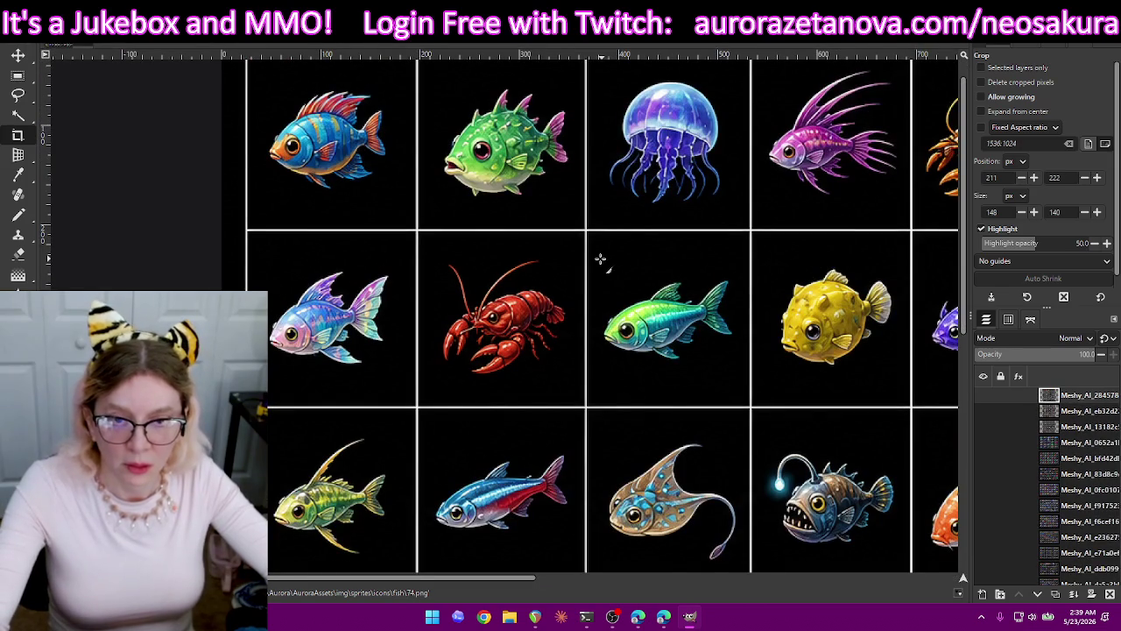
Crop the green-and-blue fish to 148×136, export it as 75.png, then restore the sheet.
mouse_move(596, 260)
mouse_down()
mouse_move(744, 370)
mouse_move(691, 394)
mouse_up()
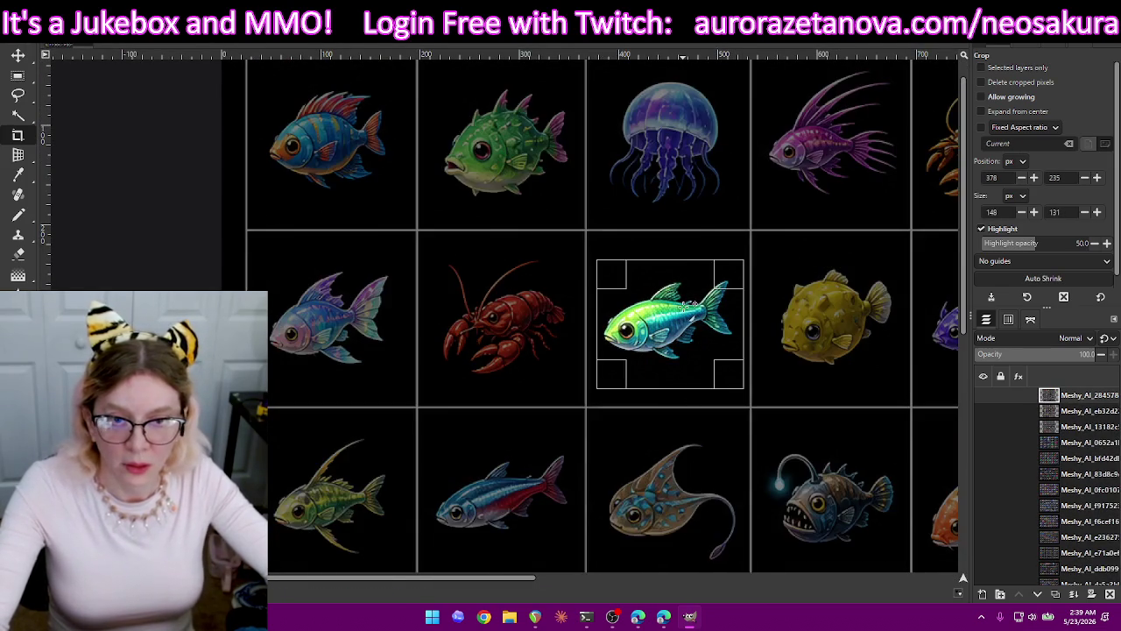
drag(678, 271, 679, 266)
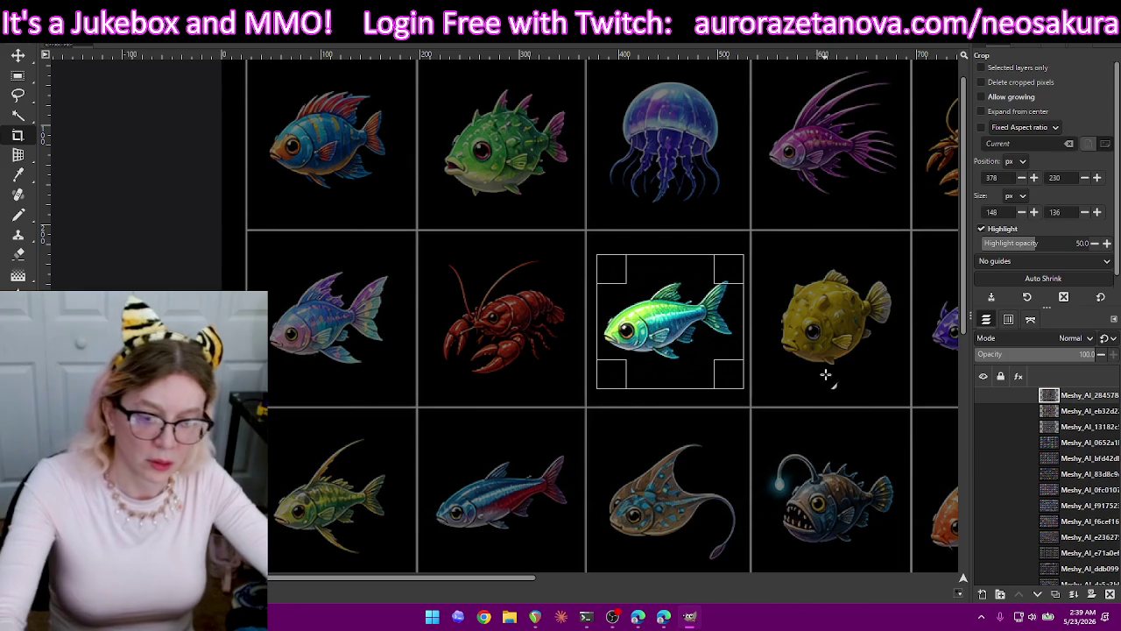
key(Return)
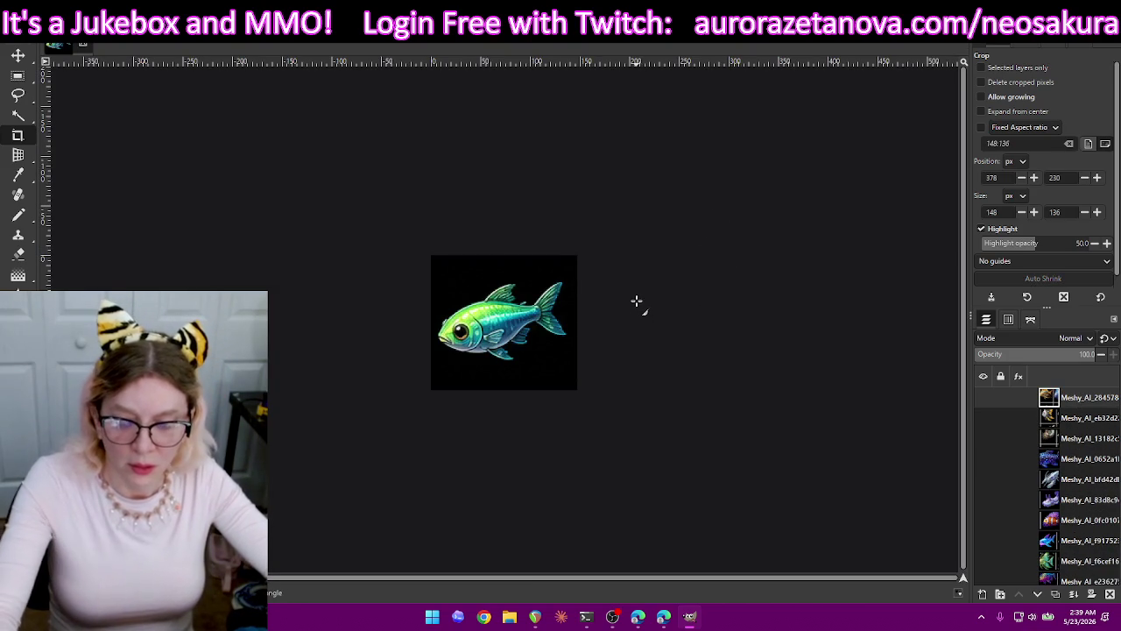
key(ctrl+shift+e)
text(75)
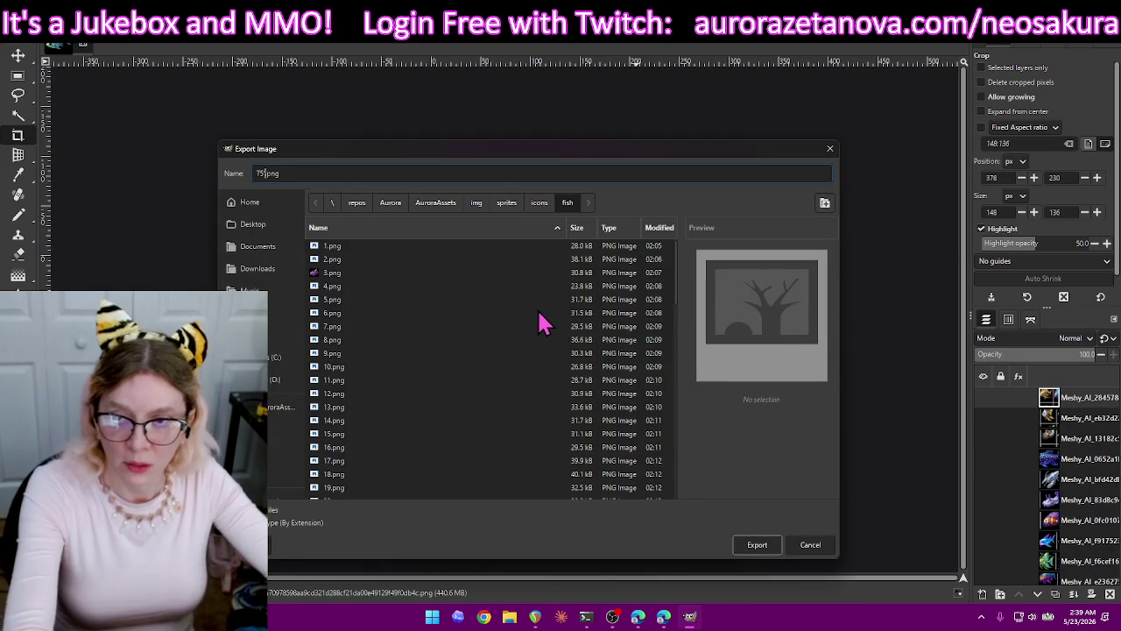
click(757, 544)
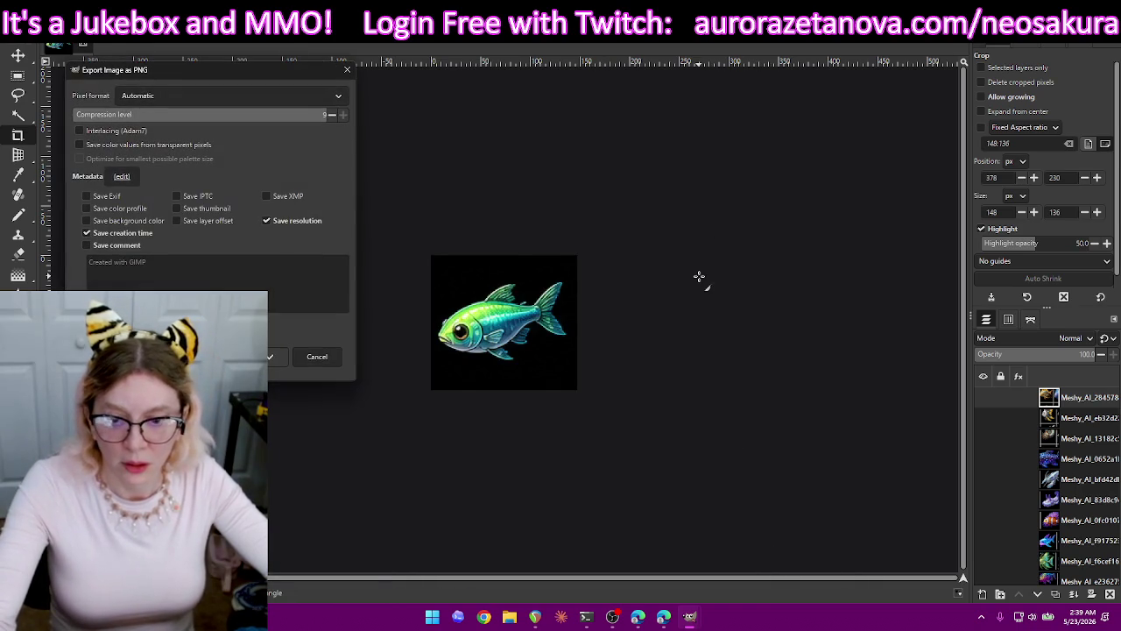
key(Return)
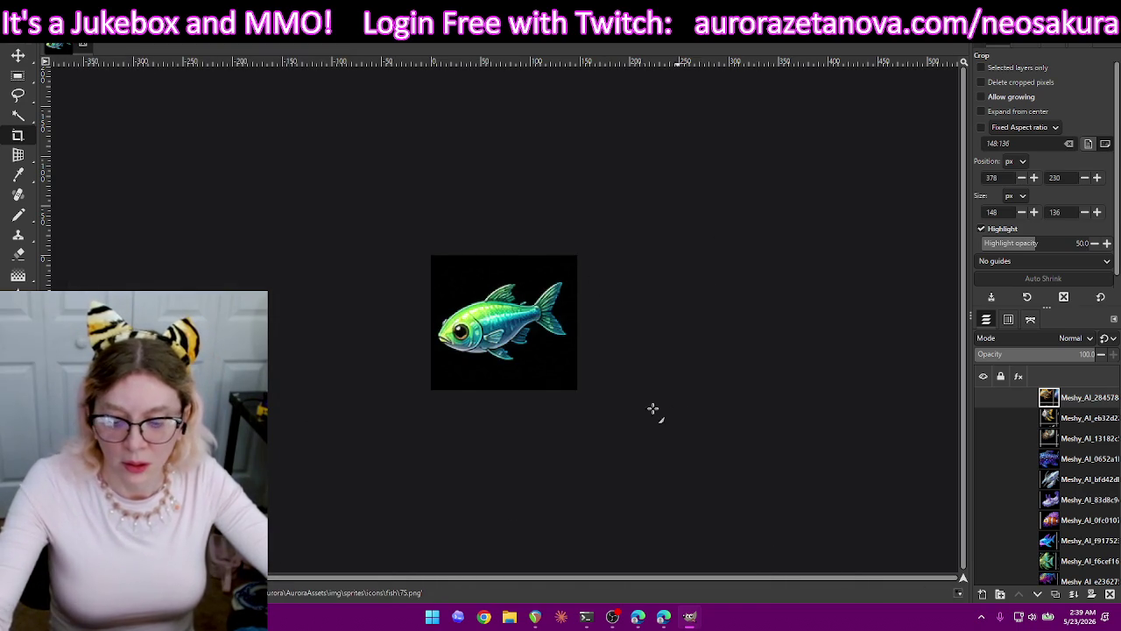
key(ctrl+z)
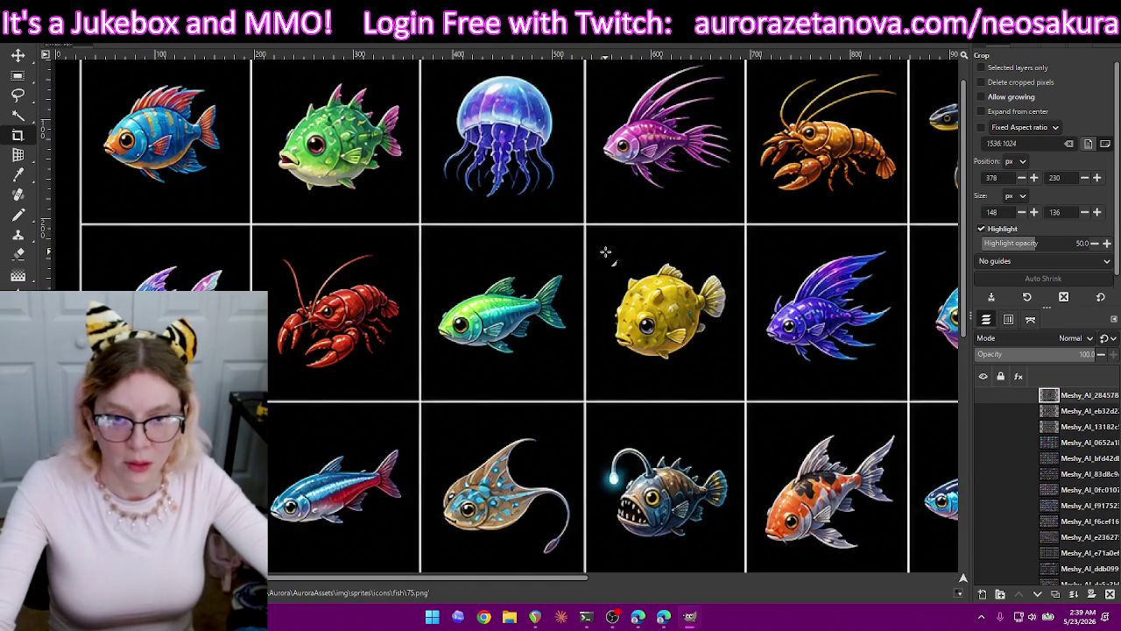
Crop the yellow pufferfish to 137×131, export it as 76.png, then undo the crop.
drag(596, 248, 735, 371)
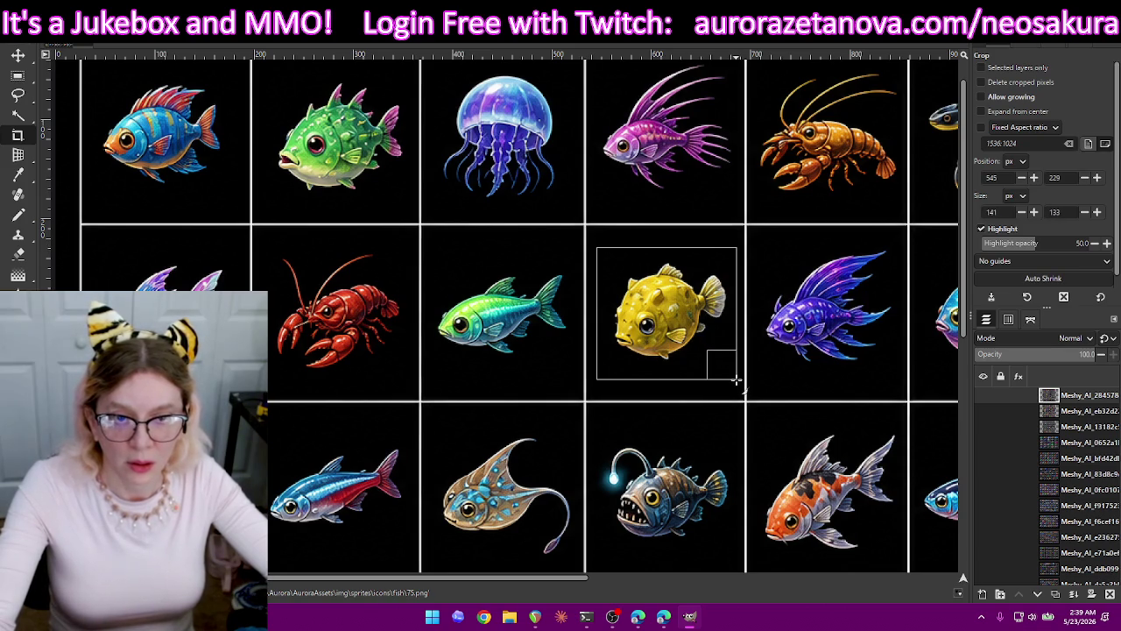
drag(734, 377, 735, 376)
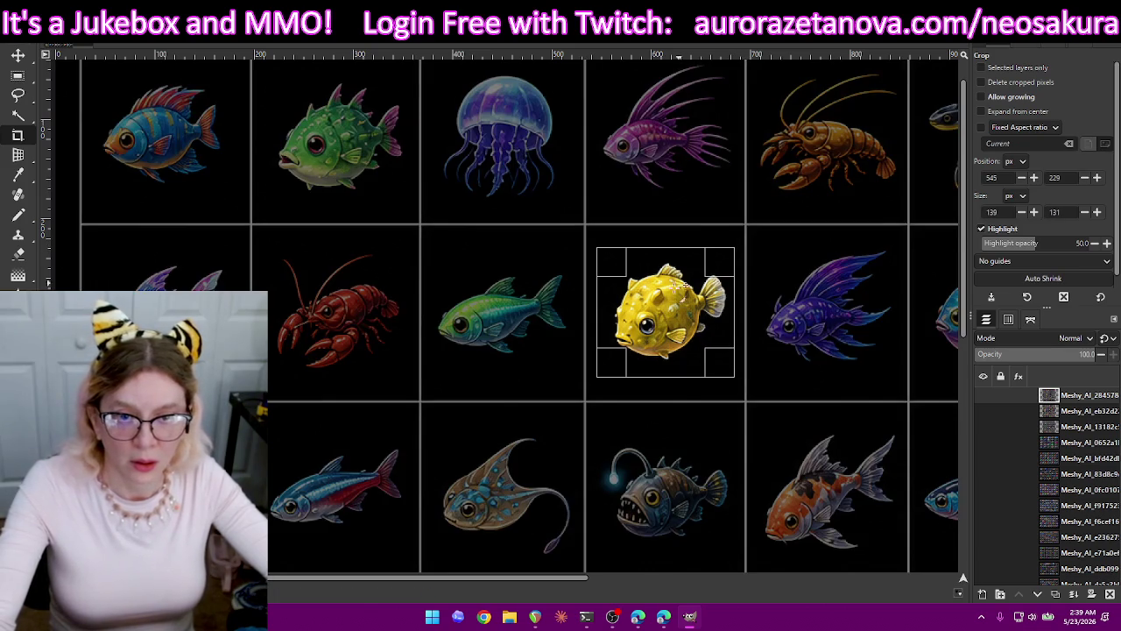
drag(609, 302, 610, 302)
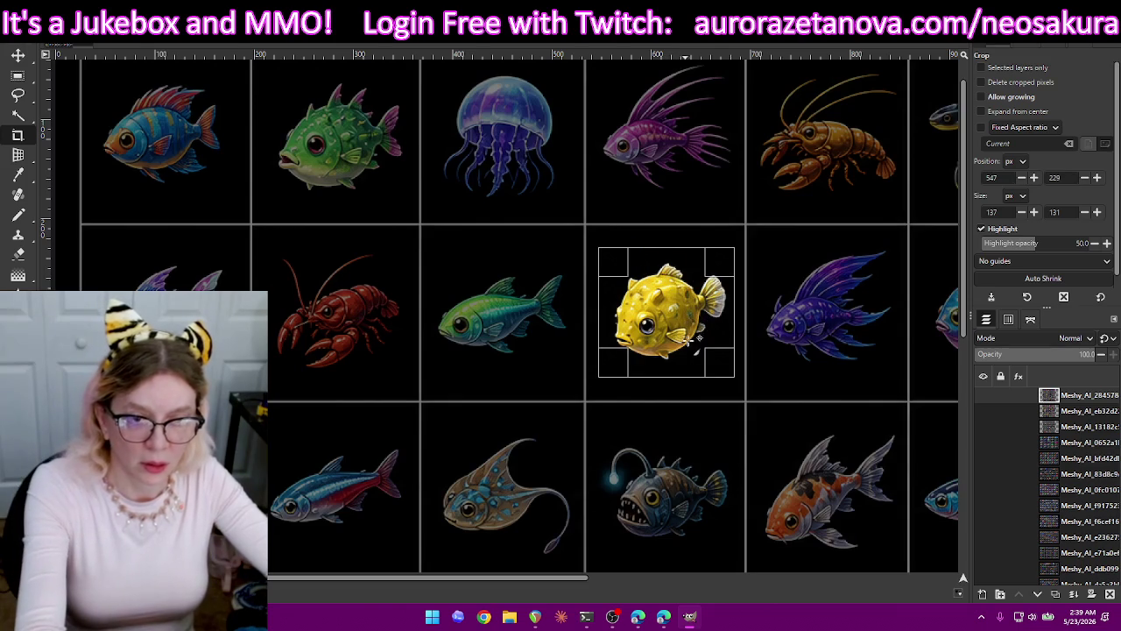
key(Return)
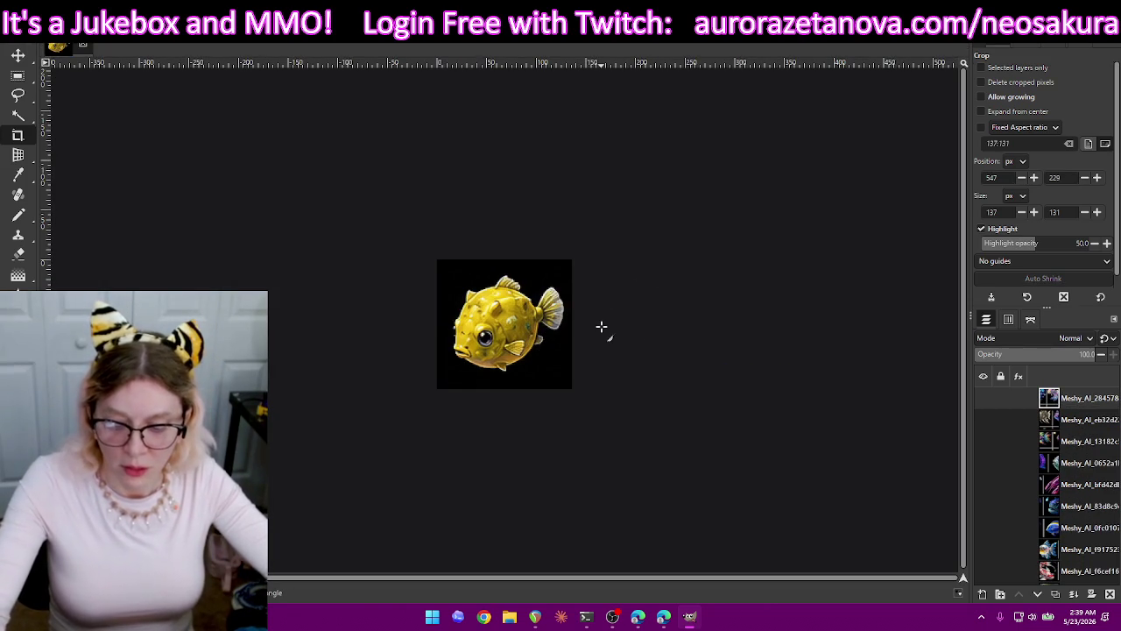
key(ctrl+shift+e)
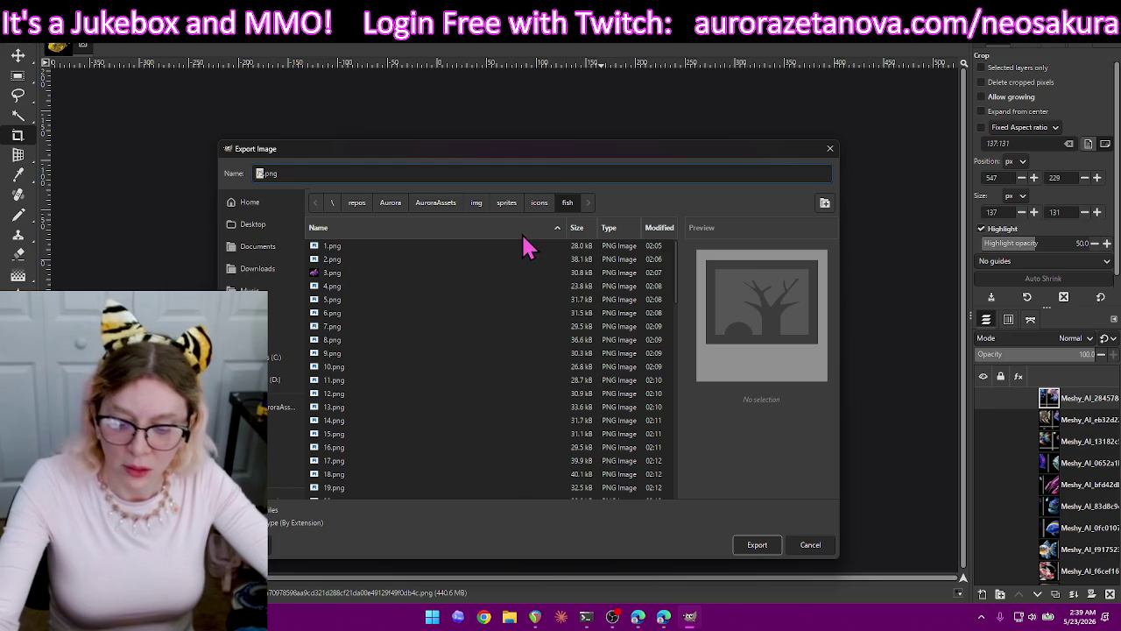
text(76)
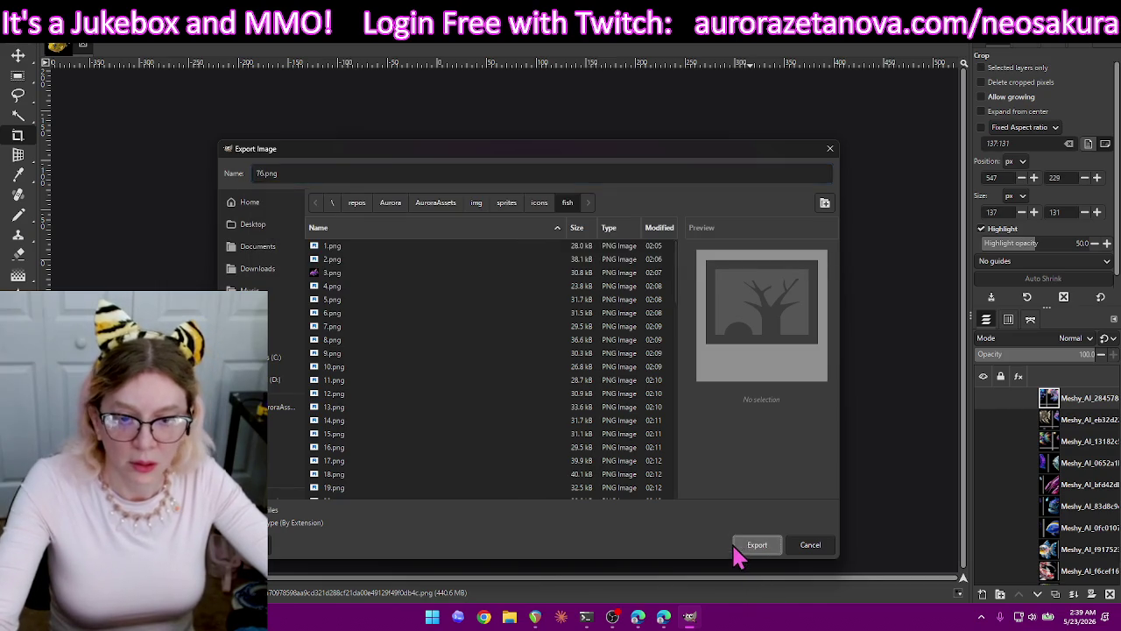
click(737, 547)
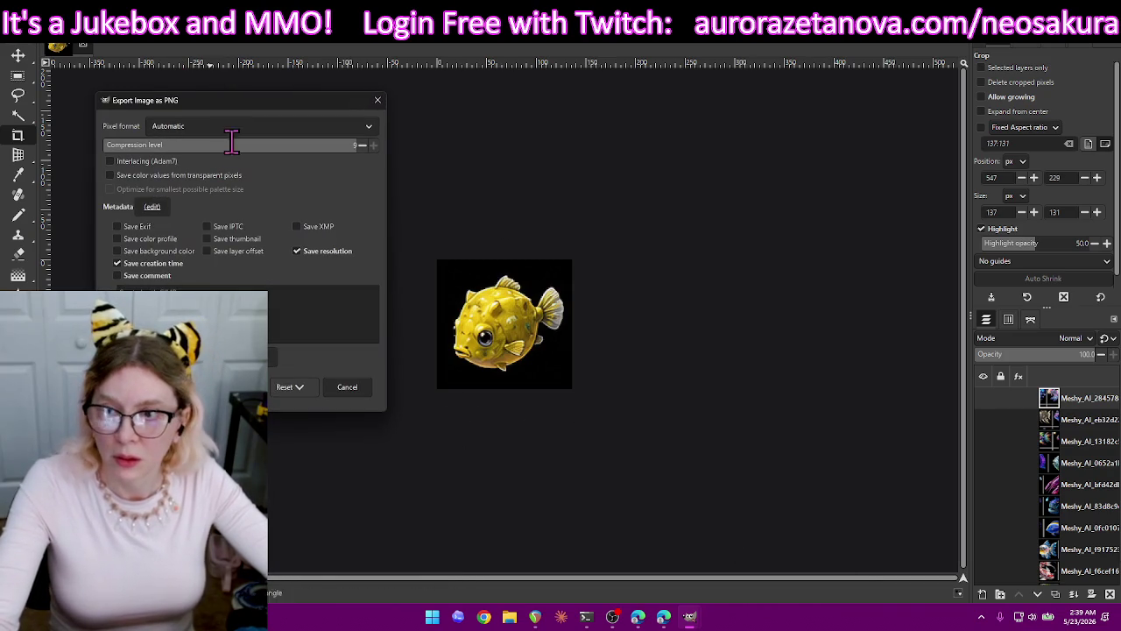
key(Return)
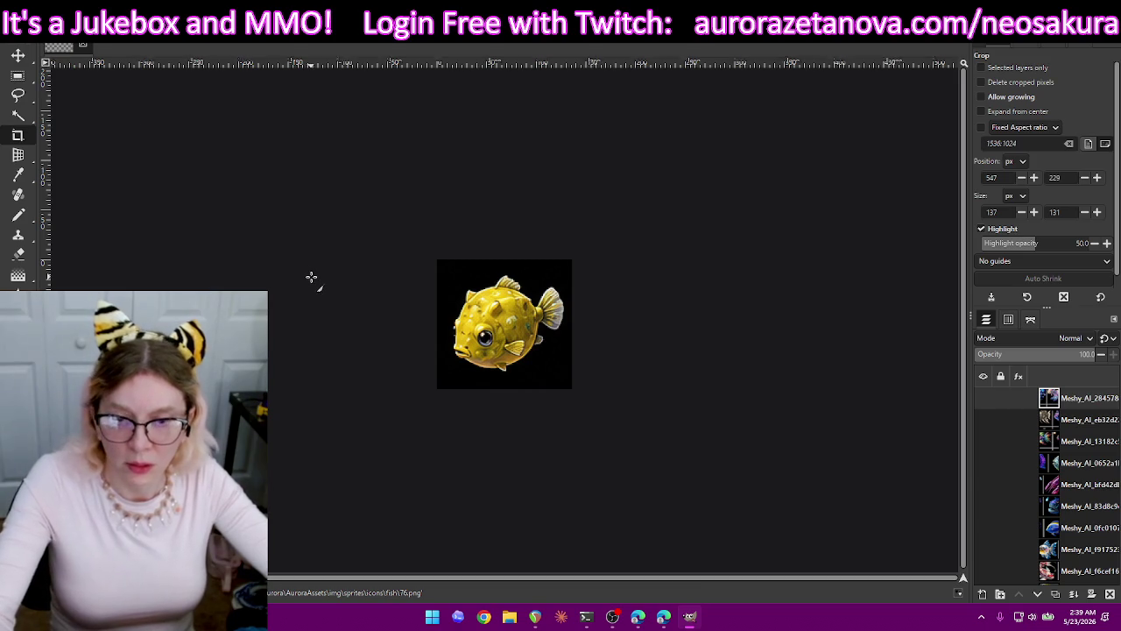
key(ctrl+z)
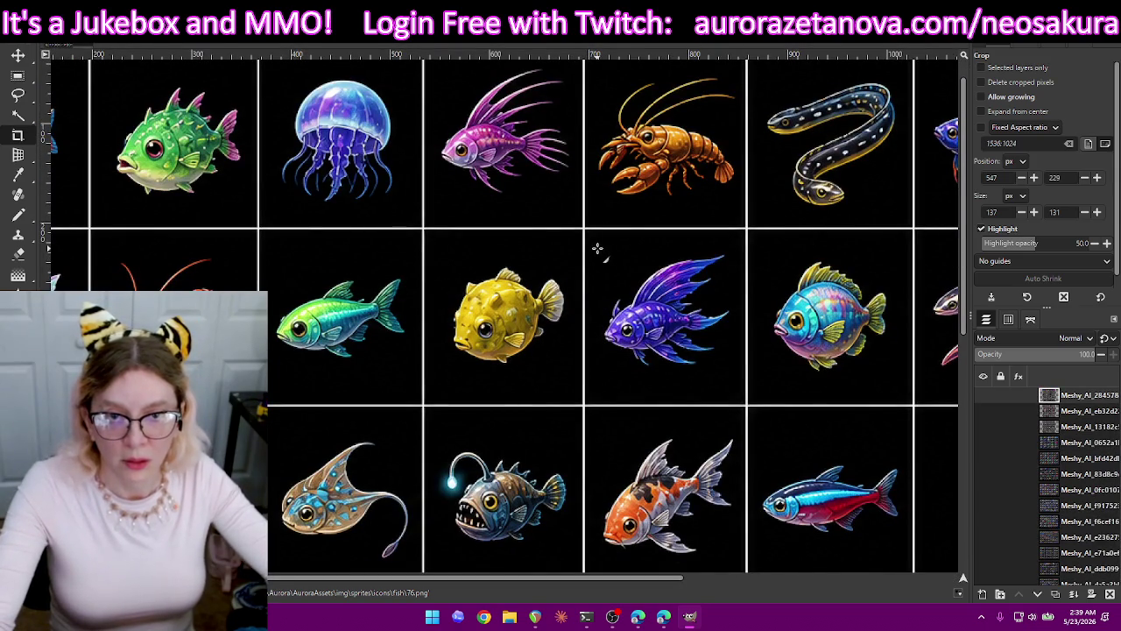
Crop the purple-blue finned fish to 145×144, export it as 77.png, then restore the sheet.
drag(631, 271, 741, 379)
drag(663, 260, 666, 255)
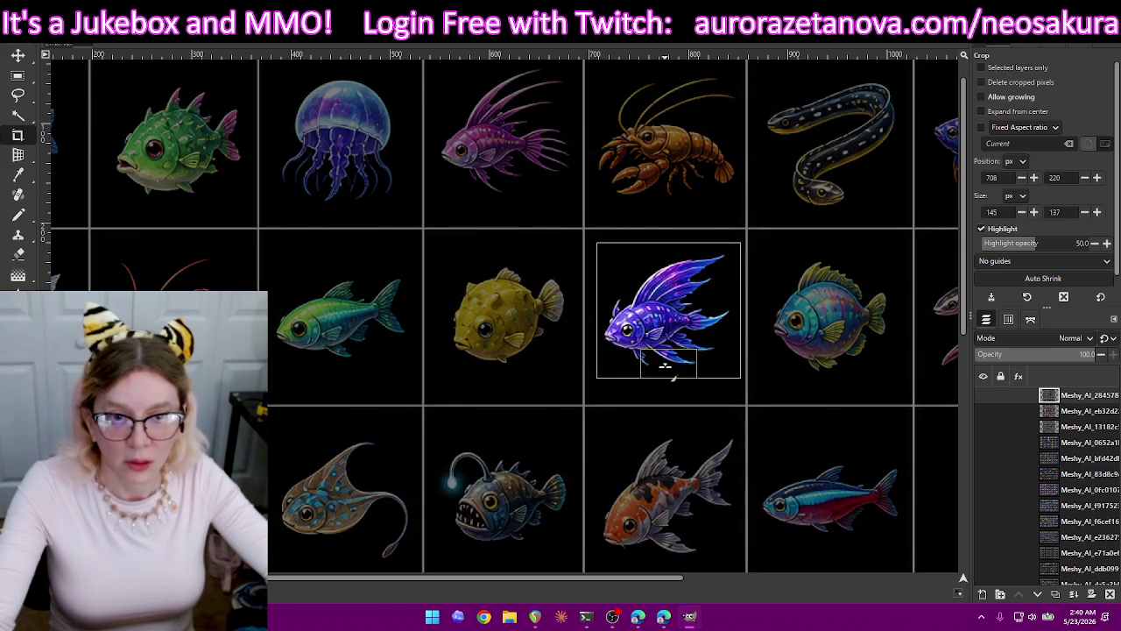
drag(666, 369, 666, 375)
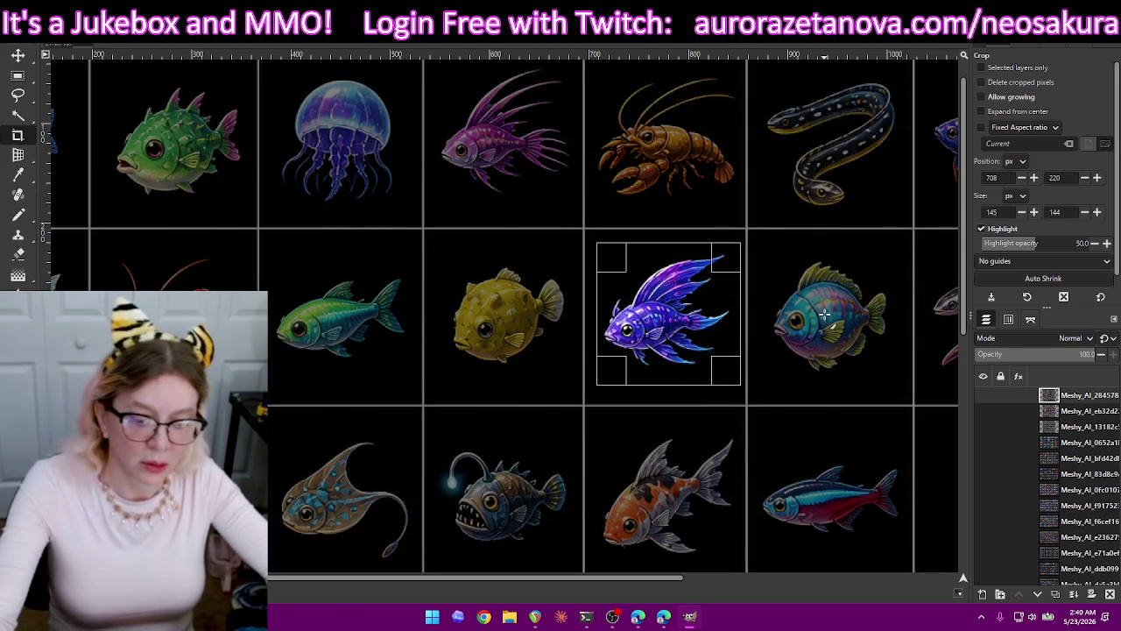
key(Return)
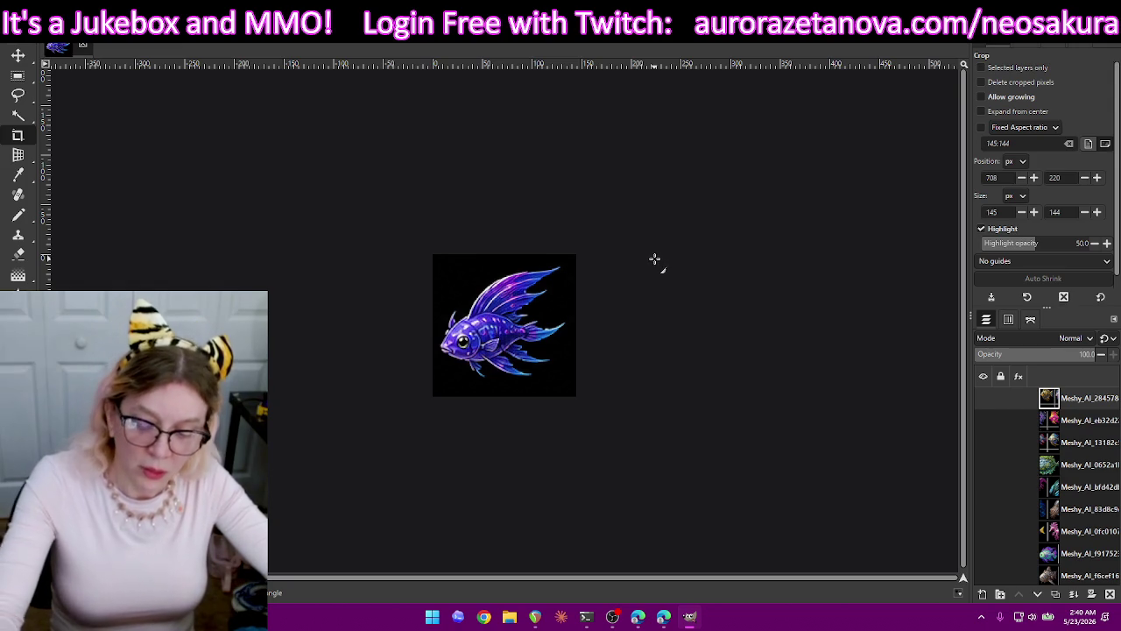
key(ctrl+shift+e)
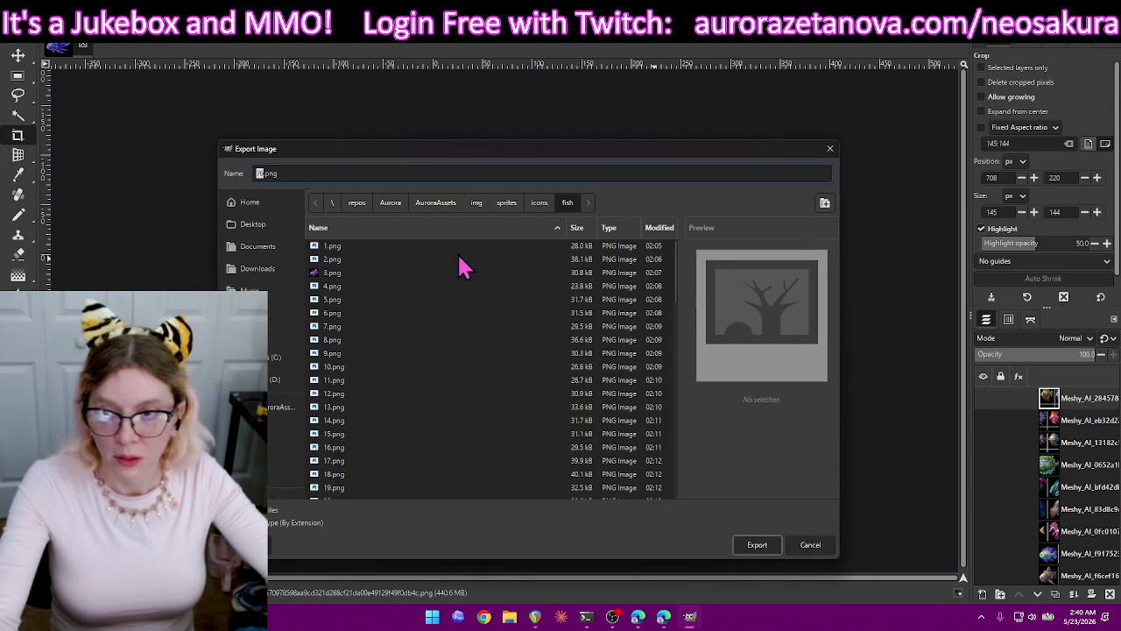
text(7)
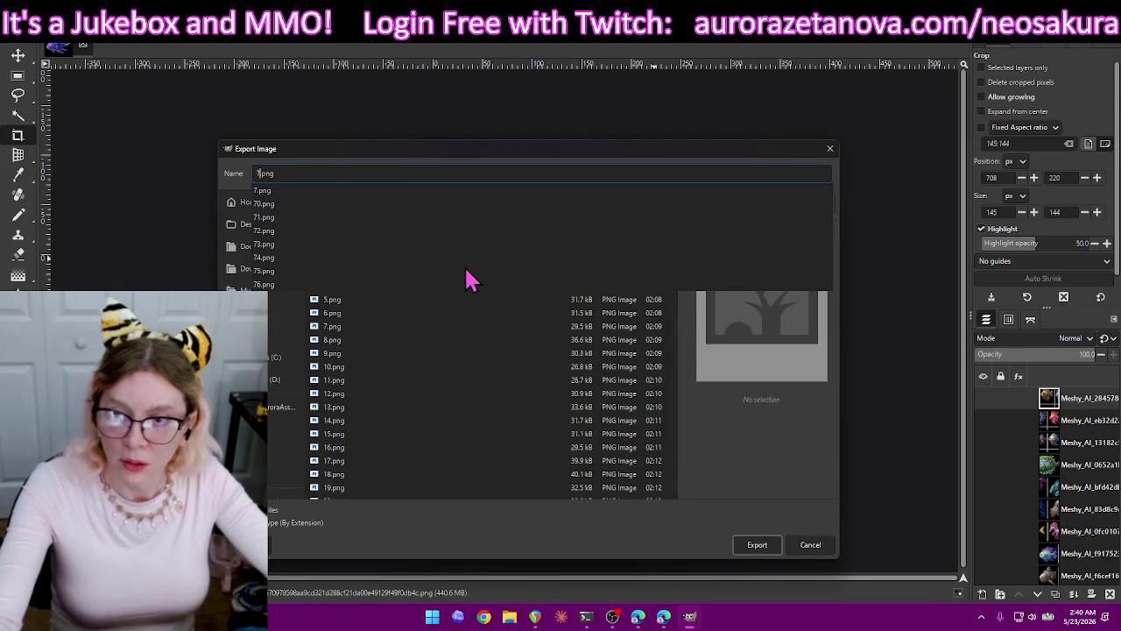
text(7)
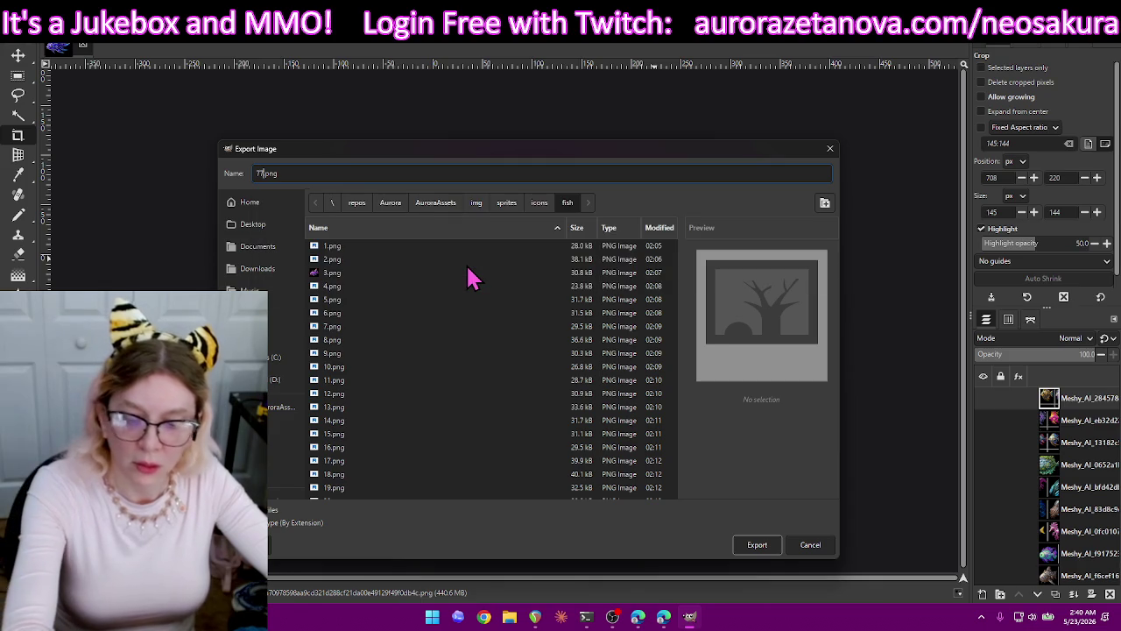
key(Return)
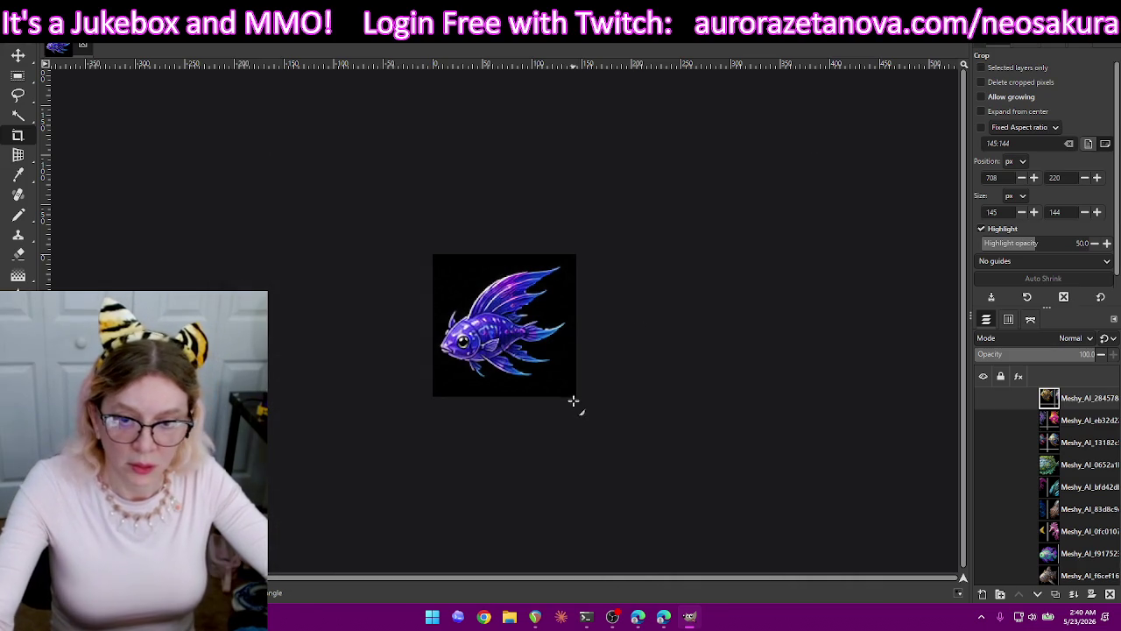
click(317, 416)
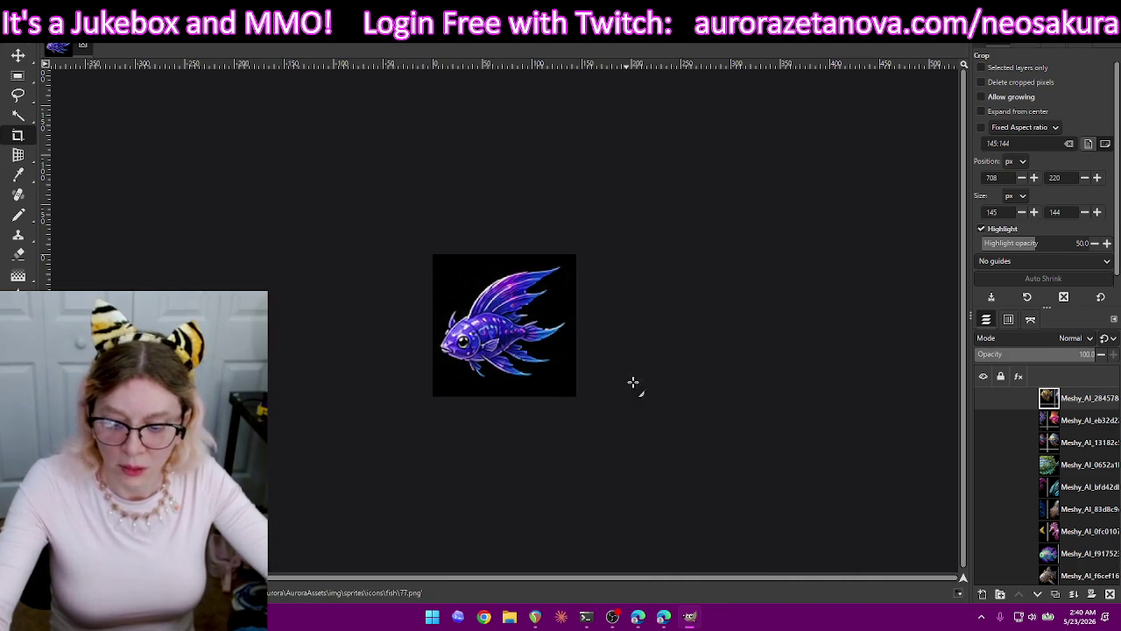
key(ctrl+z)
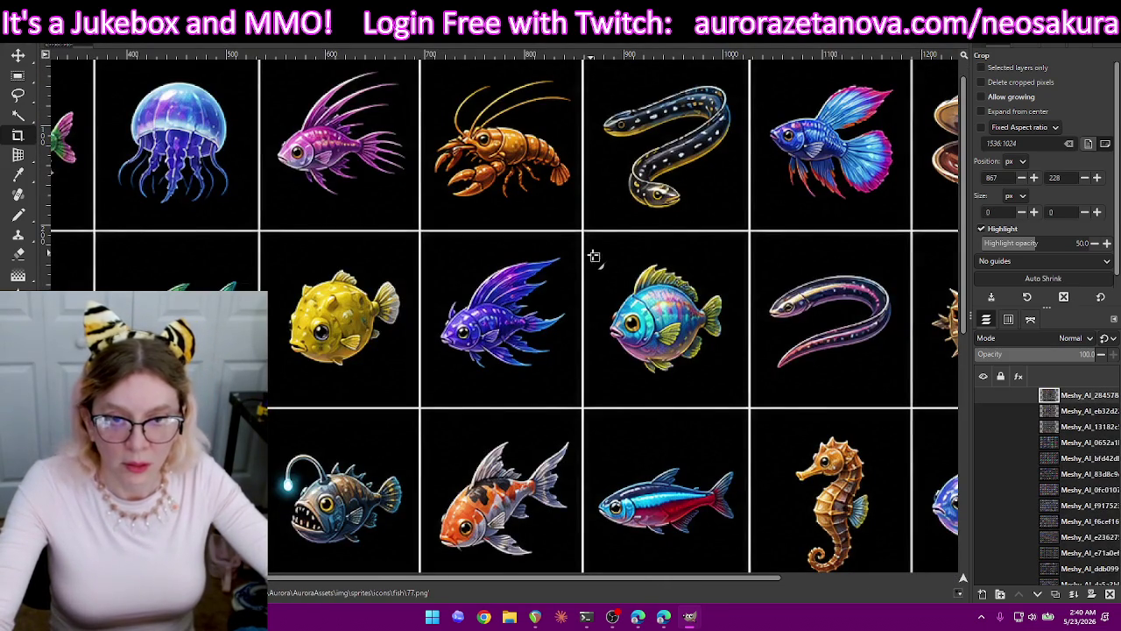
Crop the round blue fish with yellow fins to 148×143 and export it as 78.png.
drag(592, 253, 738, 386)
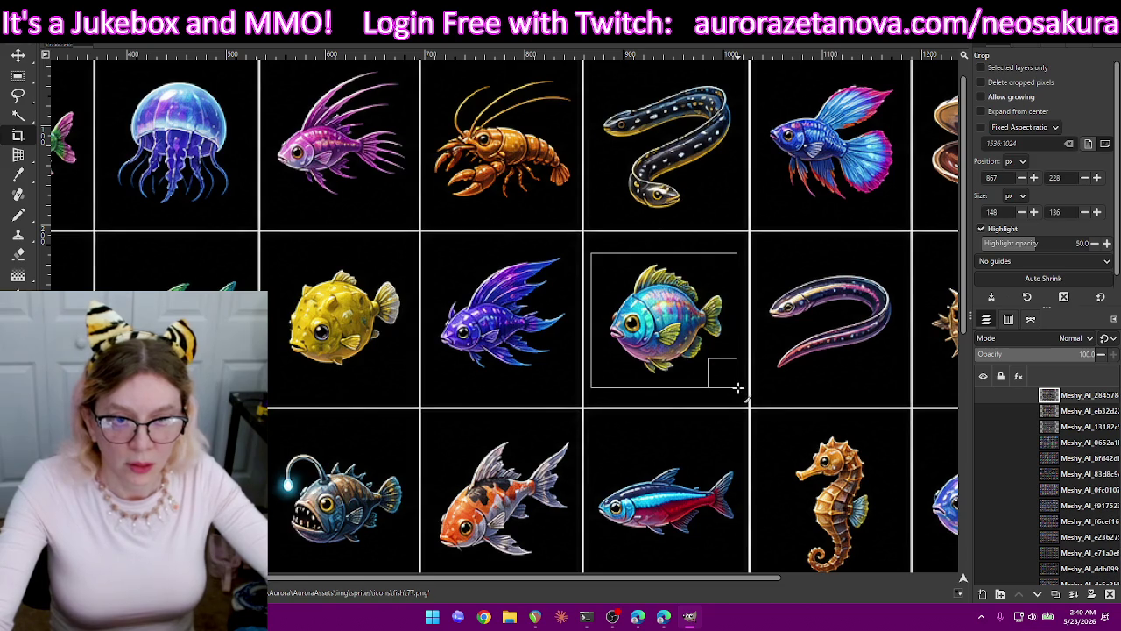
drag(658, 265, 656, 262)
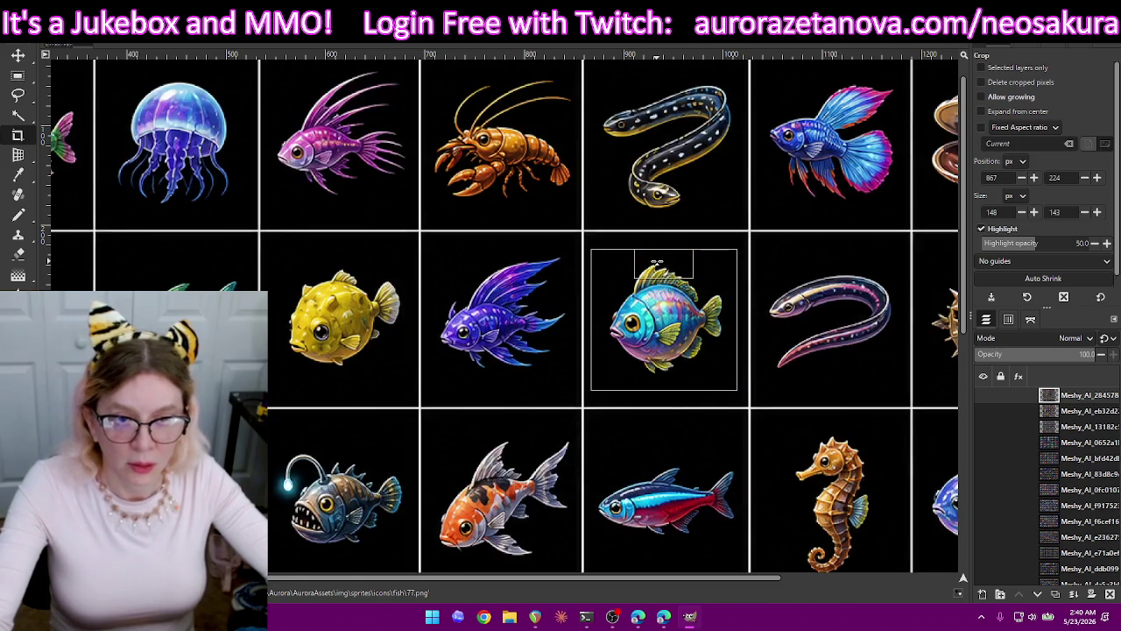
key(Return)
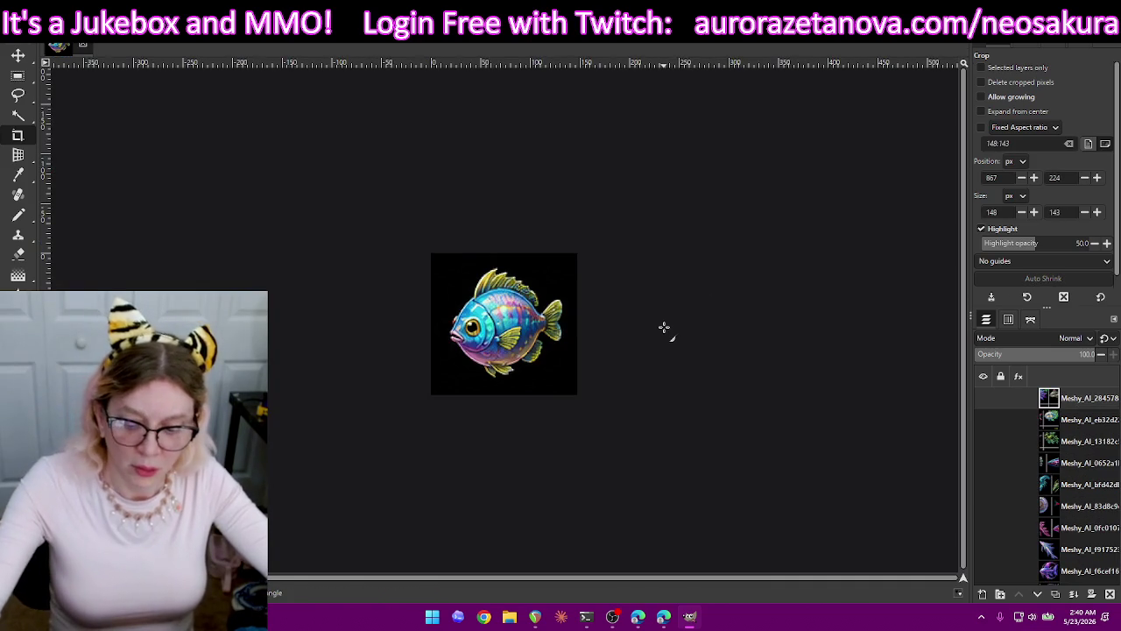
key(ctrl+shift+e)
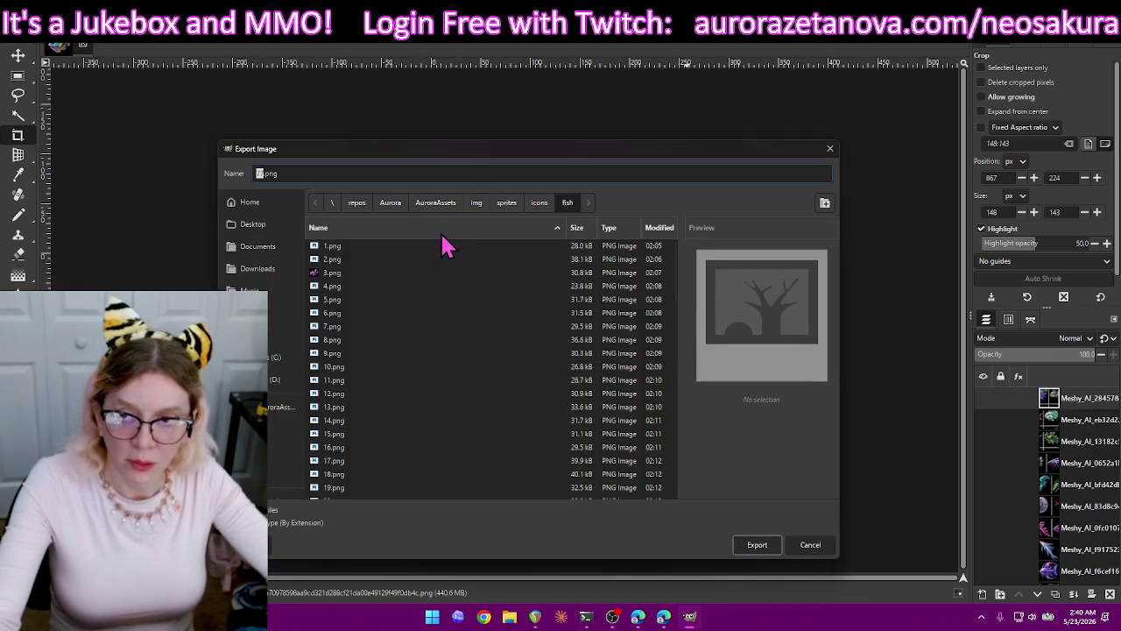
text(78)
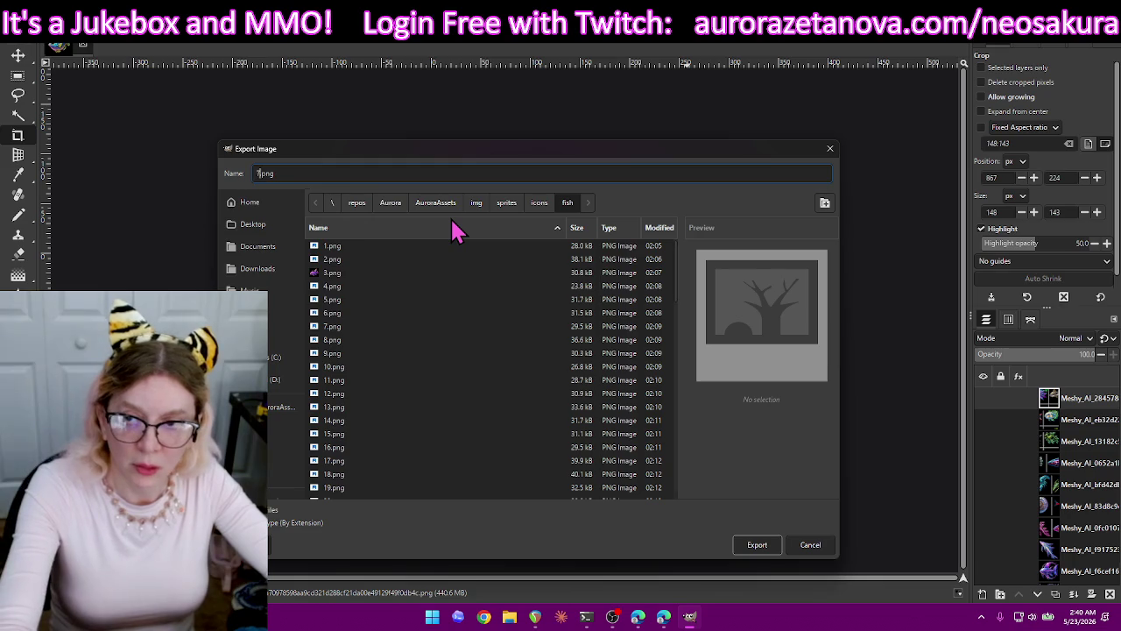
click(757, 544)
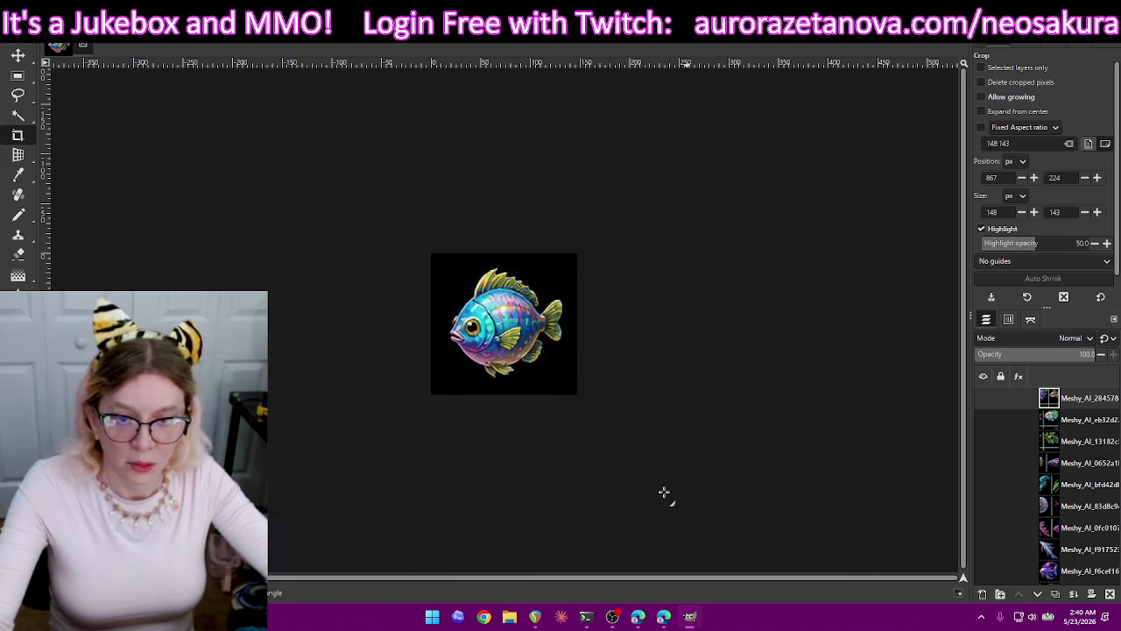
key(Return)
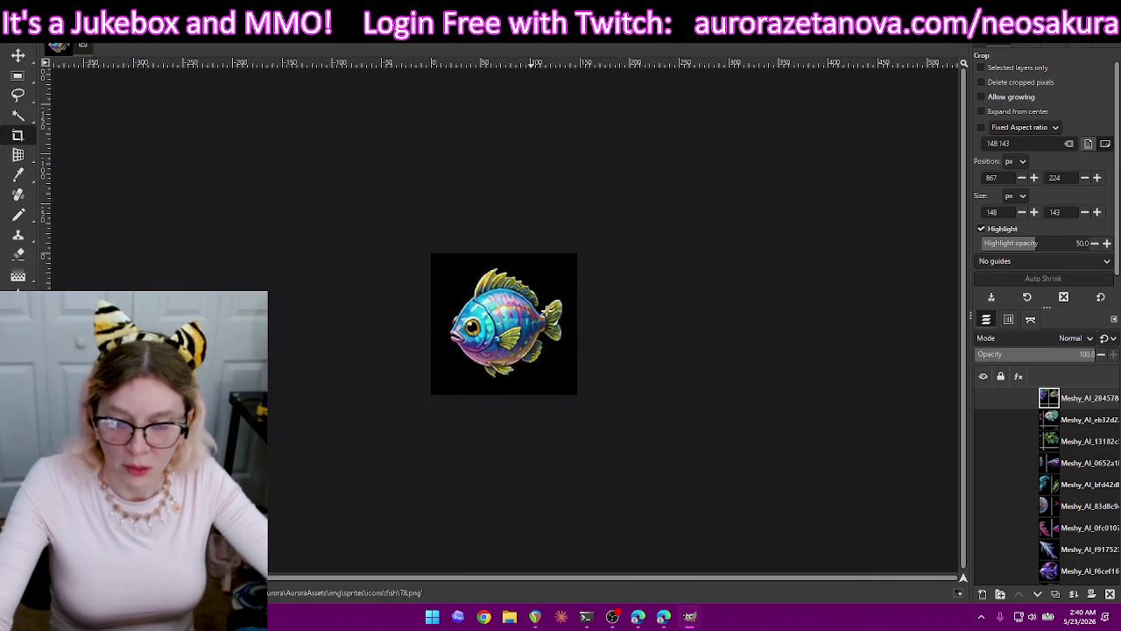
key(ctrl+z)
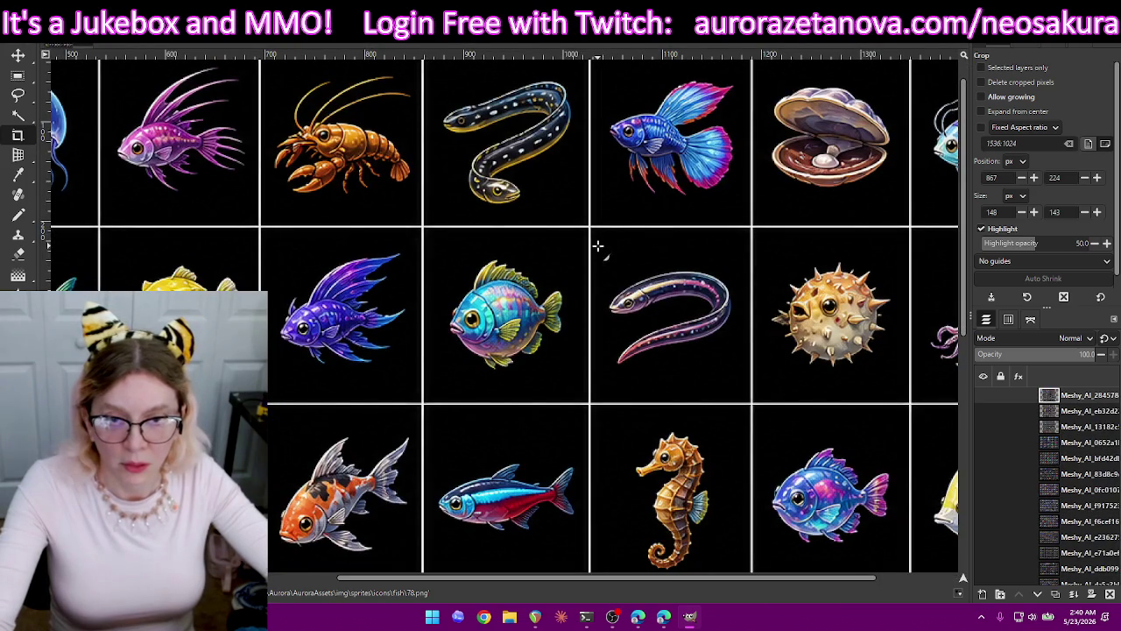
Crop the pink-bellied purple eel to 144×142, export it as 79.png, then undo the crop.
drag(641, 354, 741, 386)
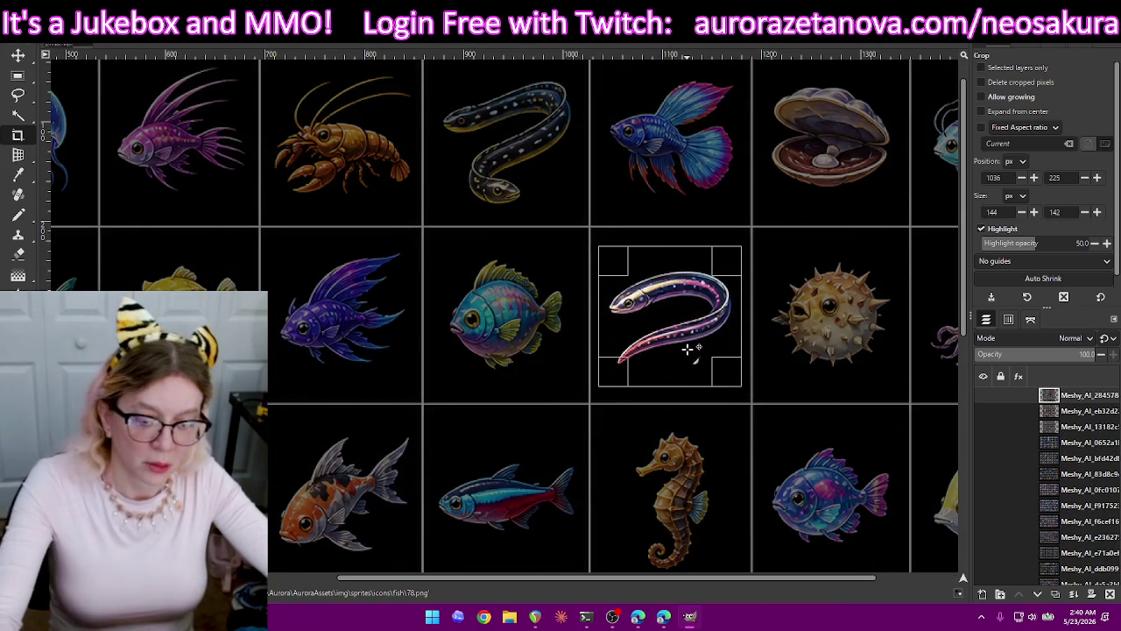
click(689, 275)
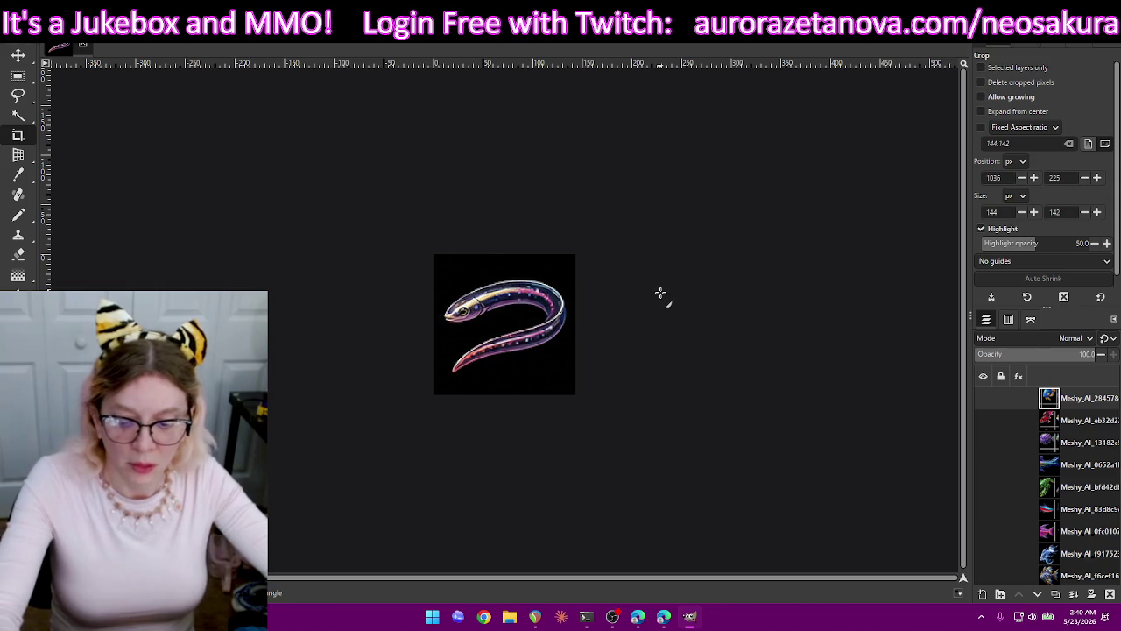
key(ctrl+shift+e)
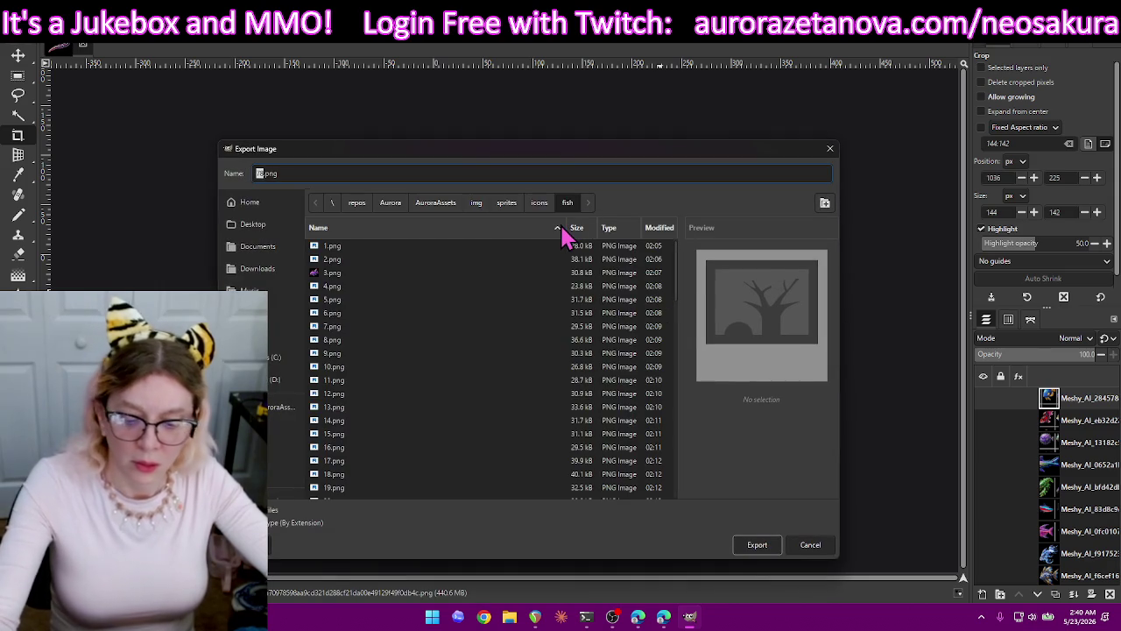
text(75)
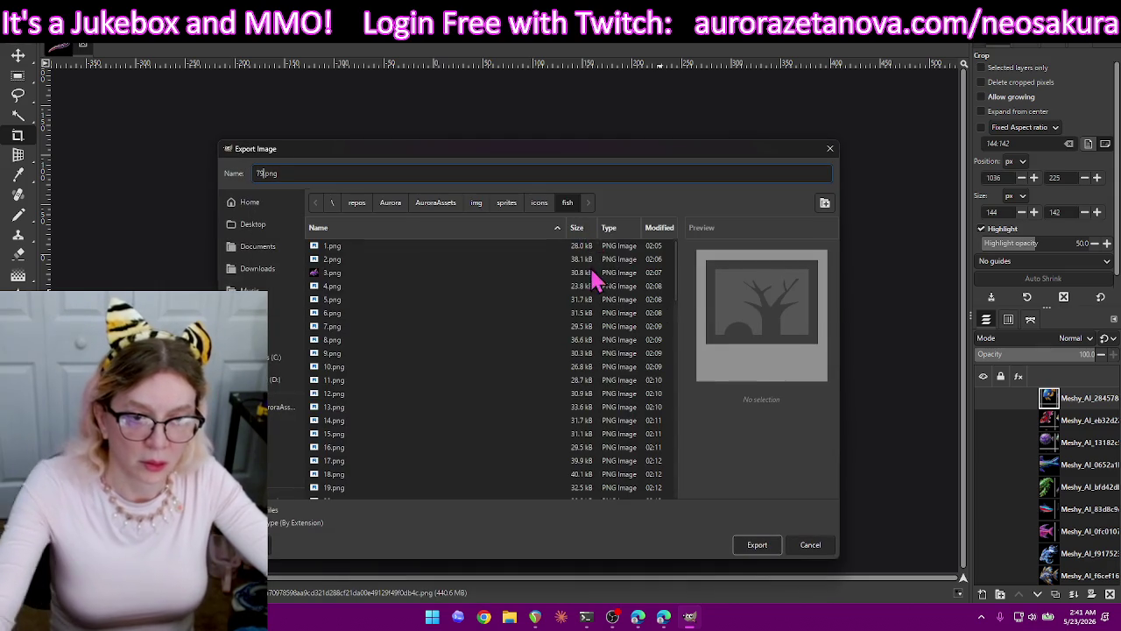
key(Return)
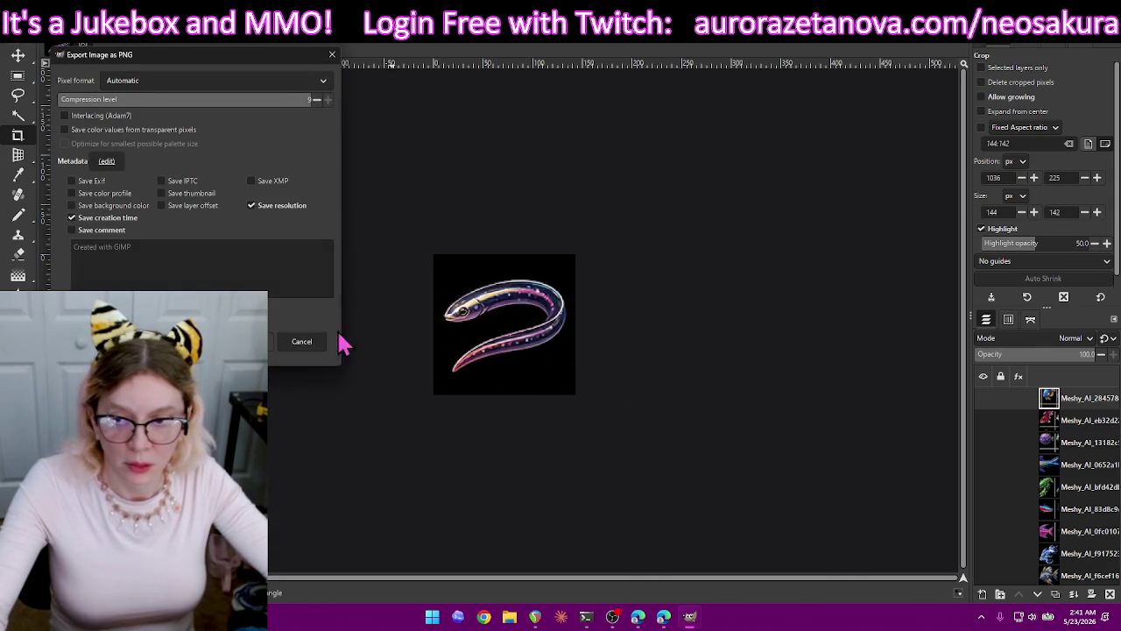
key(Return)
key(ctrl+z)
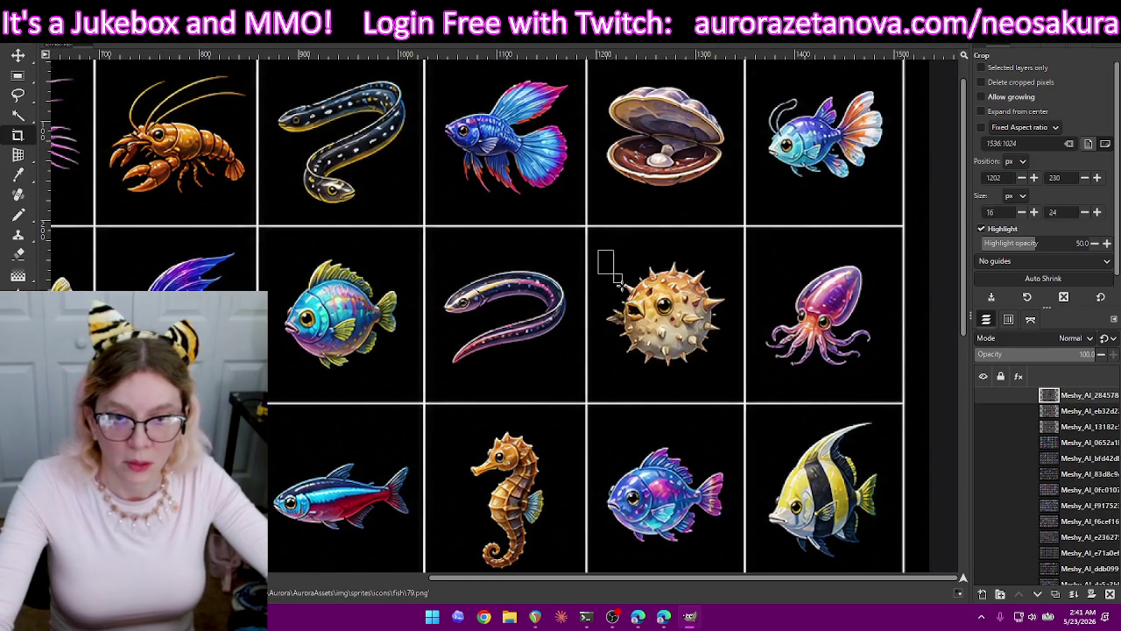
Crop the spiky tan pufferfish to 140×136, export it as 80.png, then restore the sheet.
drag(604, 263, 736, 383)
drag(668, 262, 667, 261)
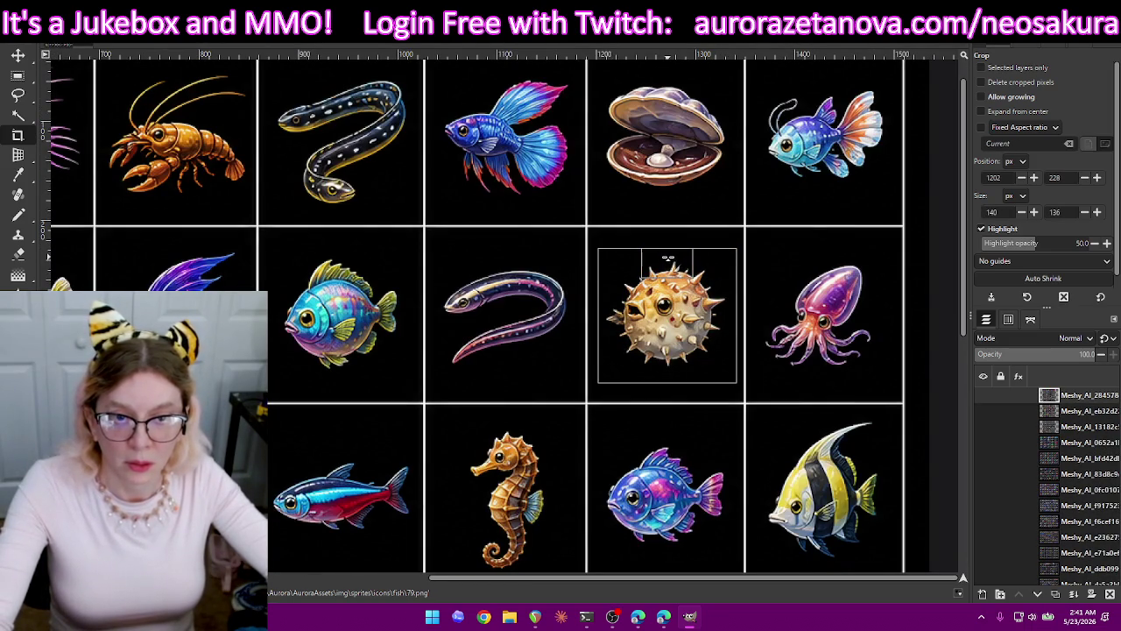
key(Return)
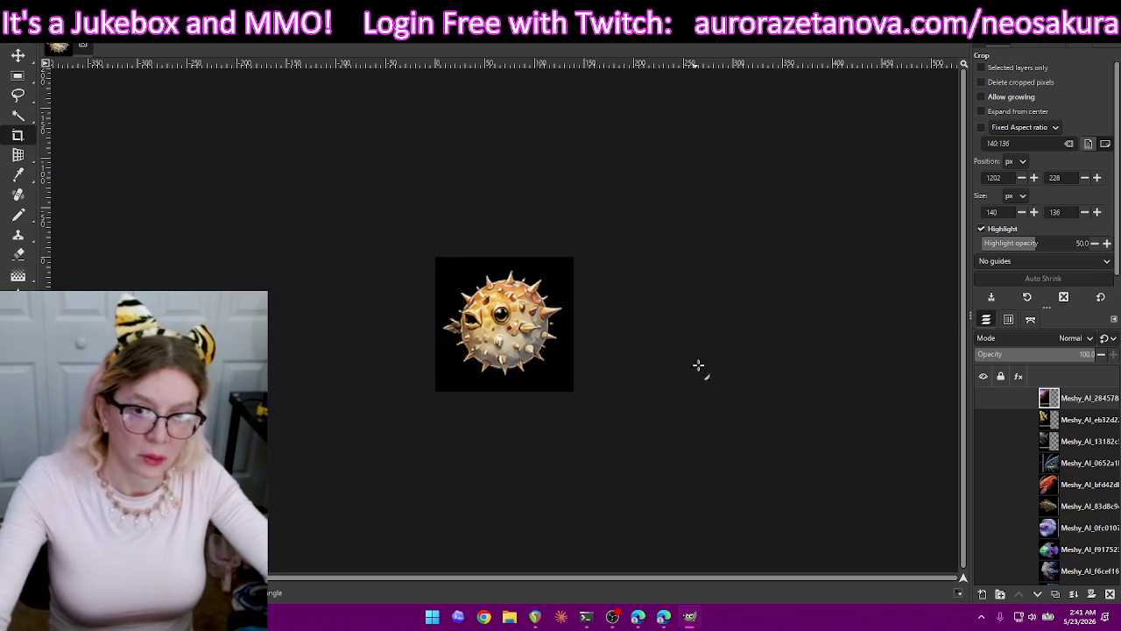
key(ctrl+shift+e)
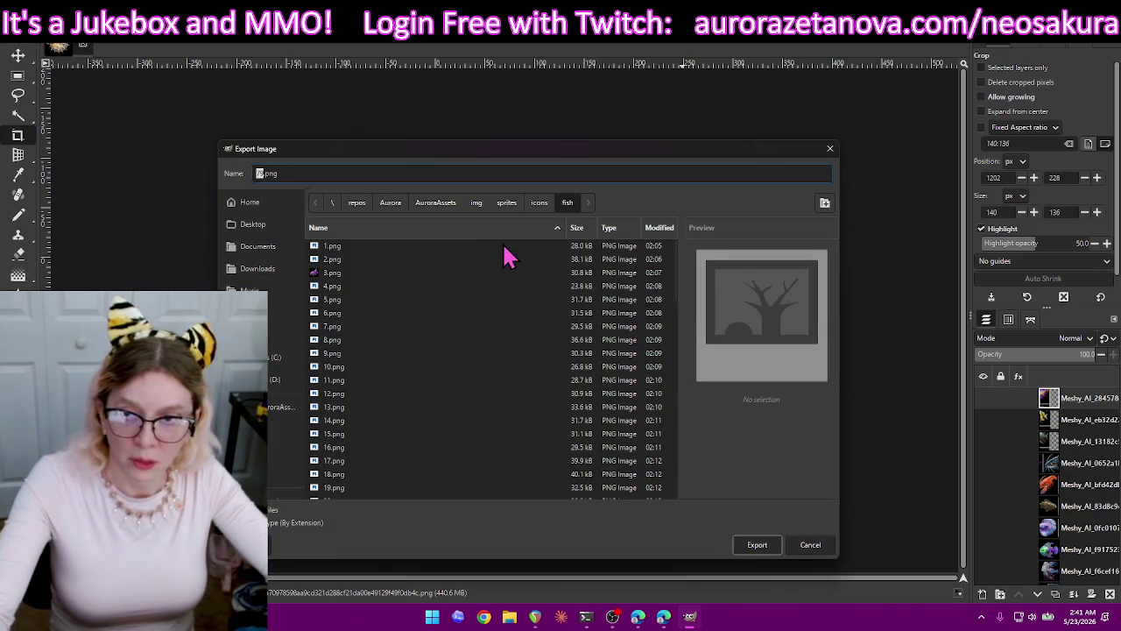
text(8)
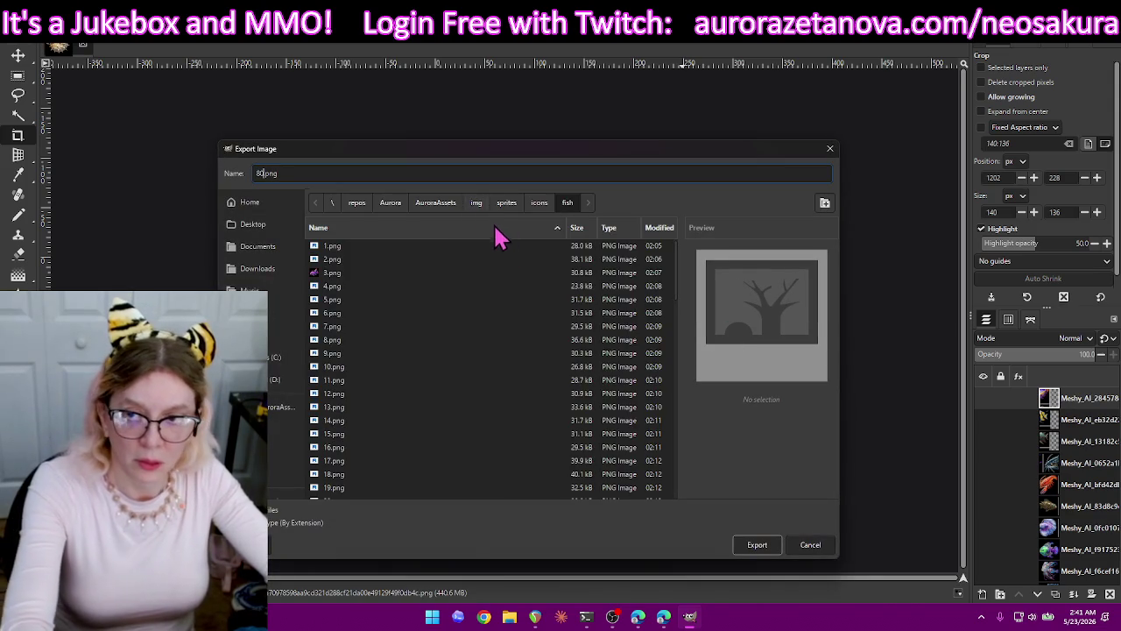
key(Return)
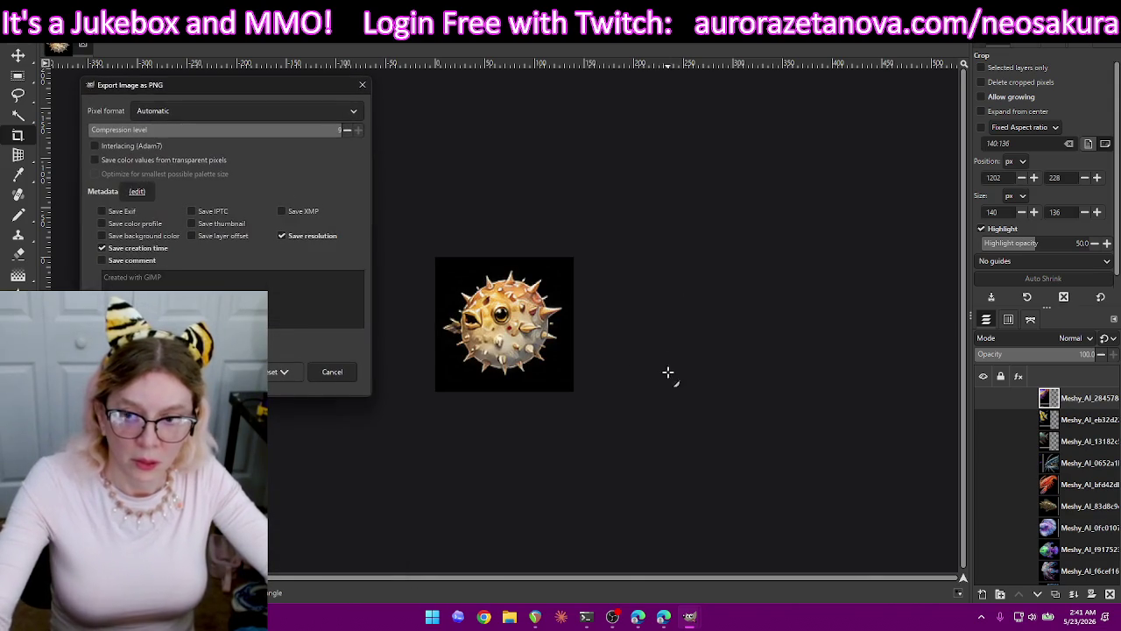
key(Return)
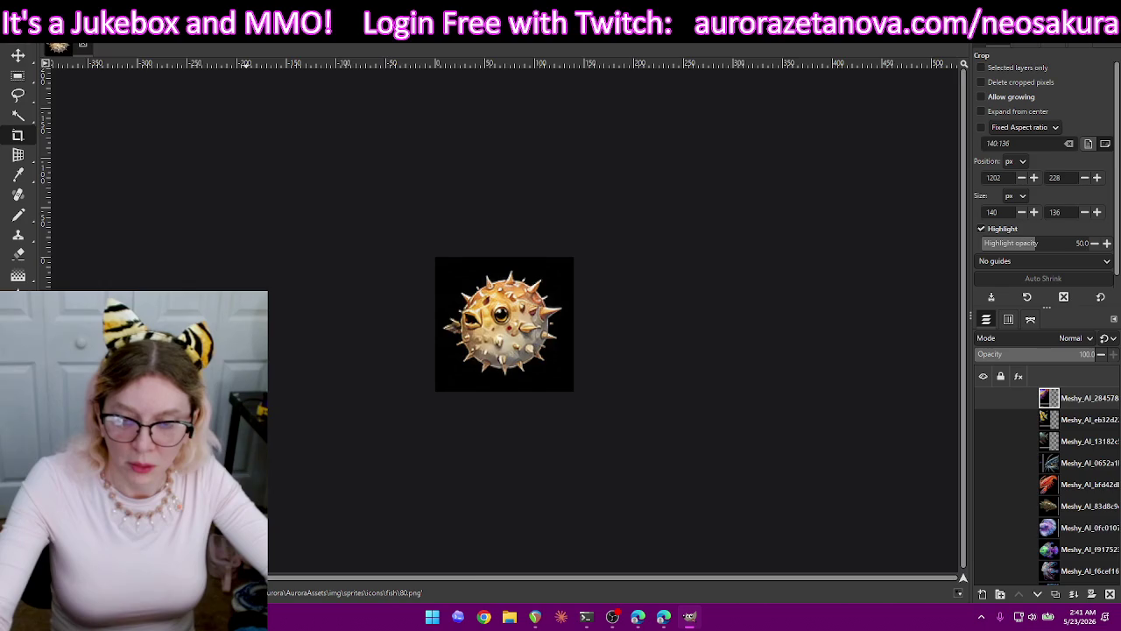
key(ctrl+z)
Crop the purple squid to 124×130, export it as 81.png, then restore the full sheet.
drag(715, 252, 592, 380)
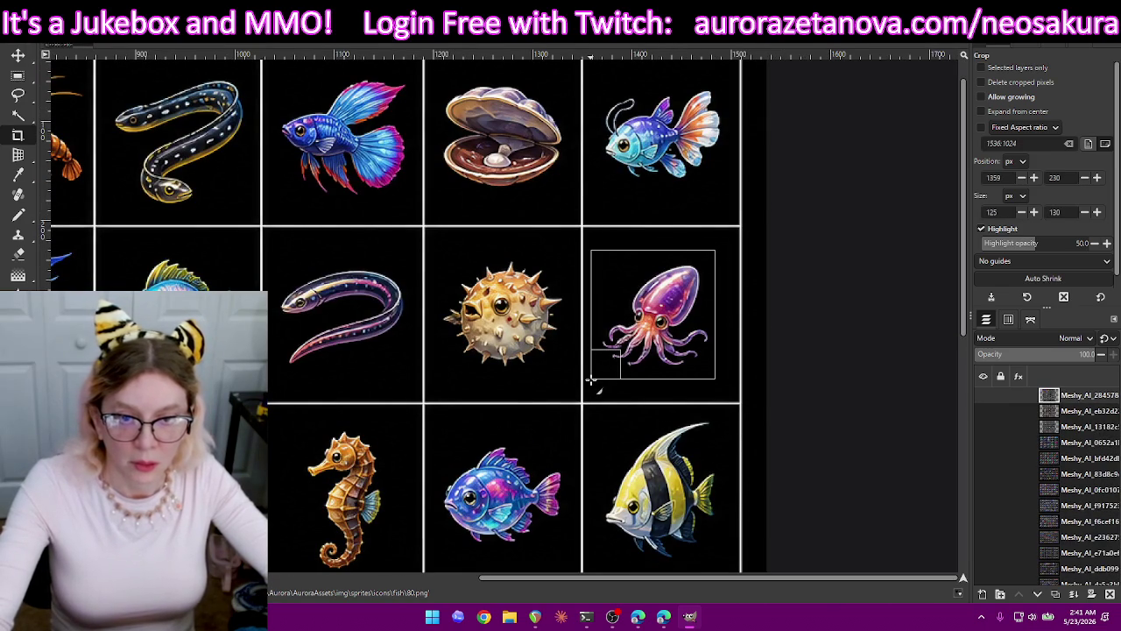
key(Return)
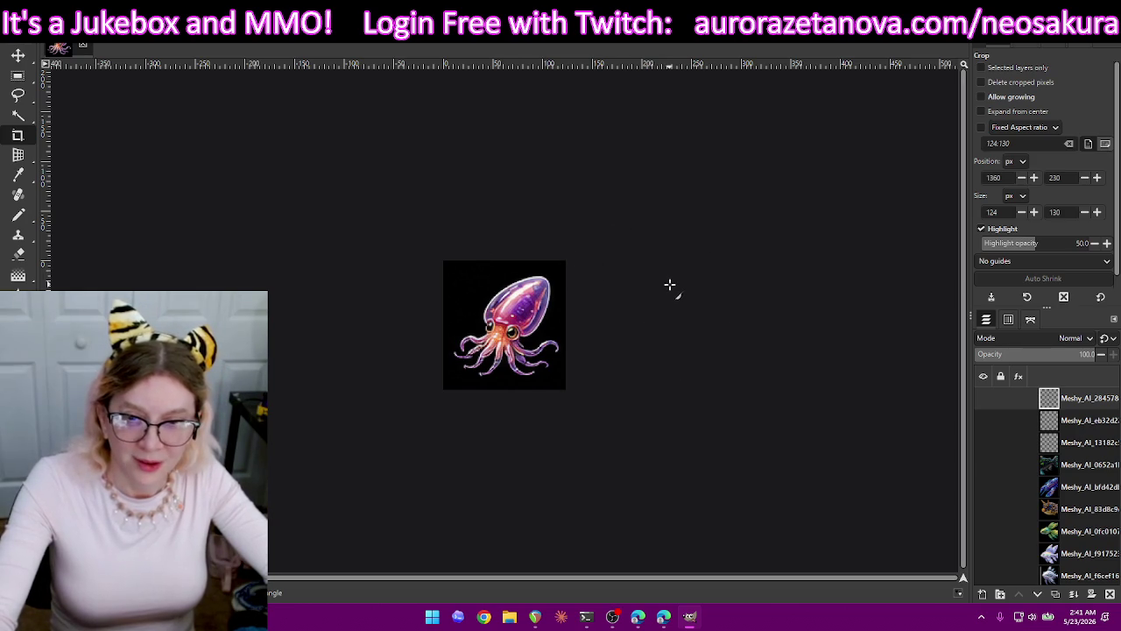
key(ctrl+shift+e)
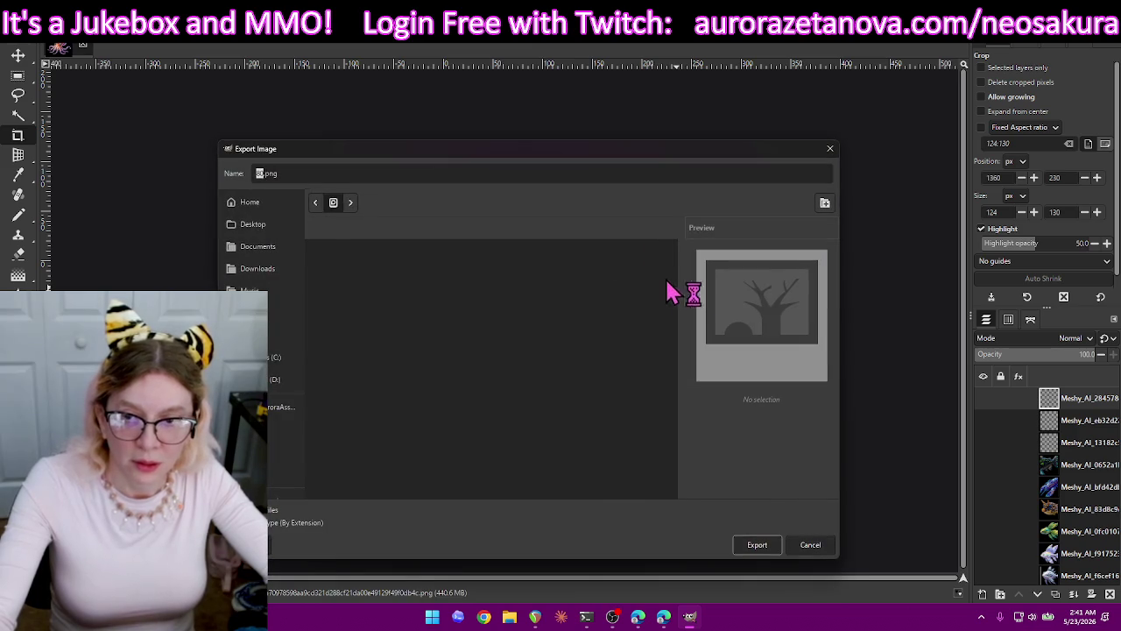
text(8)
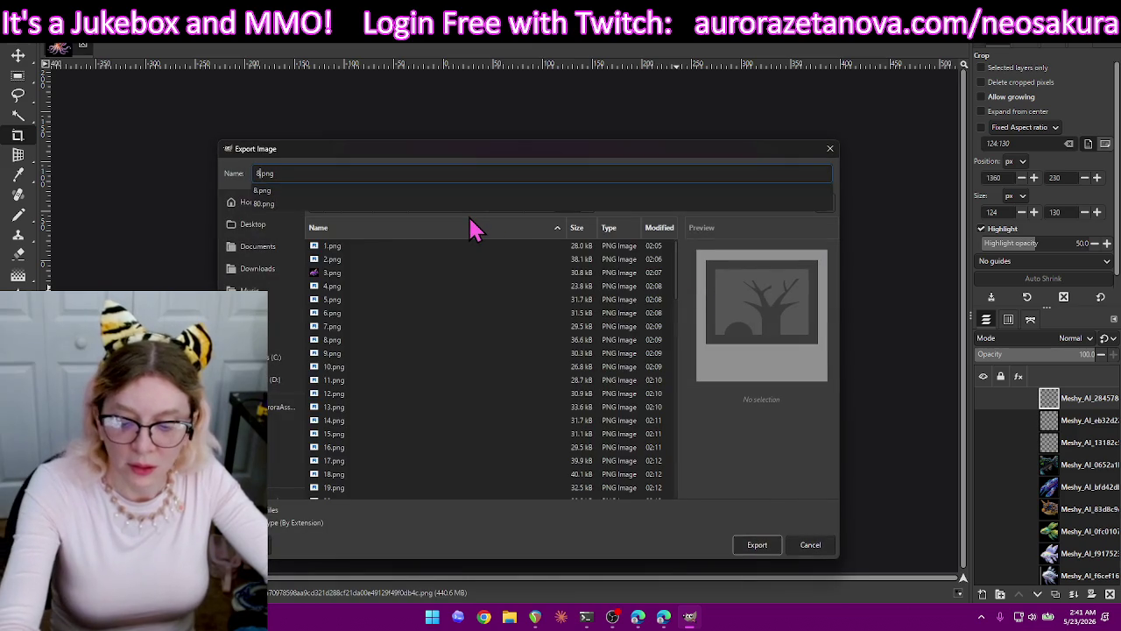
text(1)
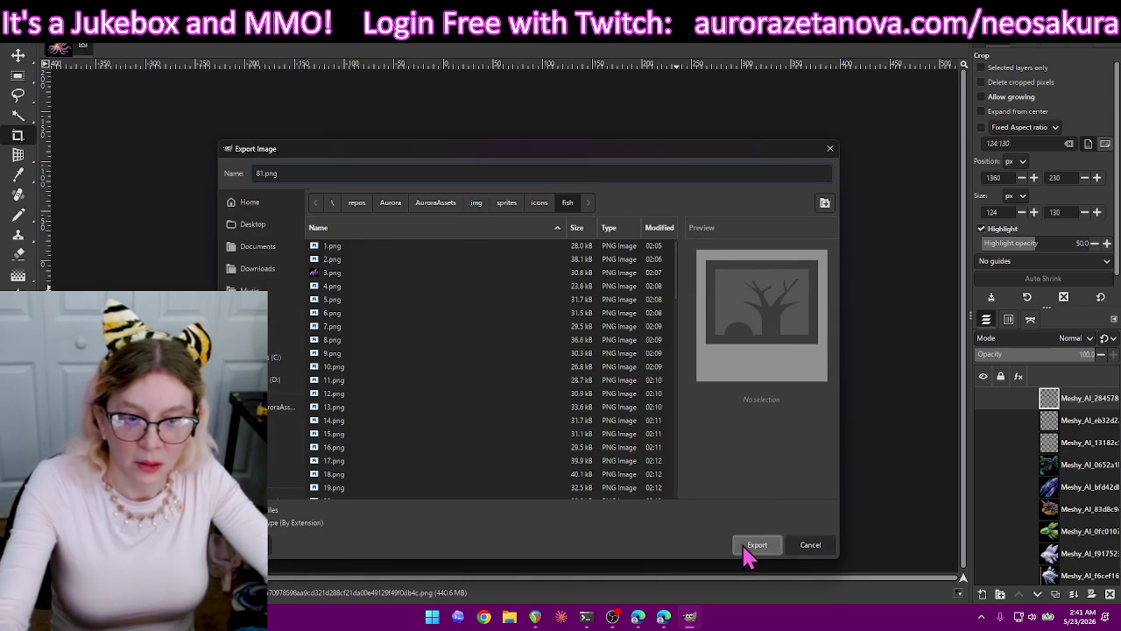
click(757, 543)
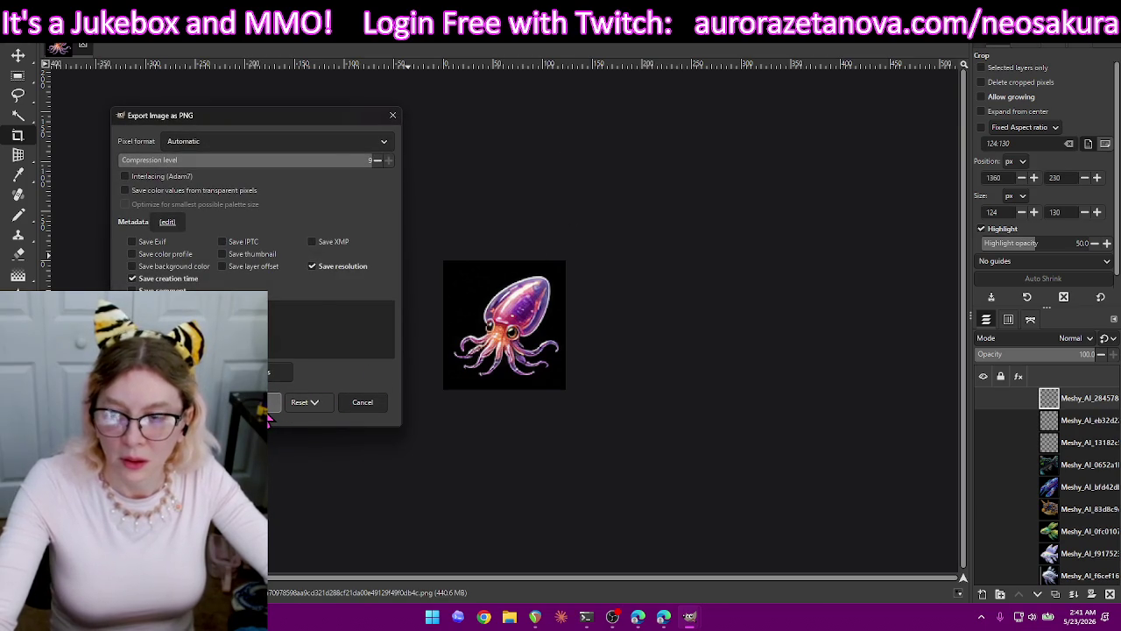
click(268, 408)
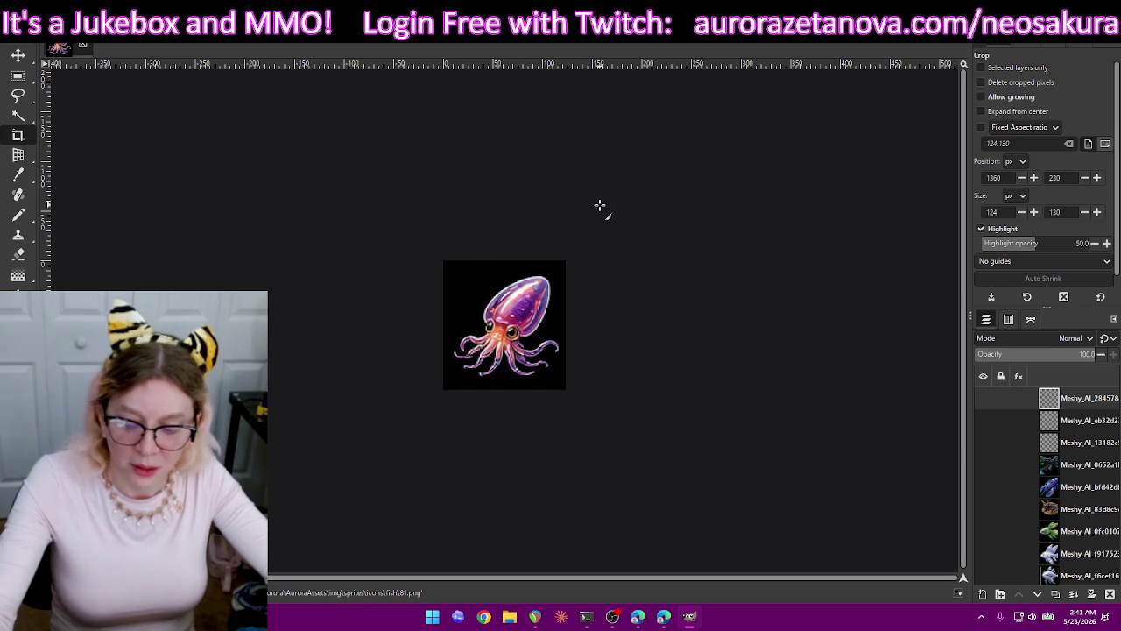
key(ctrl+z)
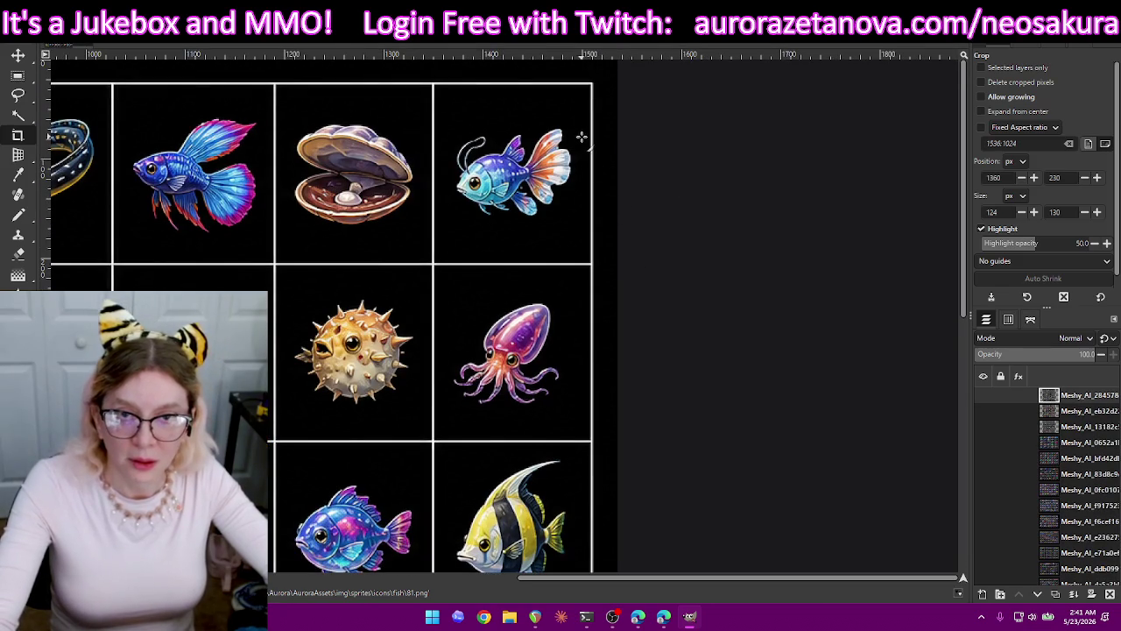
Crop the blue orange-tailed fish to 135×140, export it as 82.png, then undo the crop.
drag(578, 102, 444, 240)
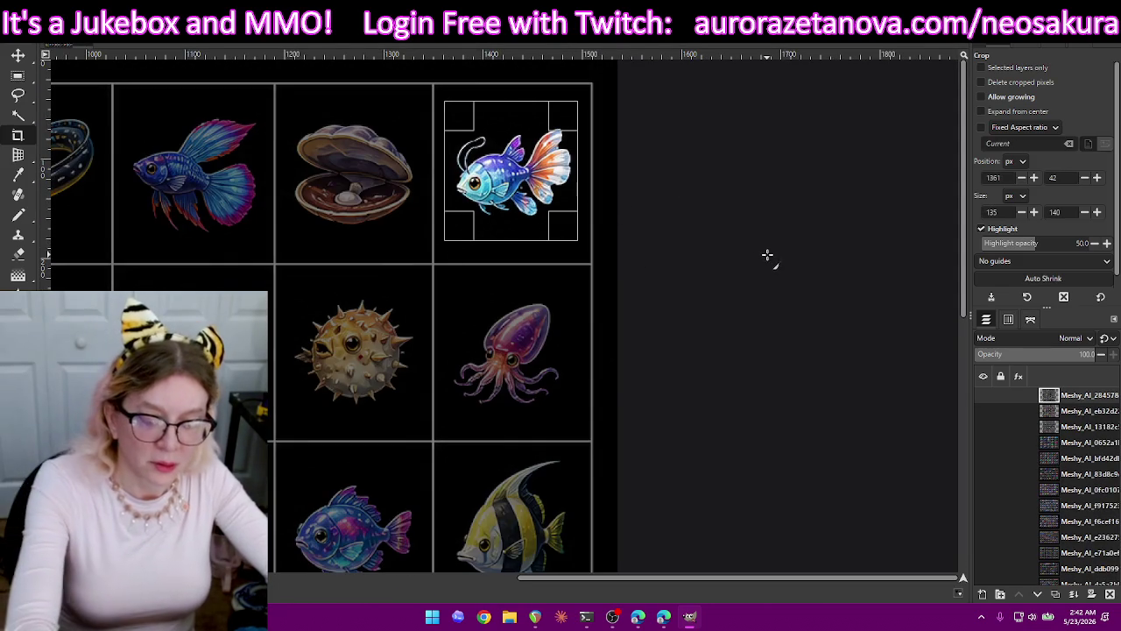
key(Return)
key(ctrl+shift+e)
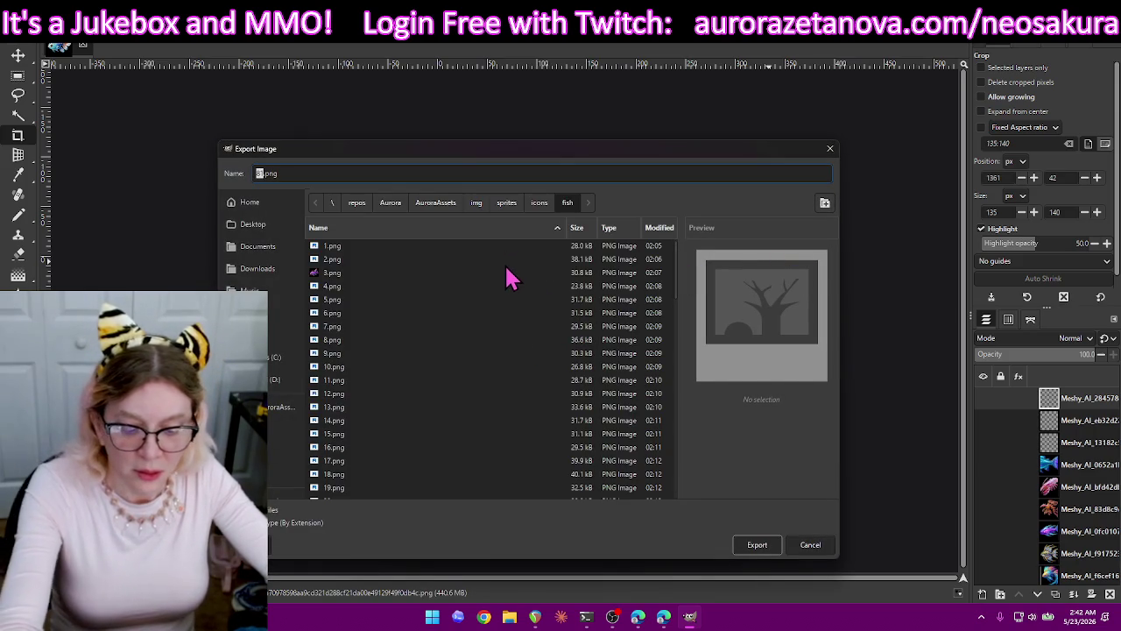
text(83)
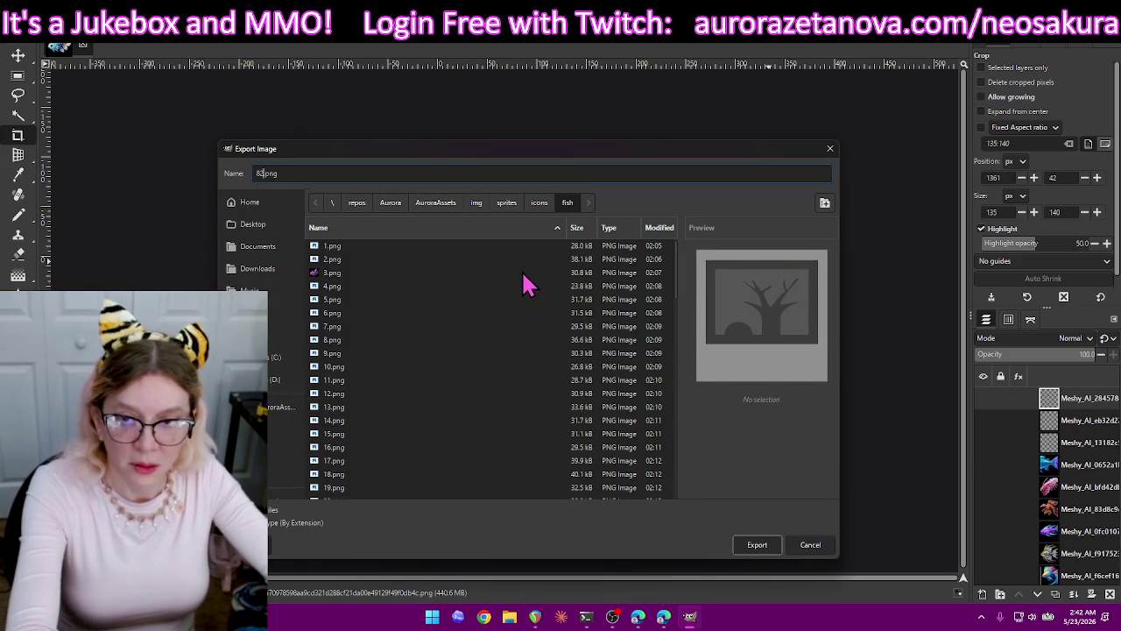
key(Return)
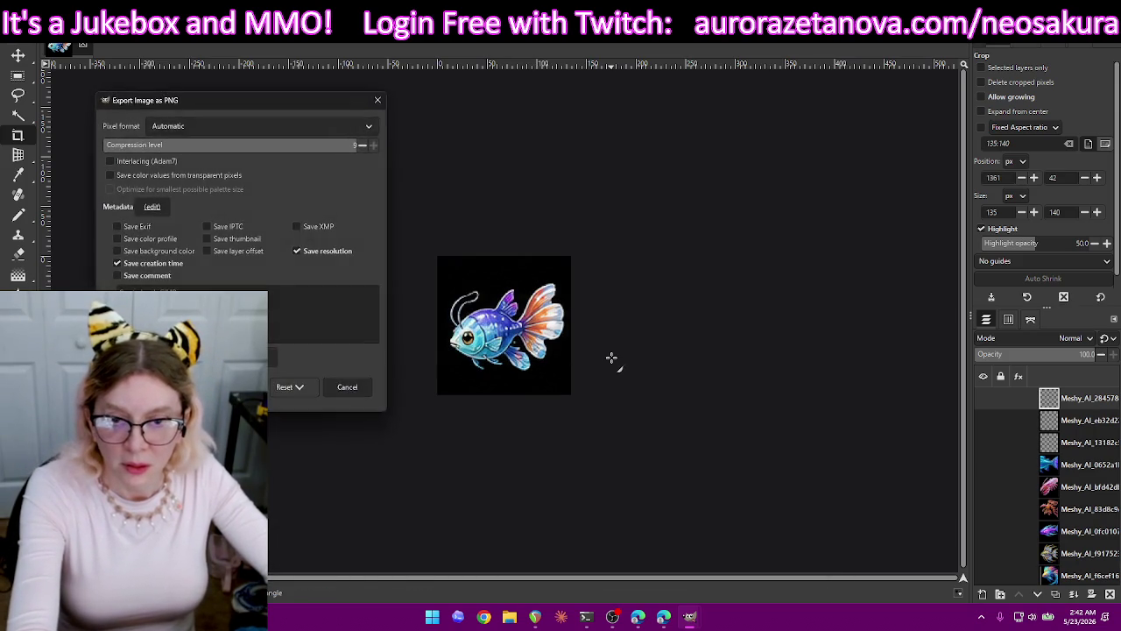
key(Return)
key(ctrl+z)
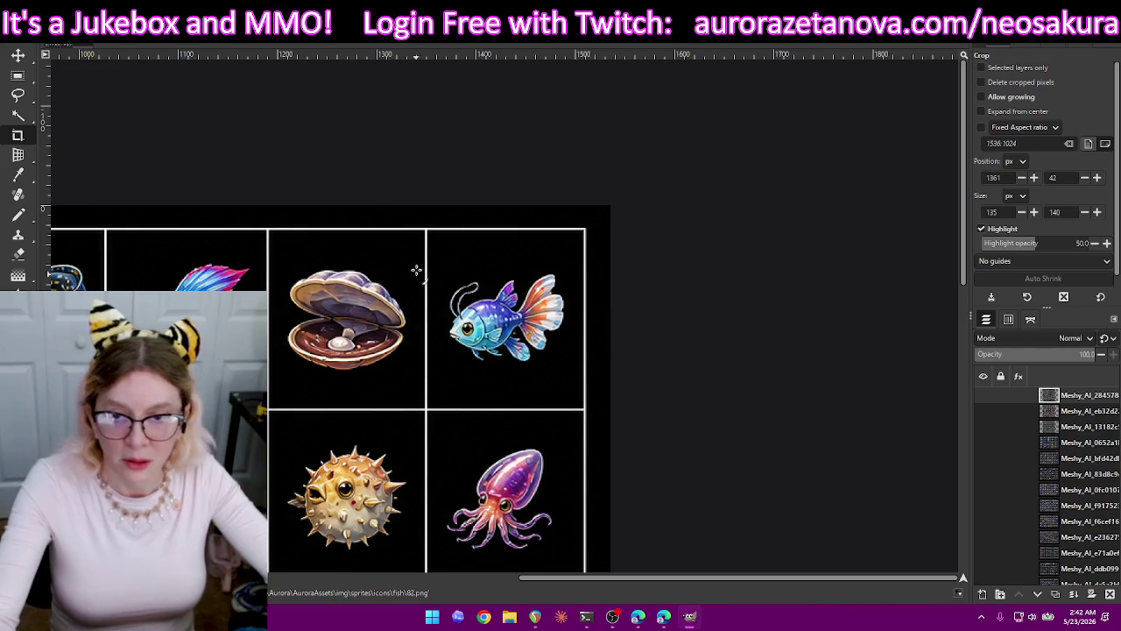
Crop the pearl clam to 141×145, export it as 83.png, then undo the crop.
drag(407, 260, 279, 391)
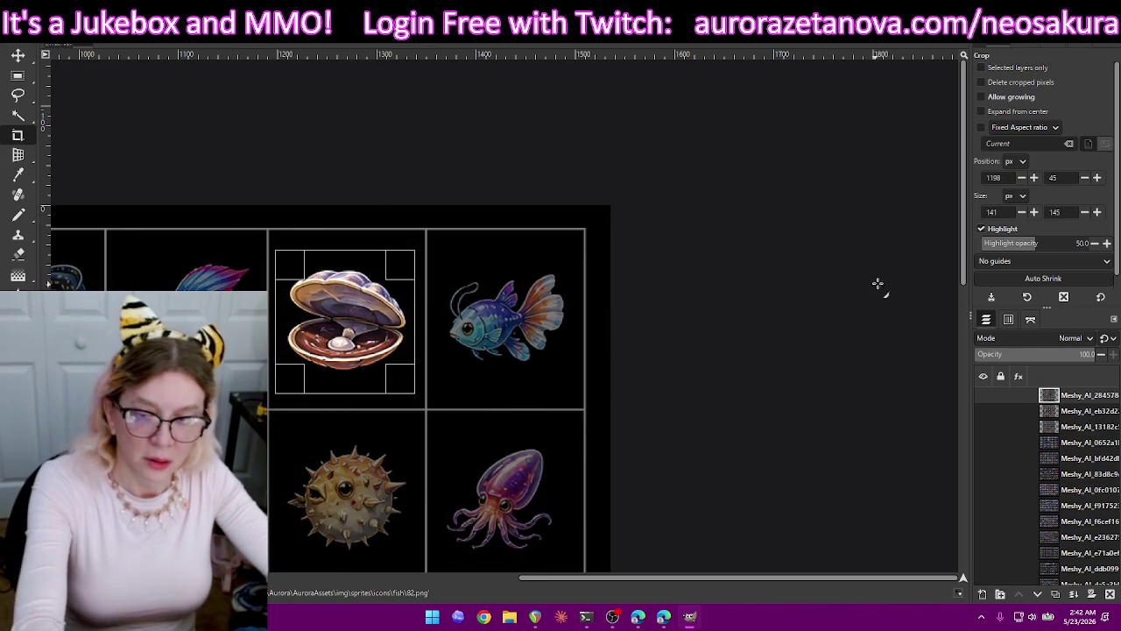
key(Return)
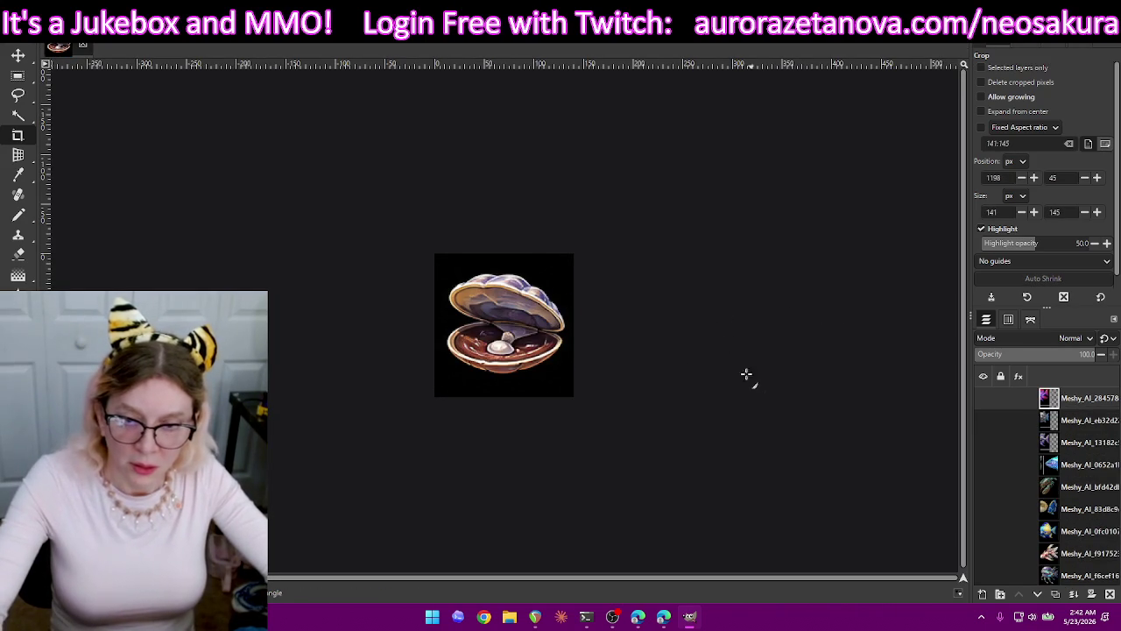
key(ctrl+shift+e)
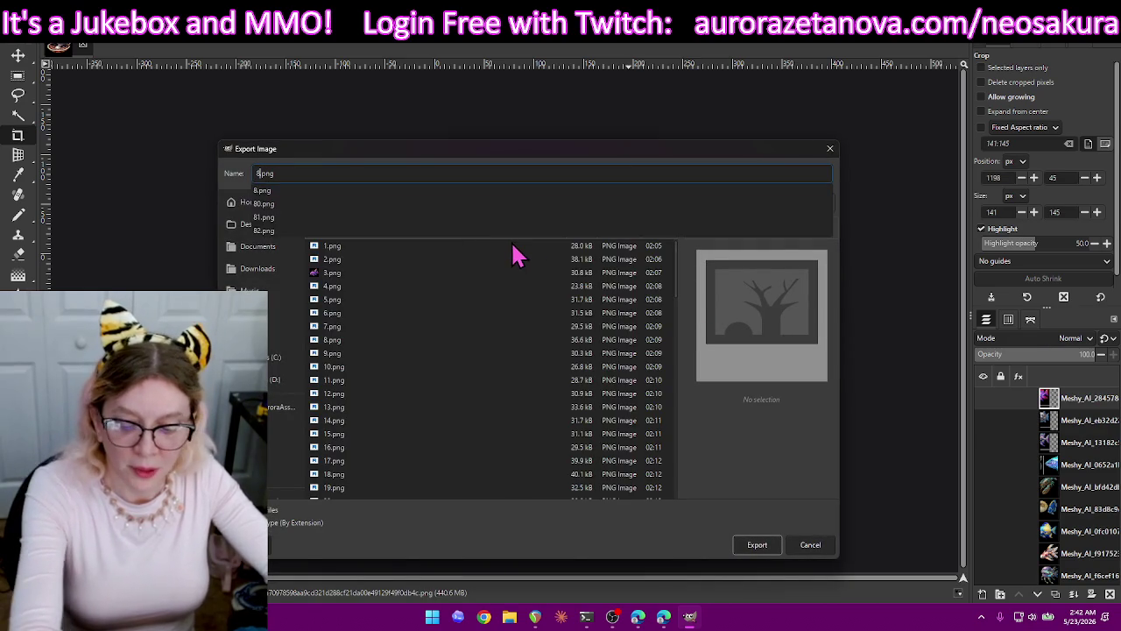
key(Return)
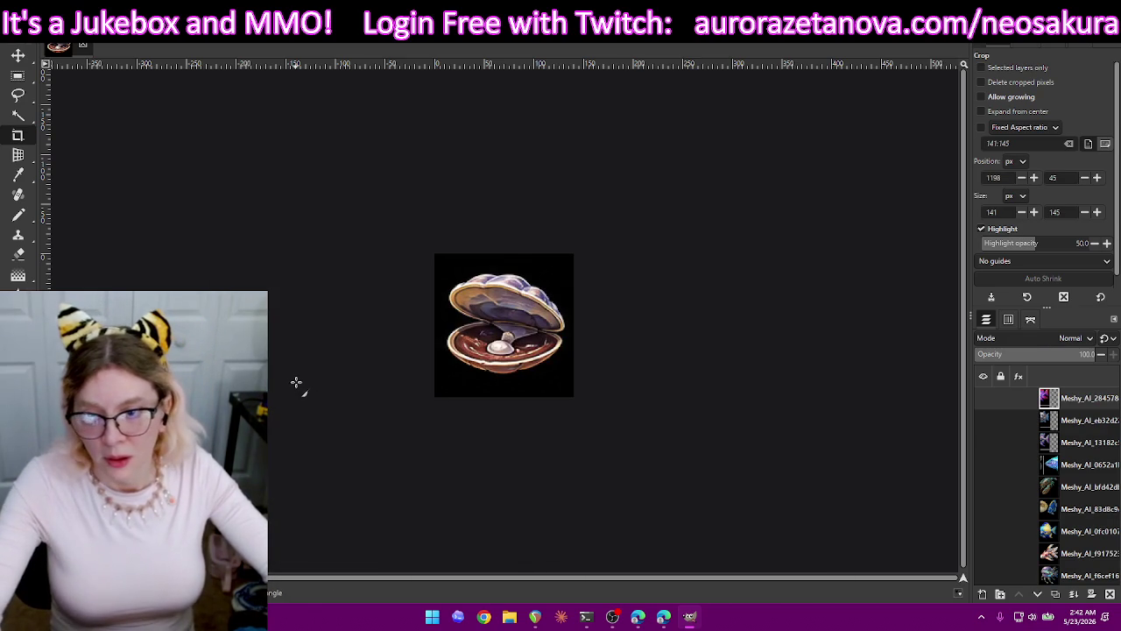
key(Return)
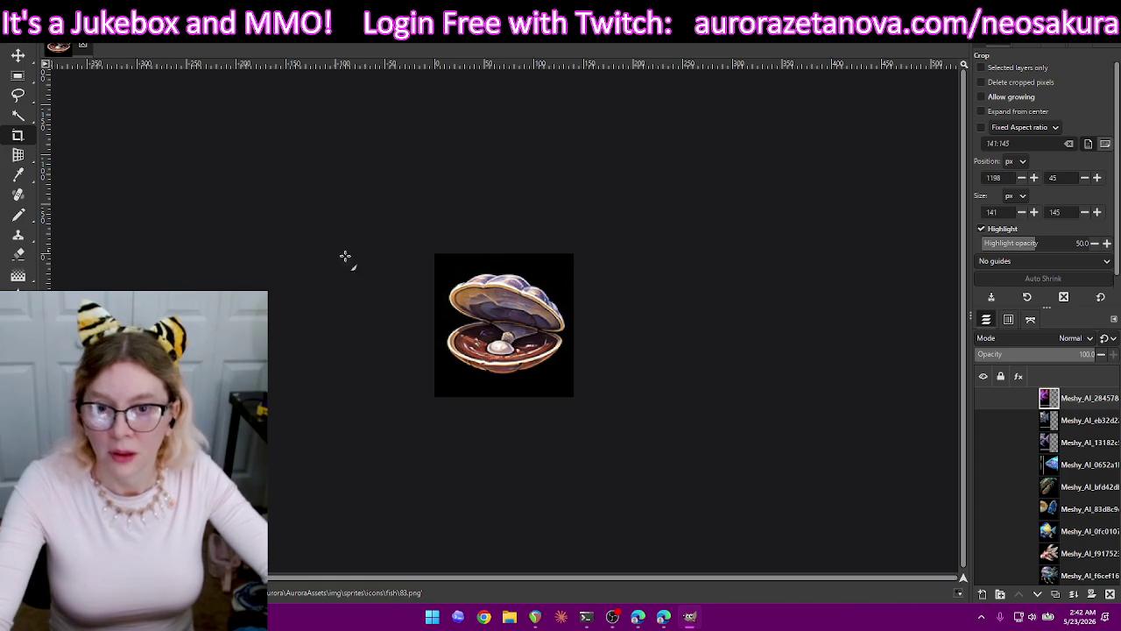
key(ctrl+z)
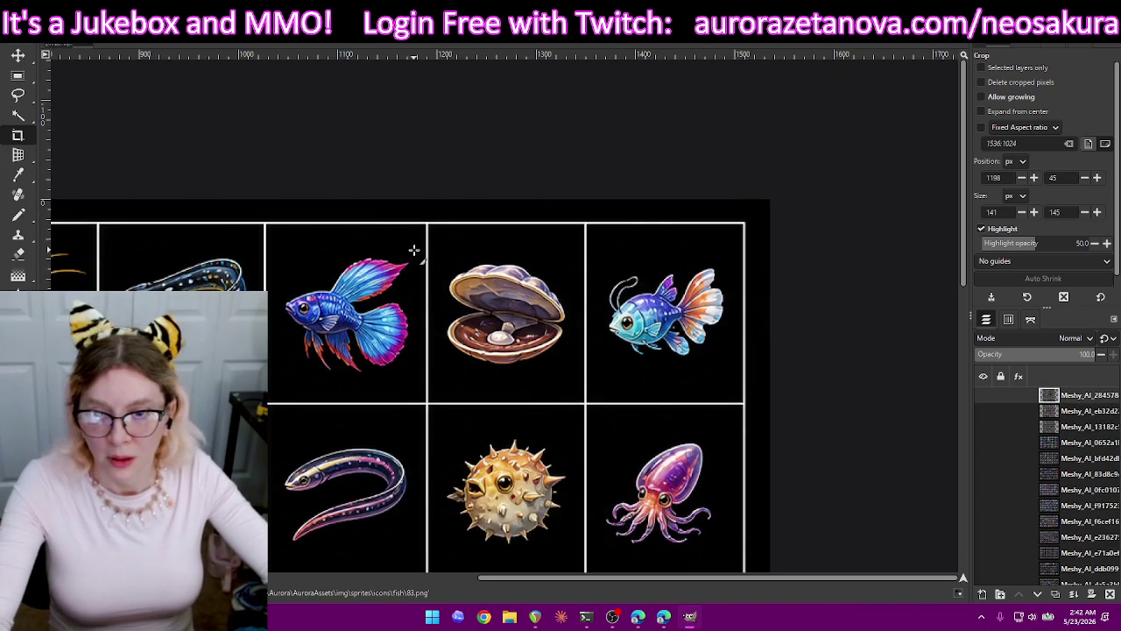
Crop the blue-and-pink betta to 143×142, export it as 84.png, then undo the crop.
drag(418, 248, 275, 383)
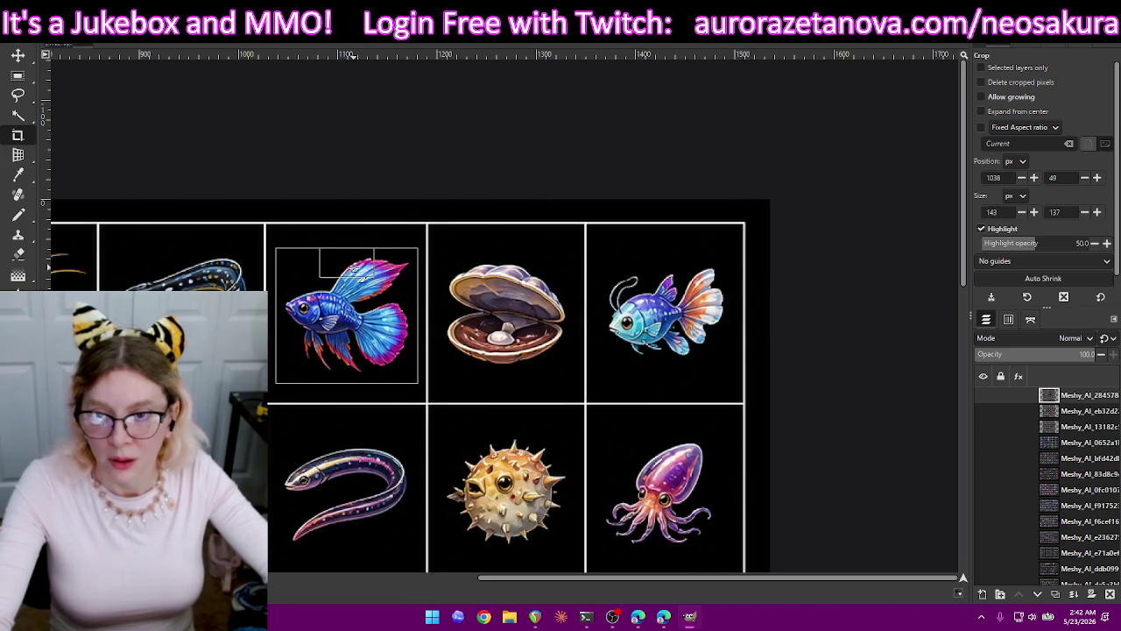
drag(396, 278, 396, 273)
key(Return)
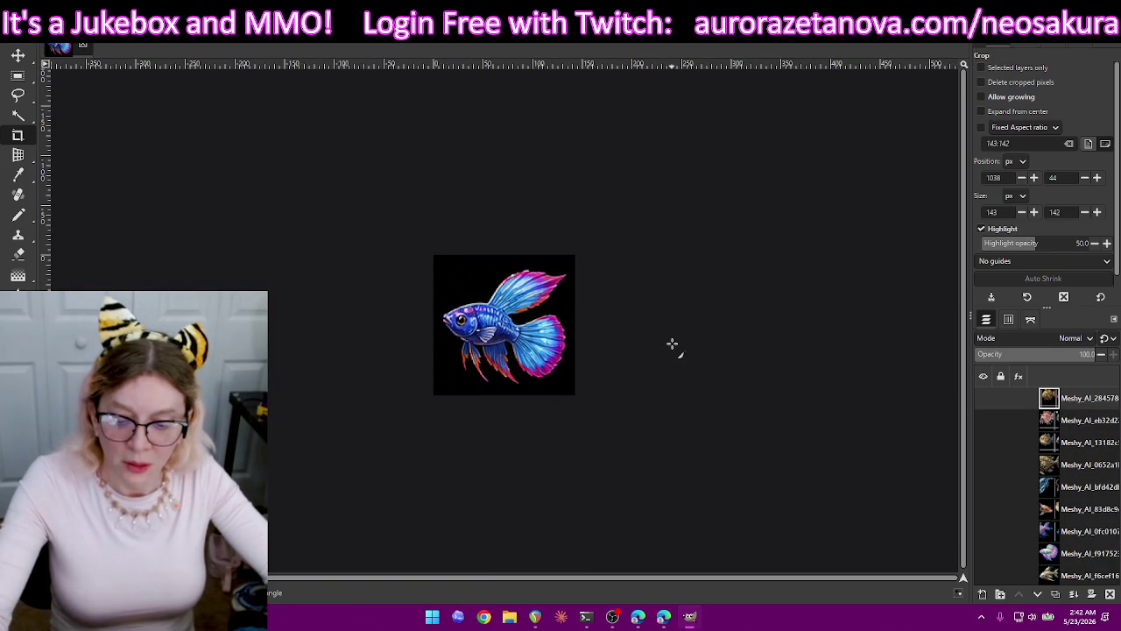
key(ctrl+shift+e)
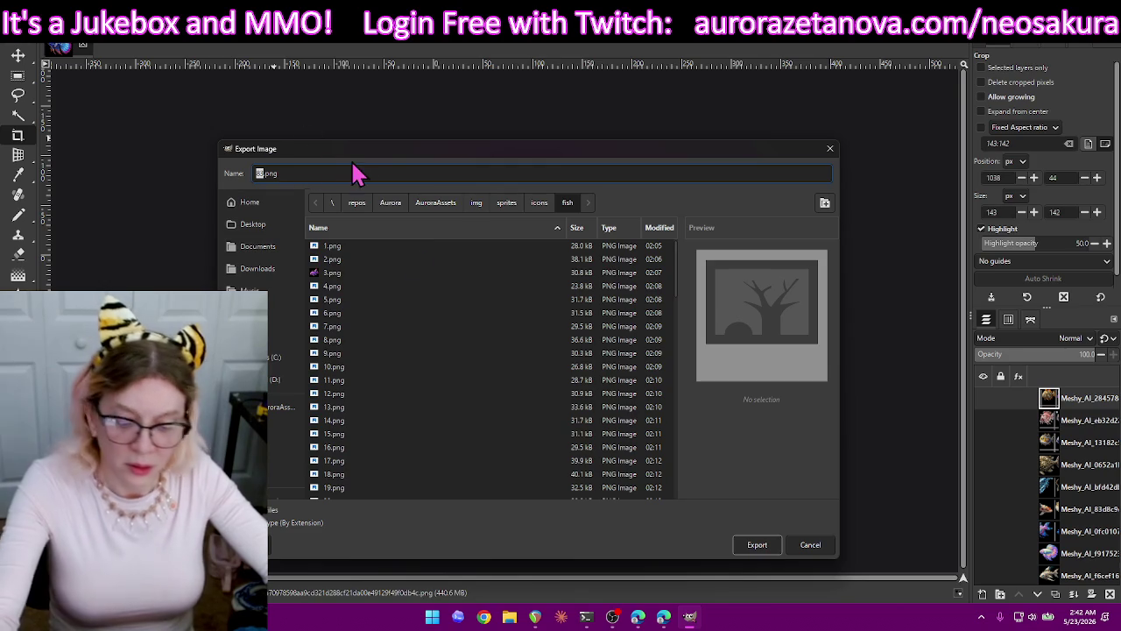
text(8)
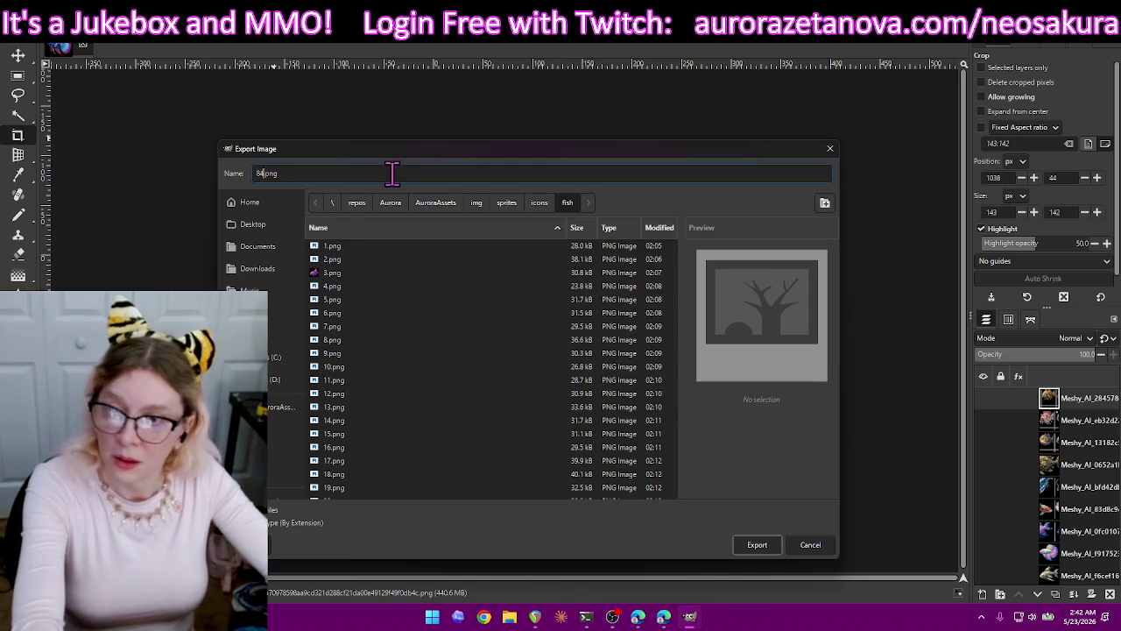
key(Return)
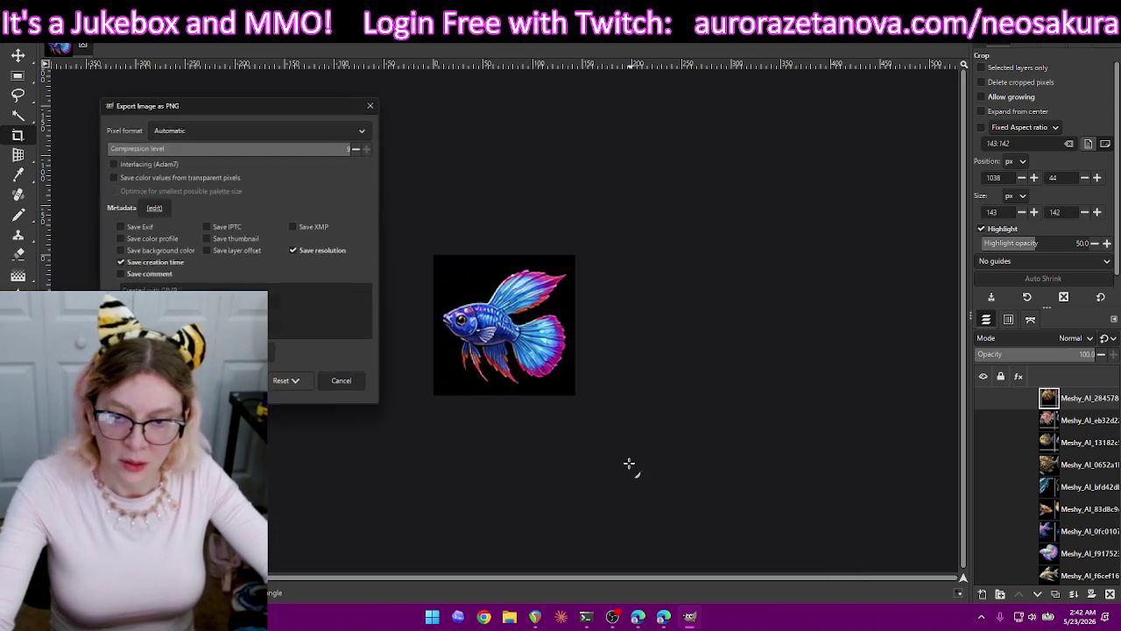
click(236, 387)
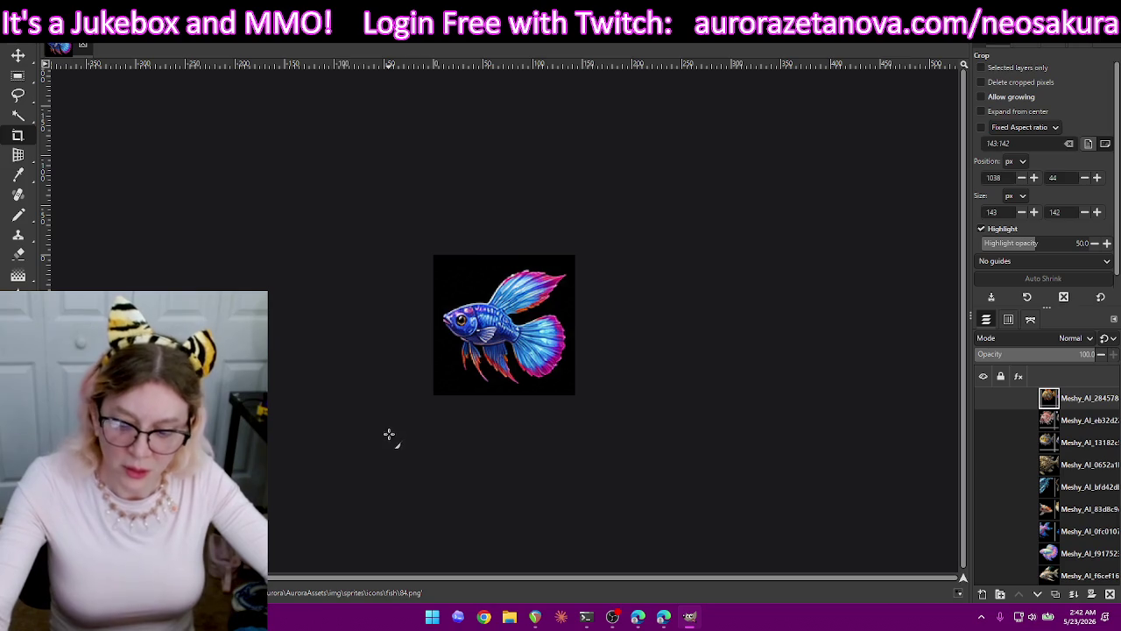
key(ctrl+z)
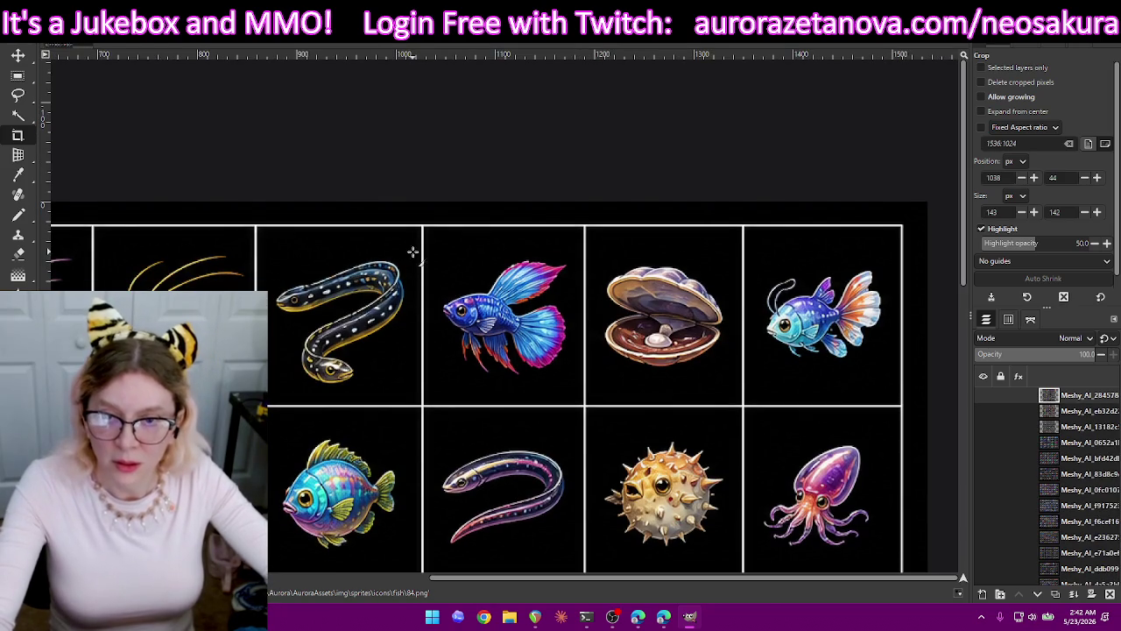
Export the spotted eel, cropped to 151×143, as 85.png, restore the sheet, and frame the crayfish.
drag(397, 273, 271, 399)
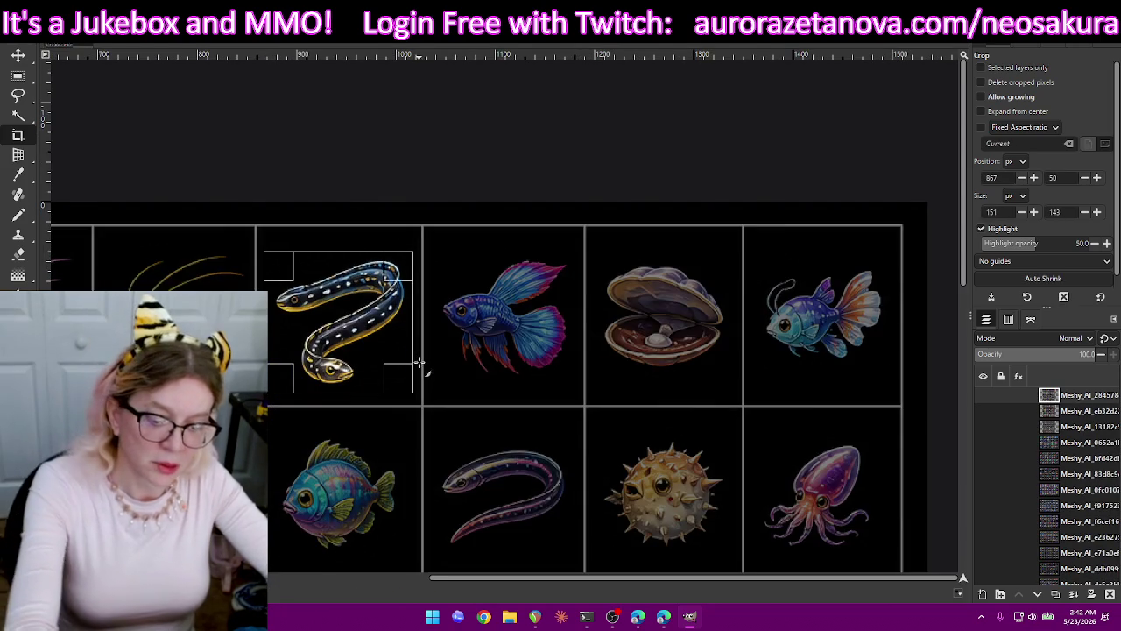
key(Return)
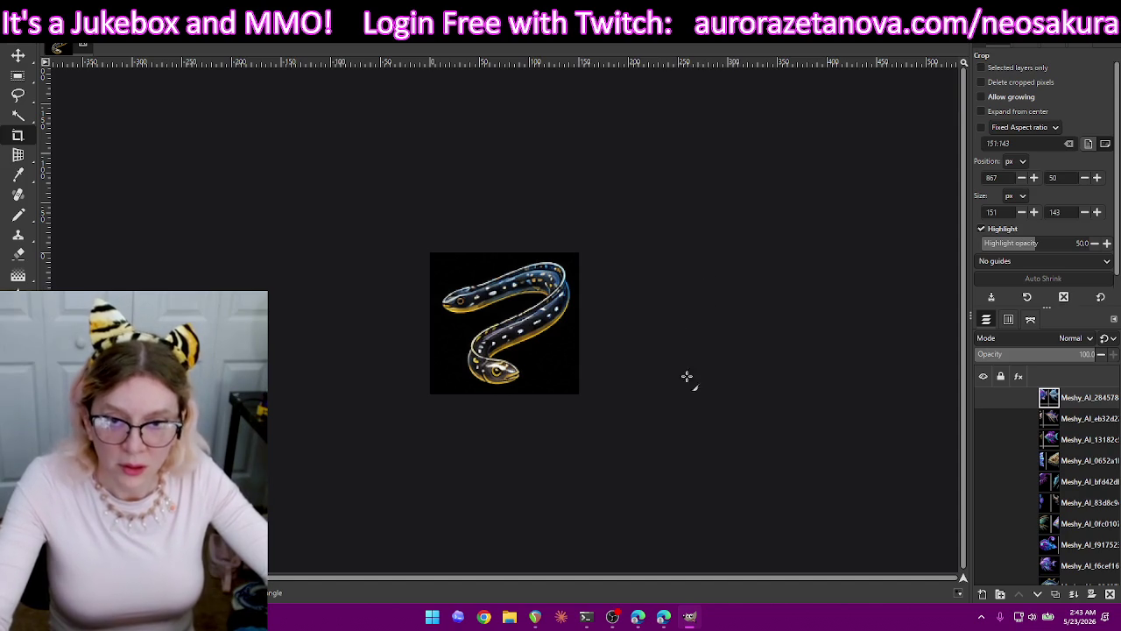
key(ctrl+shift+e)
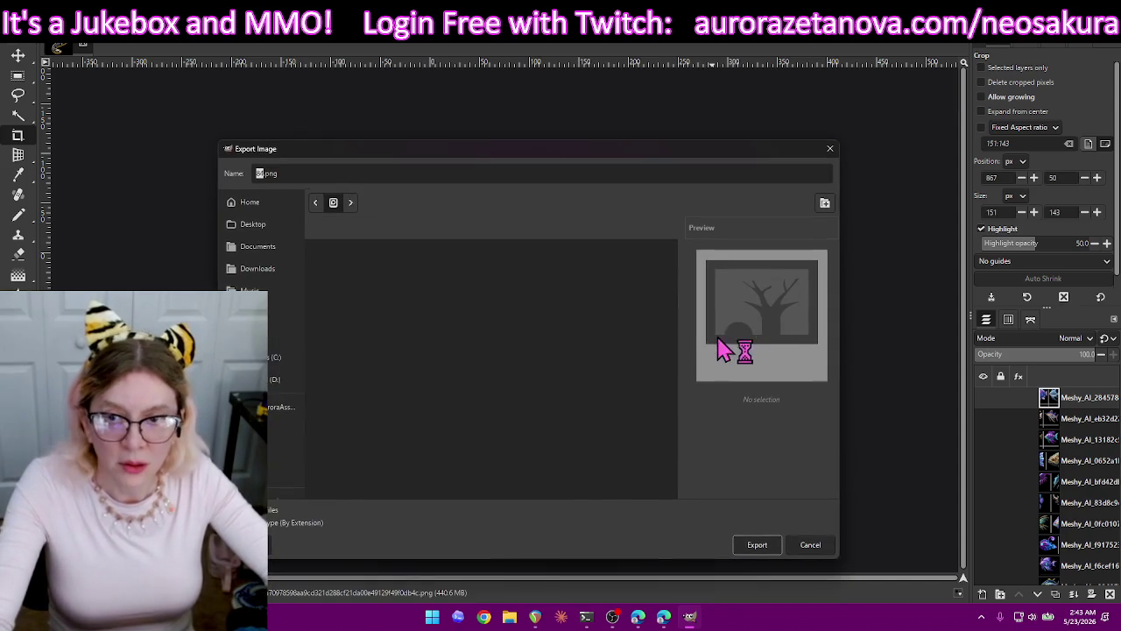
text(85)
key(Return)
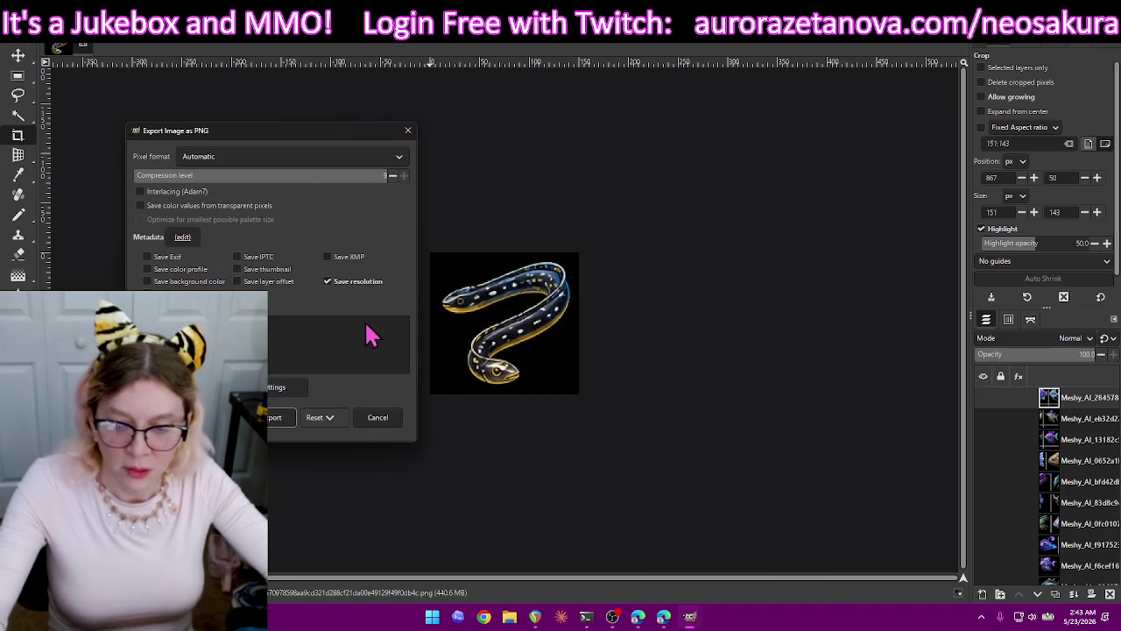
click(282, 412)
key(ctrl+z)
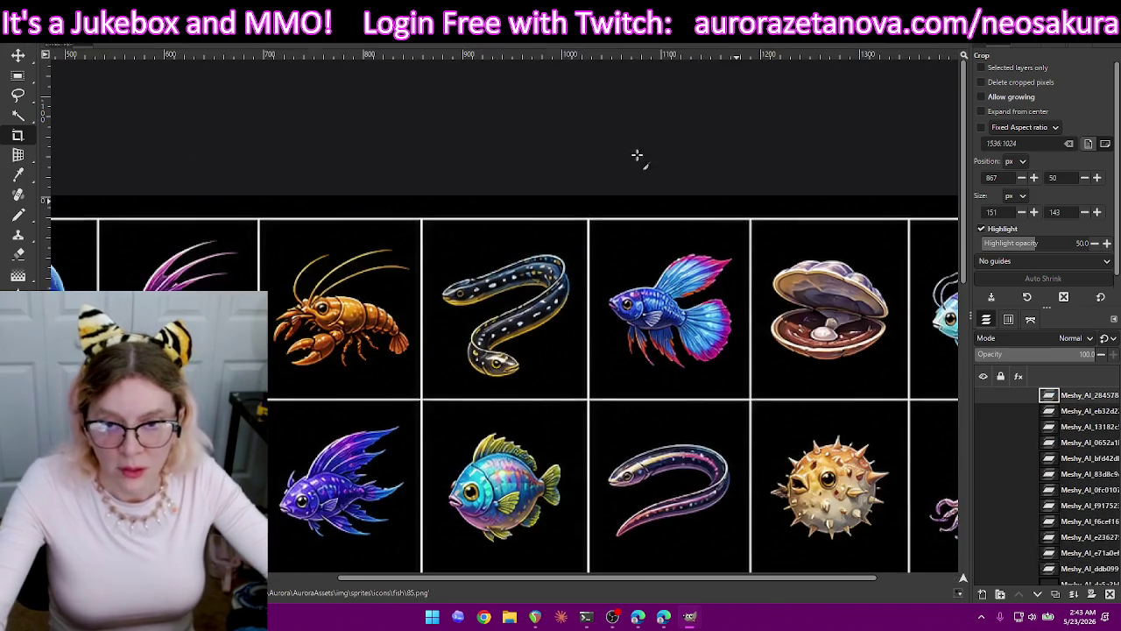
drag(415, 239, 268, 381)
Crop the orange crayfish to 152×149, export it as 86.png, then undo the crop.
drag(366, 251, 366, 247)
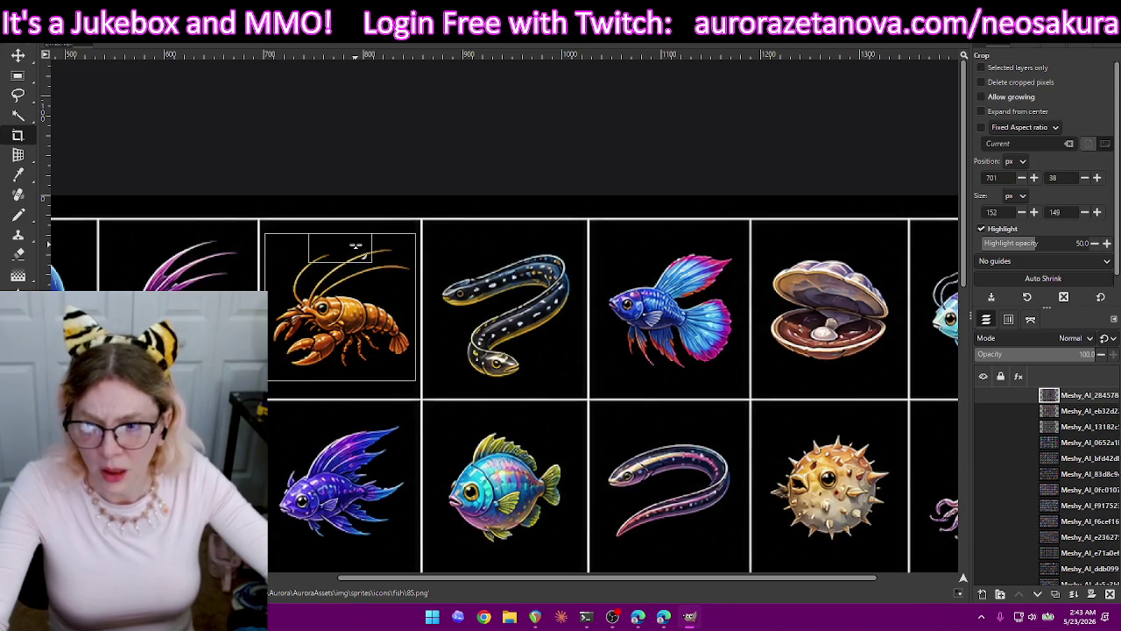
click(335, 268)
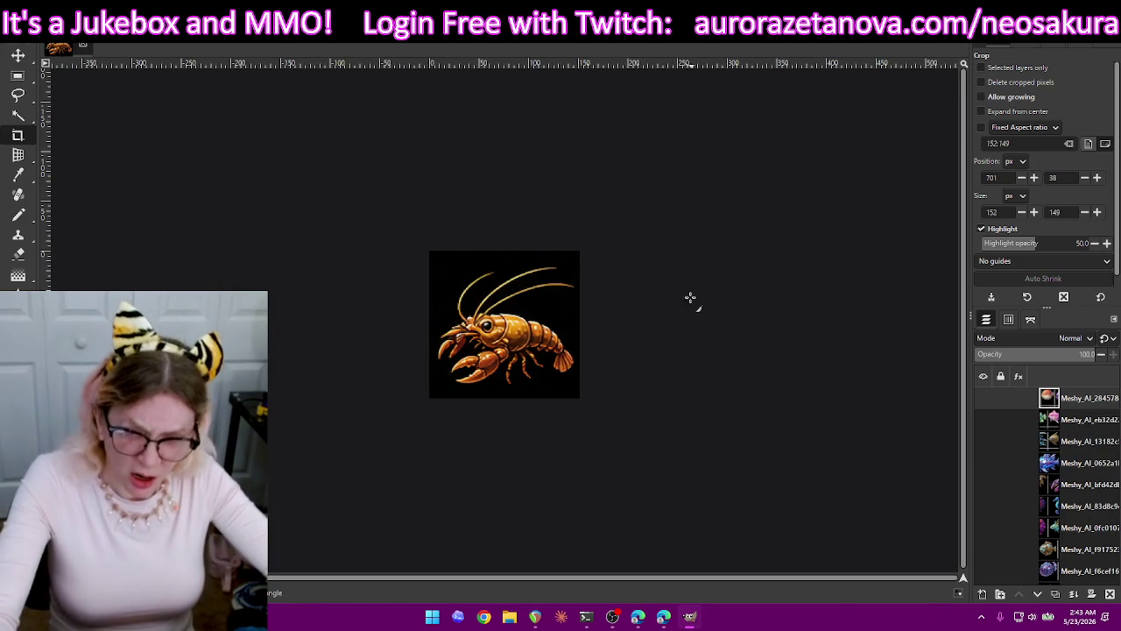
key(ctrl+shift+e)
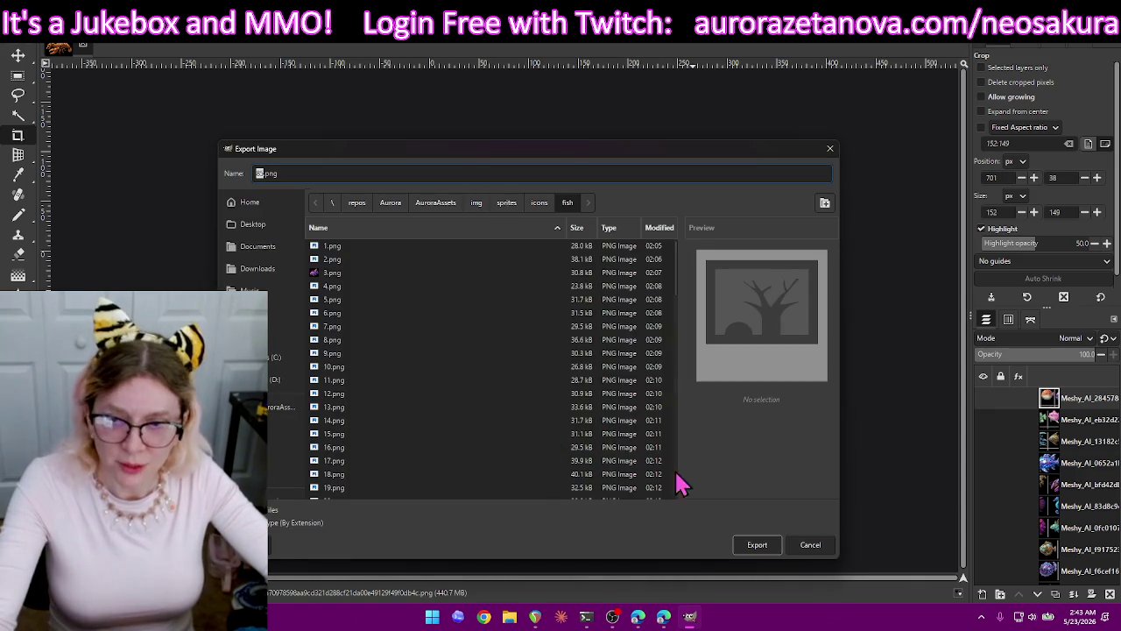
text(86)
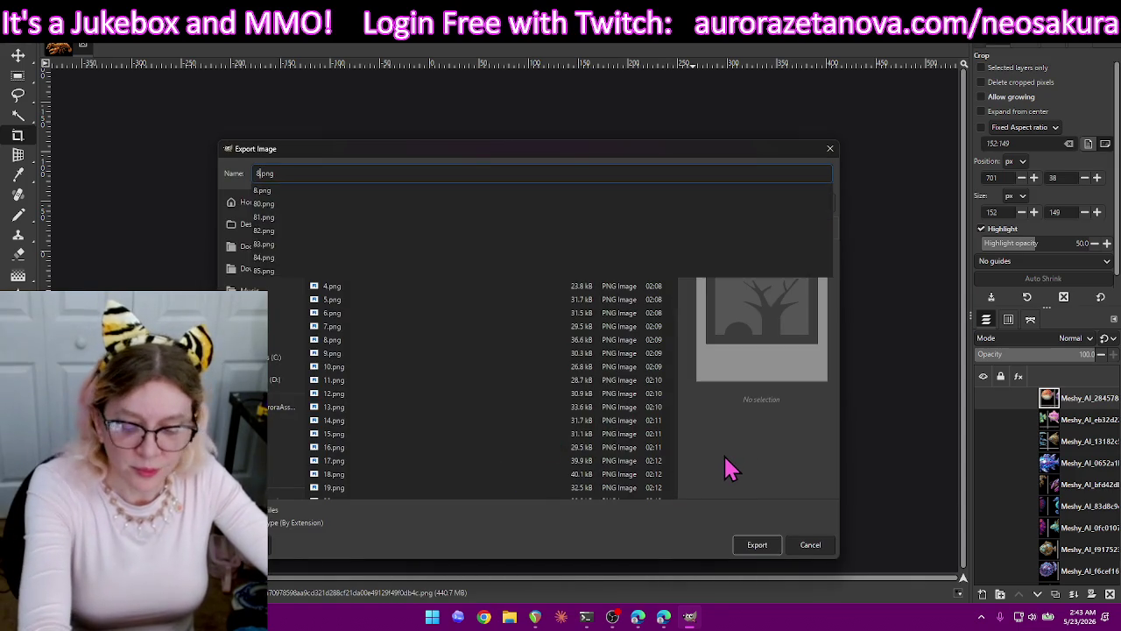
key(Return)
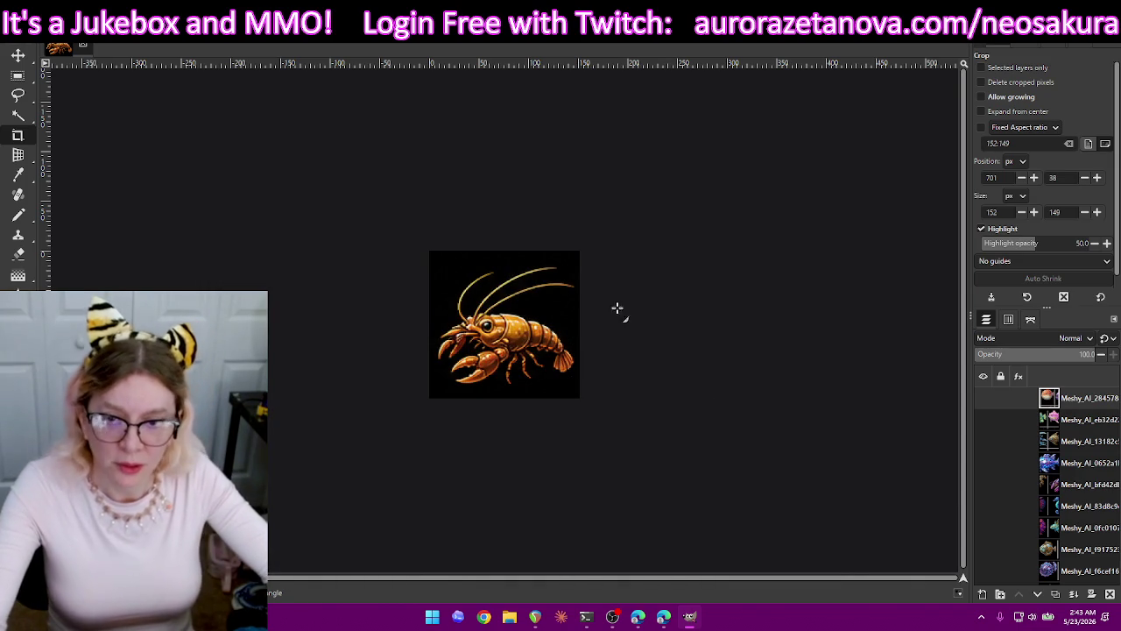
key(Return)
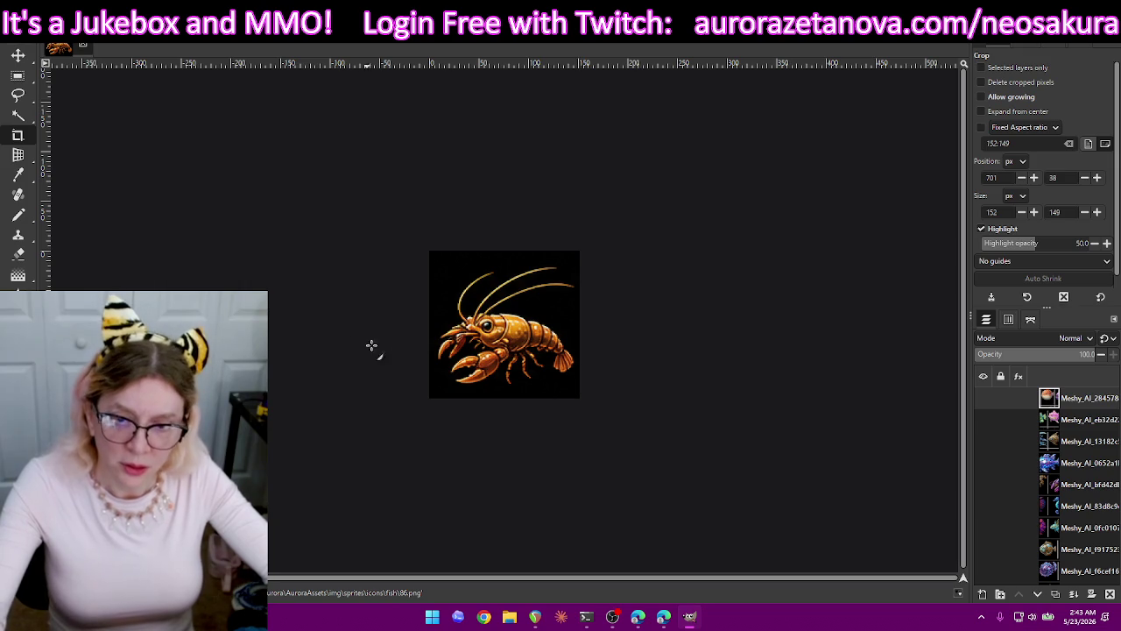
key(ctrl+z)
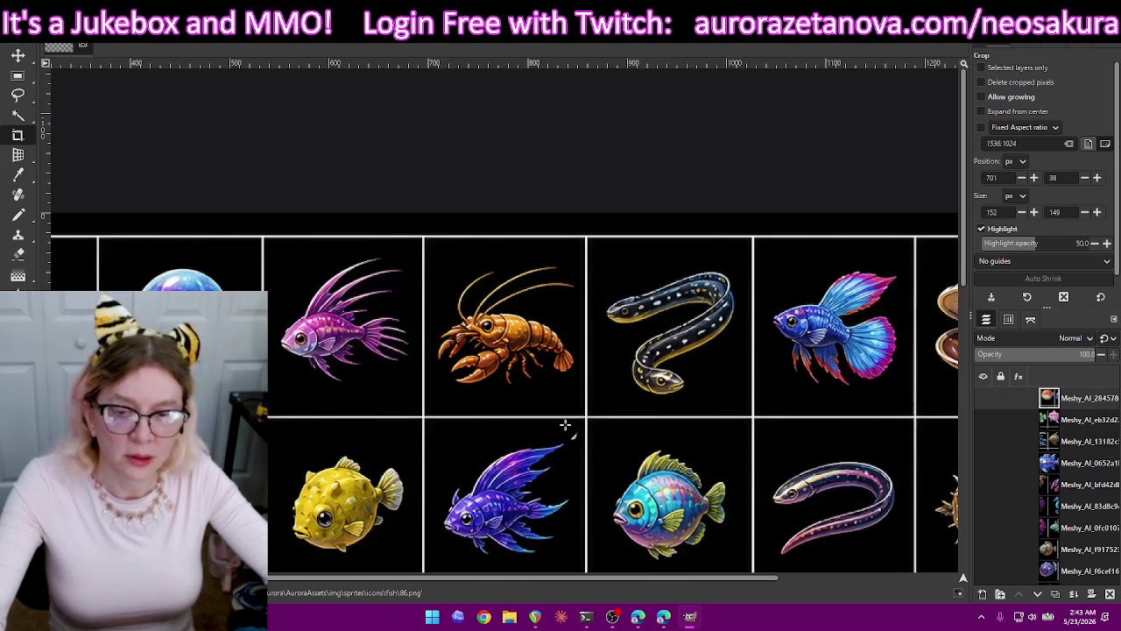
Crop the pink spiky-finned fish to 141×139, export it as 87.png, then undo the crop.
drag(414, 239, 275, 378)
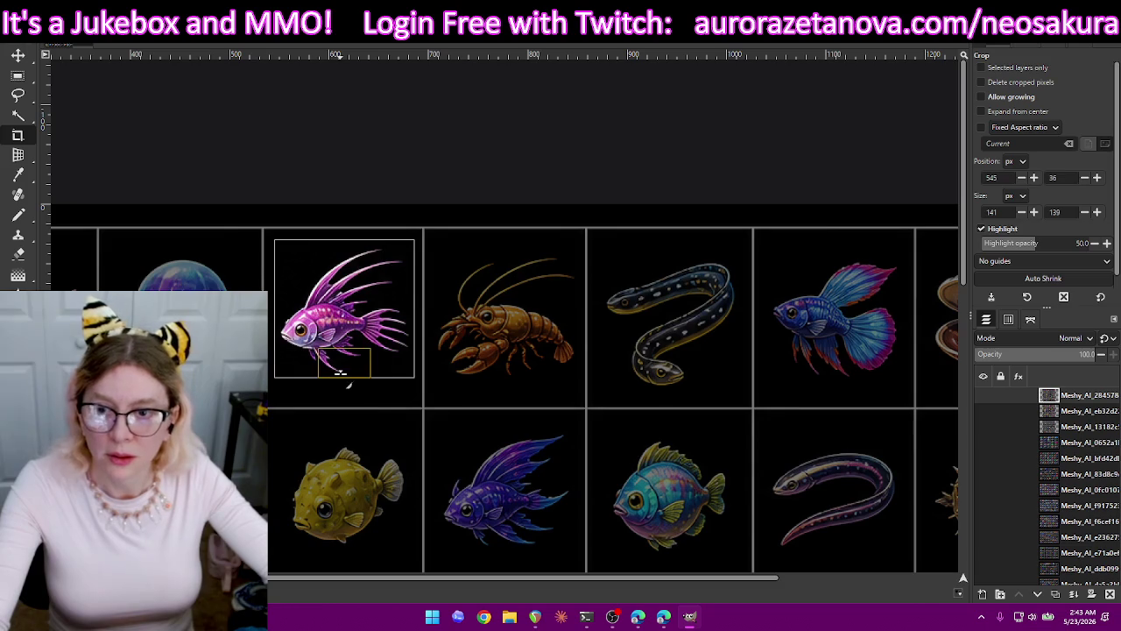
key(Return)
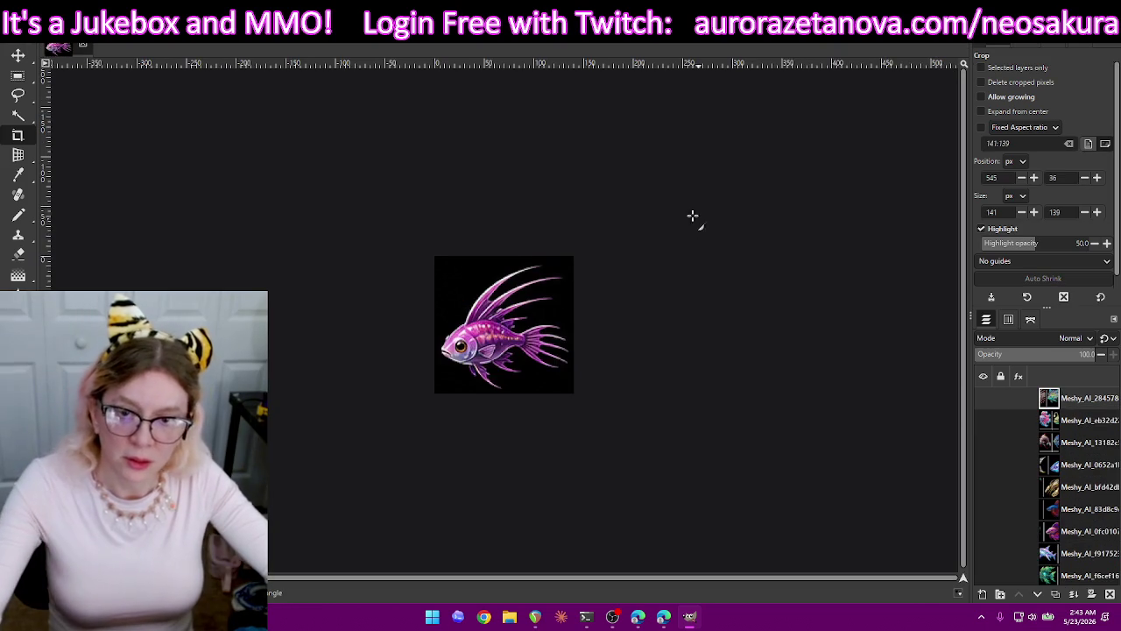
key(shift+ctrl+e)
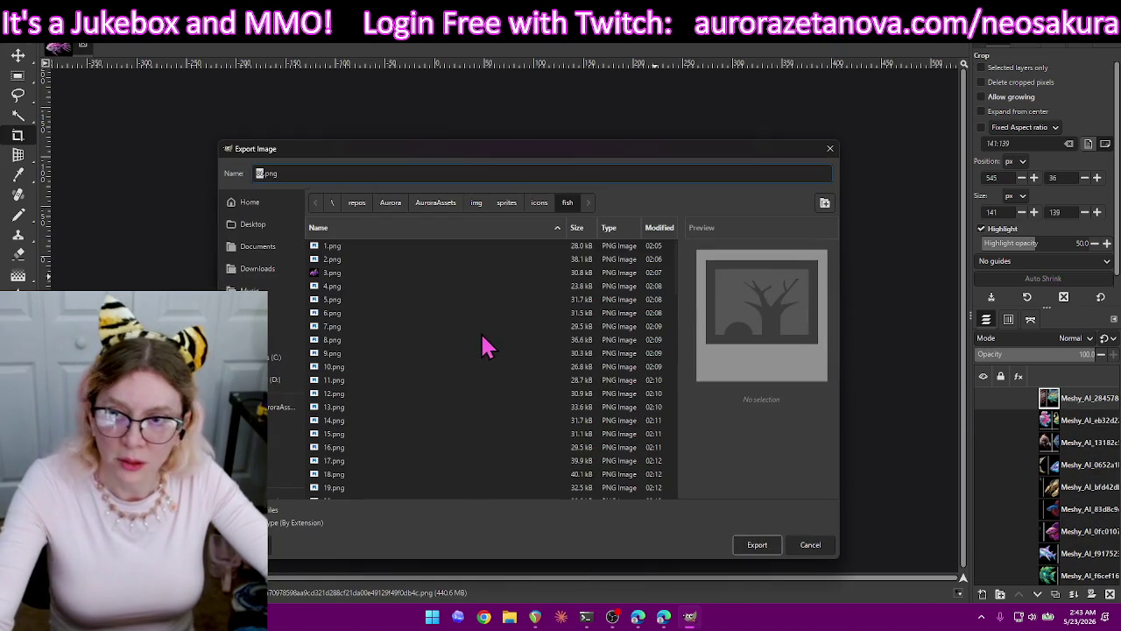
text(87)
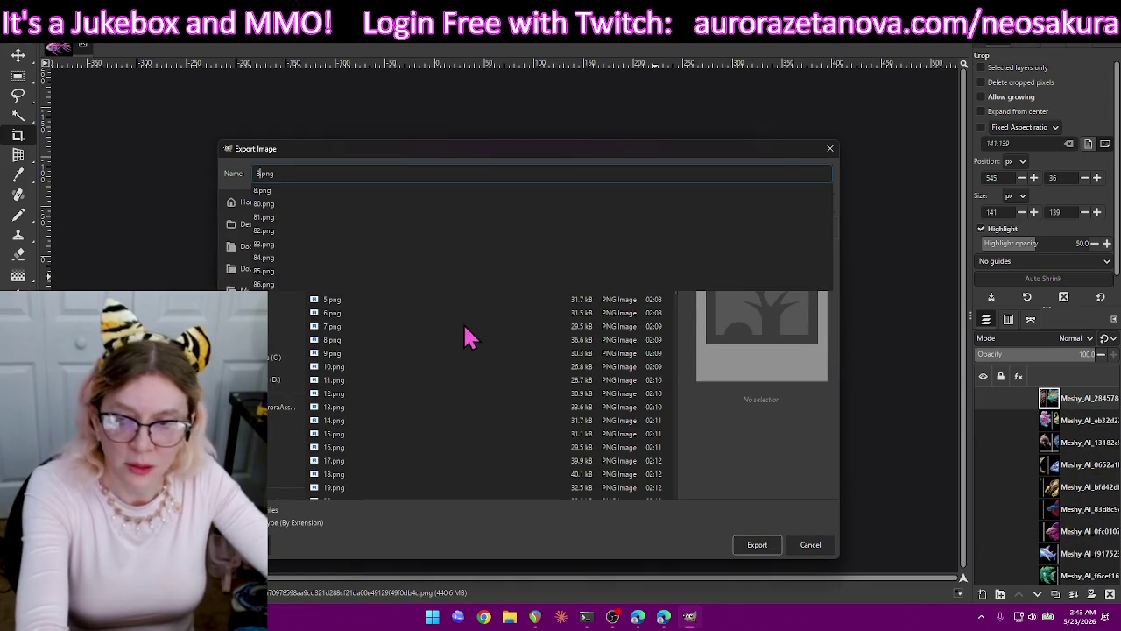
key(Return)
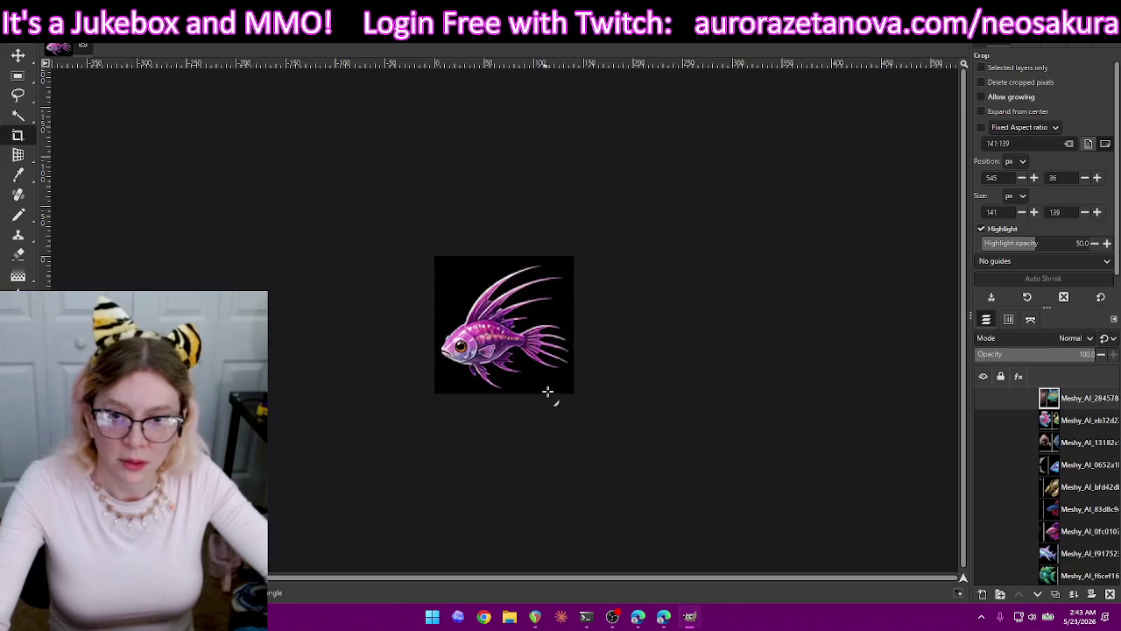
key(Return)
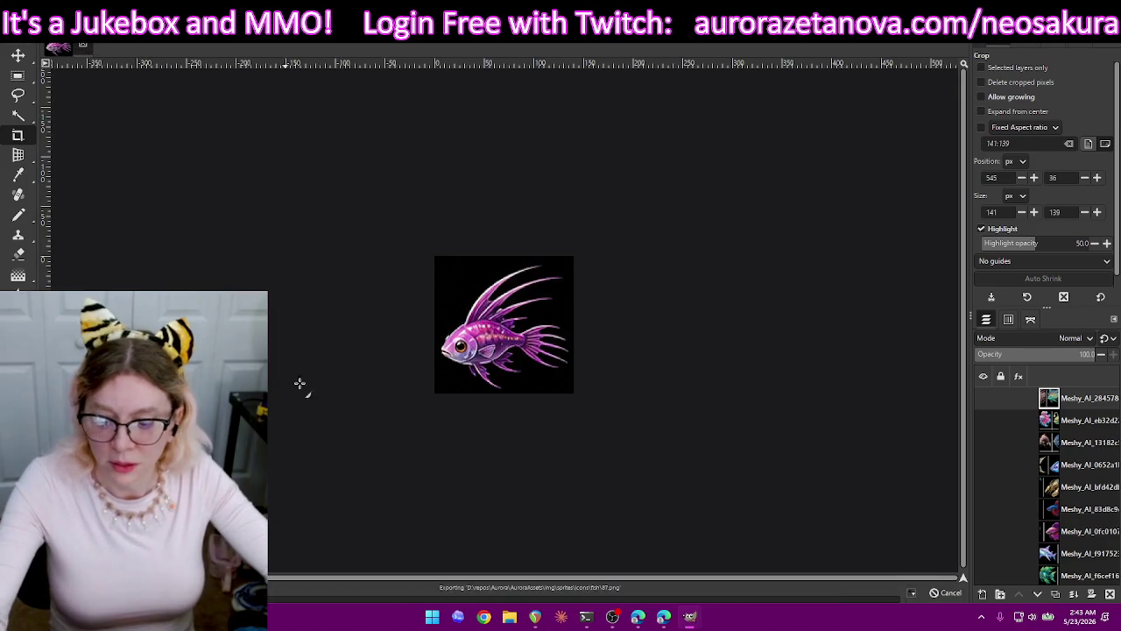
key(ctrl+z)
Crop the blue jellyfish to 135×140, export it as 88.png, then undo the crop.
drag(406, 256, 271, 398)
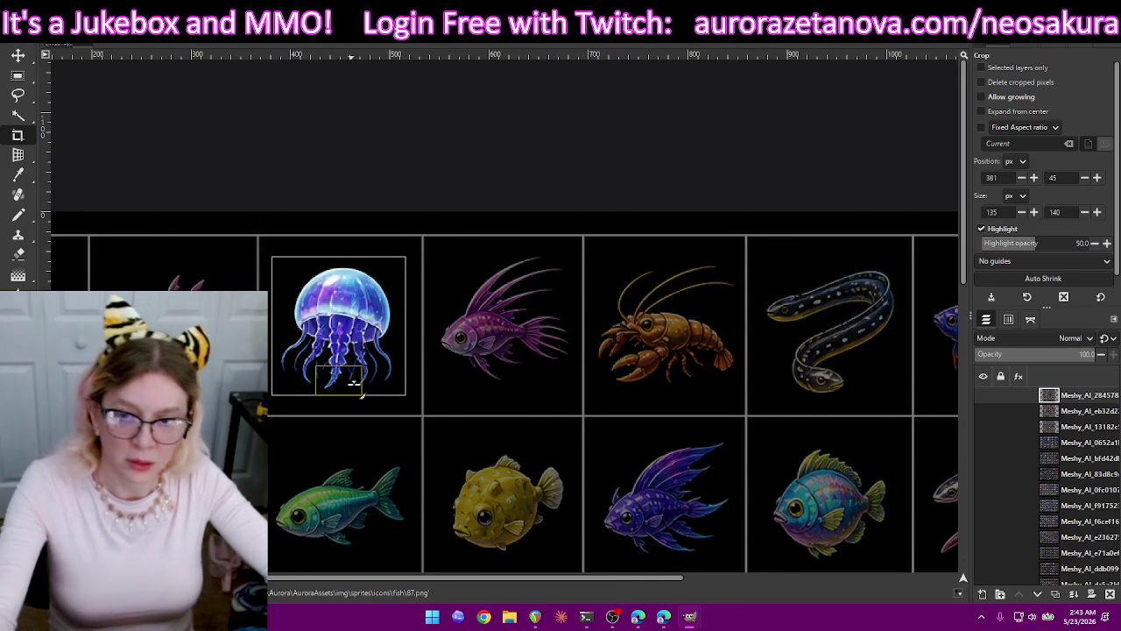
click(371, 313)
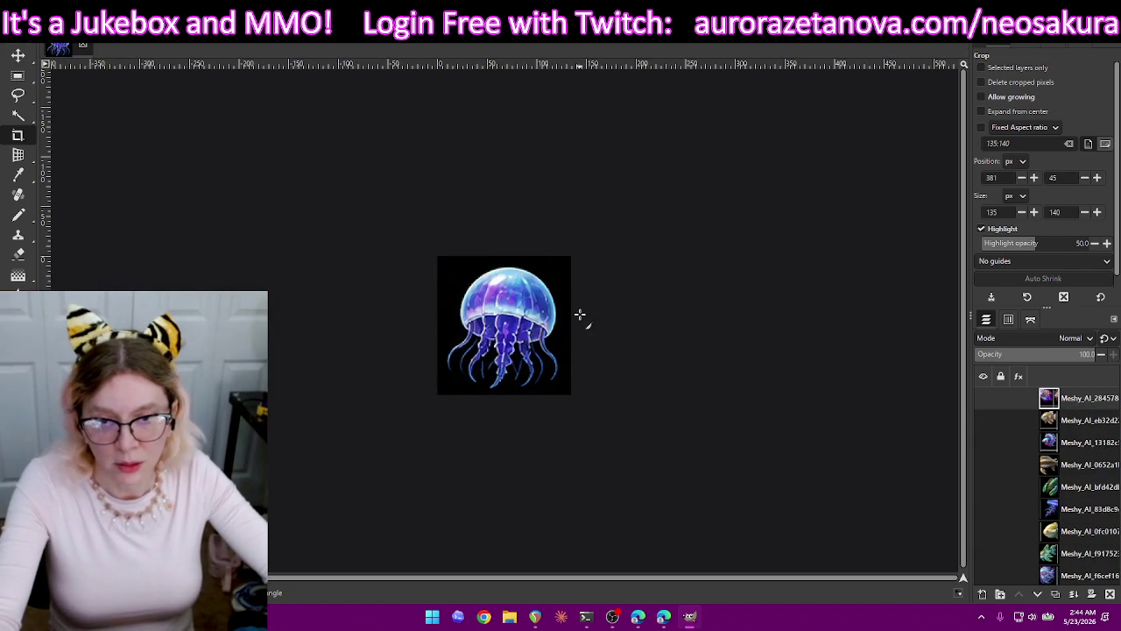
key(ctrl+shift+e)
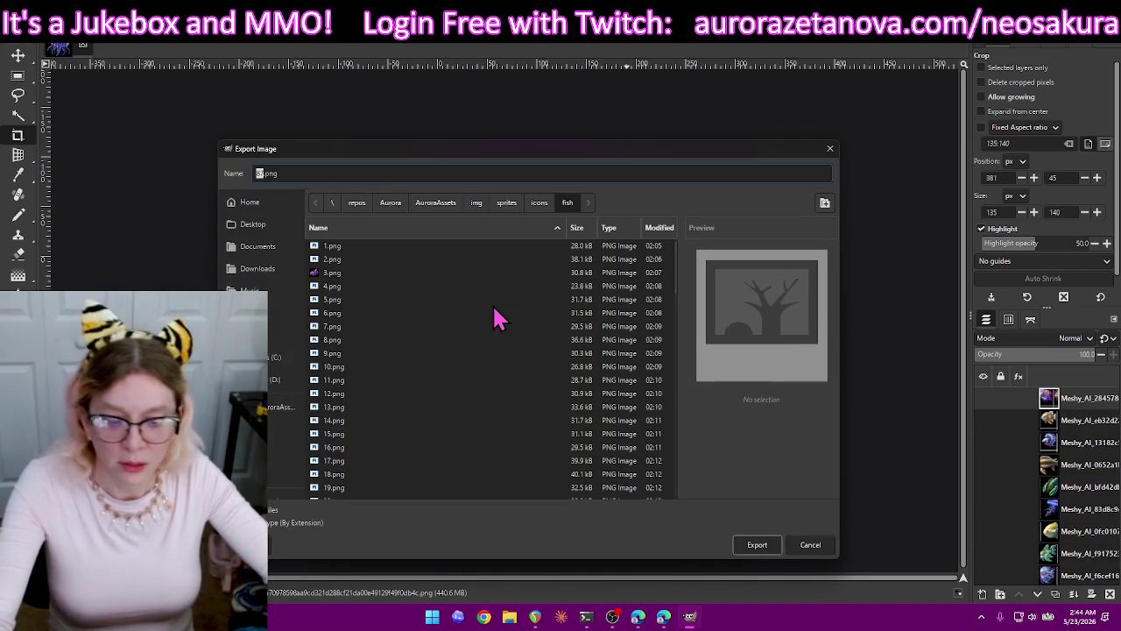
text(88)
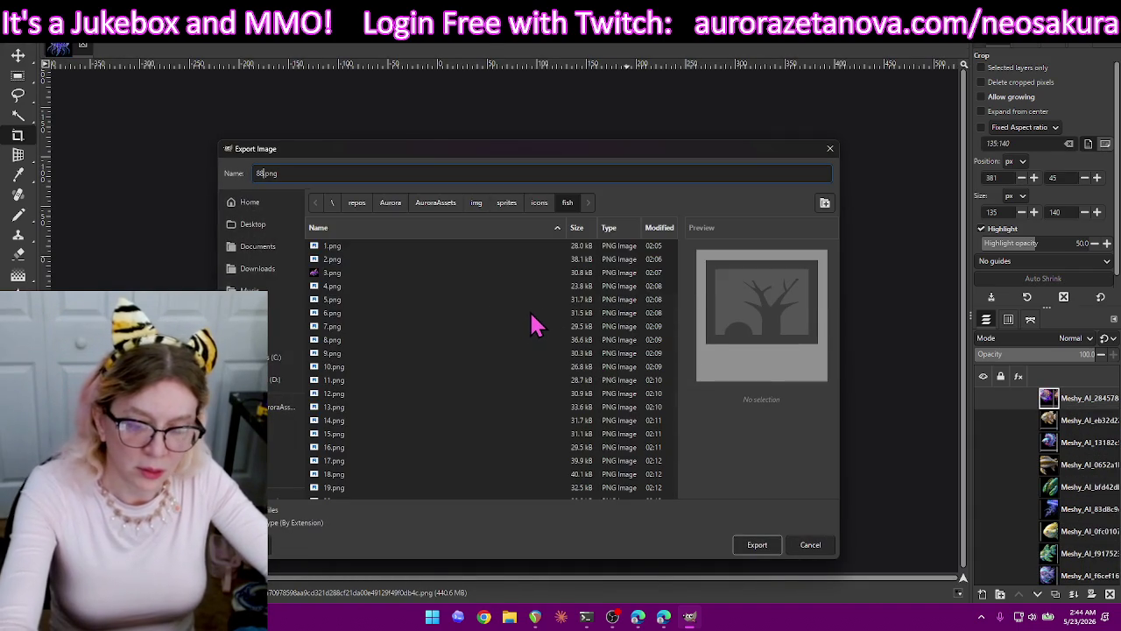
click(756, 543)
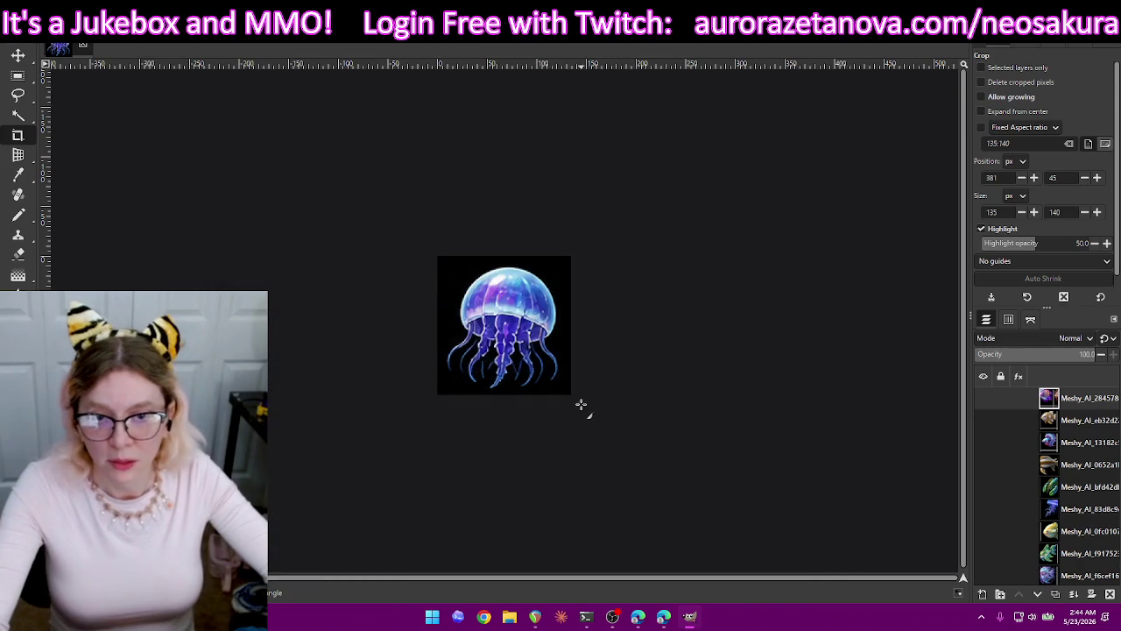
key(Return)
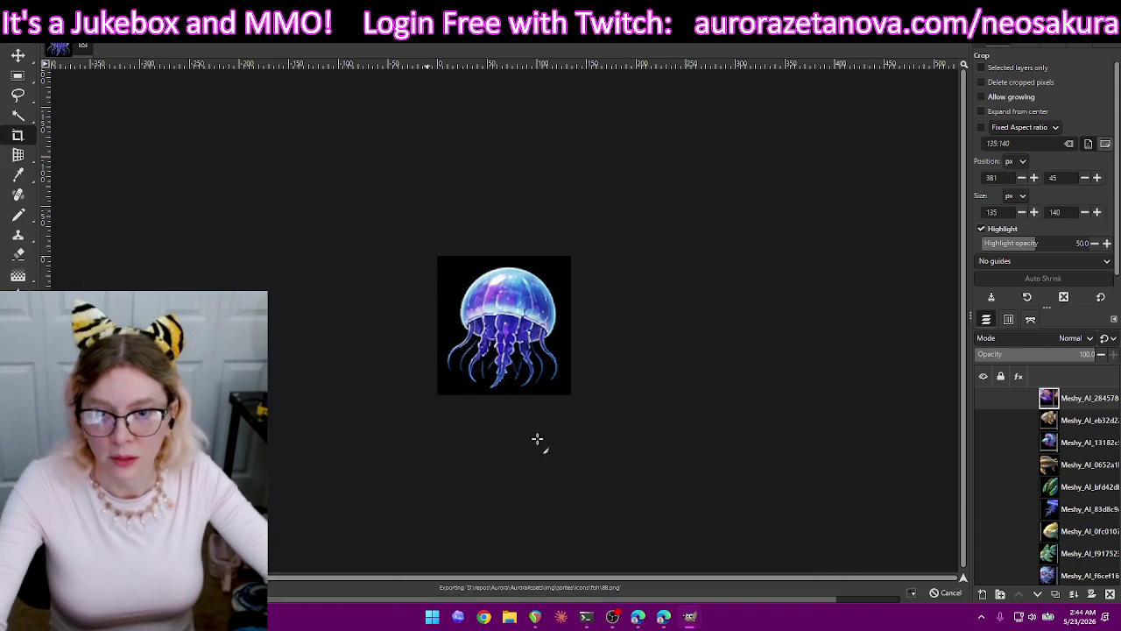
key(ctrl+z)
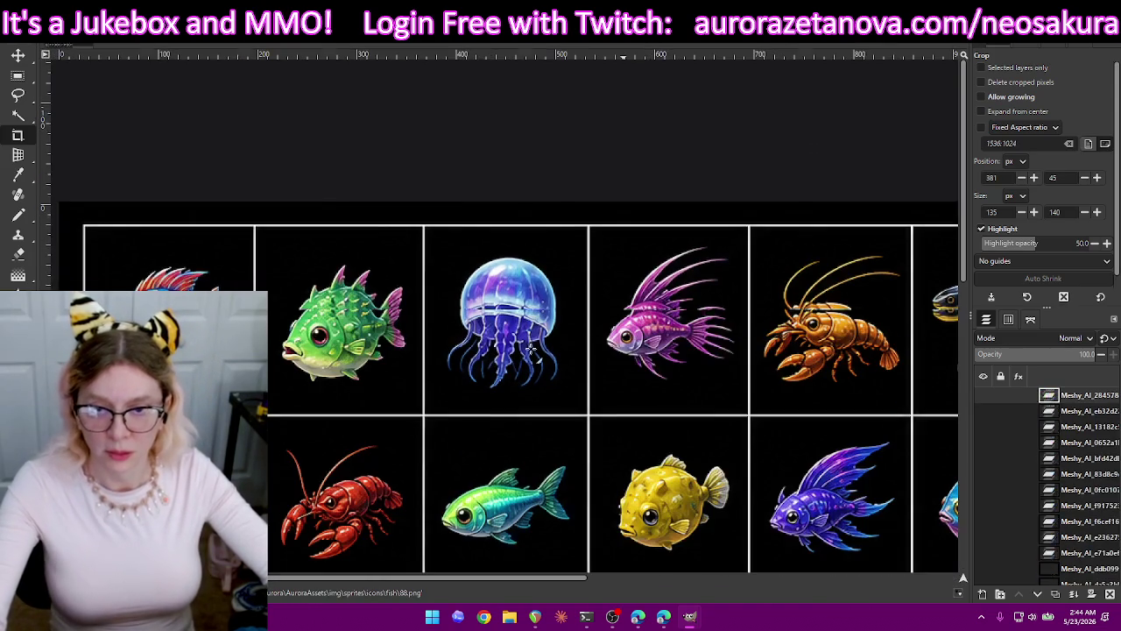
Crop the green spiky pufferfish to 143×132, export it as 89.png, then undo the crop.
drag(413, 255, 271, 388)
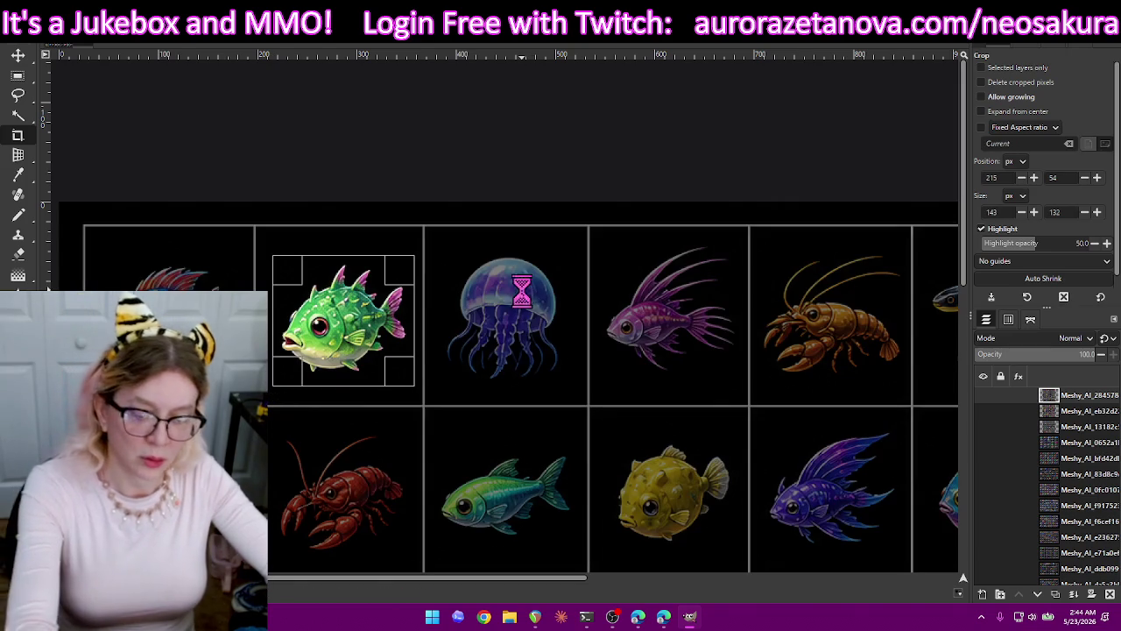
key(Return)
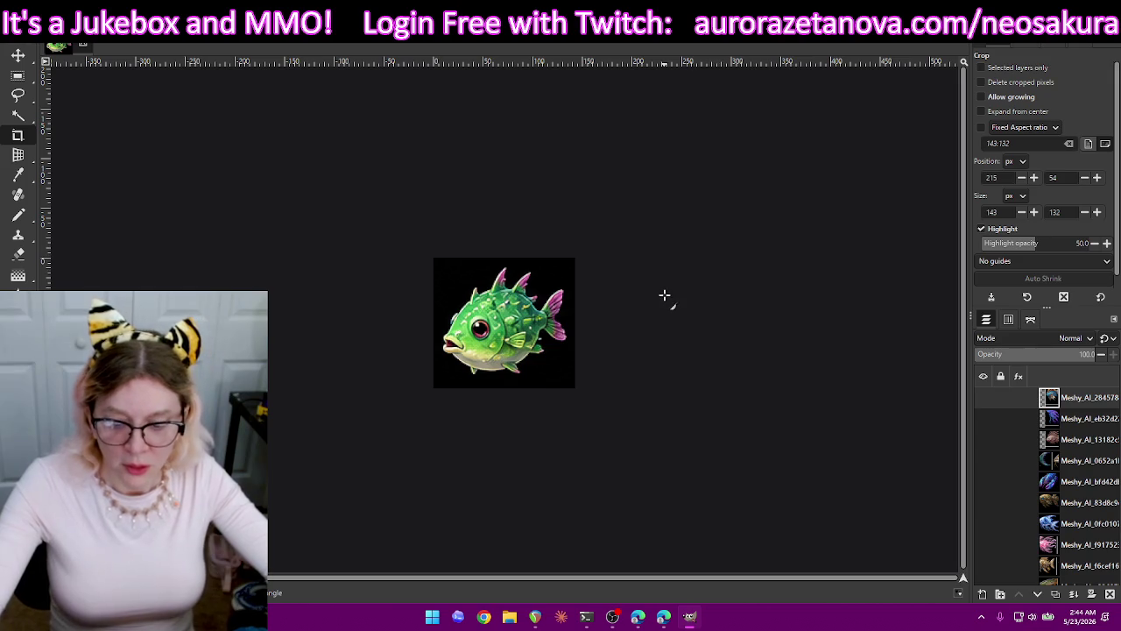
key(ctrl+shift+e)
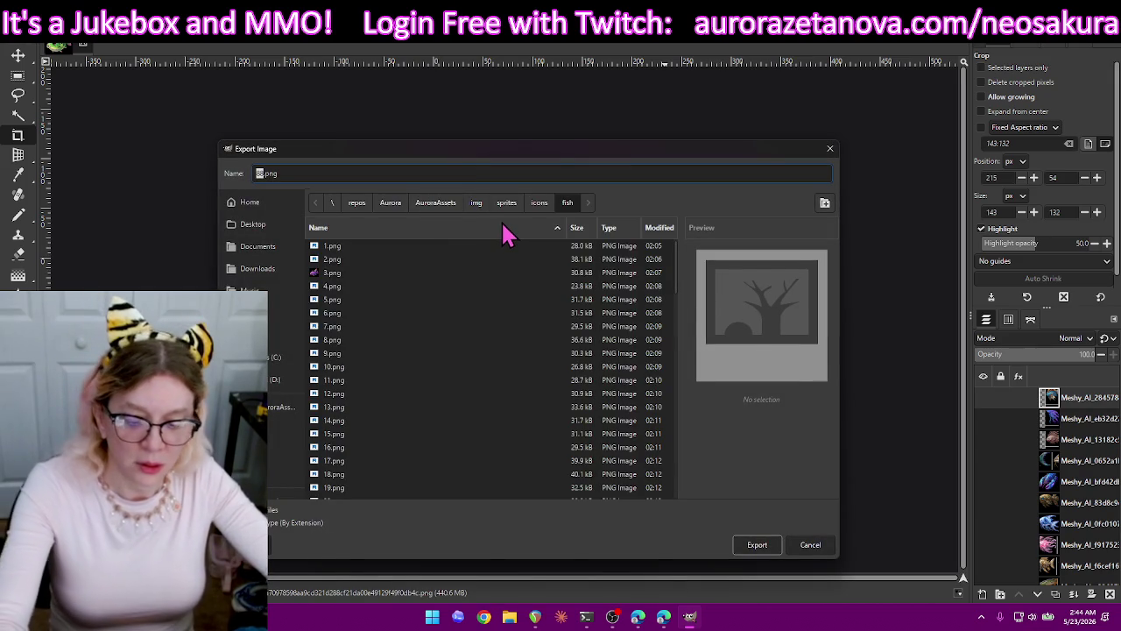
text(85)
key(Return)
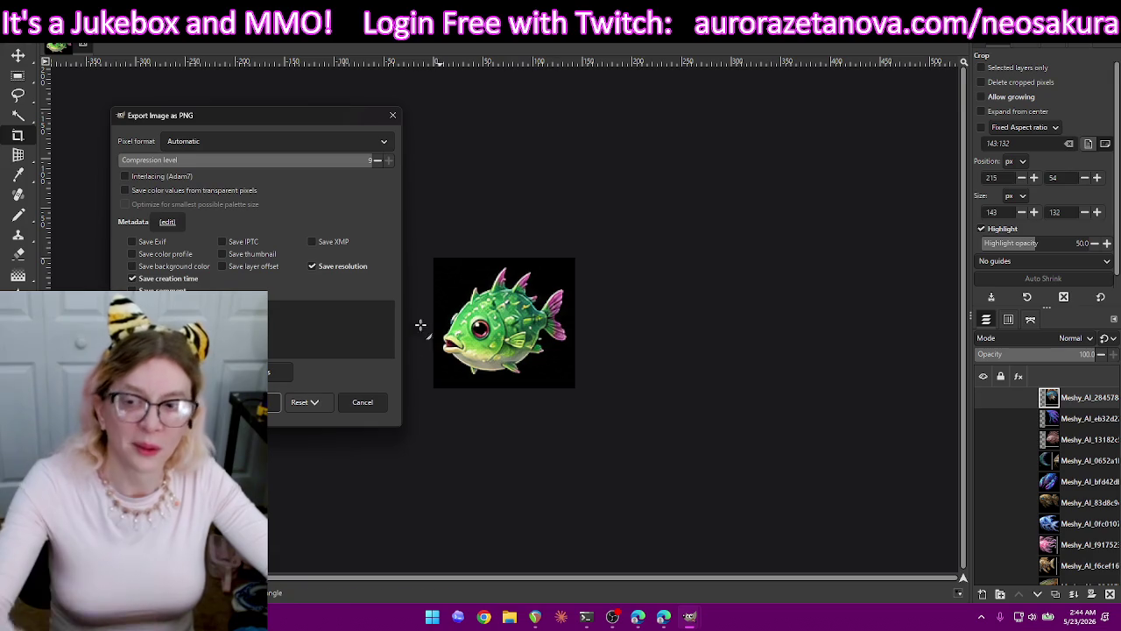
click(279, 402)
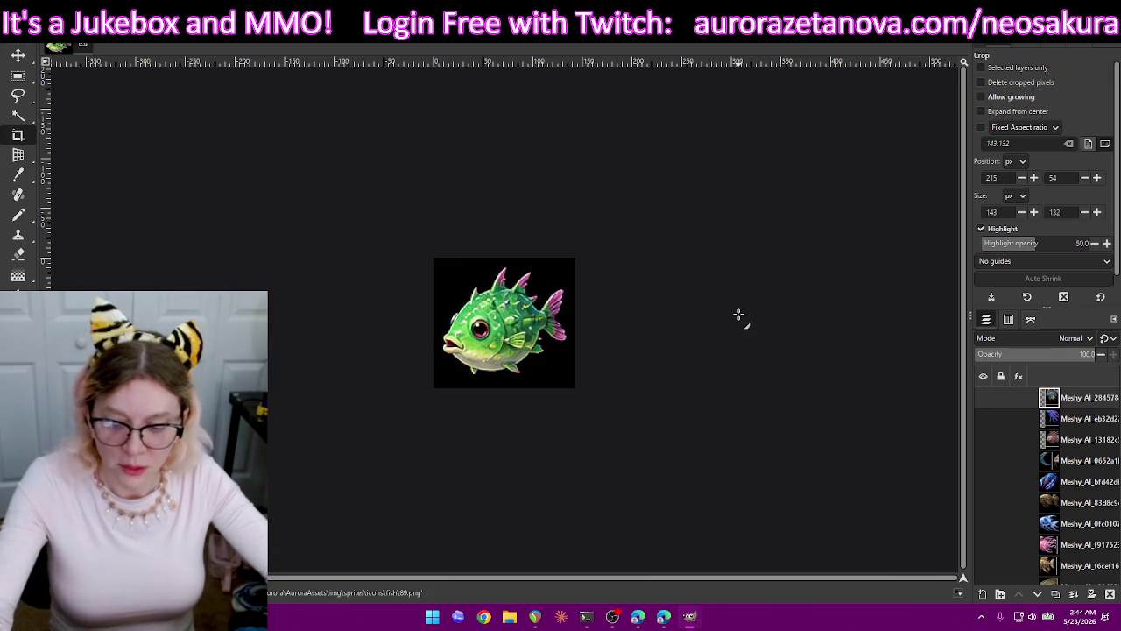
key(ctrl+z)
key(ctrl+z)
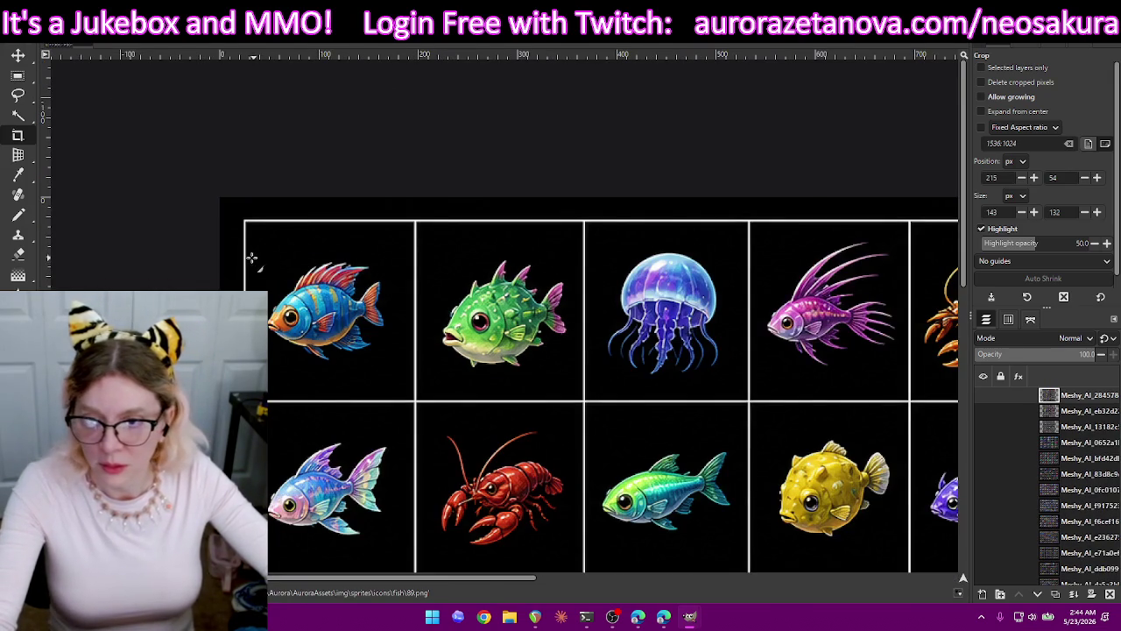
Crop the blue-and-red striped fish to 135×128, export it as 90.png, then undo the crop.
drag(394, 253, 275, 363)
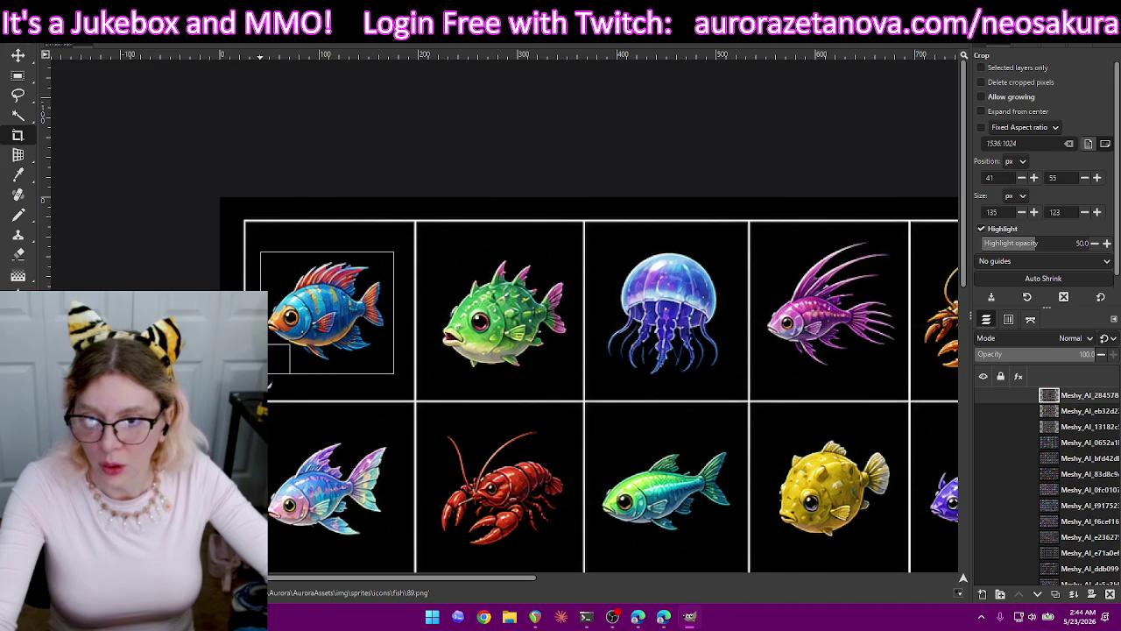
drag(333, 258, 325, 257)
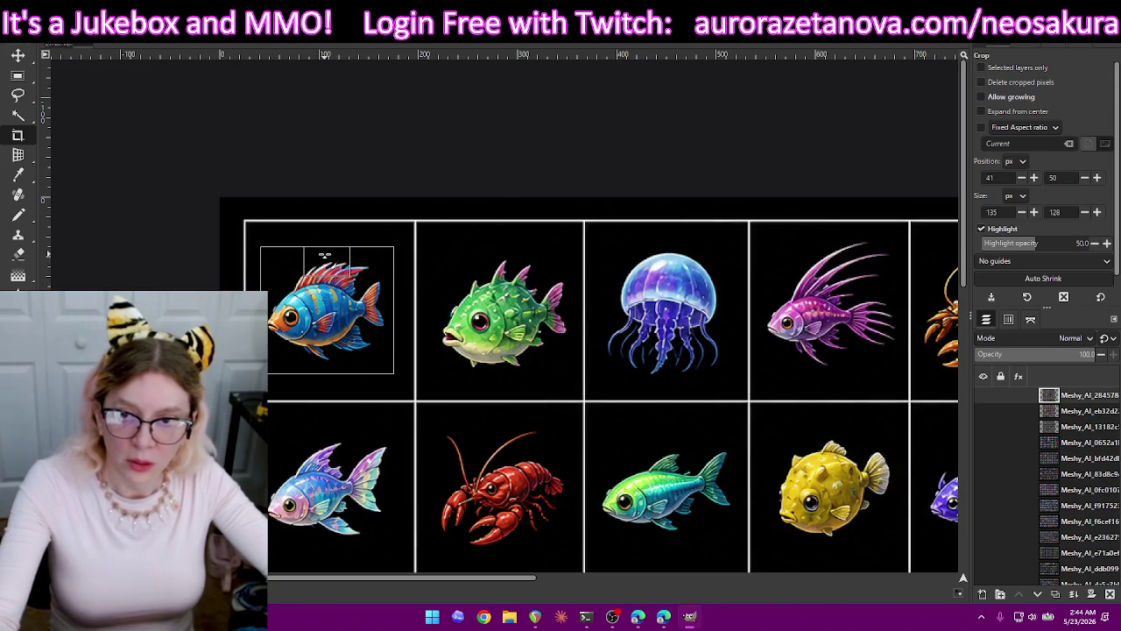
key(Return)
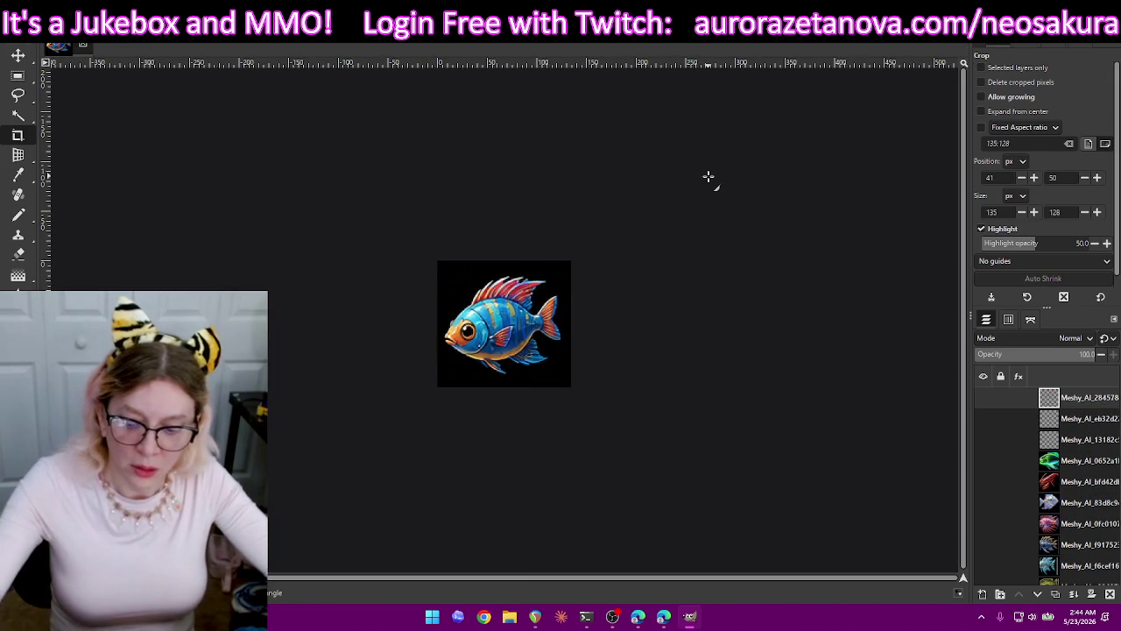
key(ctrl+shift+e)
text(90)
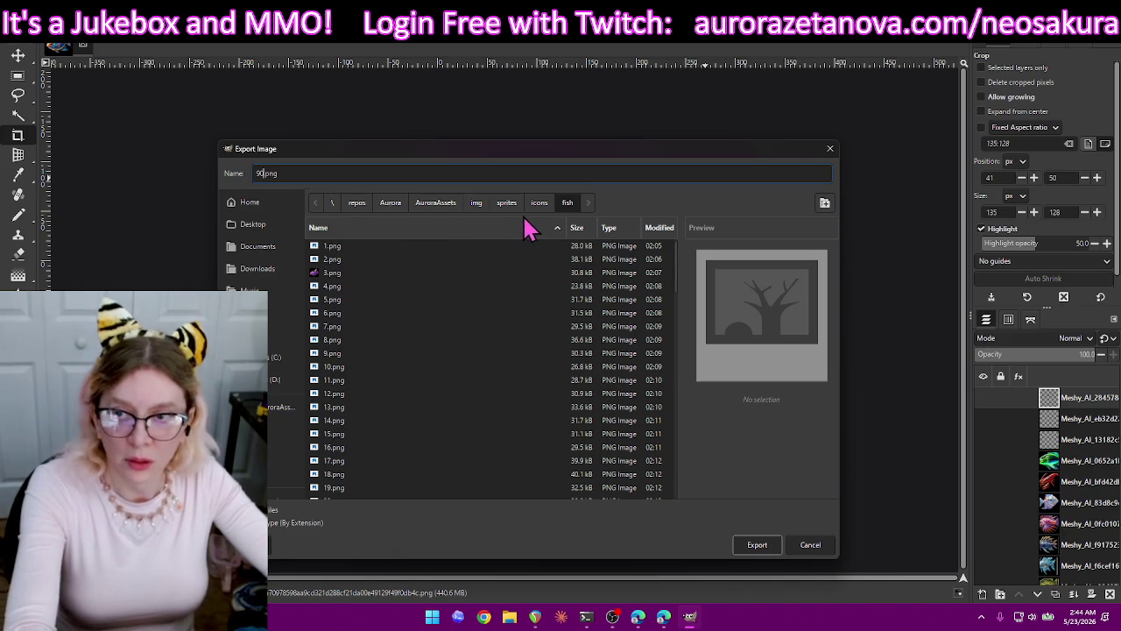
key(Return)
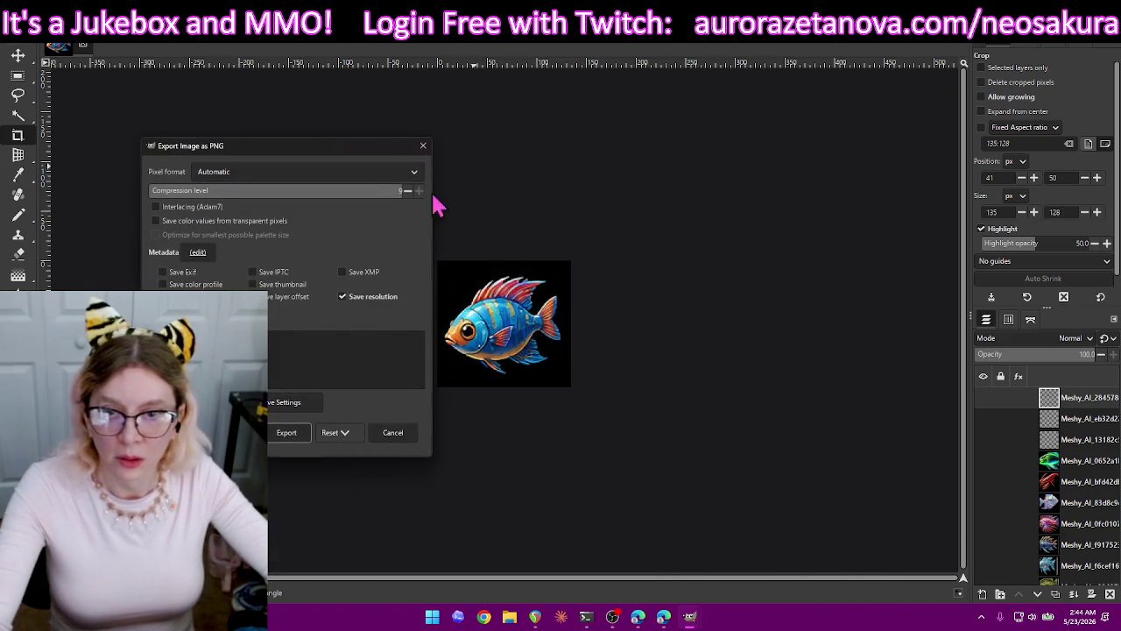
click(282, 429)
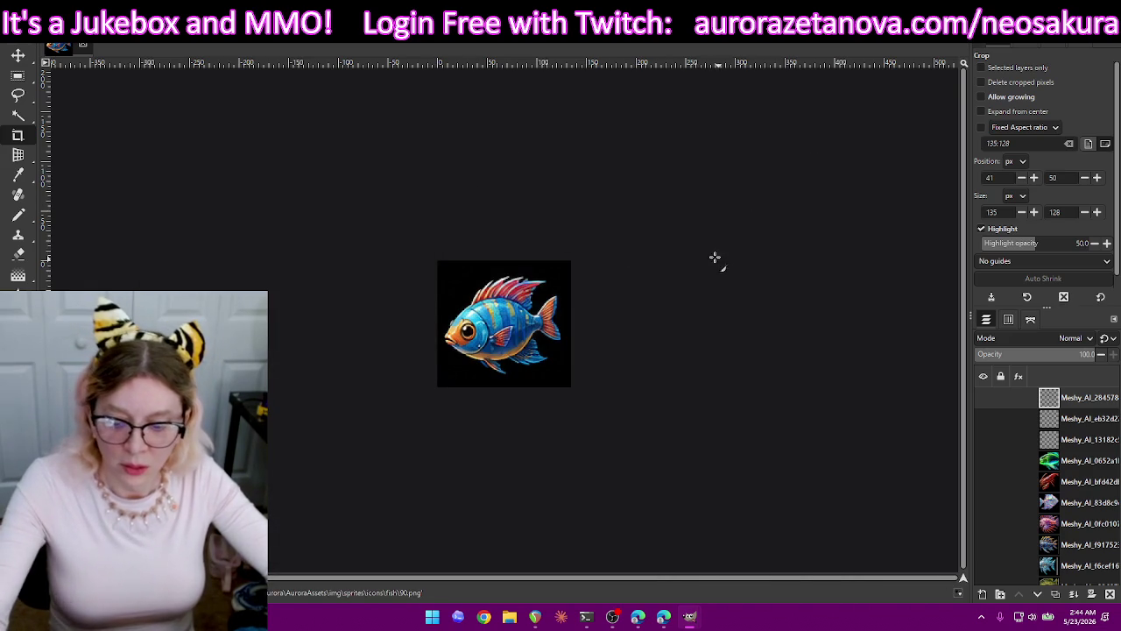
key(ctrl+z)
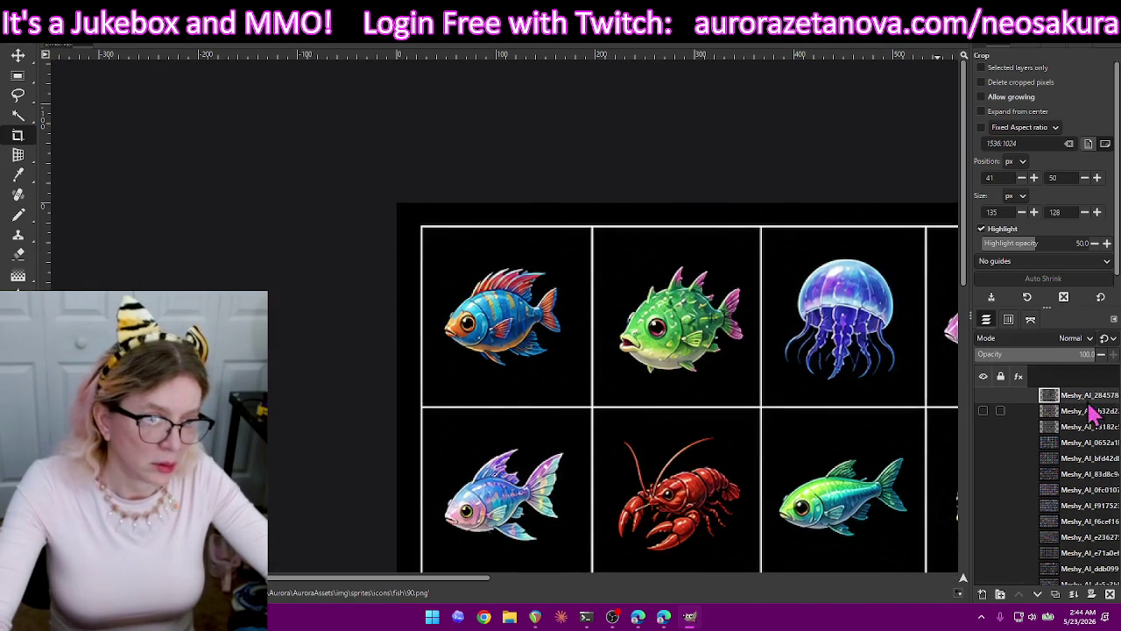
Delete the bottom fish-sheet layer and make the next fish sheet's layer visible.
scroll(1064, 420, down, 3)
scroll(1064, 433, down, 3)
scroll(1064, 446, down, 3)
scroll(1064, 458, down, 3)
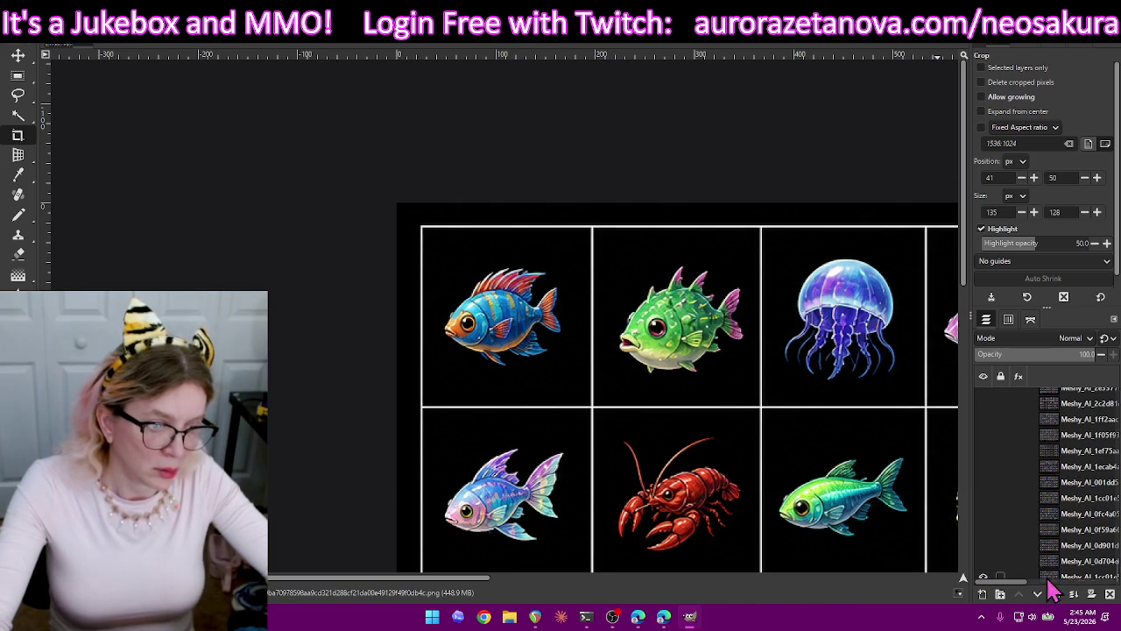
click(1079, 580)
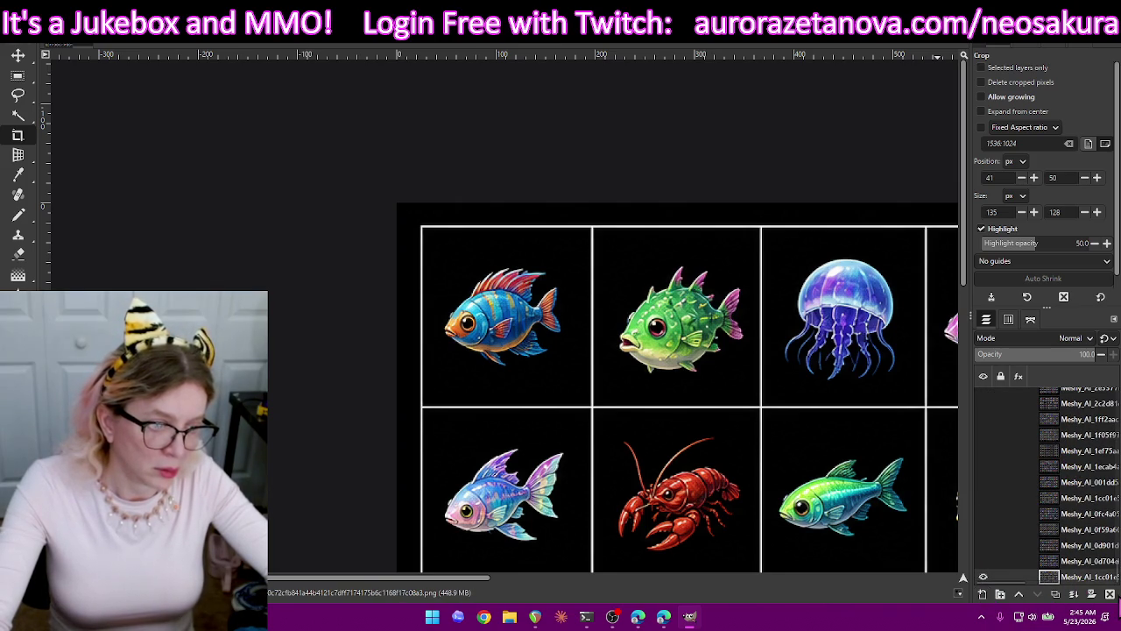
click(1110, 594)
click(983, 577)
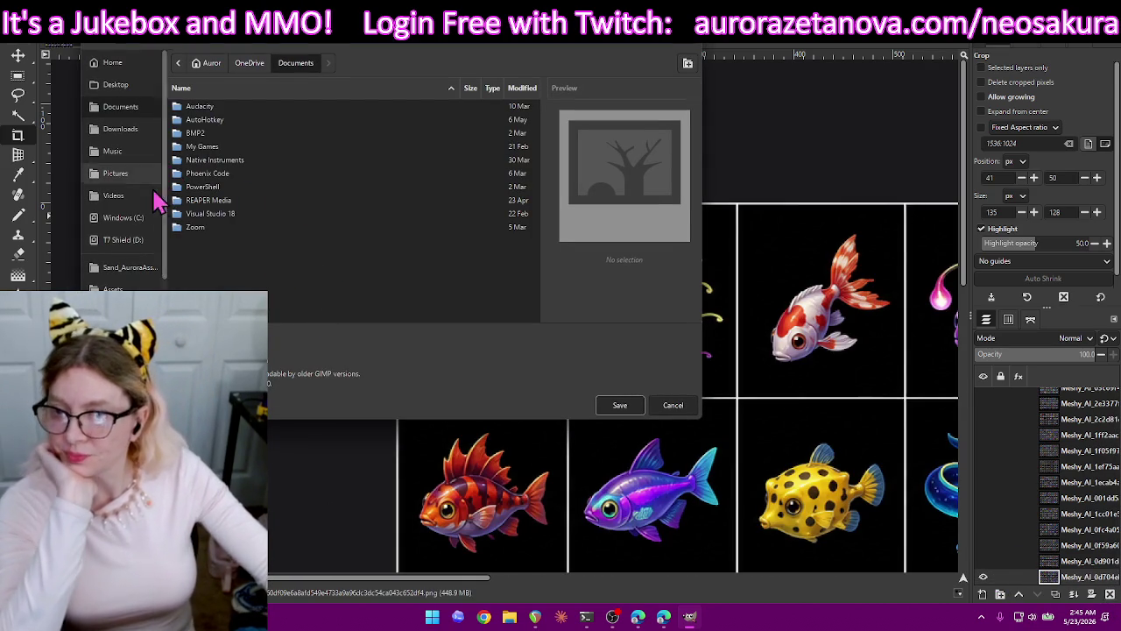
Browse the save window to C:\repos\Aurora\AuroraAssets\img.
click(131, 217)
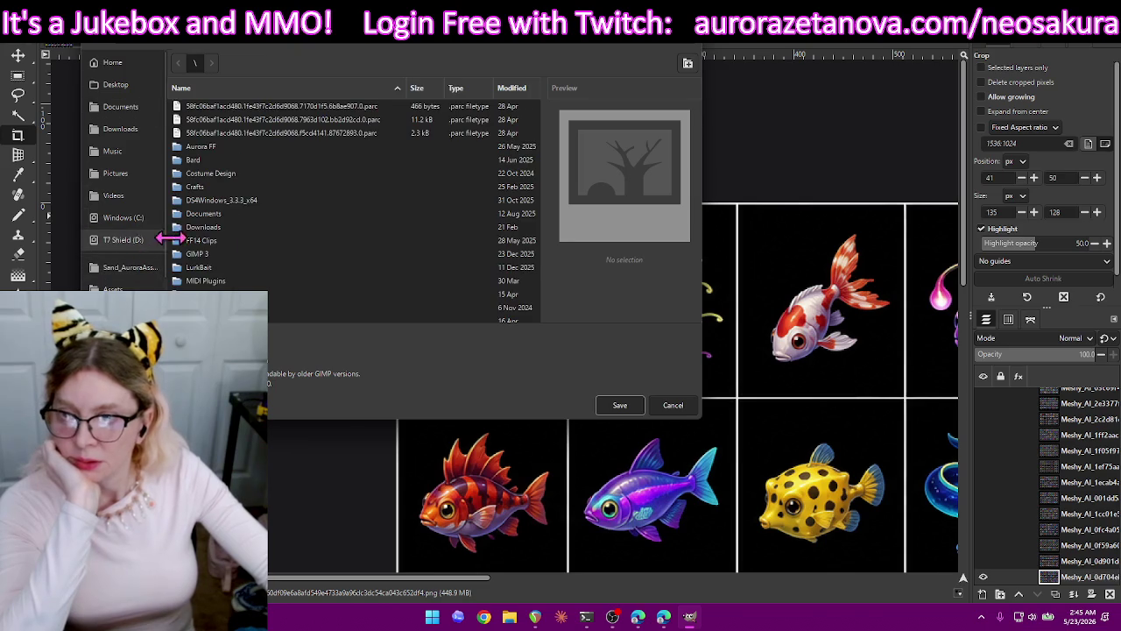
scroll(262, 227, down, 3)
scroll(263, 228, down, 4)
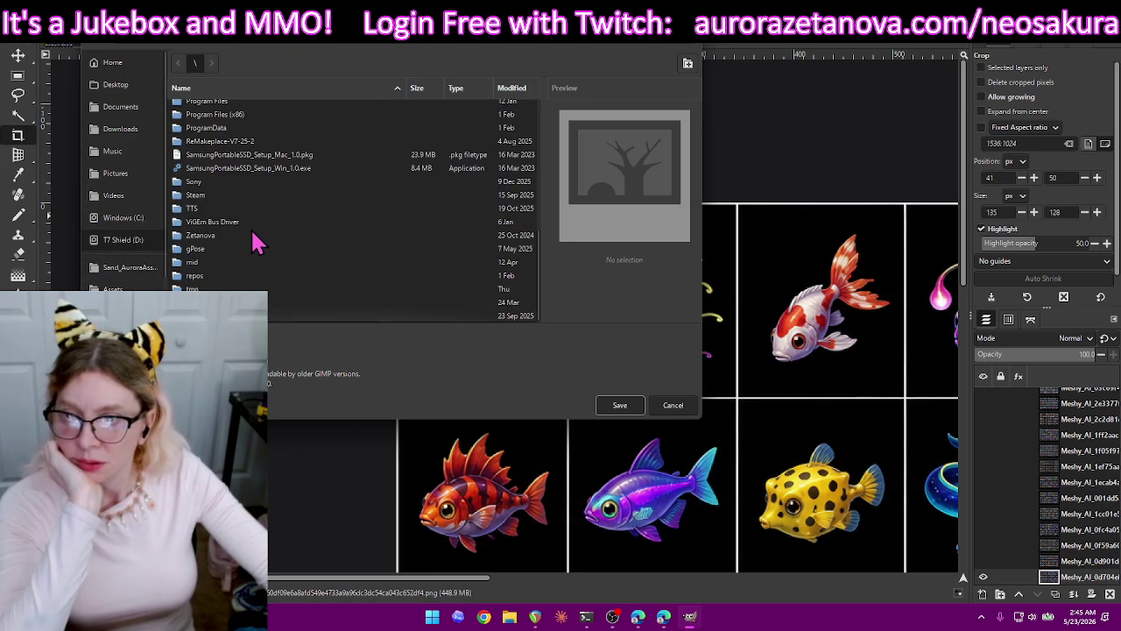
double_click(210, 276)
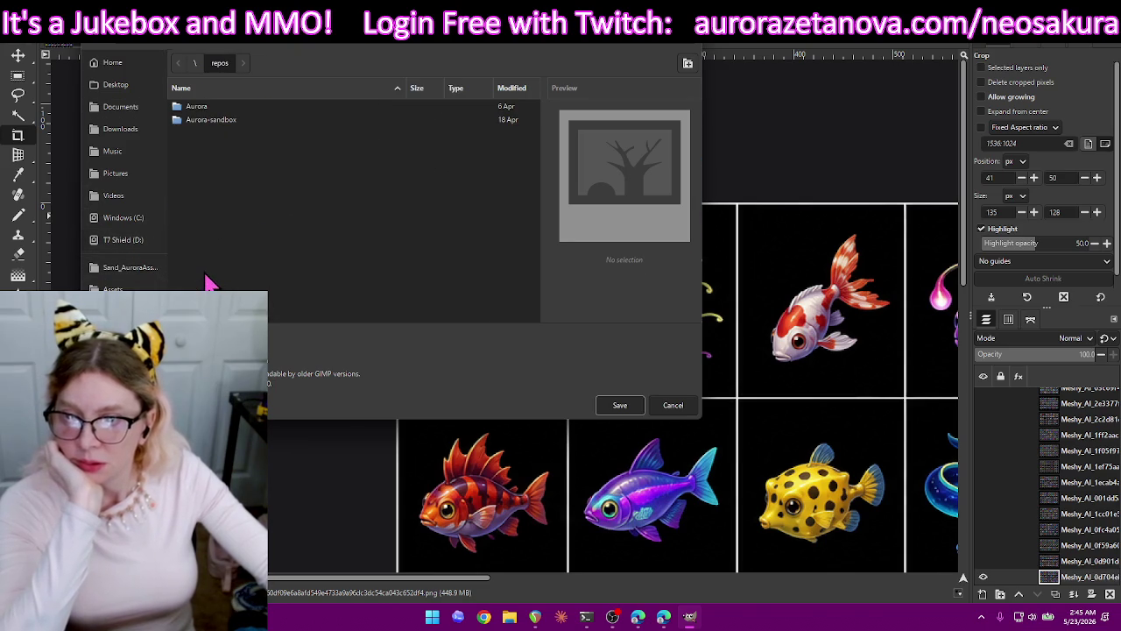
double_click(235, 108)
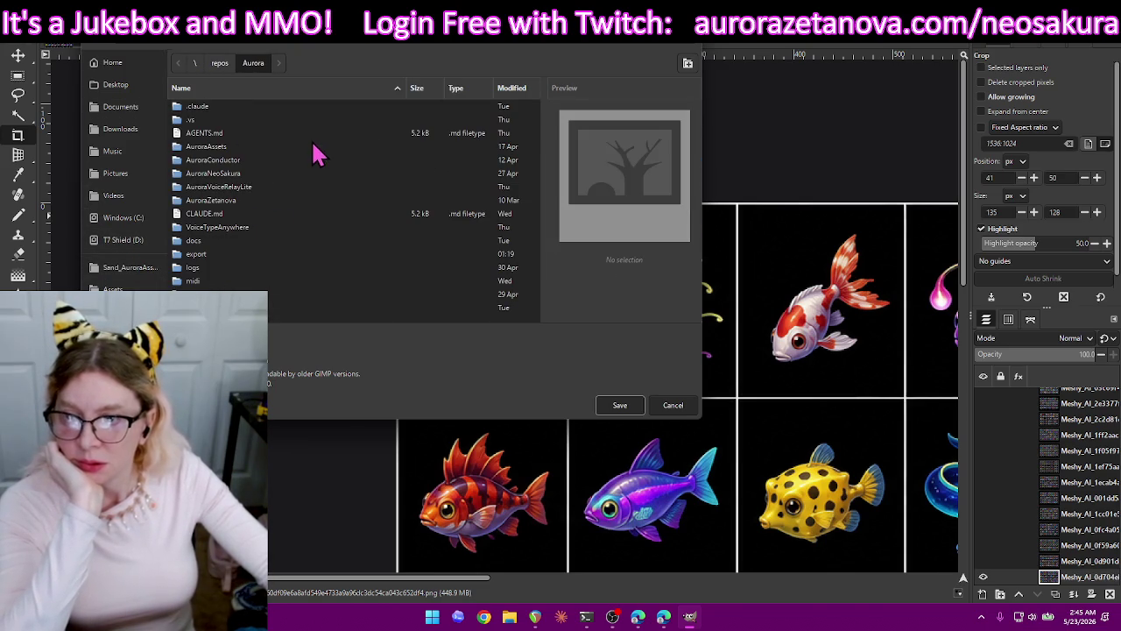
double_click(213, 146)
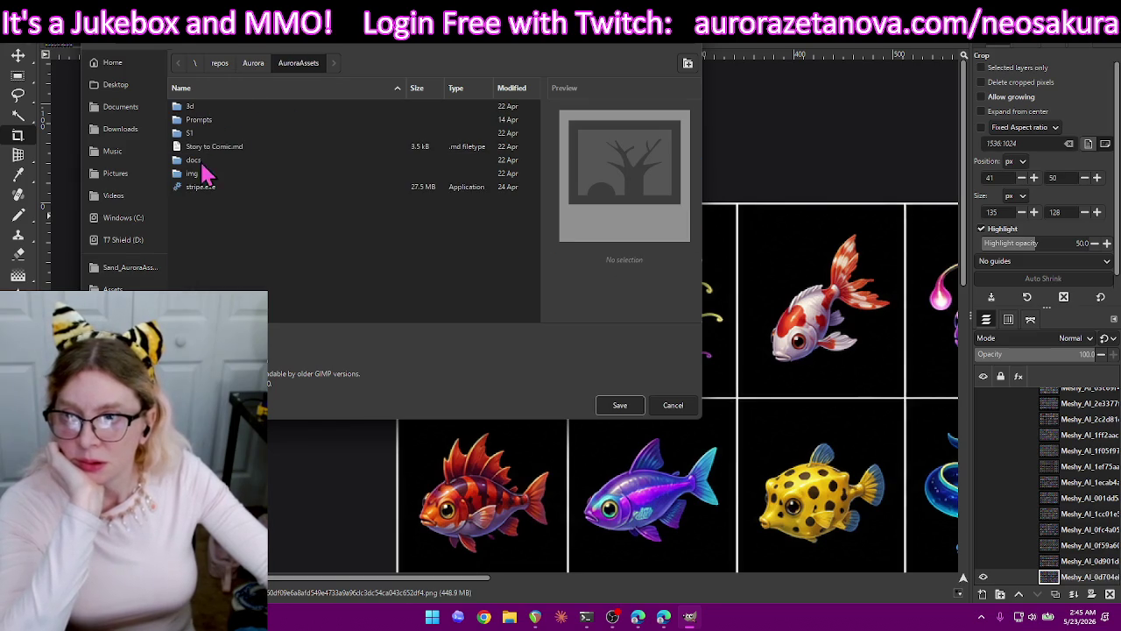
double_click(193, 174)
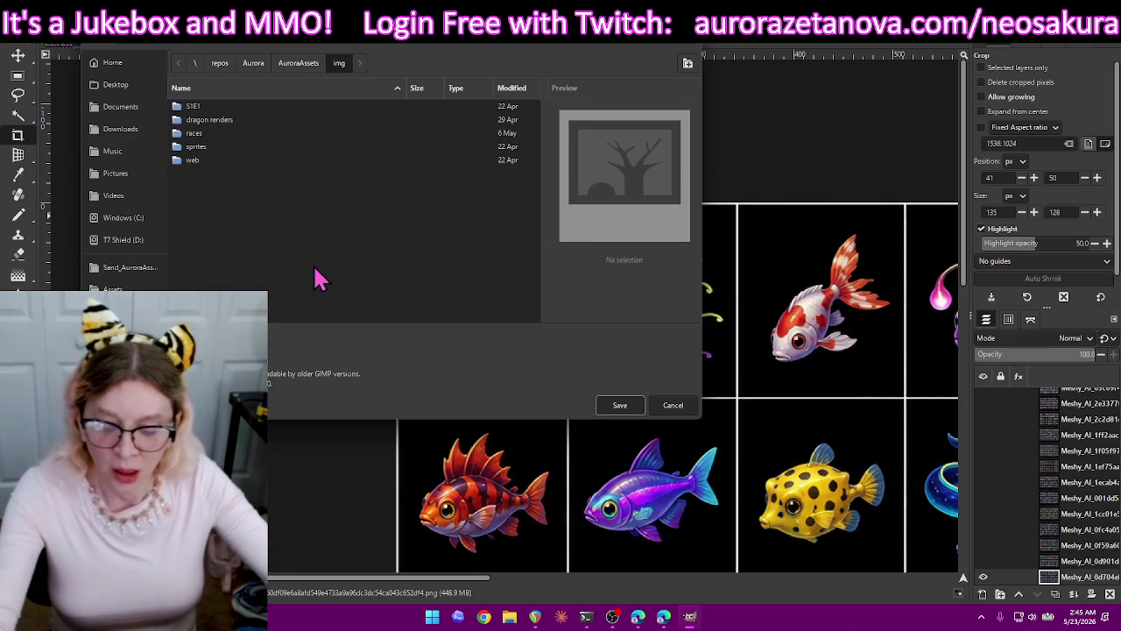
text(fish)
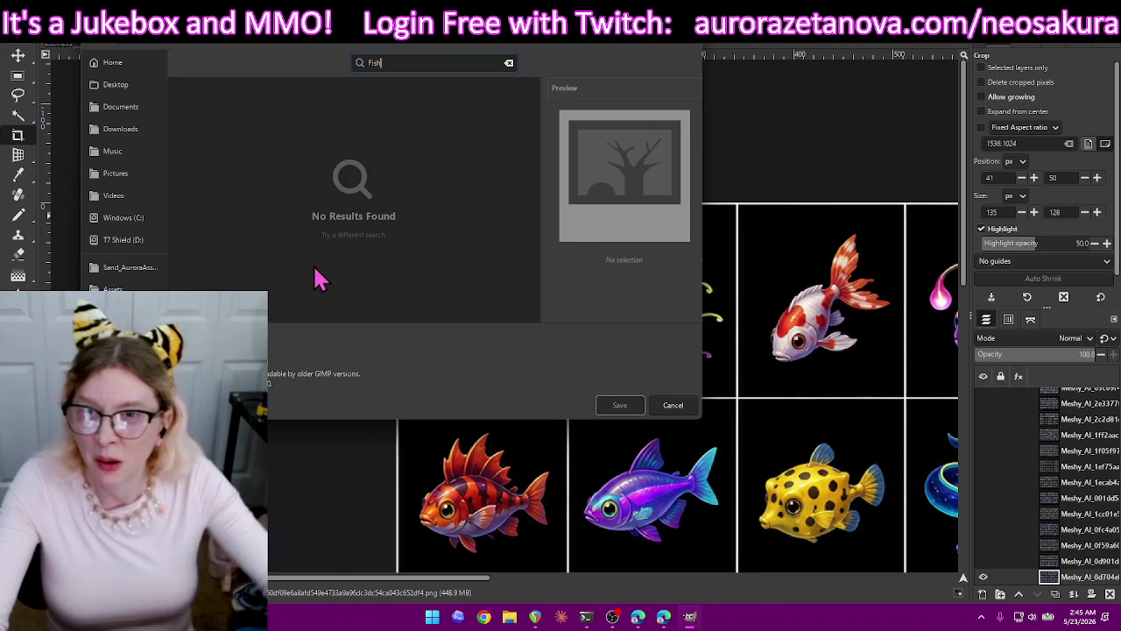
key(Escape)
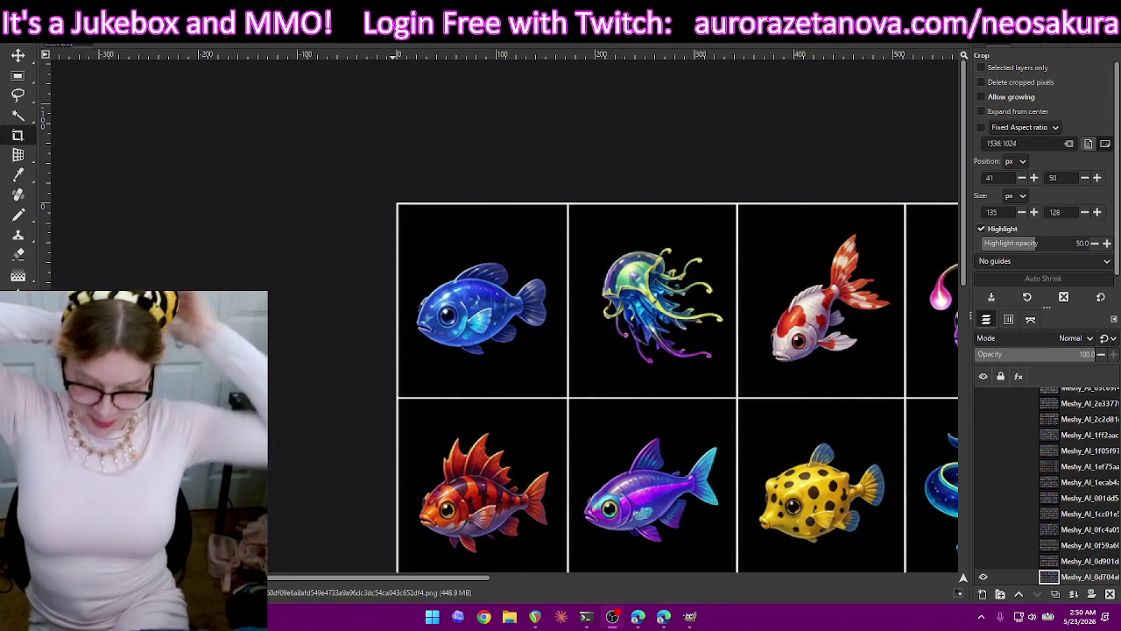
Zoom out and pan until the whole 9×5 fish sprite sheet fits on the canvas.
scroll(644, 307, down, 5)
scroll(645, 308, down, 5)
scroll(646, 317, up, 7)
scroll(648, 315, down, 3)
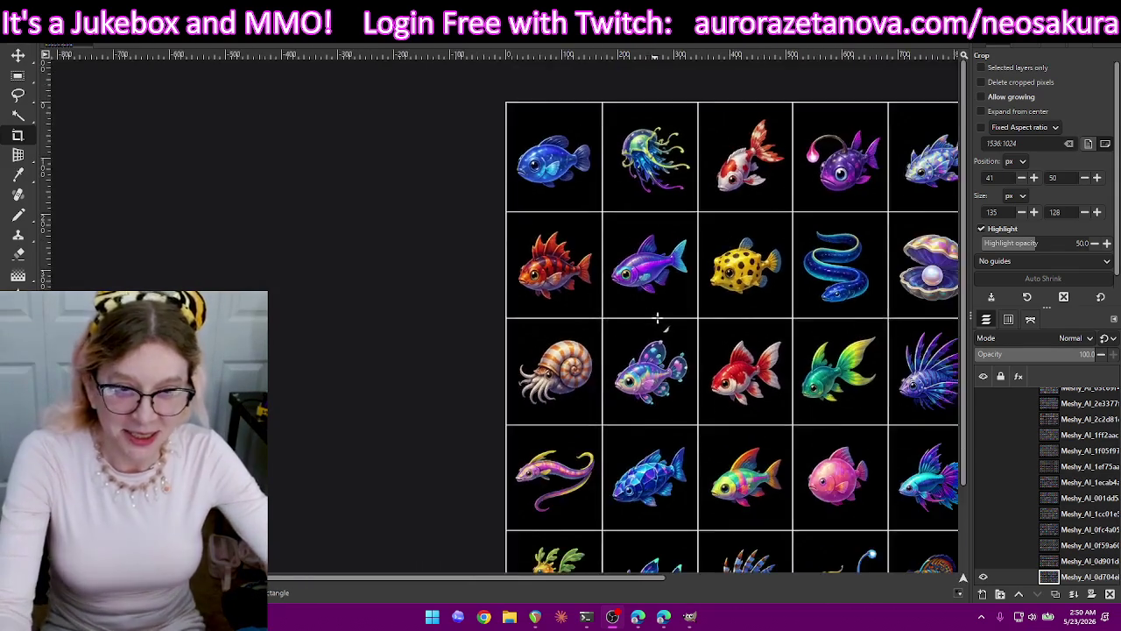
scroll(657, 320, down, 2)
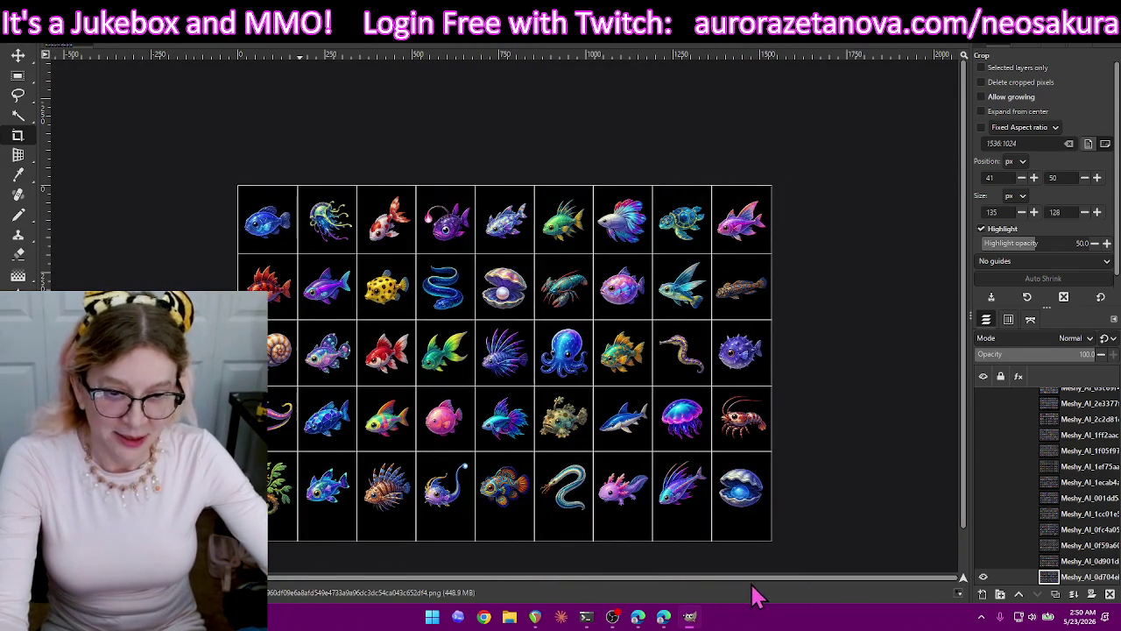
drag(635, 581, 753, 582)
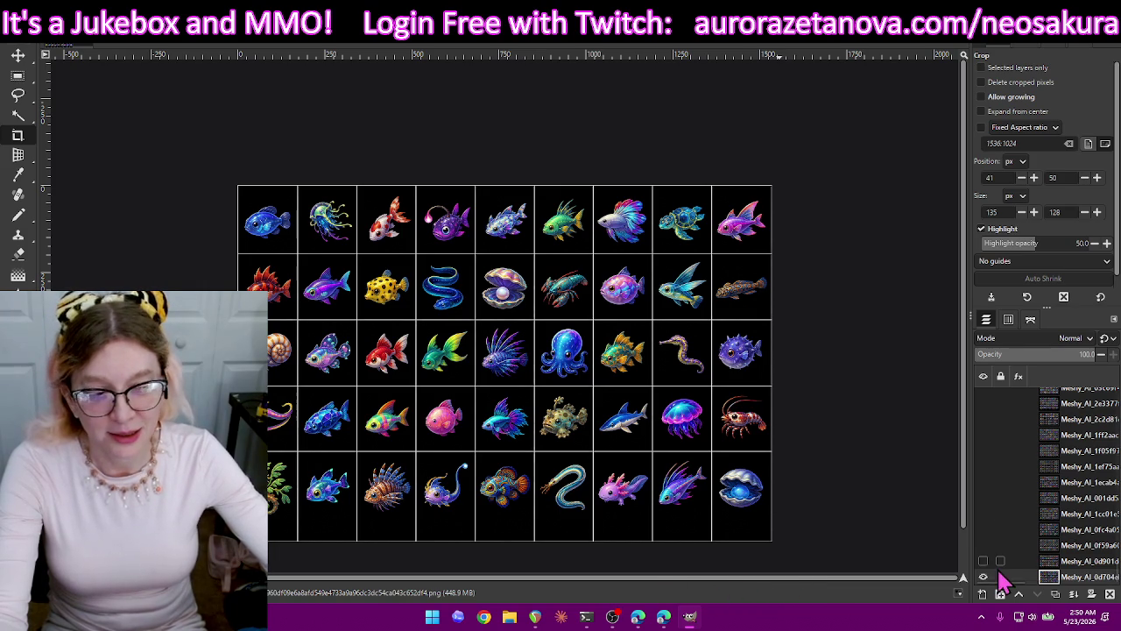
click(983, 561)
click(983, 545)
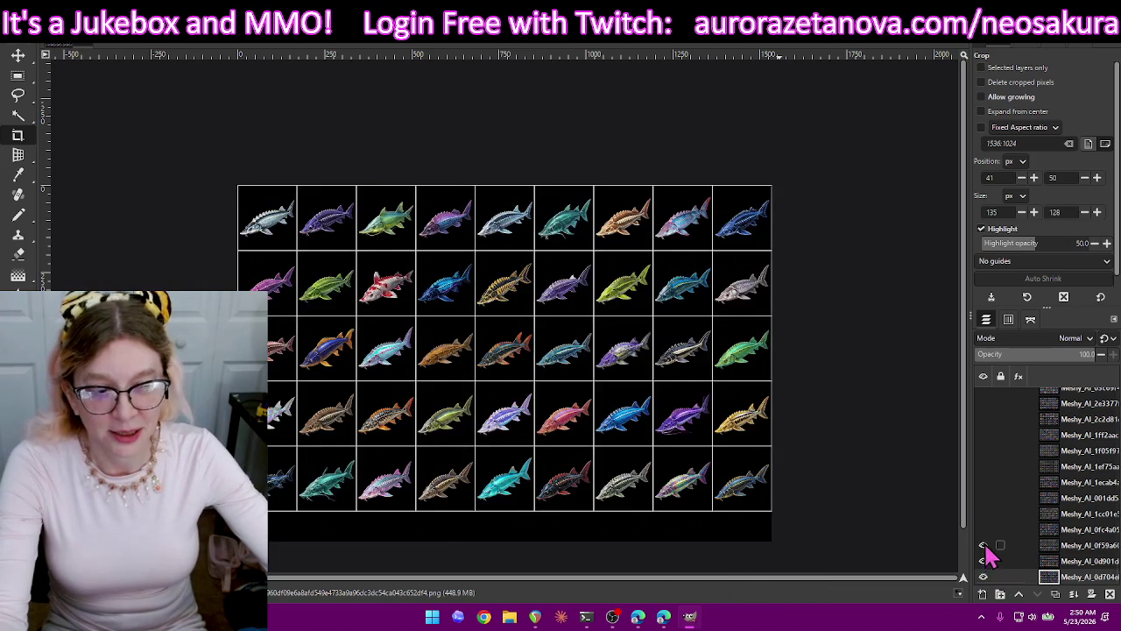
click(983, 529)
click(984, 513)
click(983, 498)
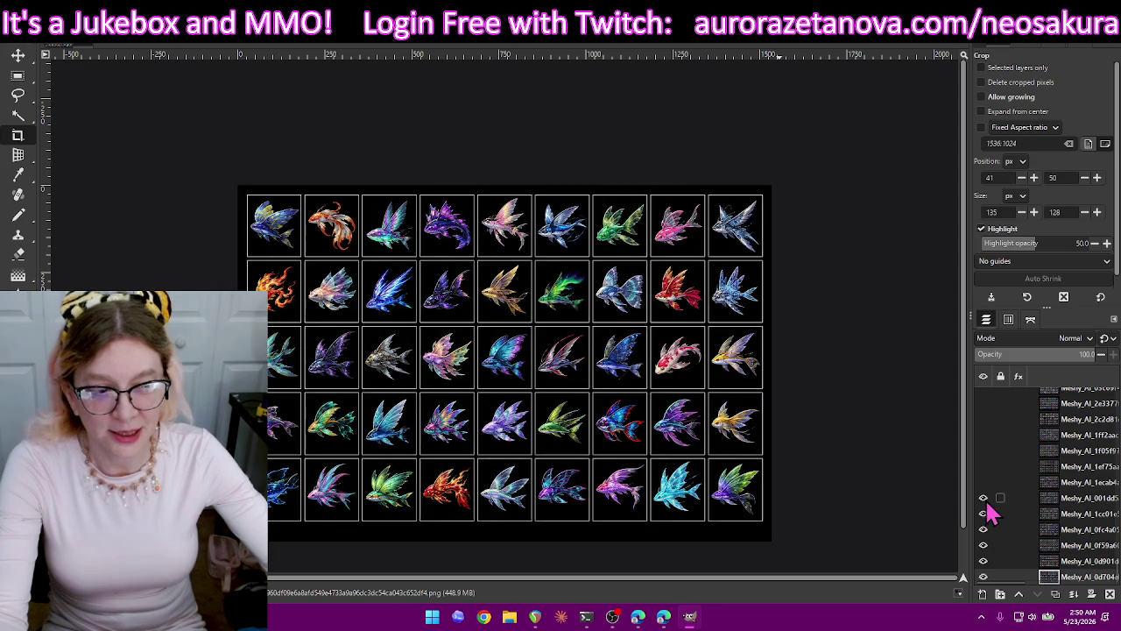
click(983, 481)
click(983, 466)
click(983, 450)
click(983, 435)
click(983, 419)
click(983, 403)
click(983, 388)
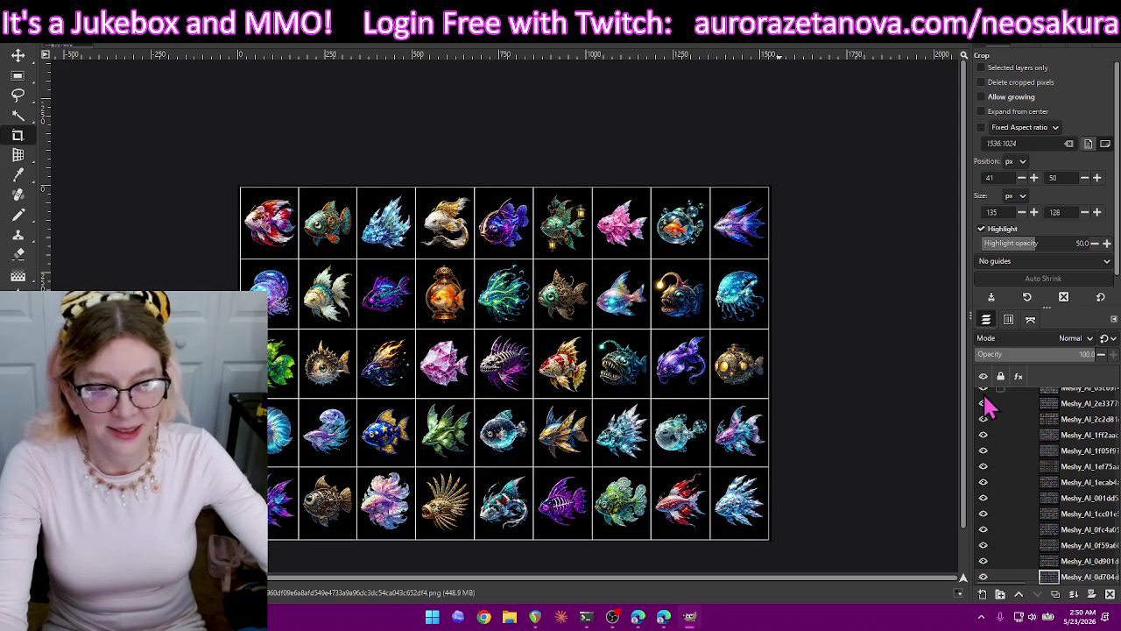
click(983, 388)
click(983, 403)
click(983, 419)
click(984, 435)
click(984, 450)
click(984, 467)
click(984, 482)
click(984, 498)
click(984, 513)
click(984, 530)
click(984, 545)
click(984, 561)
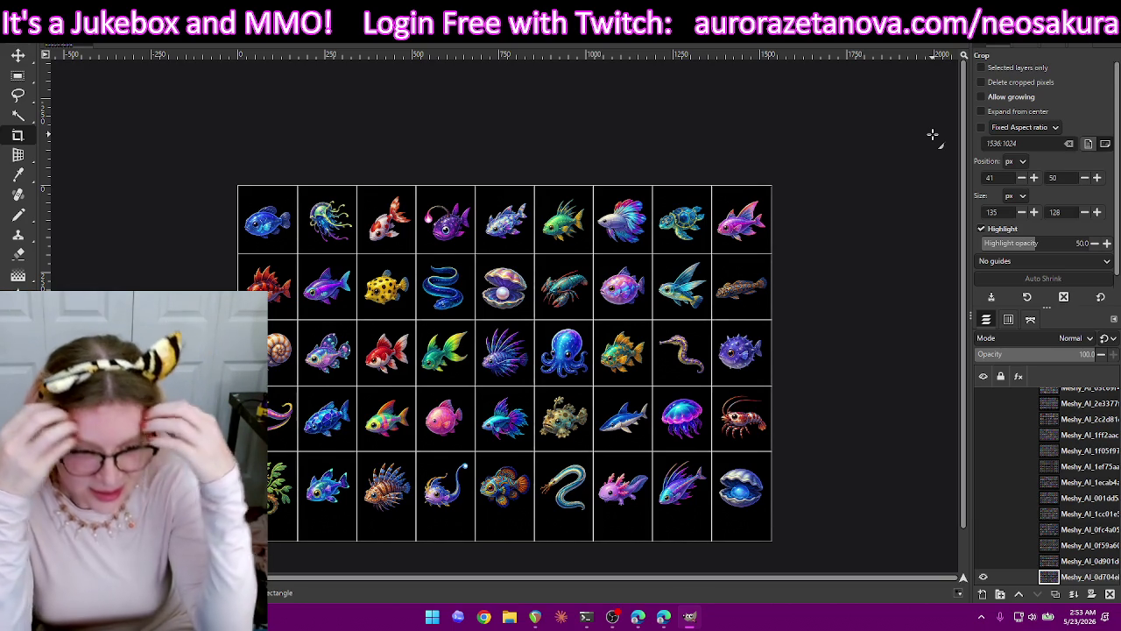
Hide GIMP to show the Windows desktop.
key(super+d)
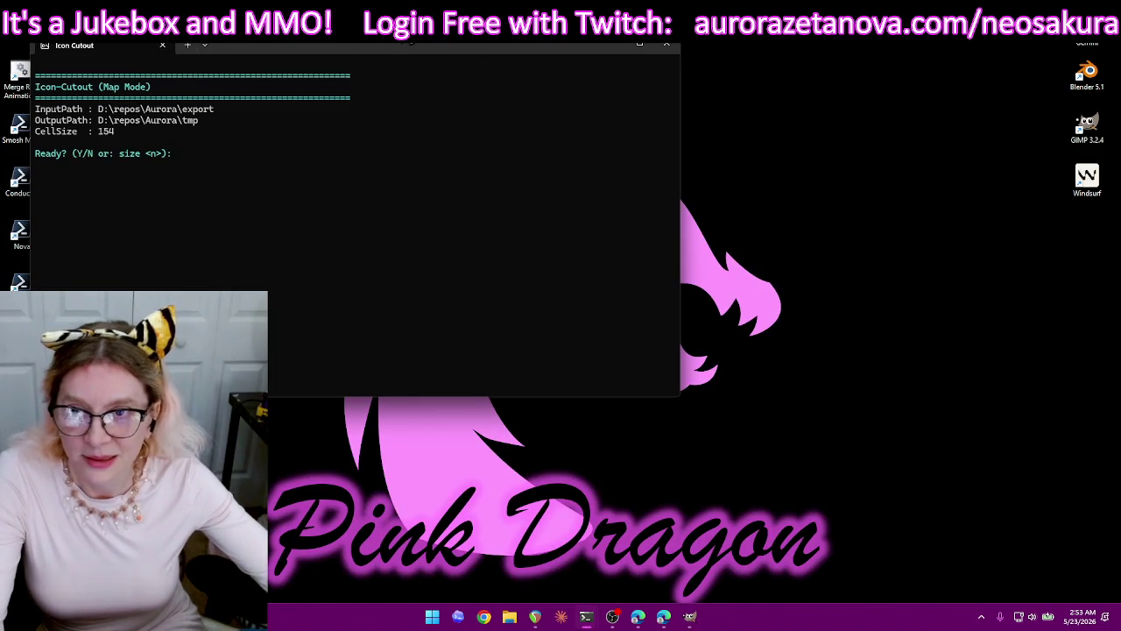
Run Icon Cutout on the fish sprite sheet, using map1.png as the map image.
drag(359, 51, 554, 80)
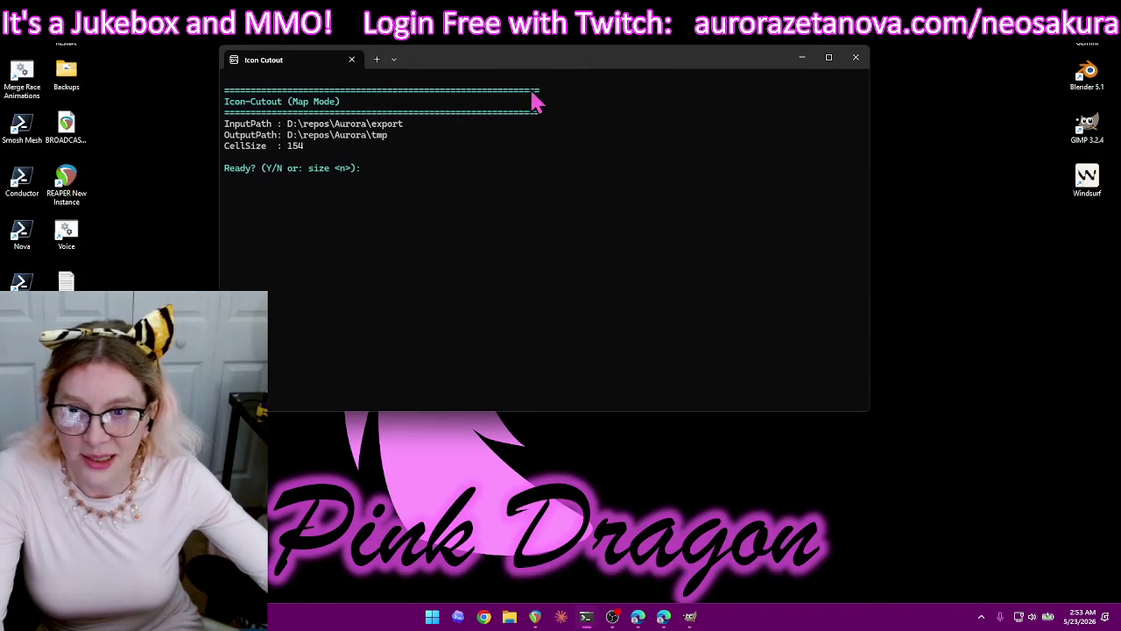
text(y)
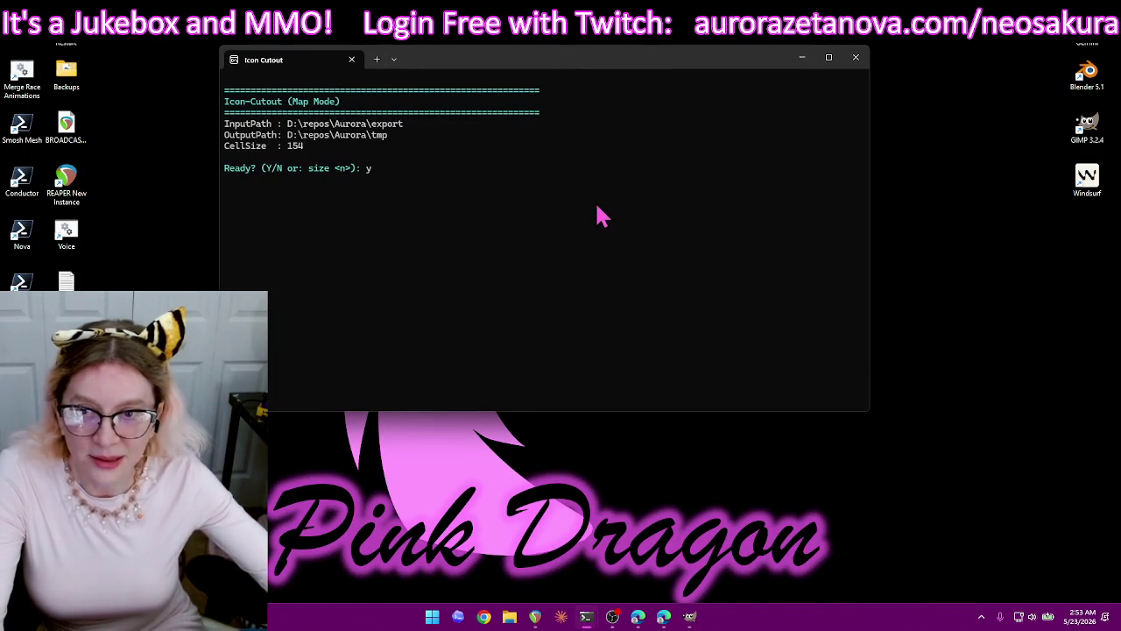
key(Return)
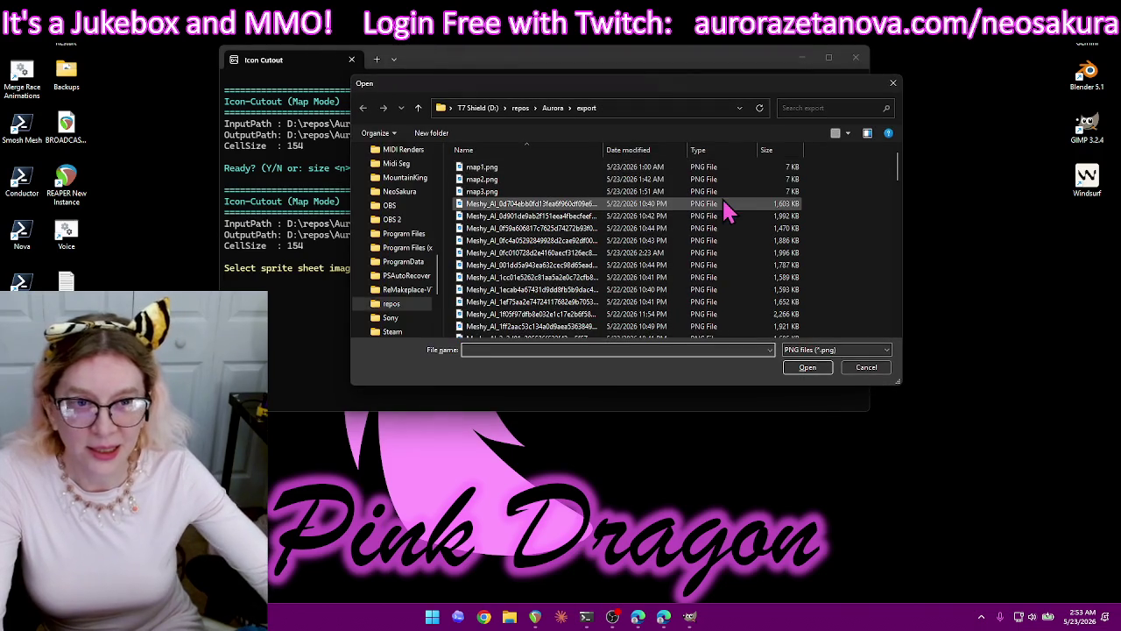
double_click(646, 207)
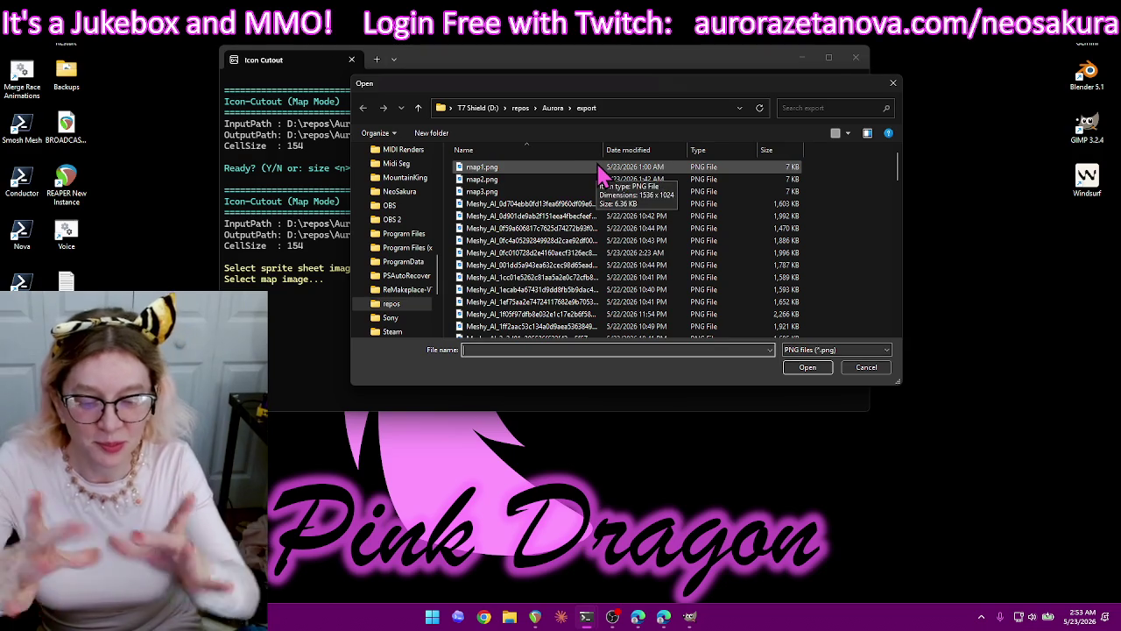
mouse_move(481, 167)
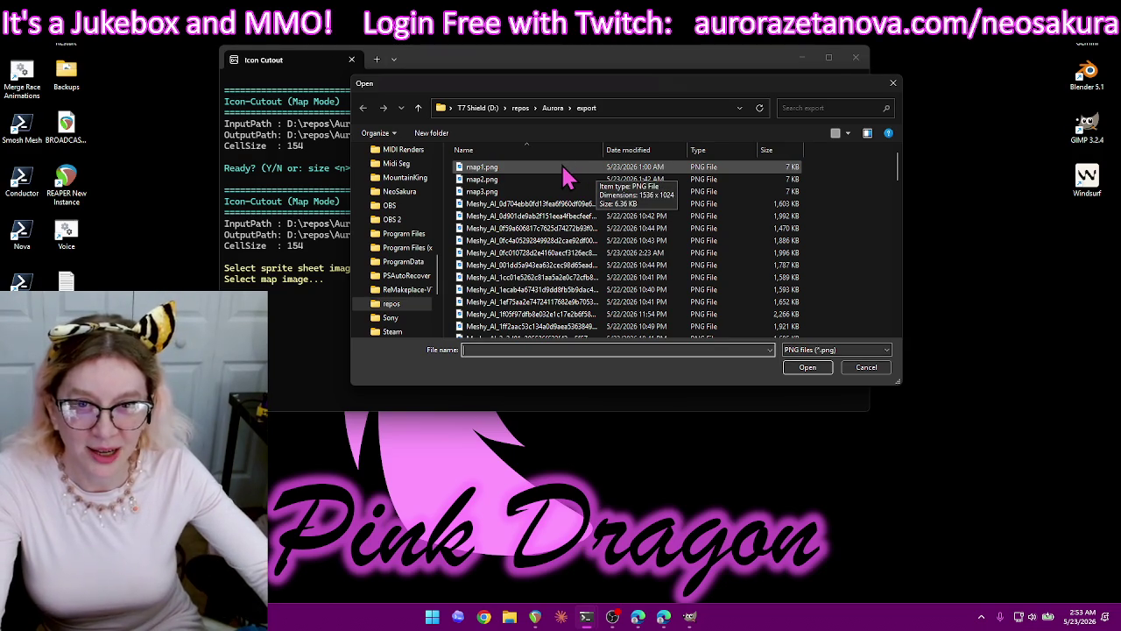
double_click(563, 167)
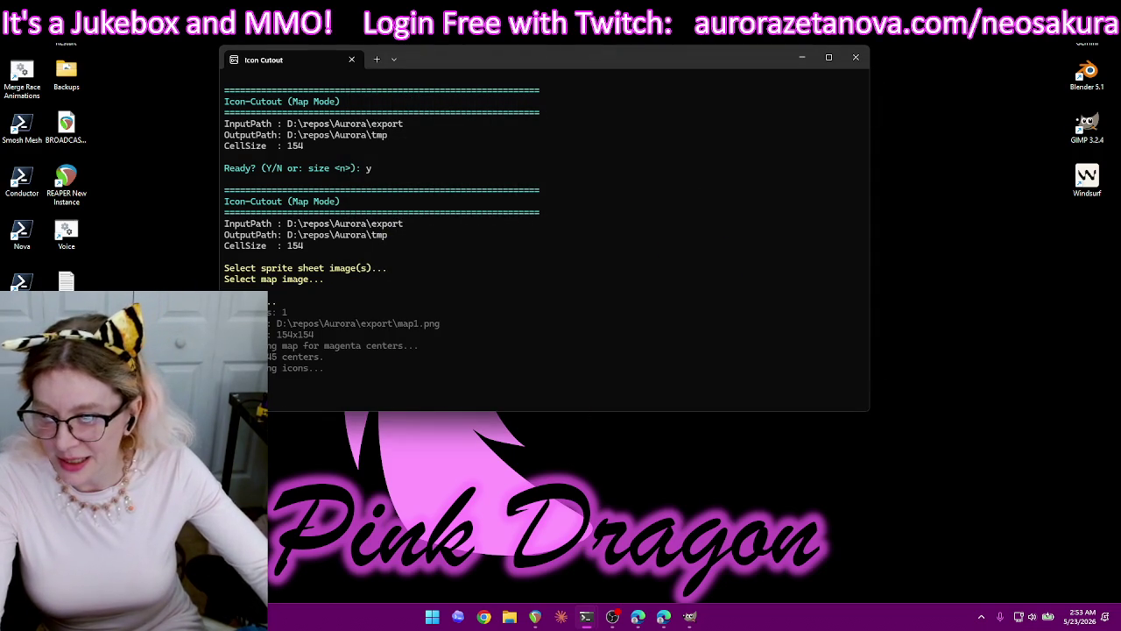
text(y)
key(Return)
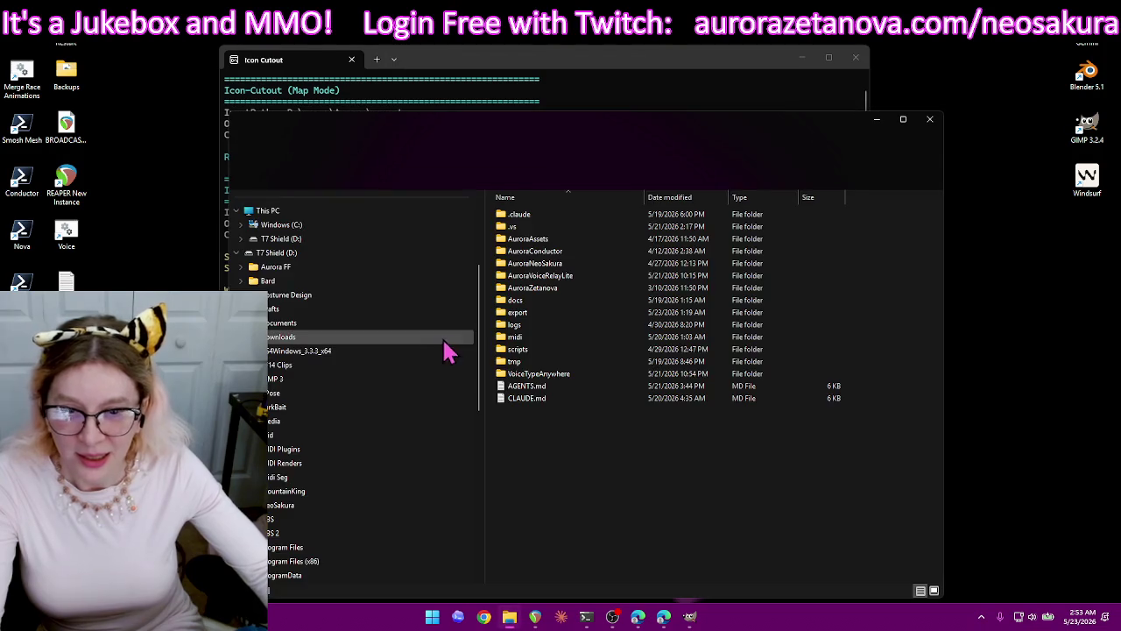
Open the tmp folder and select all 45 cut fish icons.
double_click(537, 362)
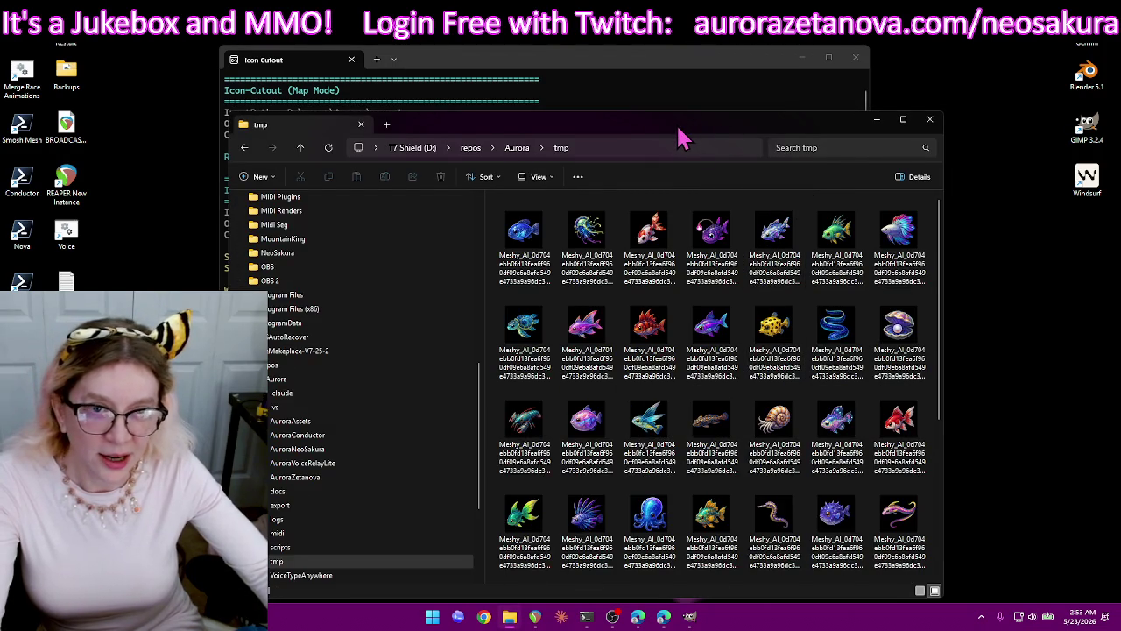
drag(682, 138, 674, 56)
mouse_move(936, 202)
mouse_down()
mouse_move(942, 365)
mouse_move(956, 108)
mouse_up()
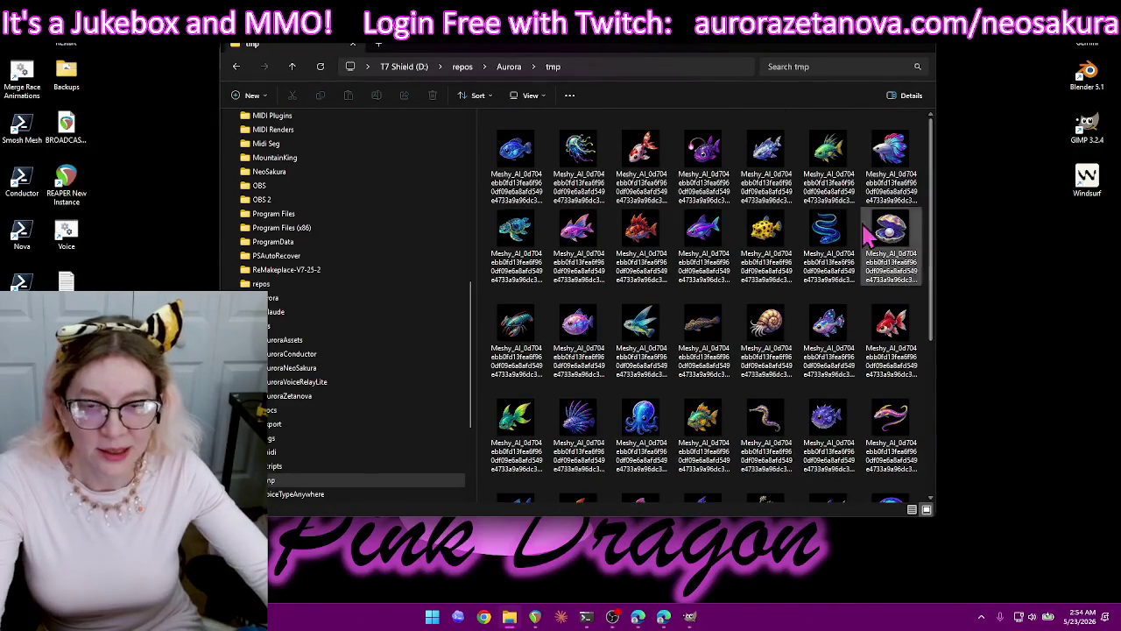
click(681, 250)
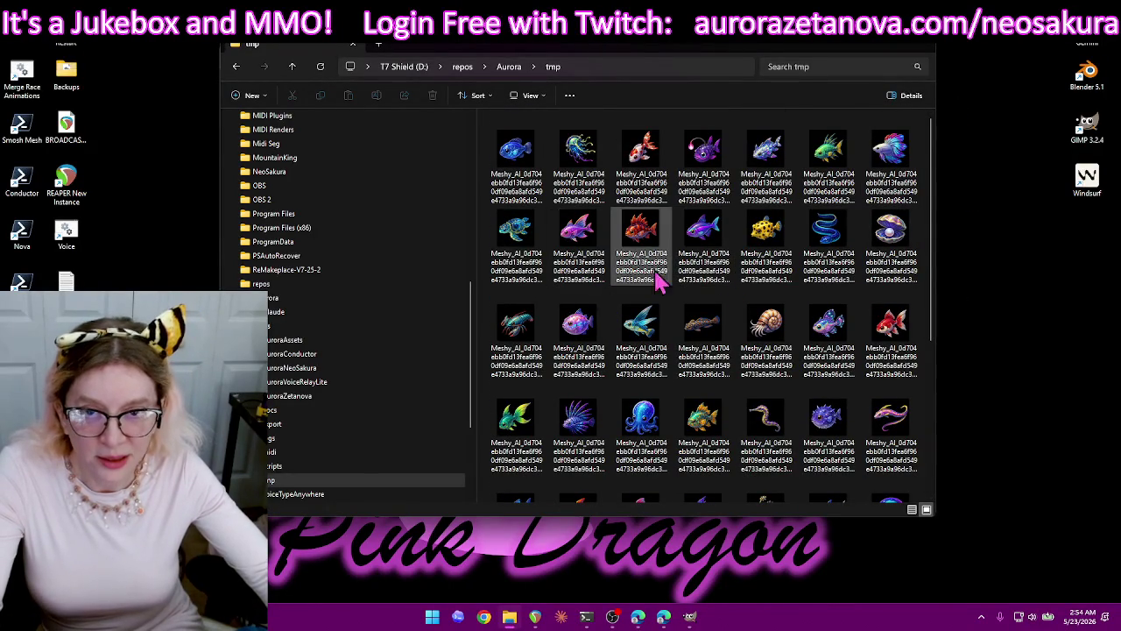
key(ctrl+a)
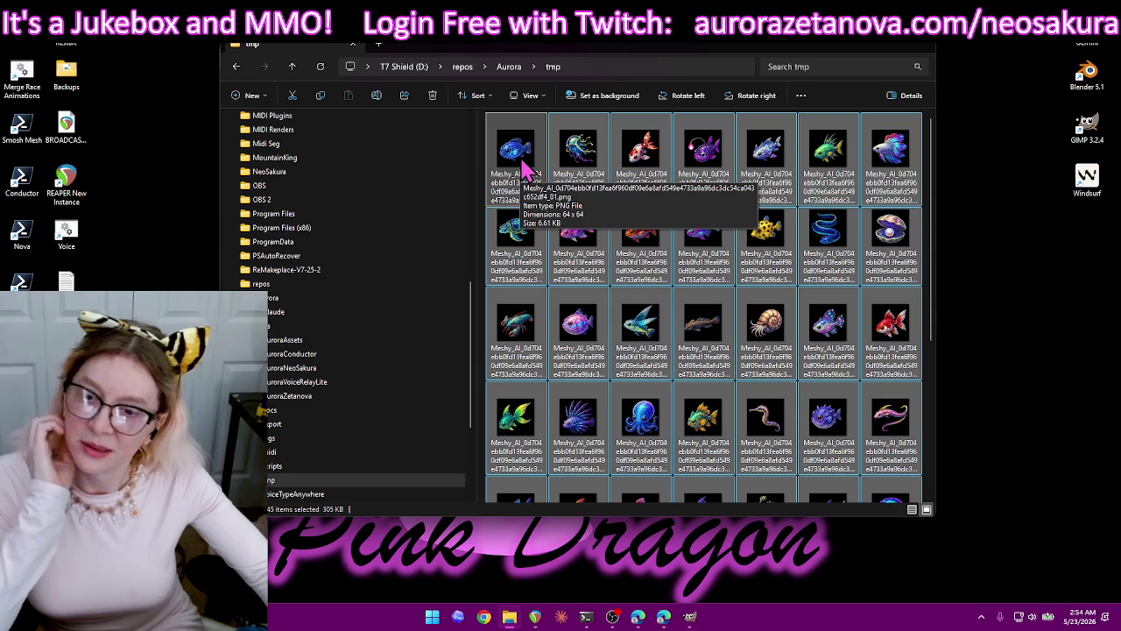
mouse_move(368, 368)
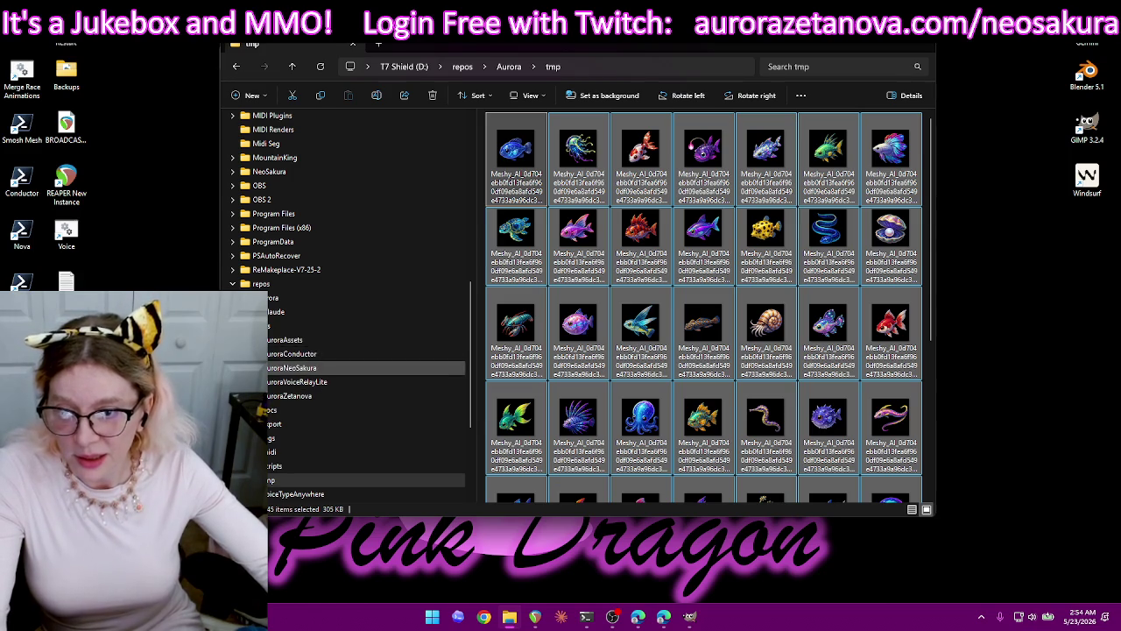
Expand AuroraAssets > img > sprites in the tree and move the icons into sprites/icons/fish.
click(247, 339)
click(254, 382)
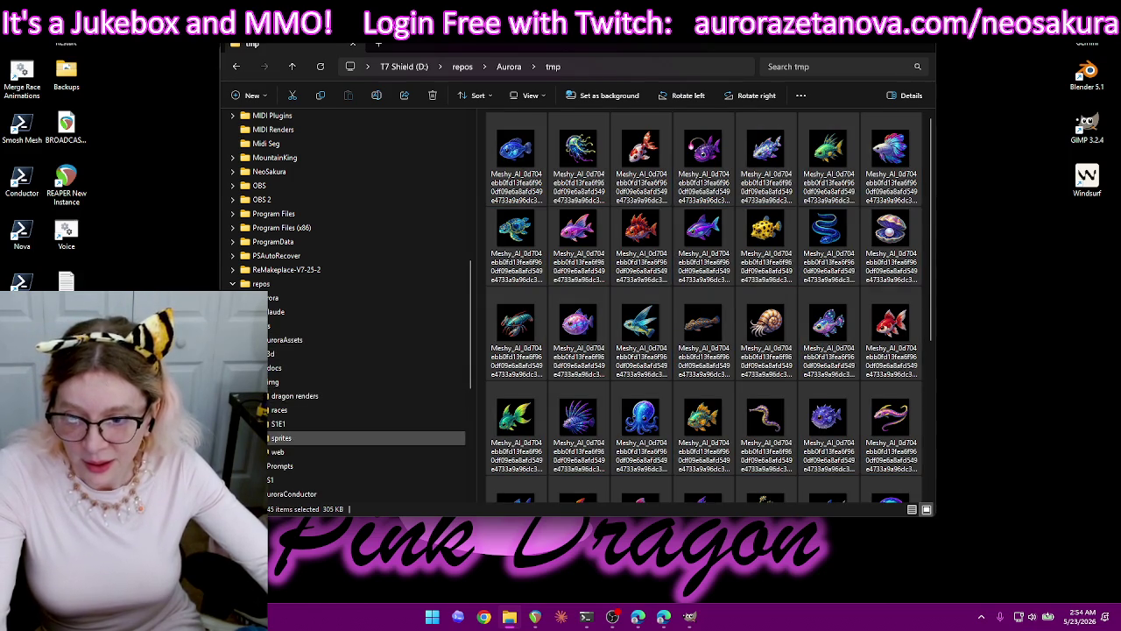
click(254, 437)
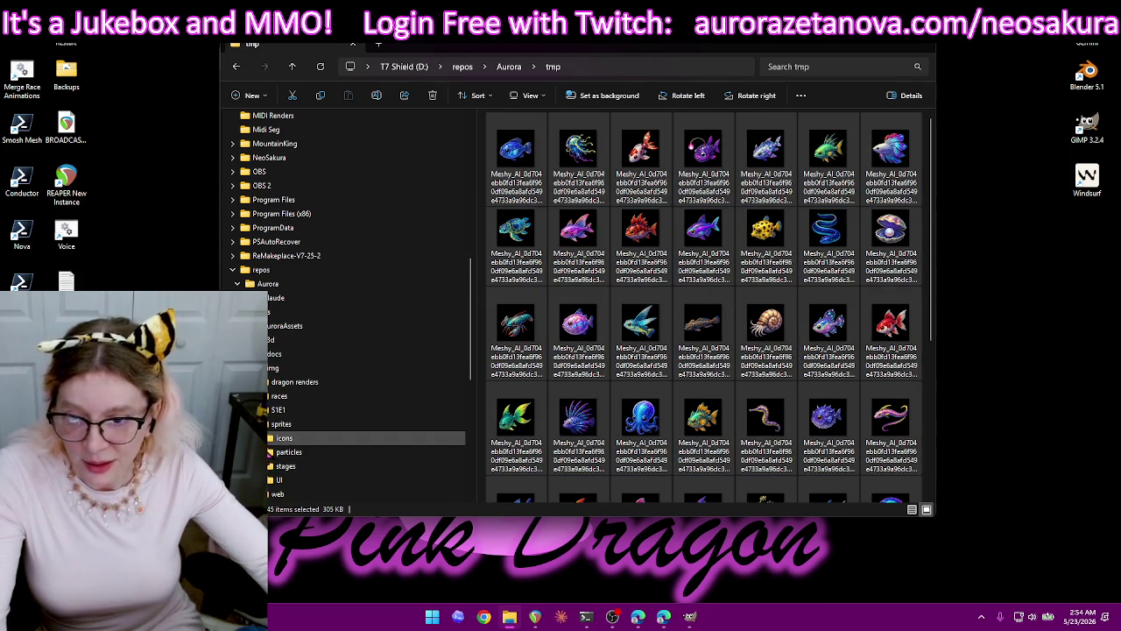
mouse_move(517, 157)
mouse_down()
mouse_move(368, 430)
mouse_move(287, 455)
mouse_up()
text(y)
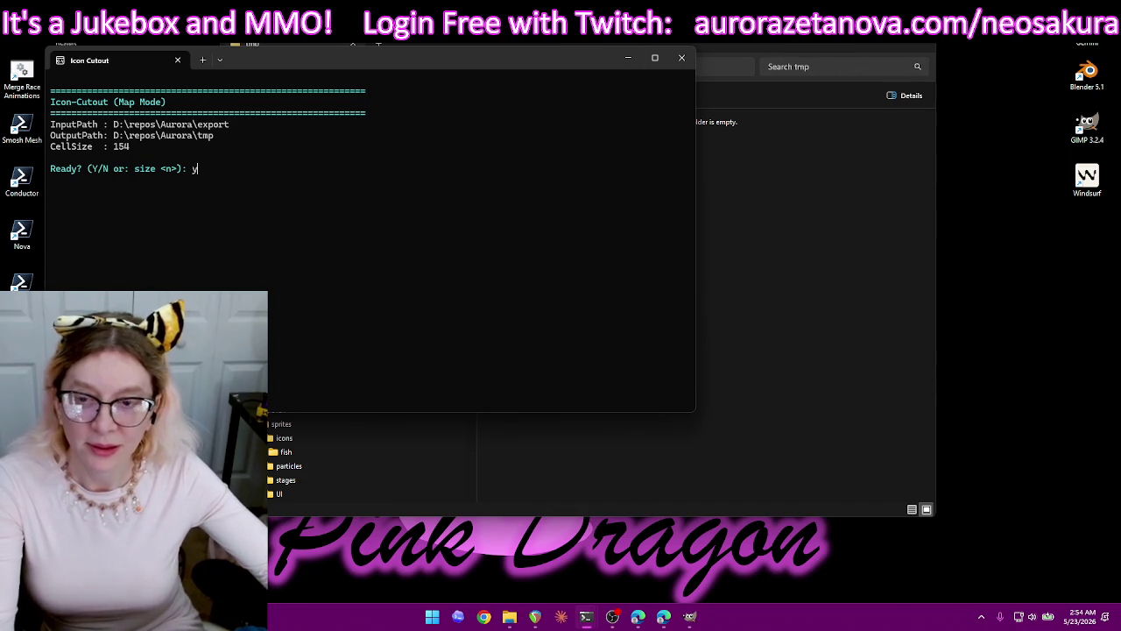
Cut the first Meshy_AI sprite sheet with map1.png into 45 icons of 154×154 px.
key(Return)
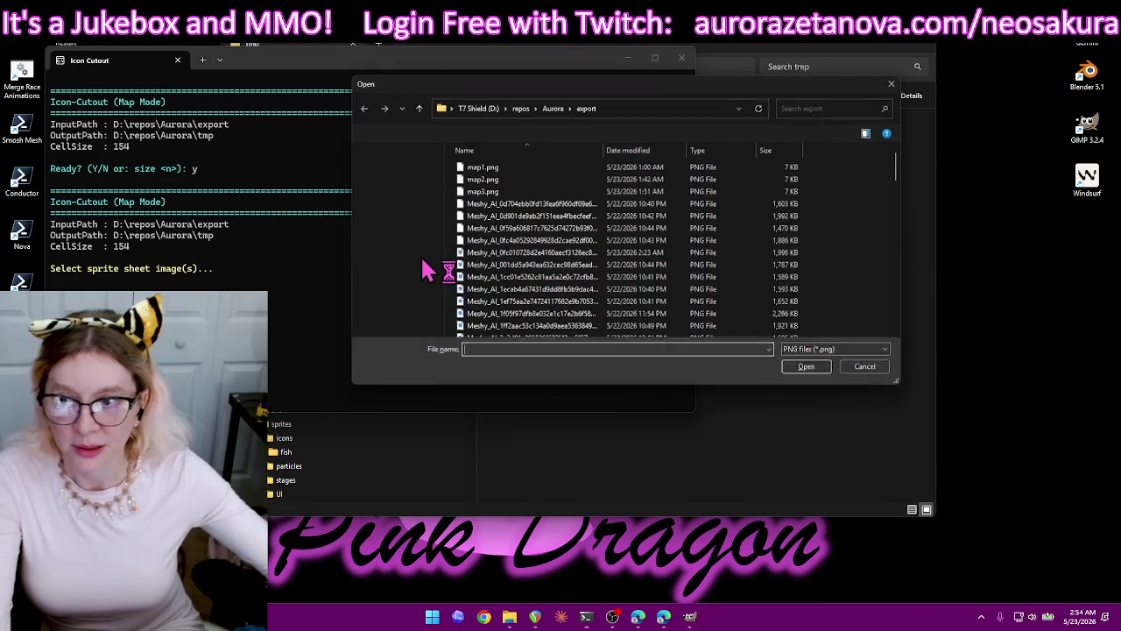
click(545, 204)
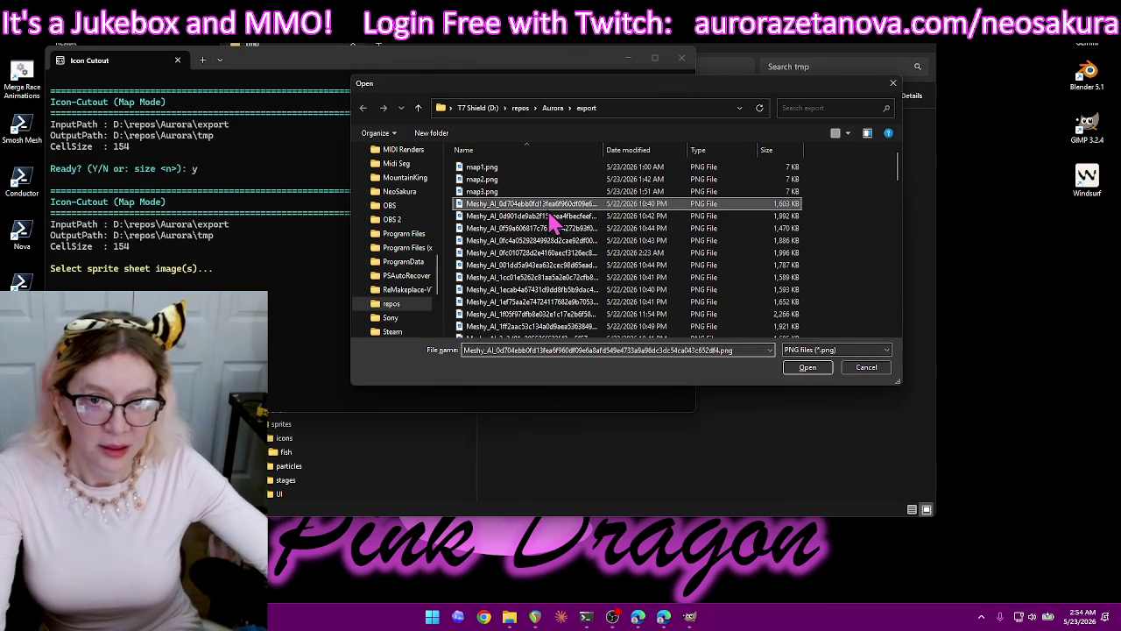
double_click(616, 207)
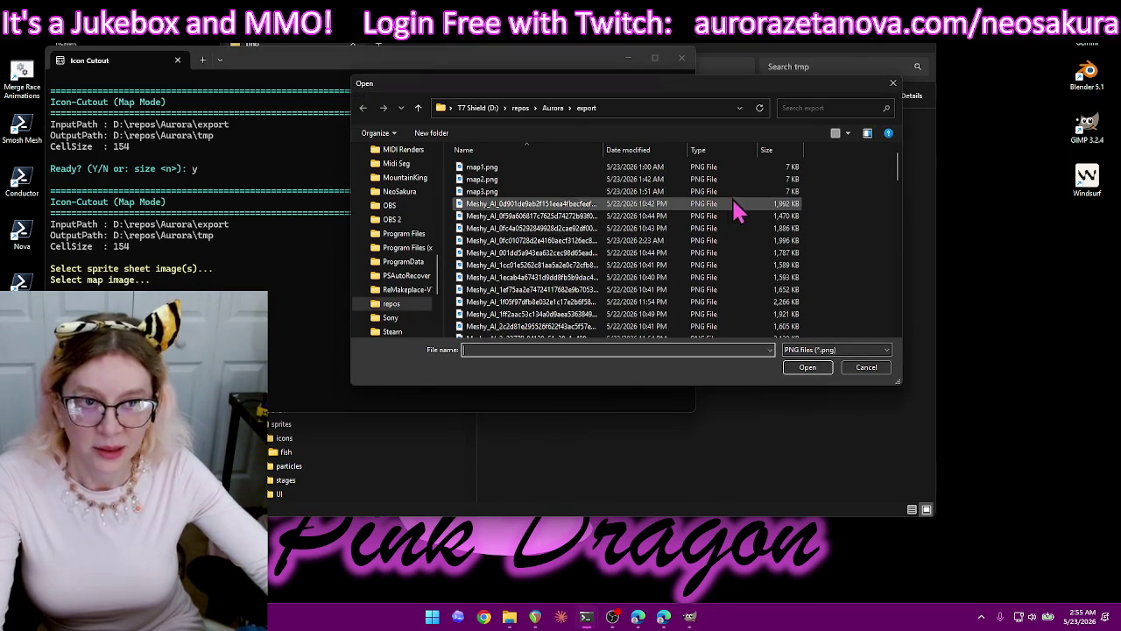
double_click(611, 170)
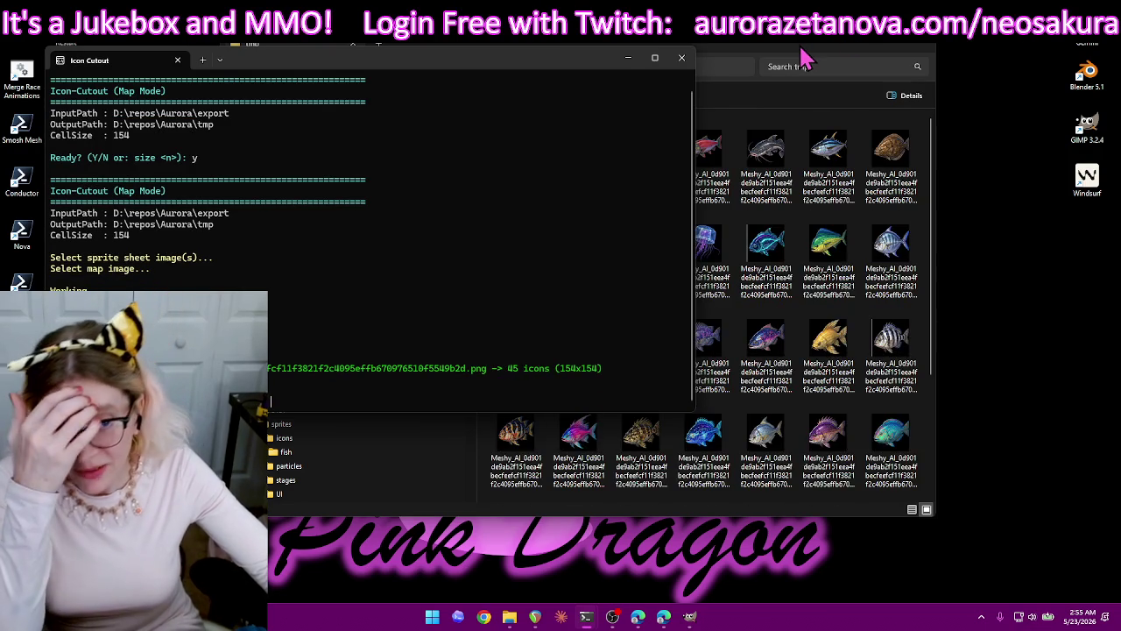
Select the five flawed fish icons in tmp and delete them.
drag(801, 51, 852, 49)
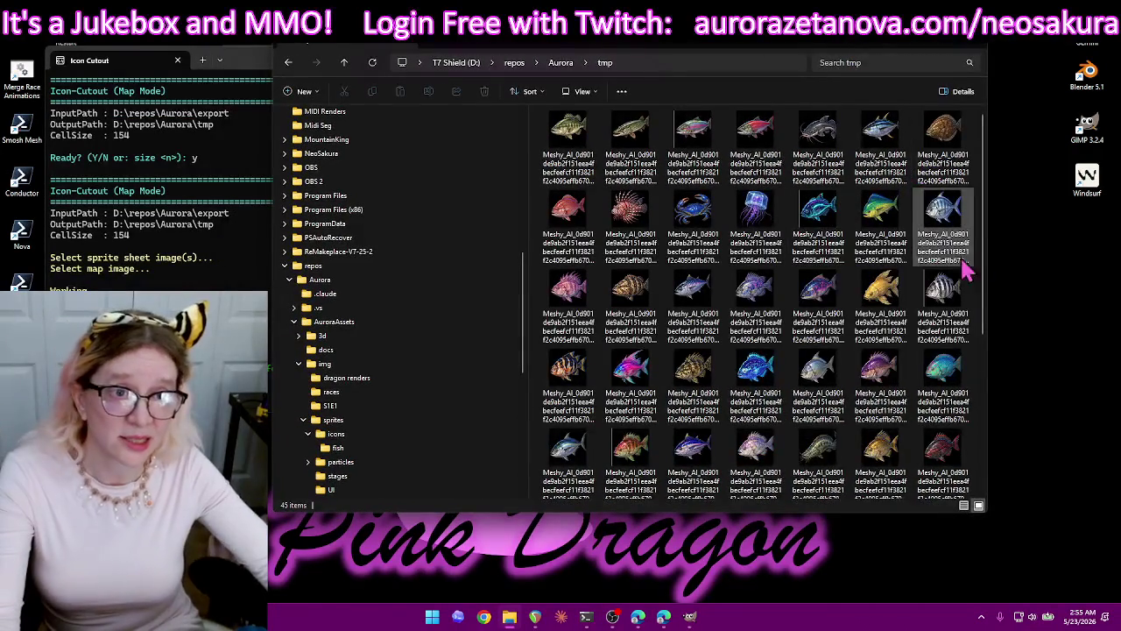
scroll(939, 275, down, 3)
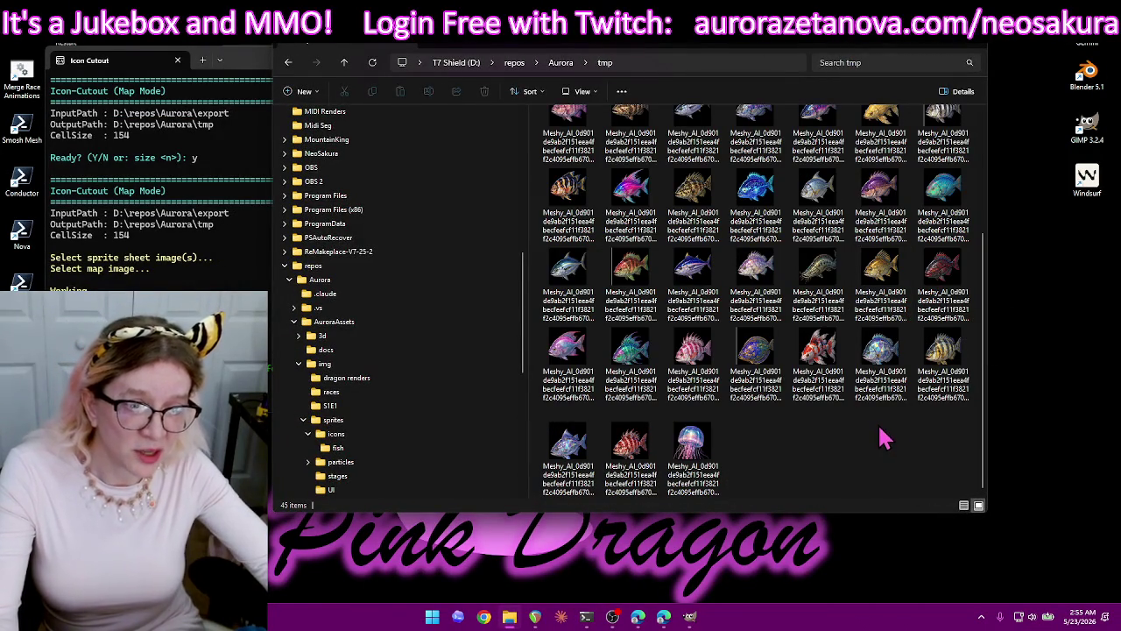
click(762, 355)
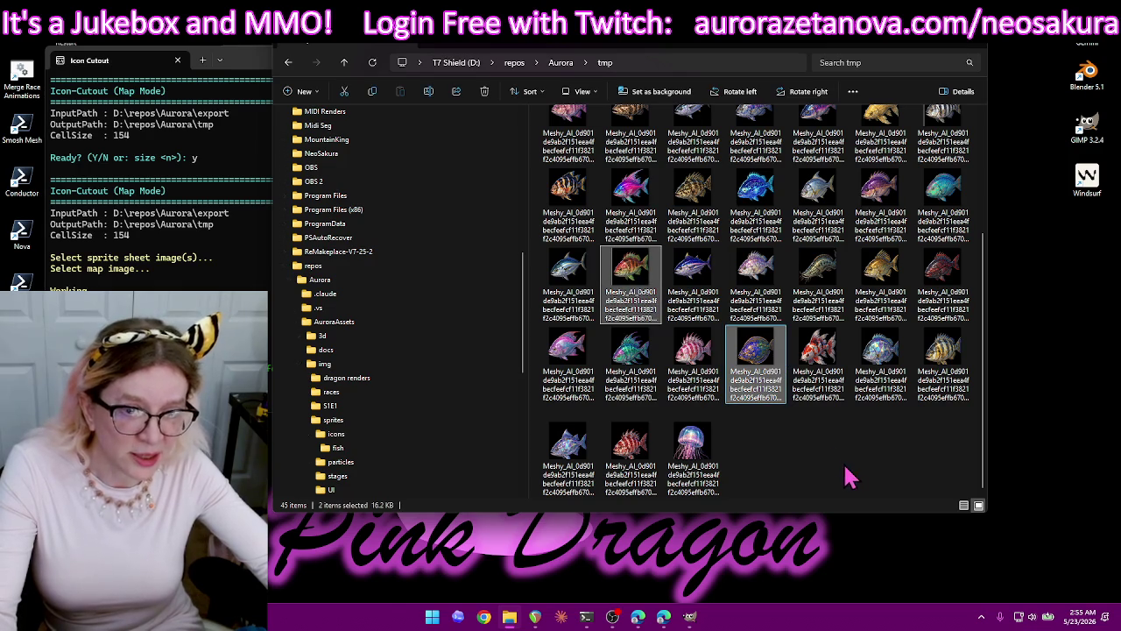
scroll(845, 473, up, 2)
ctrl+click(943, 298)
ctrl+click(818, 220)
ctrl+click(693, 141)
scroll(894, 342, down, 2)
scroll(880, 473, up, 2)
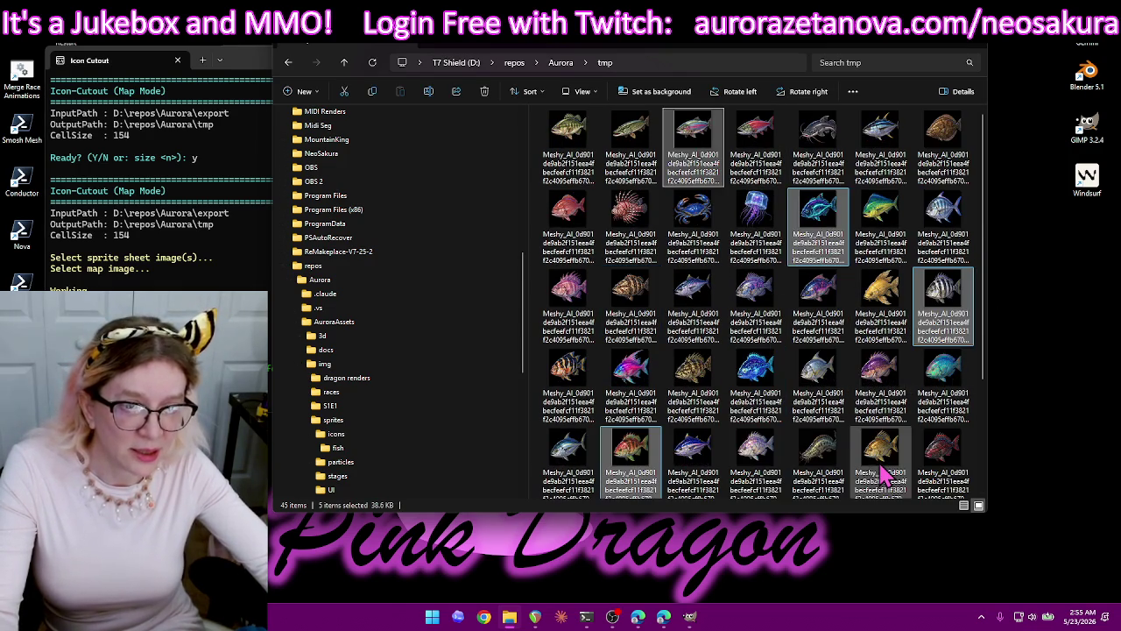
mouse_move(881, 386)
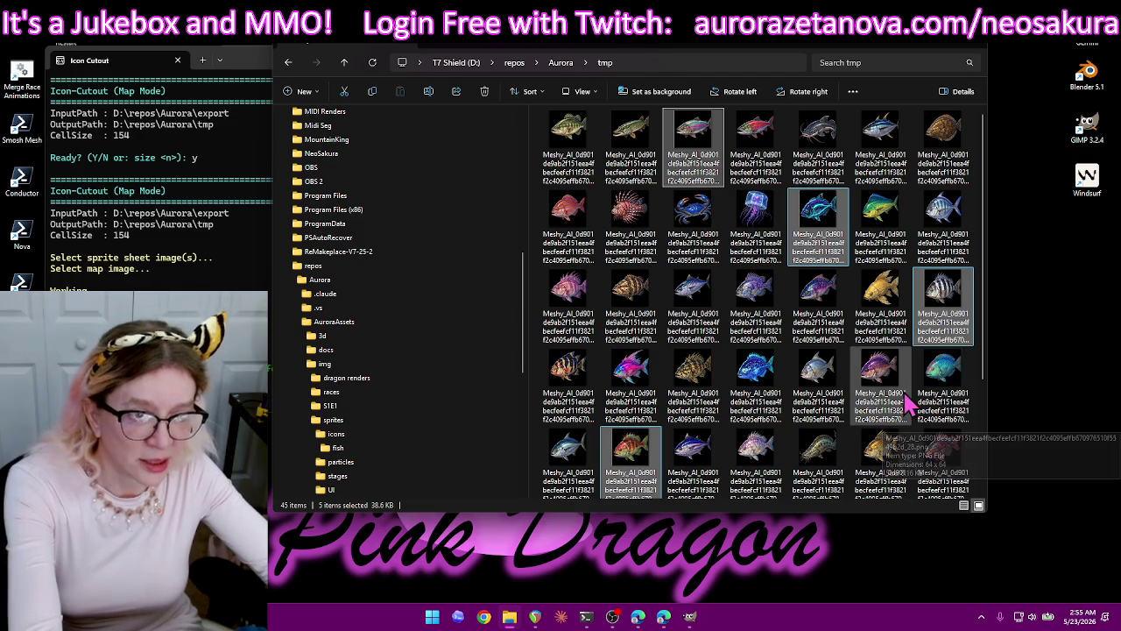
key(Delete)
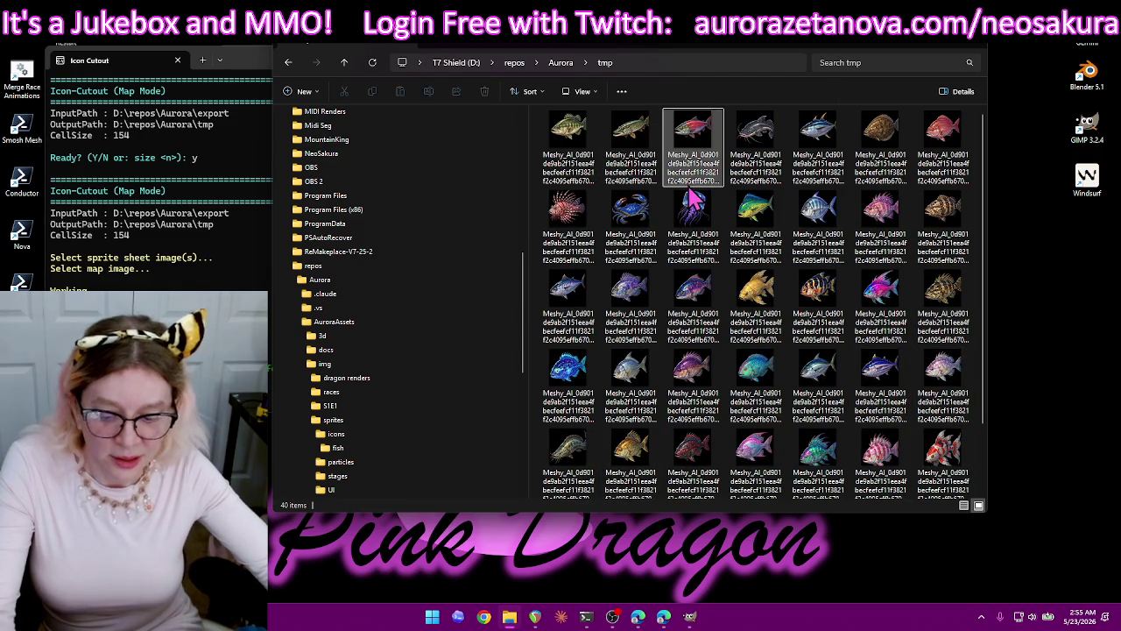
Move the remaining 40 icons into the sprites/icons/fish folder.
key(ctrl+a)
mouse_move(571, 163)
mouse_down()
mouse_move(592, 451)
mouse_move(406, 462)
mouse_up()
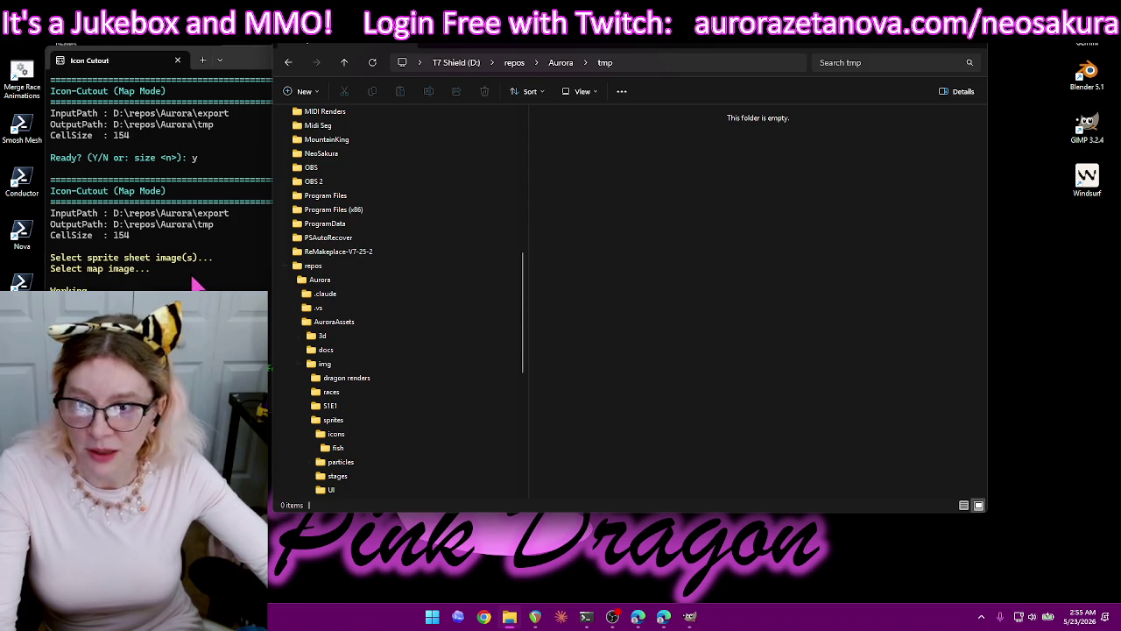
click(272, 313)
text(y)
Cancel the pending sprite-sheet pick and set the cell size to 148 with 'size 148'.
key(Return)
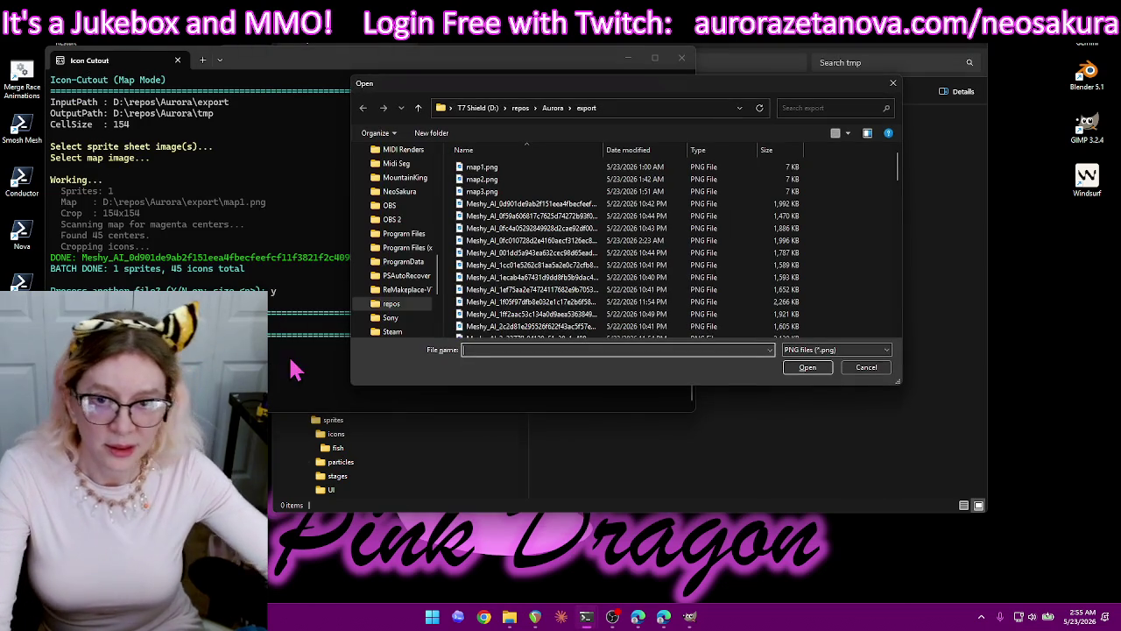
click(867, 368)
click(475, 400)
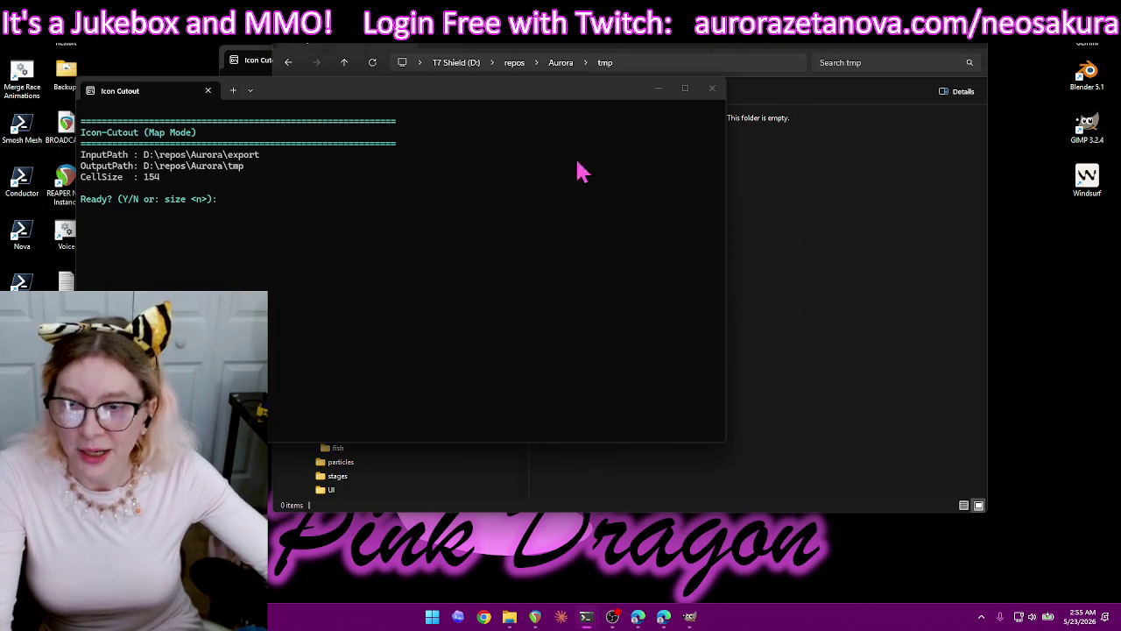
text(size )
text(1)
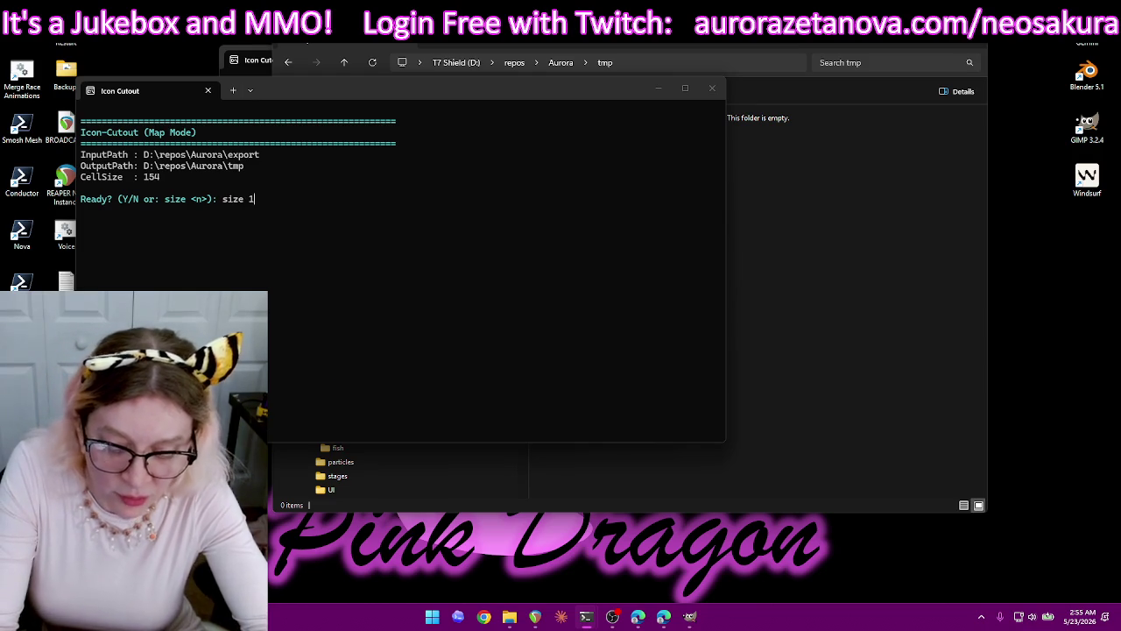
text(48)
key(Return)
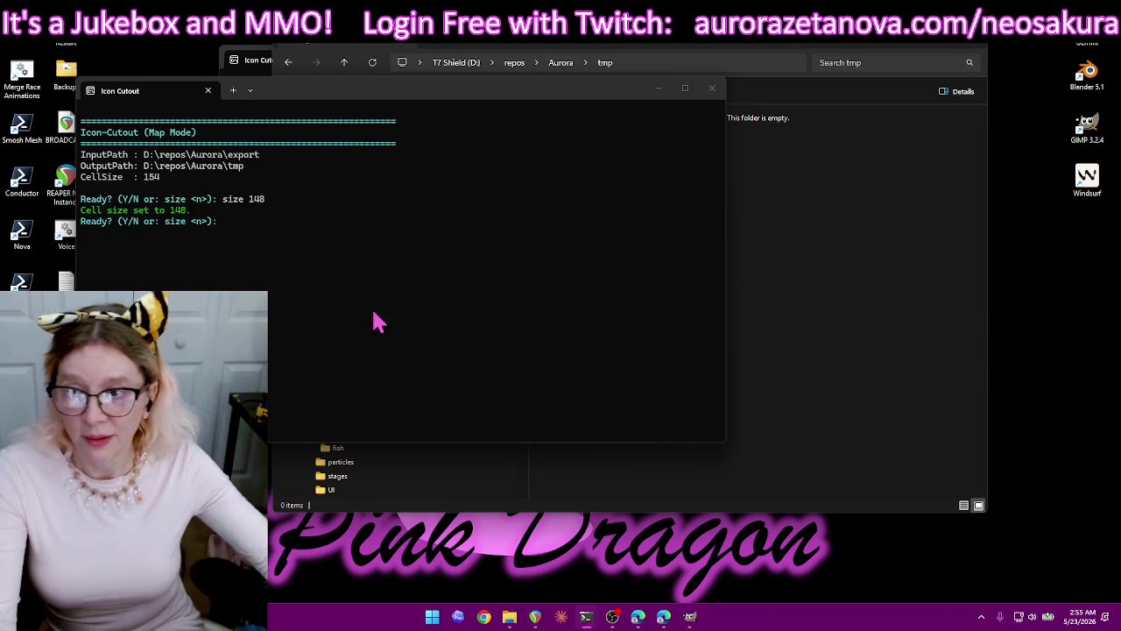
Start a new cutout run at size 148 and pick the sprite sheet to cut.
text(y)
key(Return)
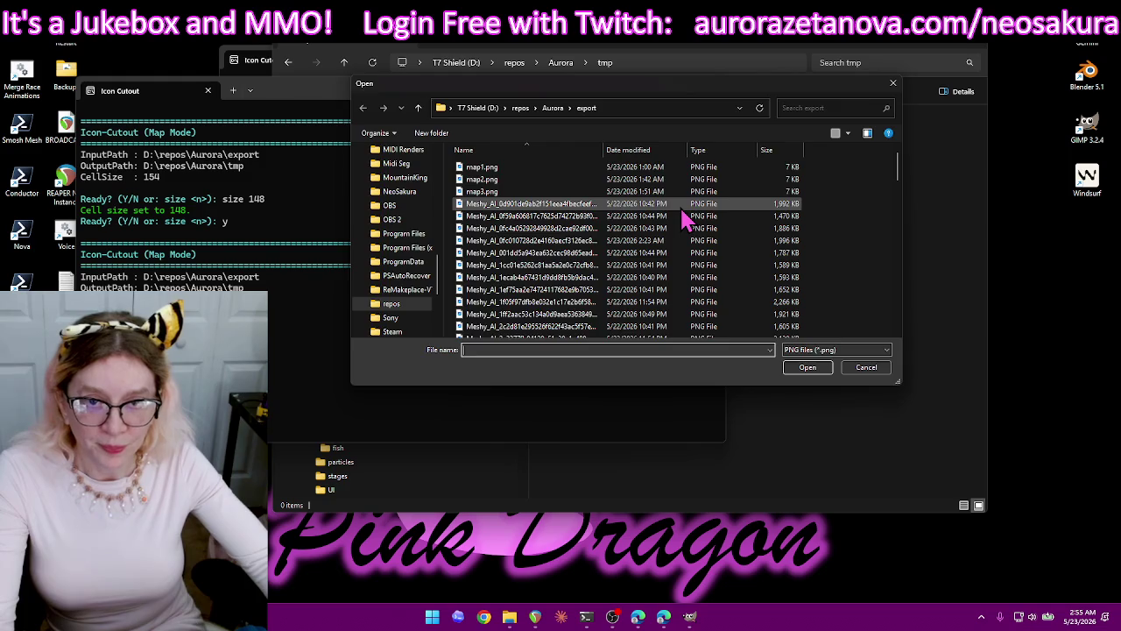
double_click(589, 166)
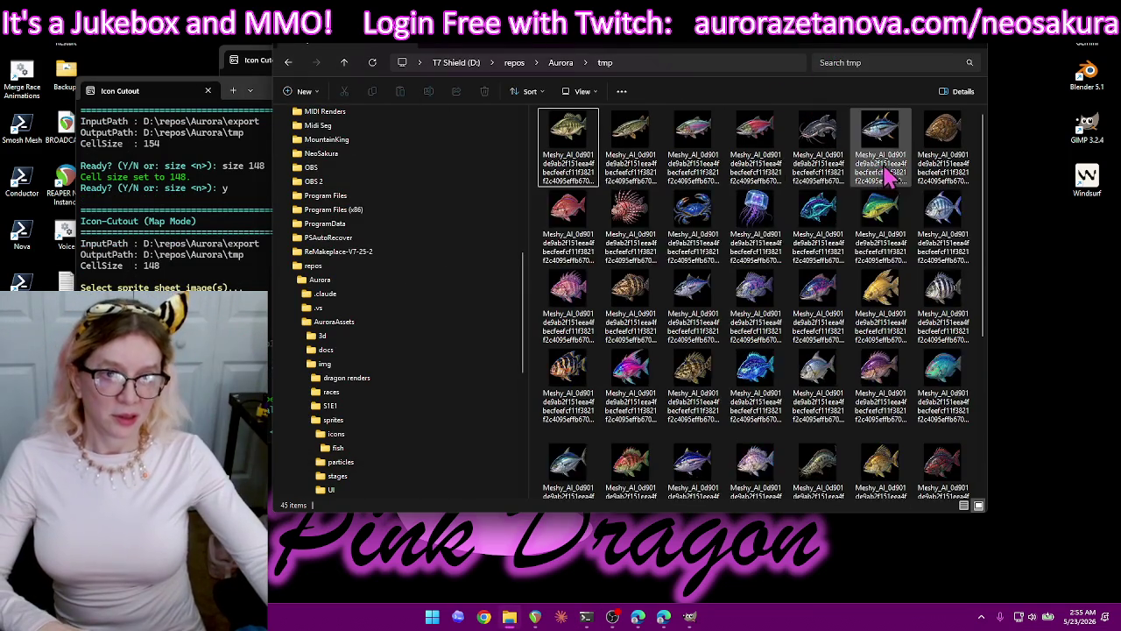
Move the new icons into the fish folder, skipping files that already exist.
scroll(902, 155, down, 3)
scroll(905, 464, up, 3)
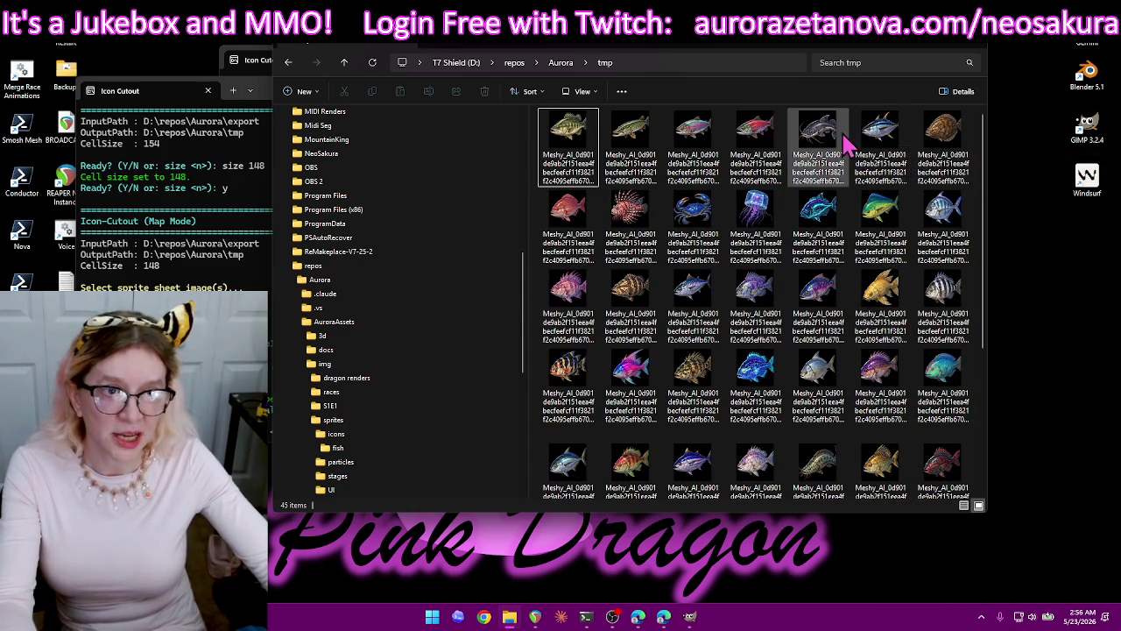
scroll(854, 210, down, 2)
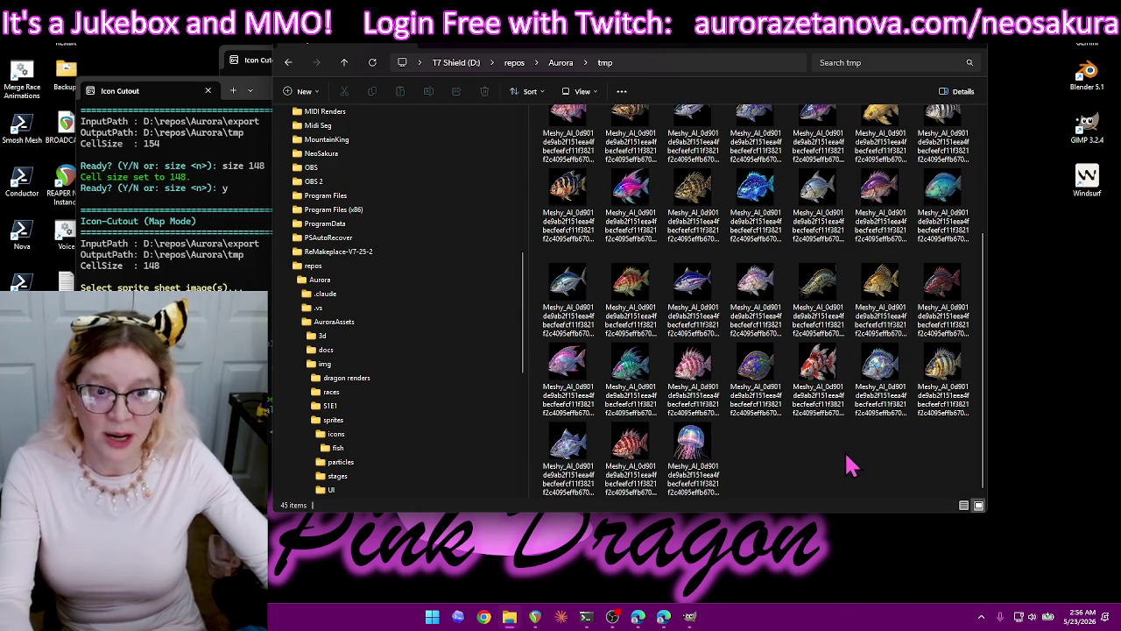
scroll(823, 473, up, 3)
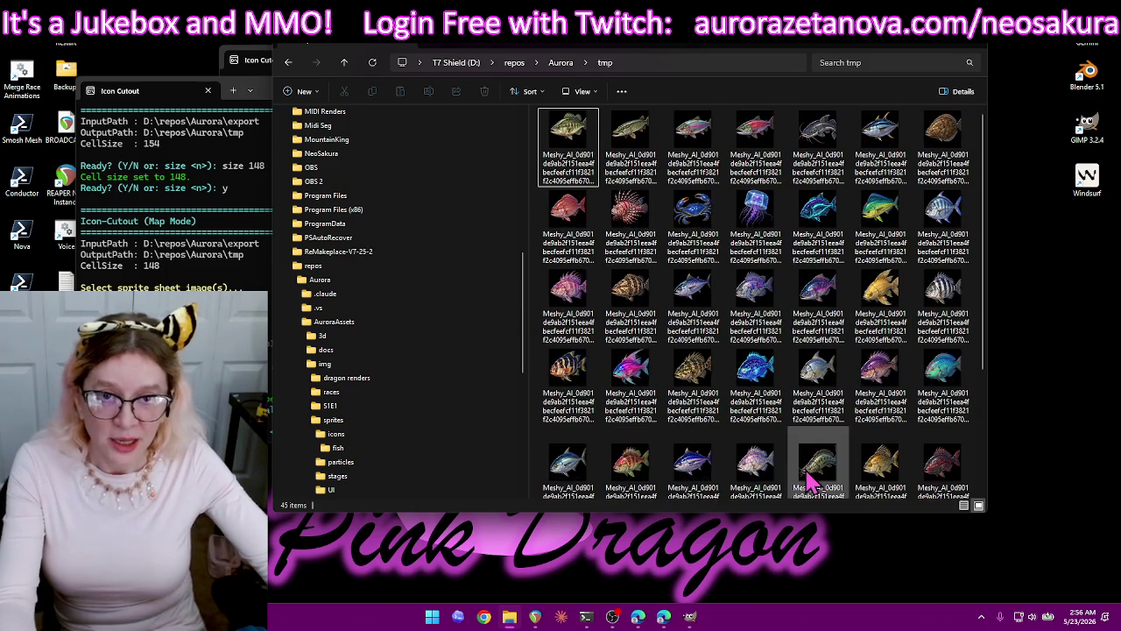
key(ctrl+a)
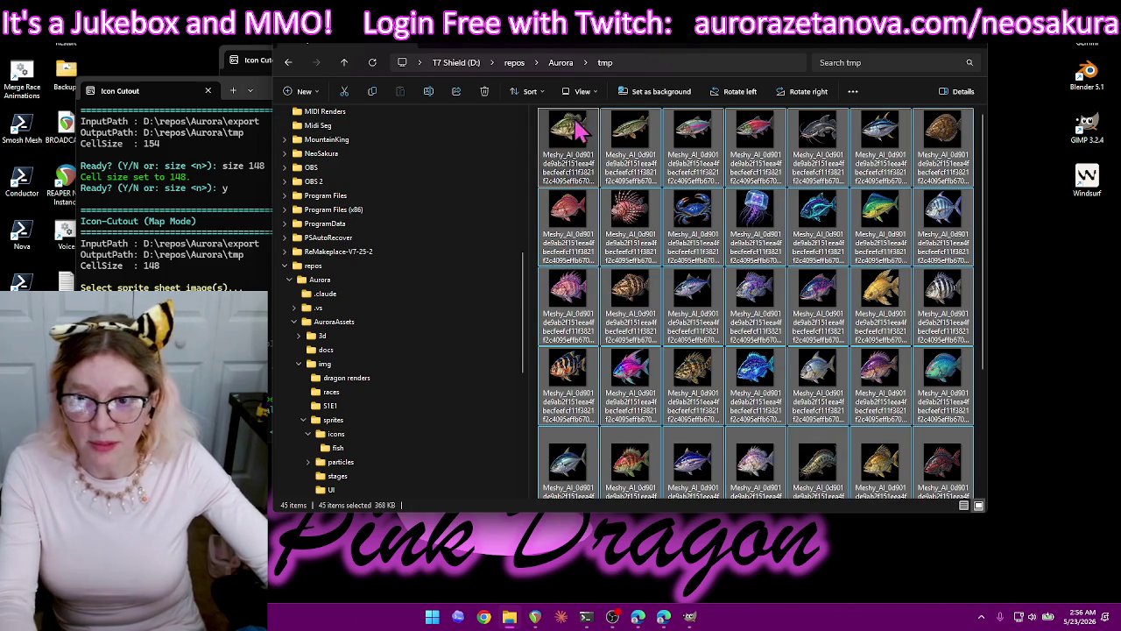
drag(593, 138, 373, 501)
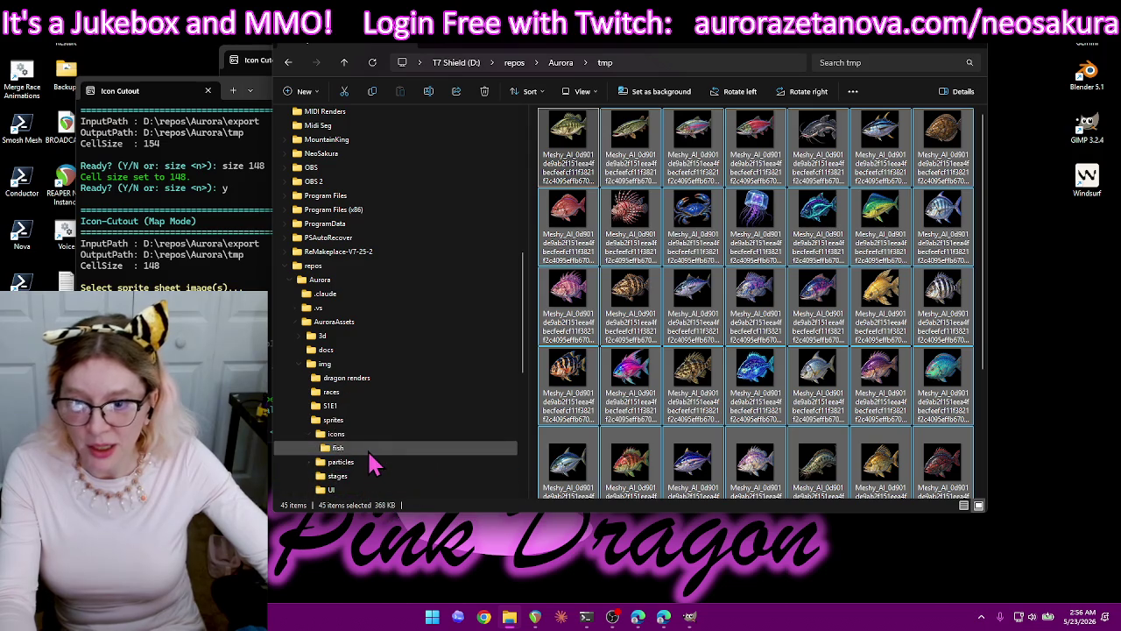
drag(372, 501, 368, 449)
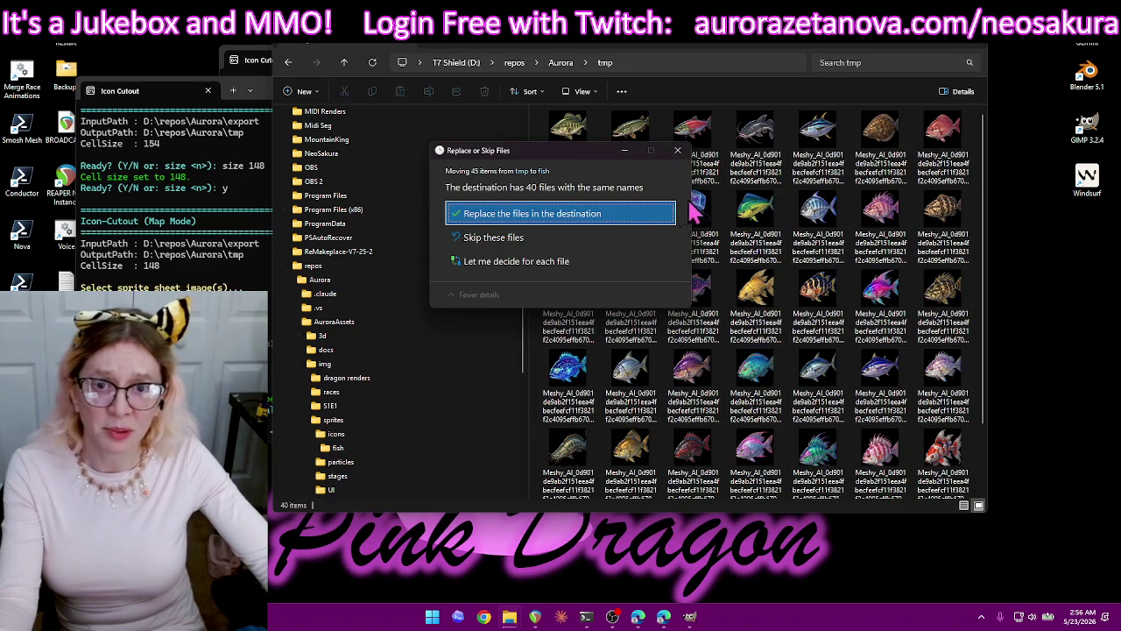
click(570, 237)
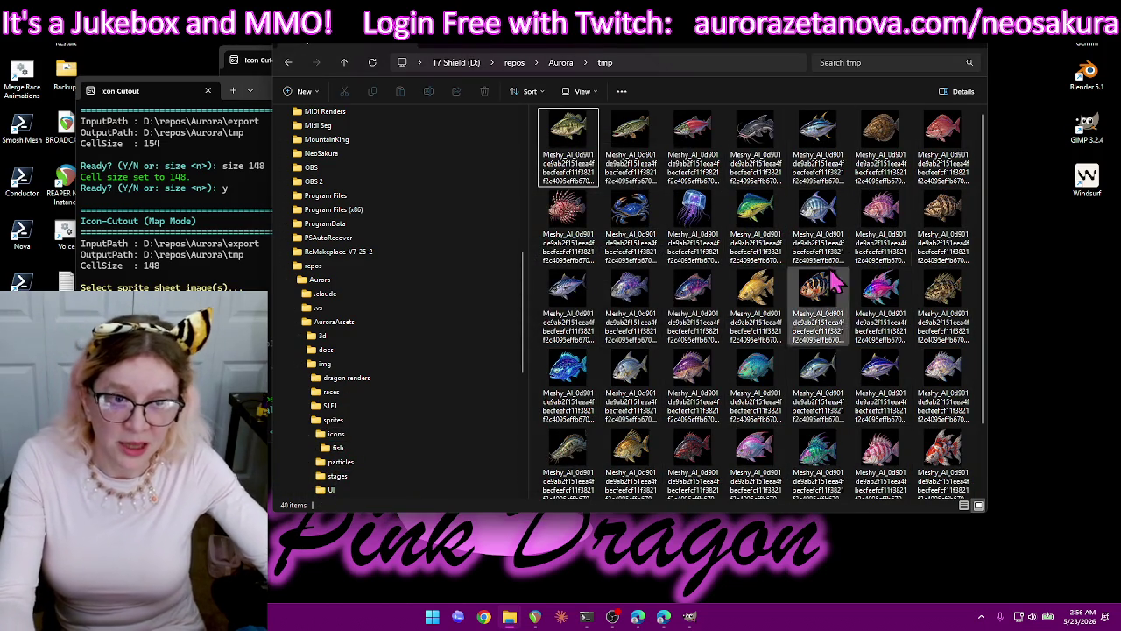
Clear the 40 leftover duplicates from tmp and confirm the folder is empty.
key(ctrl+a)
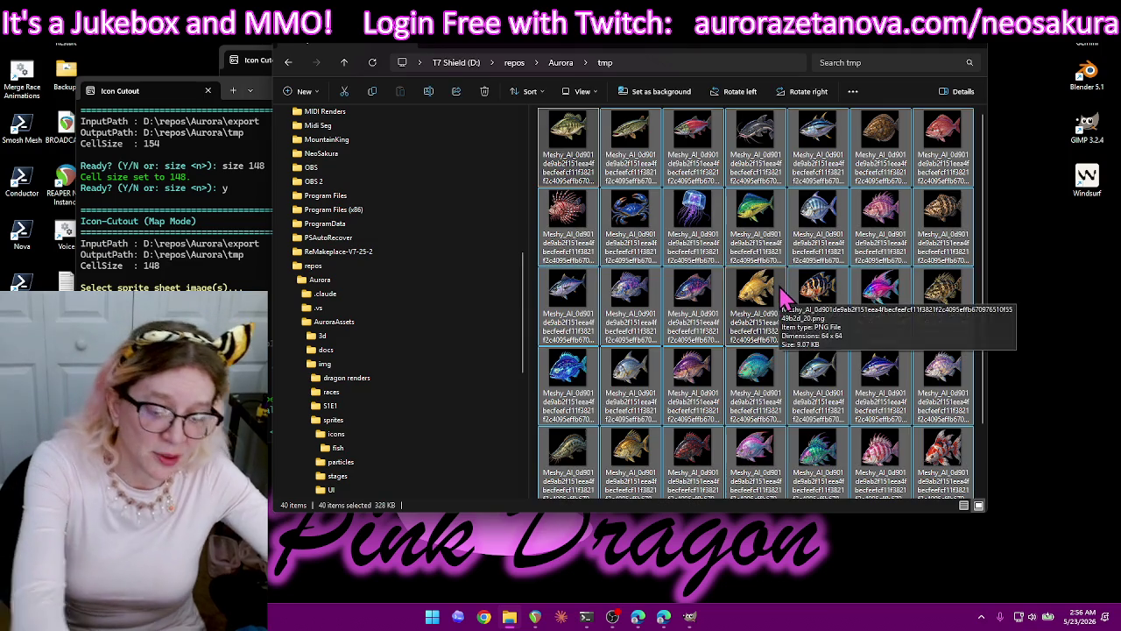
key(BackSpace)
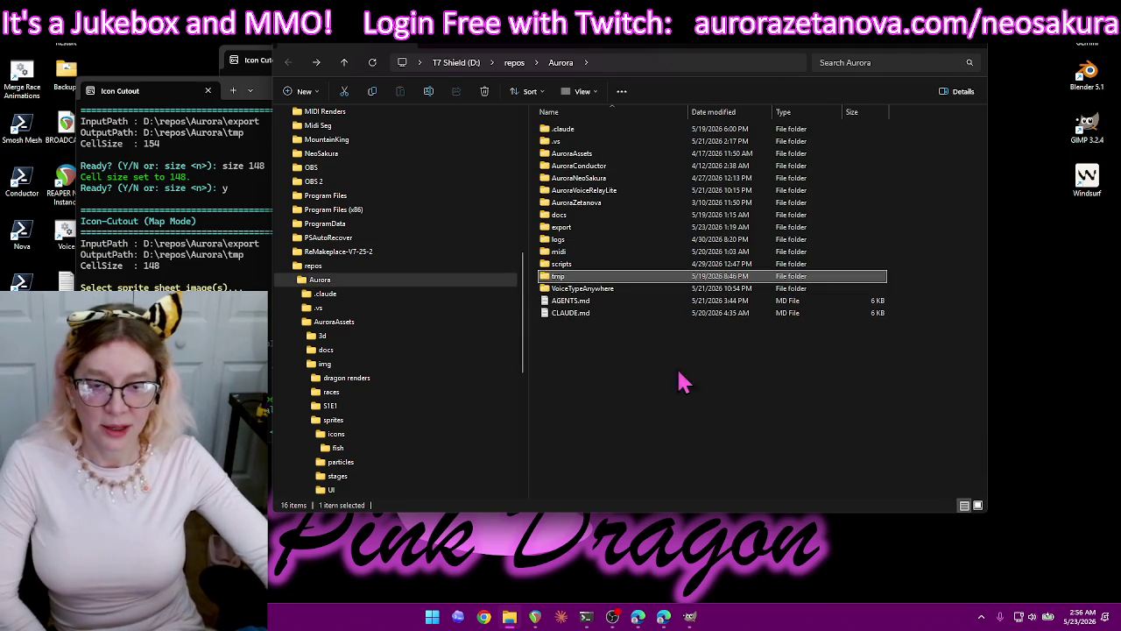
double_click(612, 278)
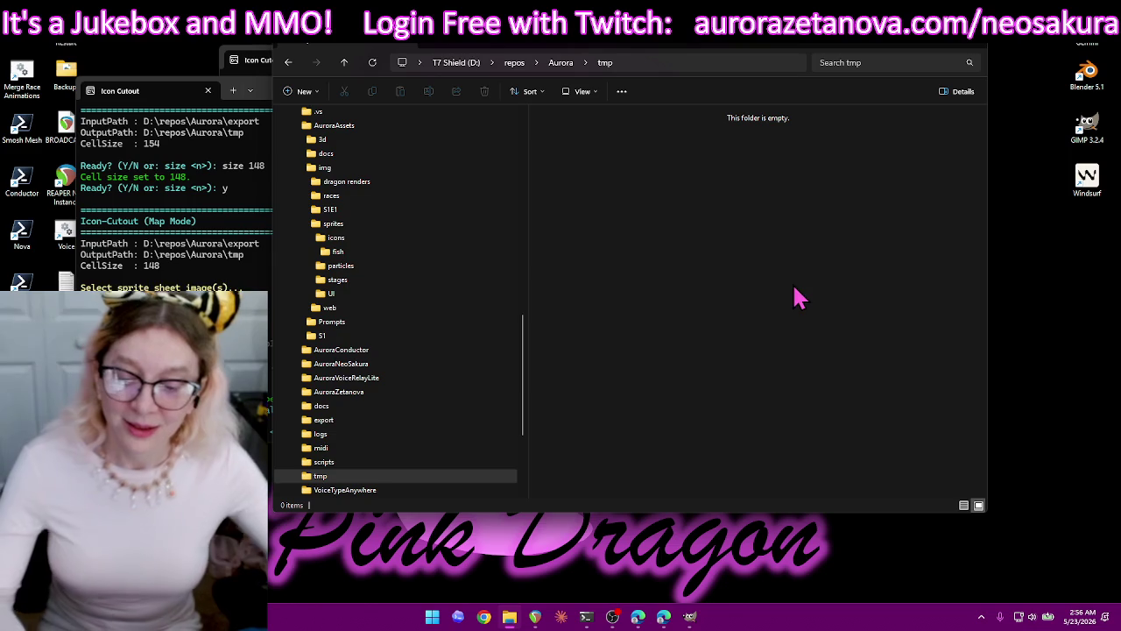
click(263, 208)
text(size 15)
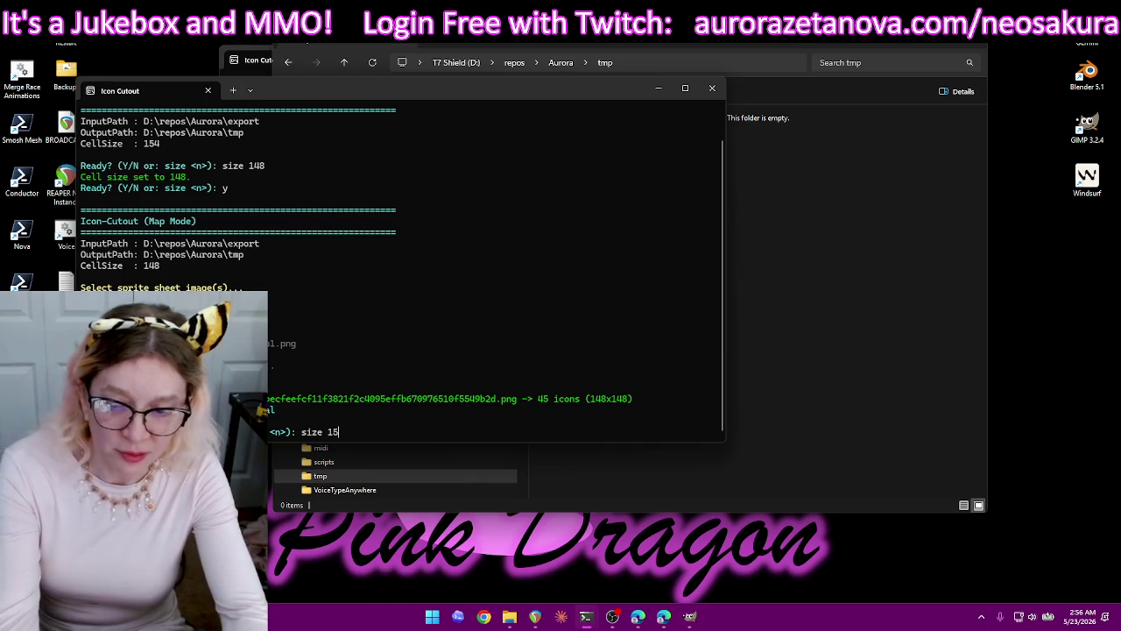
Reset cell size to 154, delete the processed sheet, and cut the next Meshy sheet with map1.png.
text(4)
key(Return)
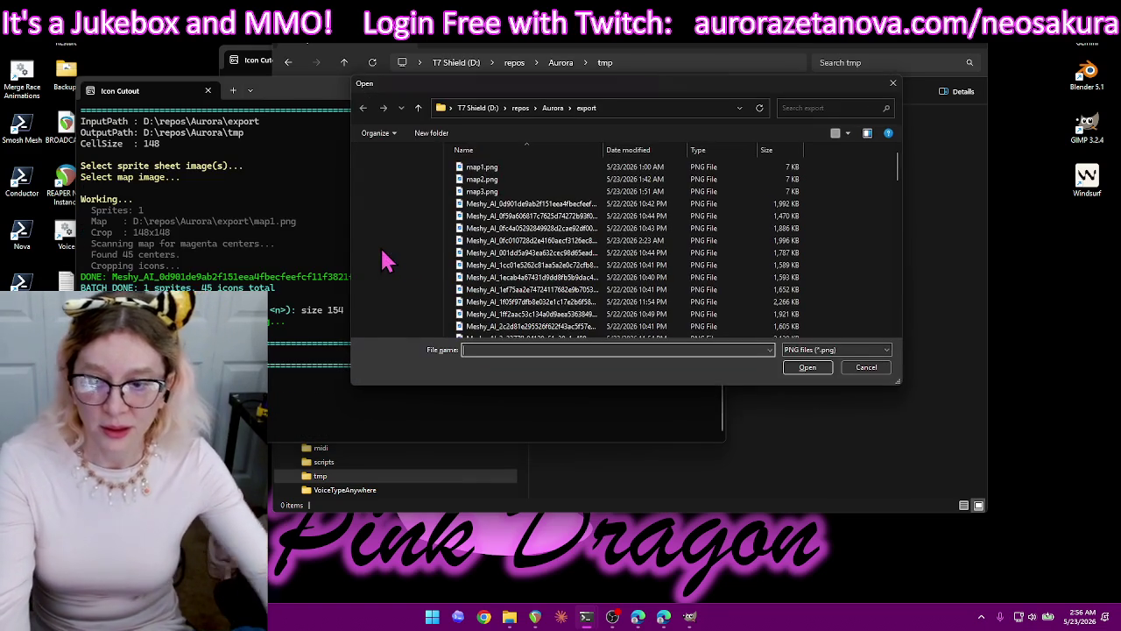
click(594, 210)
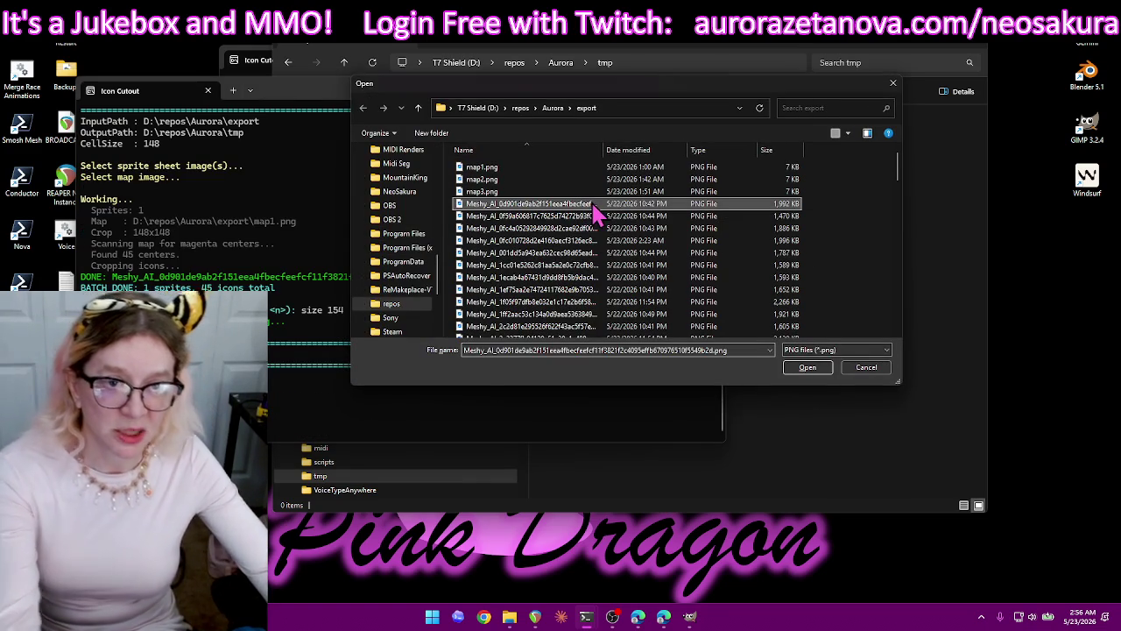
key(Delete)
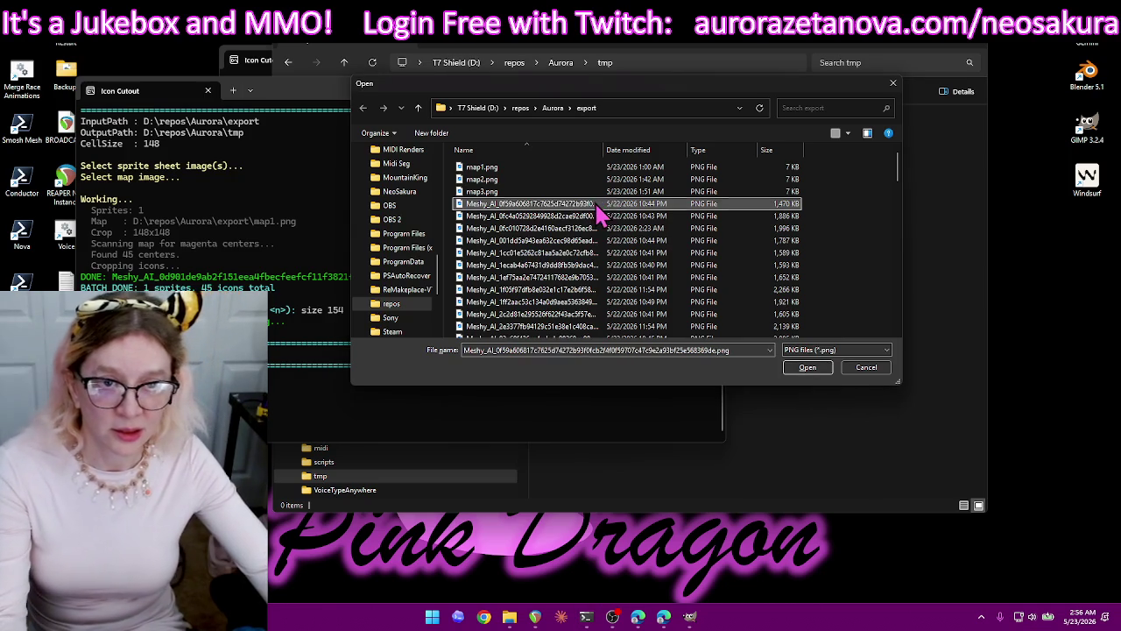
double_click(597, 205)
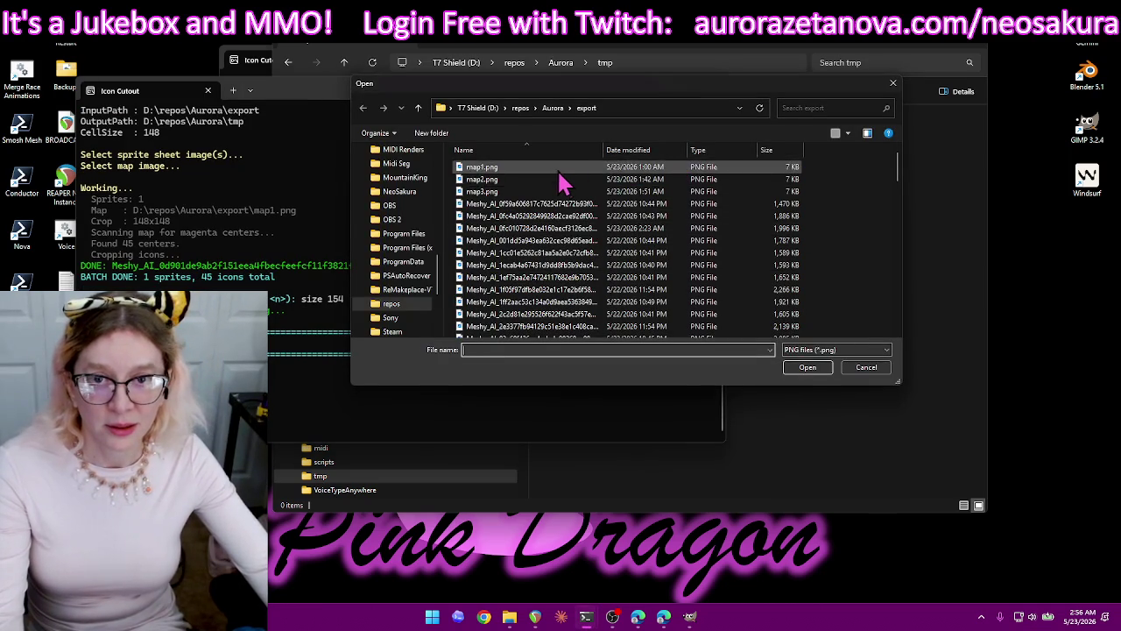
double_click(565, 175)
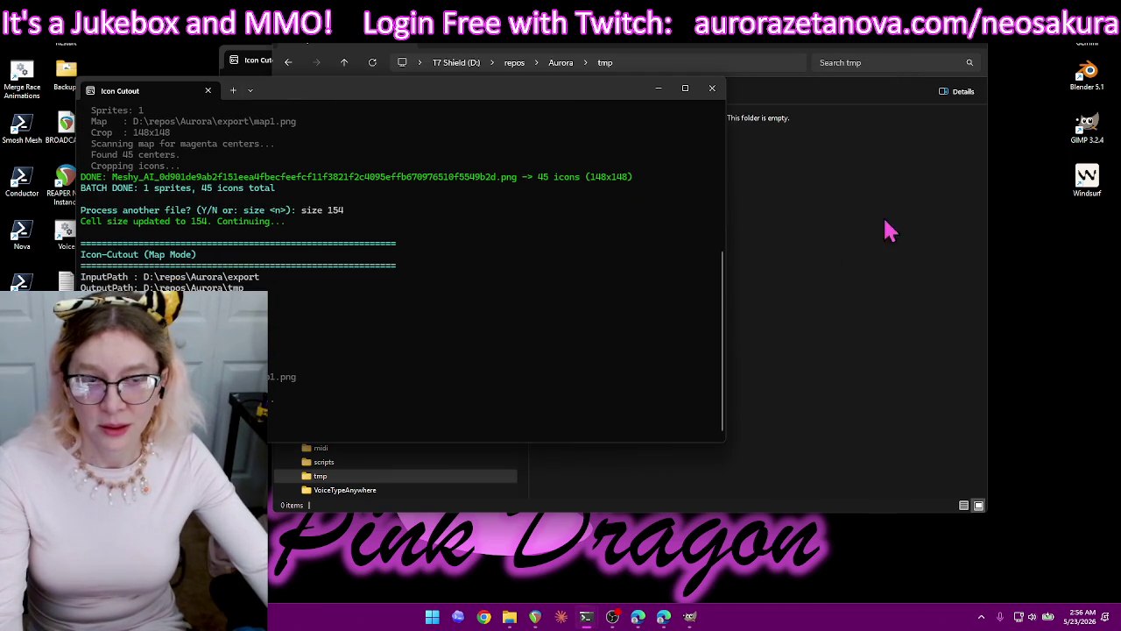
click(799, 51)
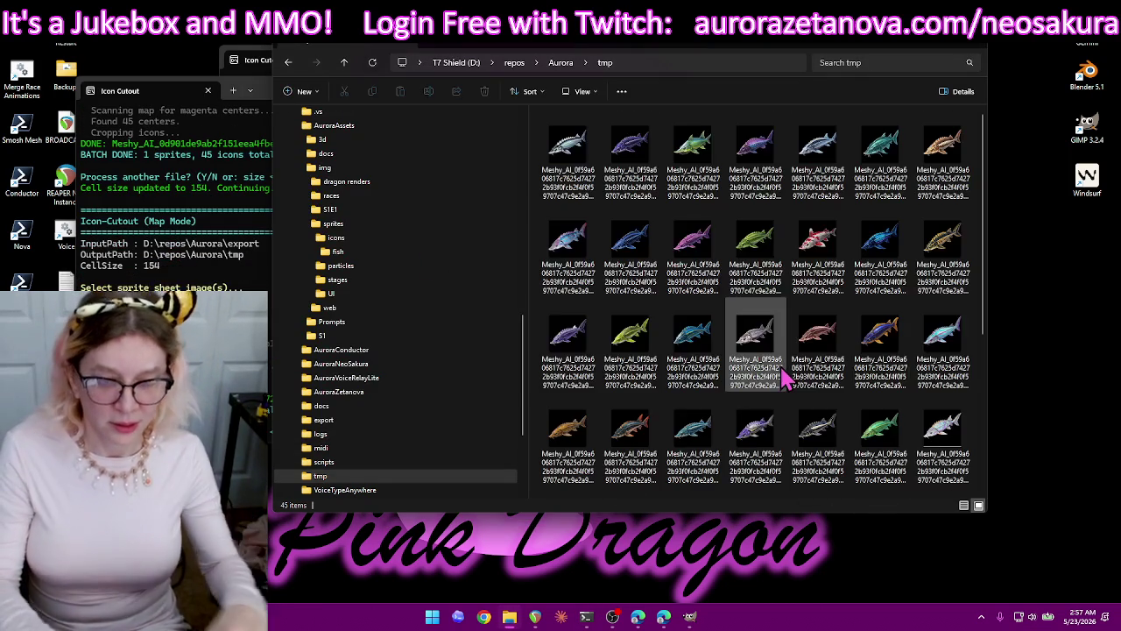
Delete the nine unwanted fish icons, white through gold, from tmp.
scroll(876, 386, down, 3)
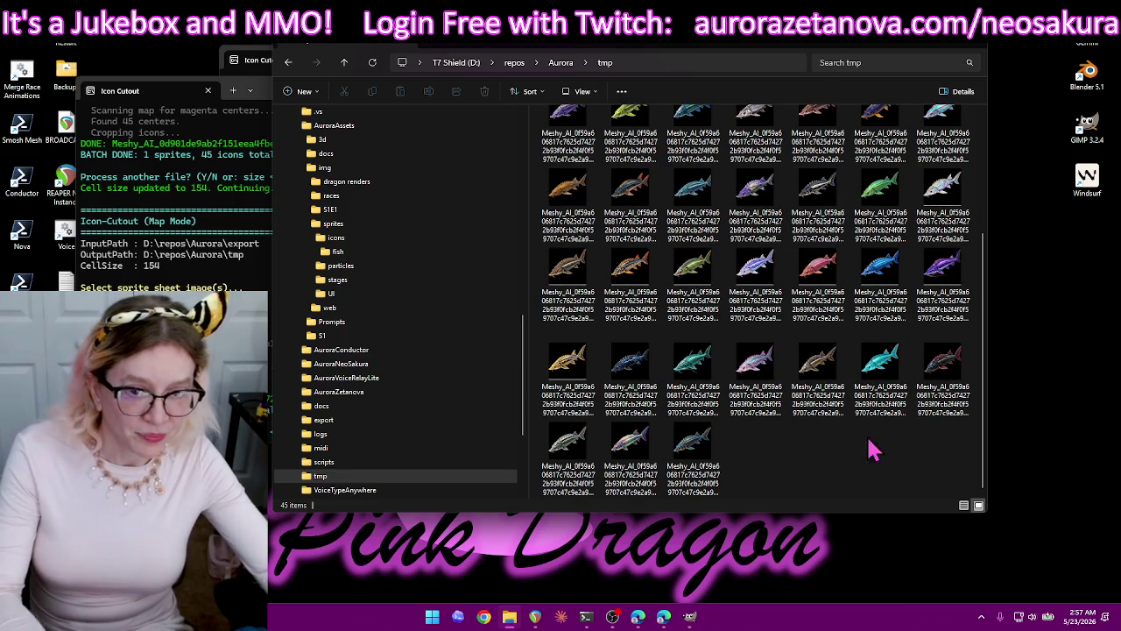
mouse_move(574, 363)
mouse_down()
mouse_move(808, 278)
mouse_move(973, 298)
mouse_up()
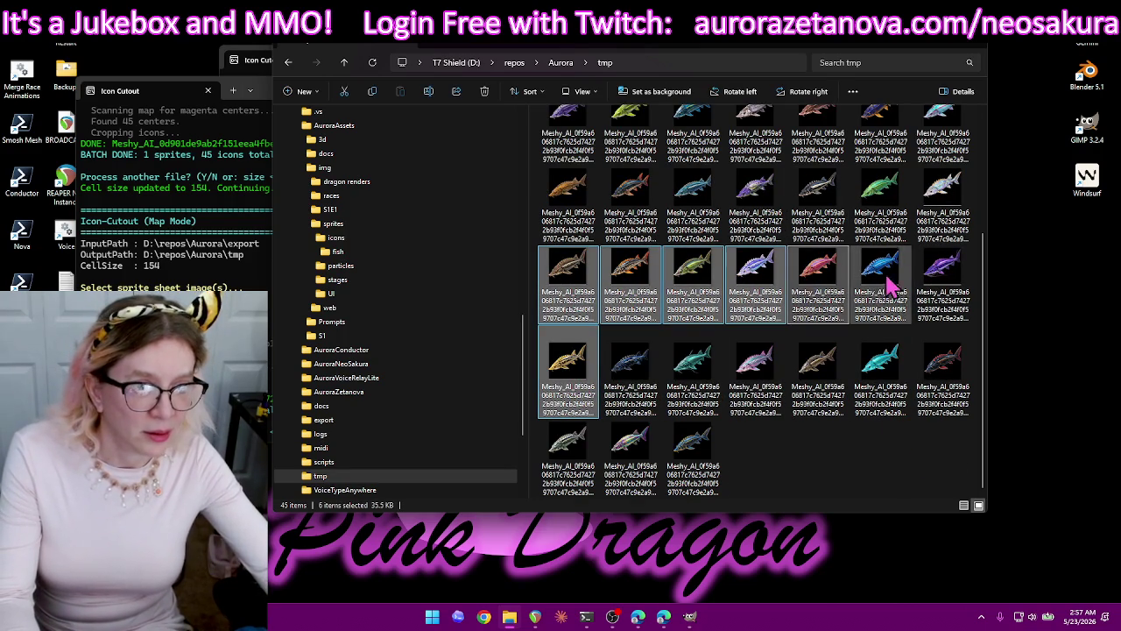
click(947, 215)
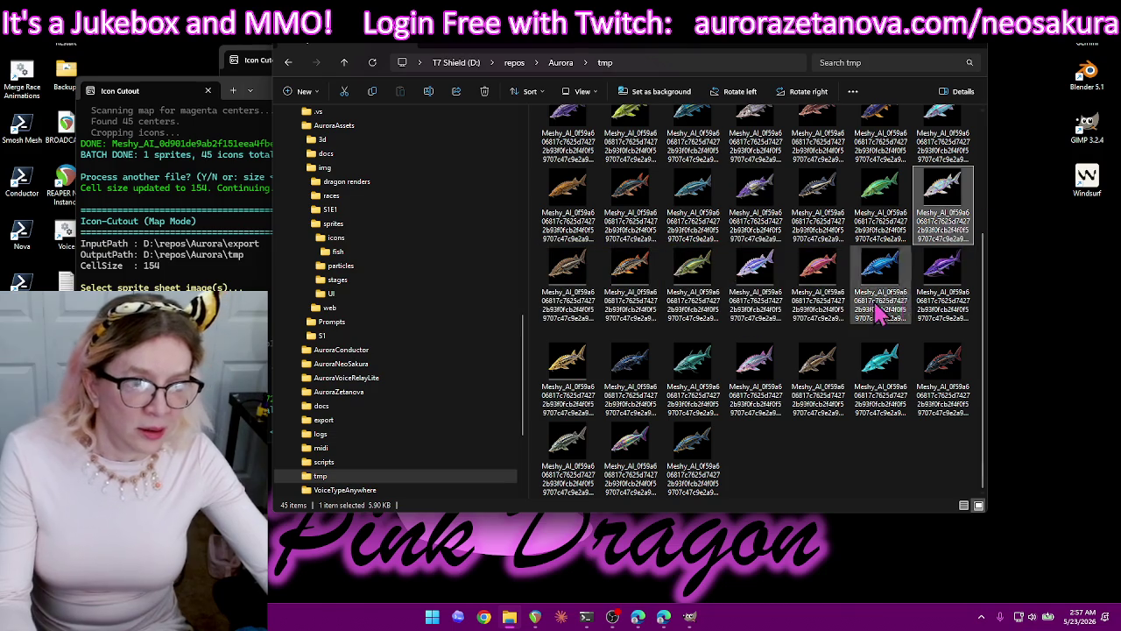
shift+click(570, 377)
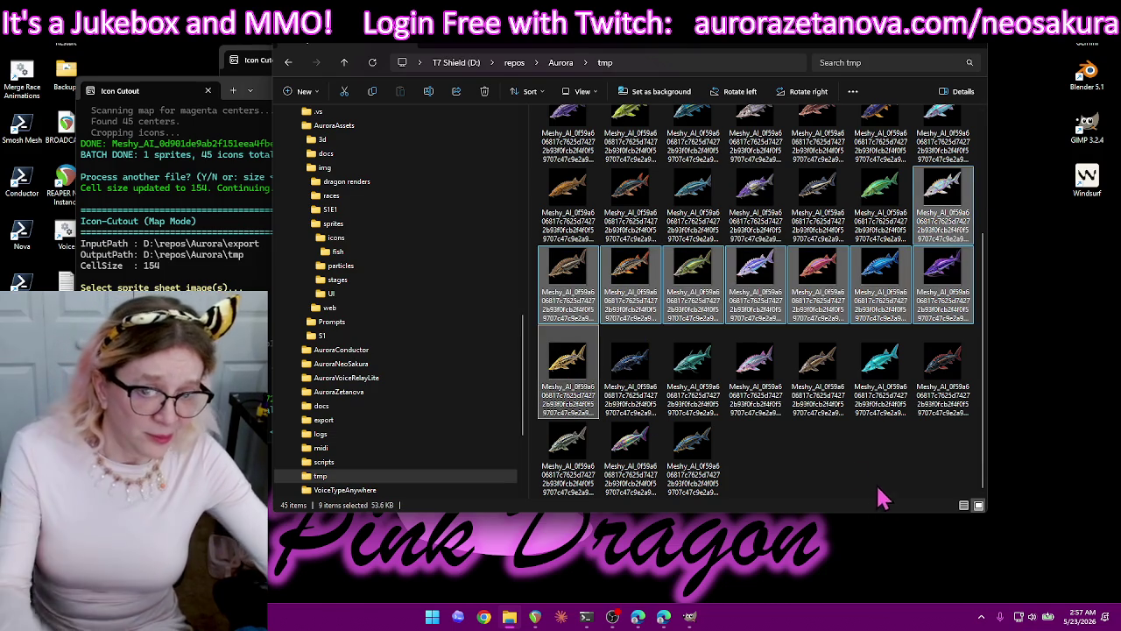
scroll(841, 467, up, 2)
scroll(841, 478, down, 2)
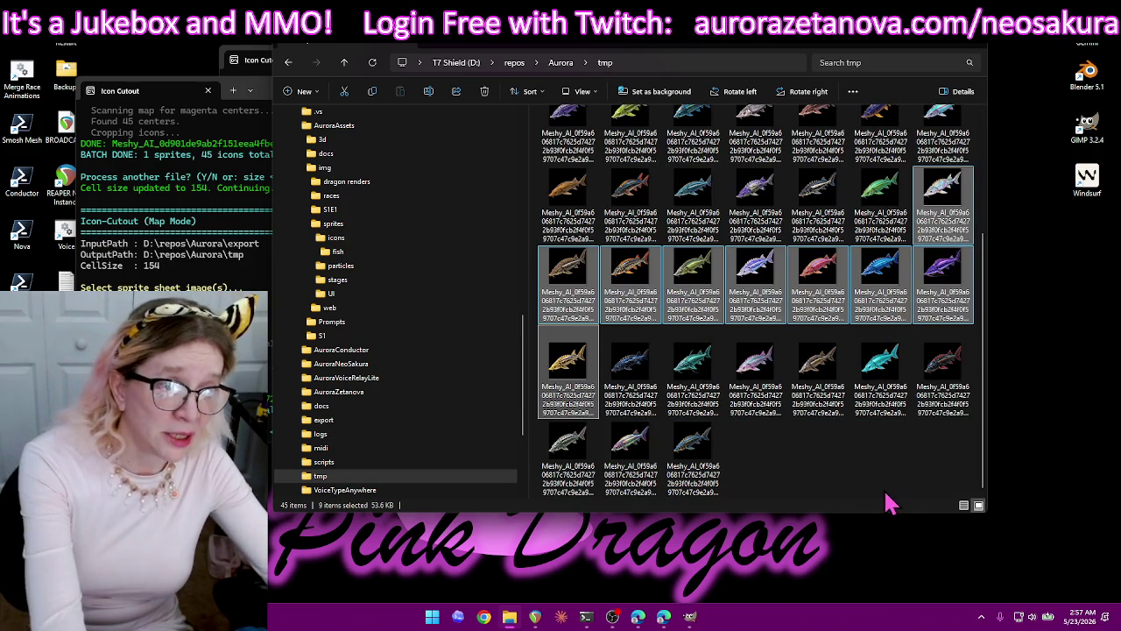
key(Delete)
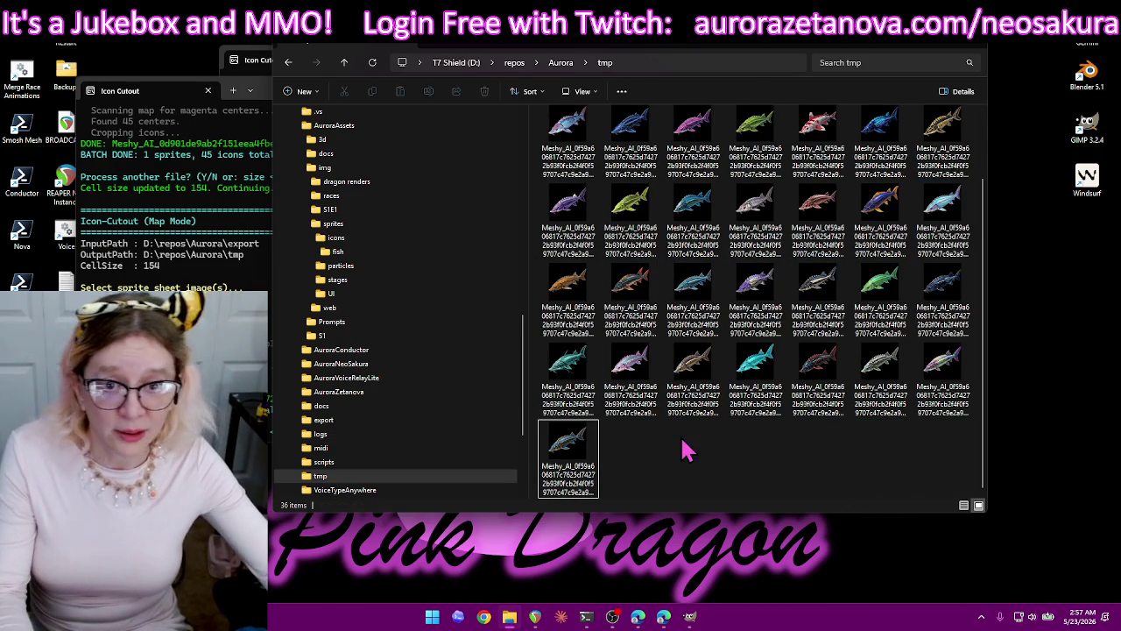
Move the remaining 36 fish icons into the sprites/icons/fish folder.
key(ctrl+a)
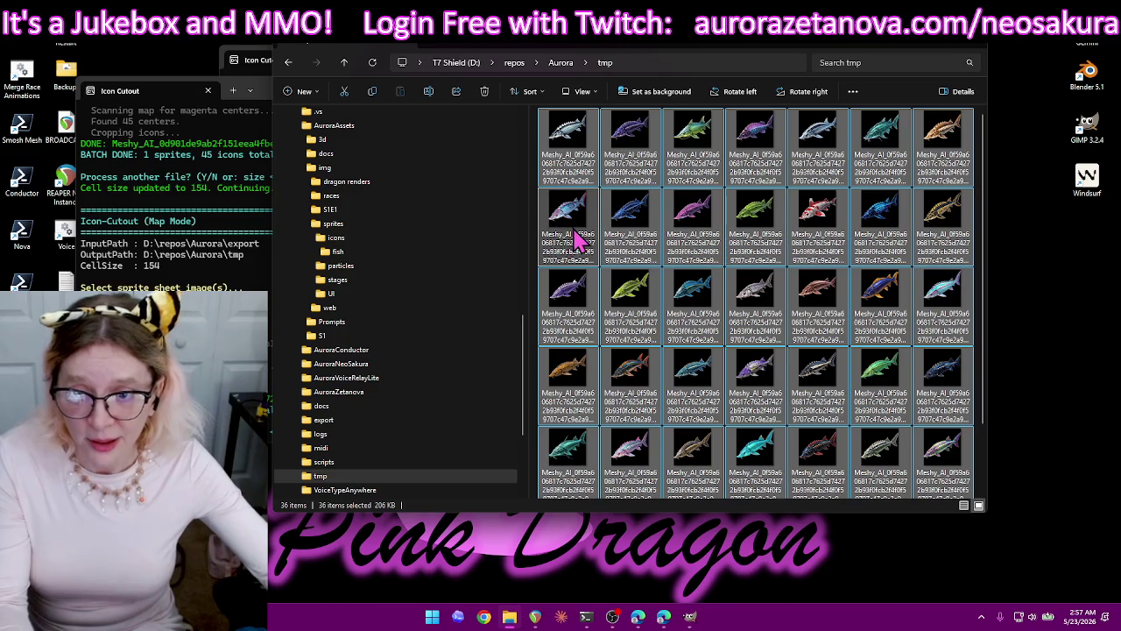
drag(572, 238, 372, 267)
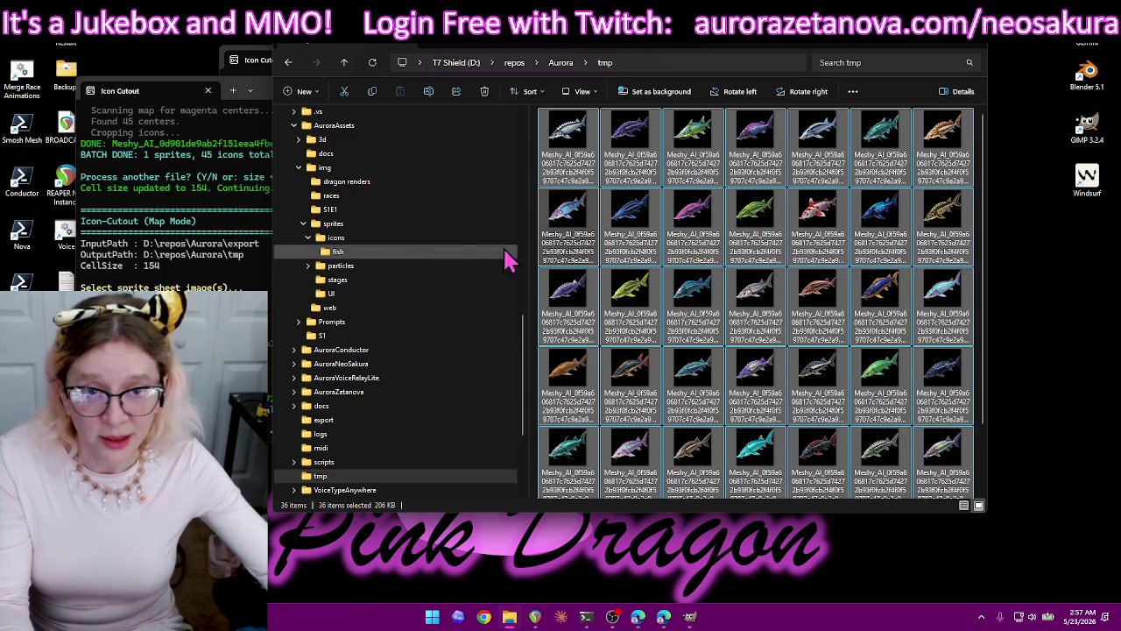
key(alt+Tab)
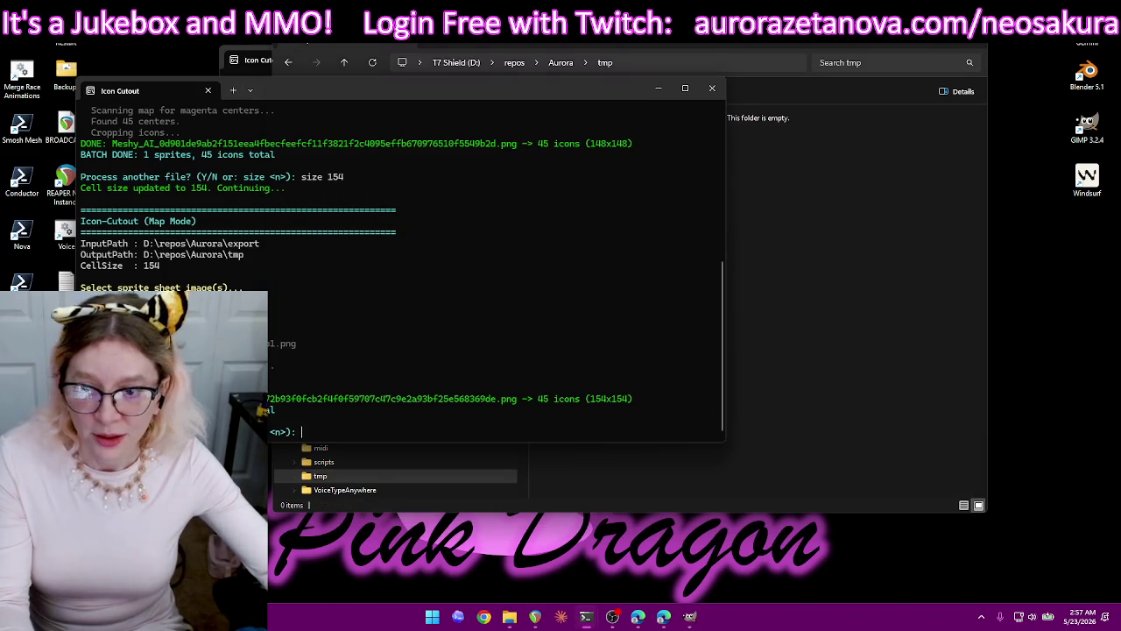
Re-cut the Meshy sprite sheet with map1.png as the icon map at cell size 148.
text(size 148)
key(Return)
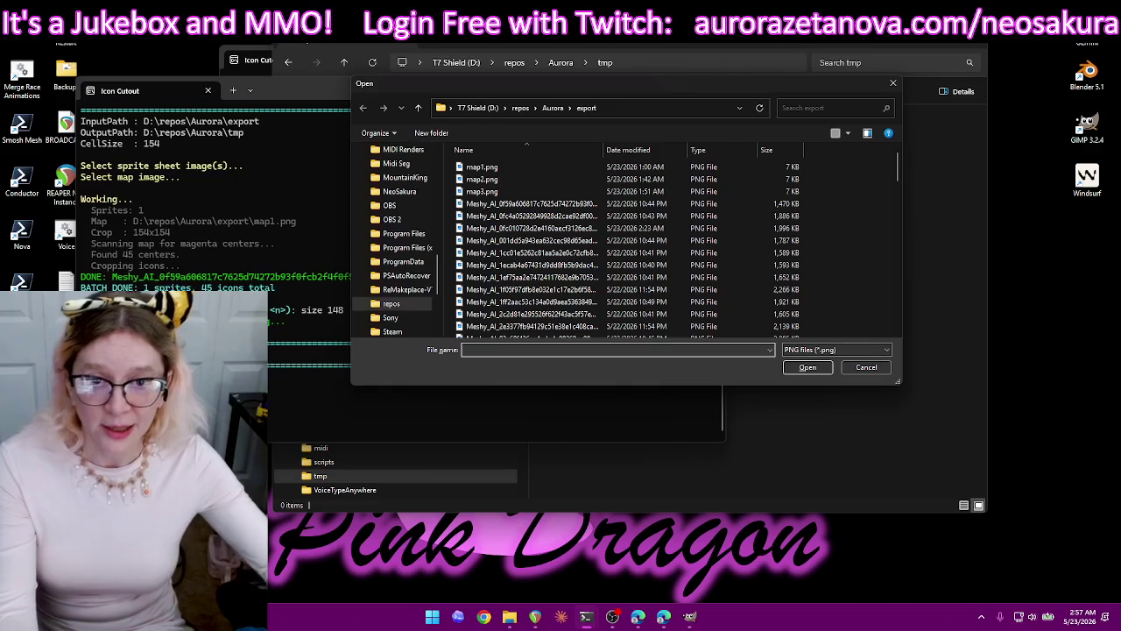
double_click(736, 204)
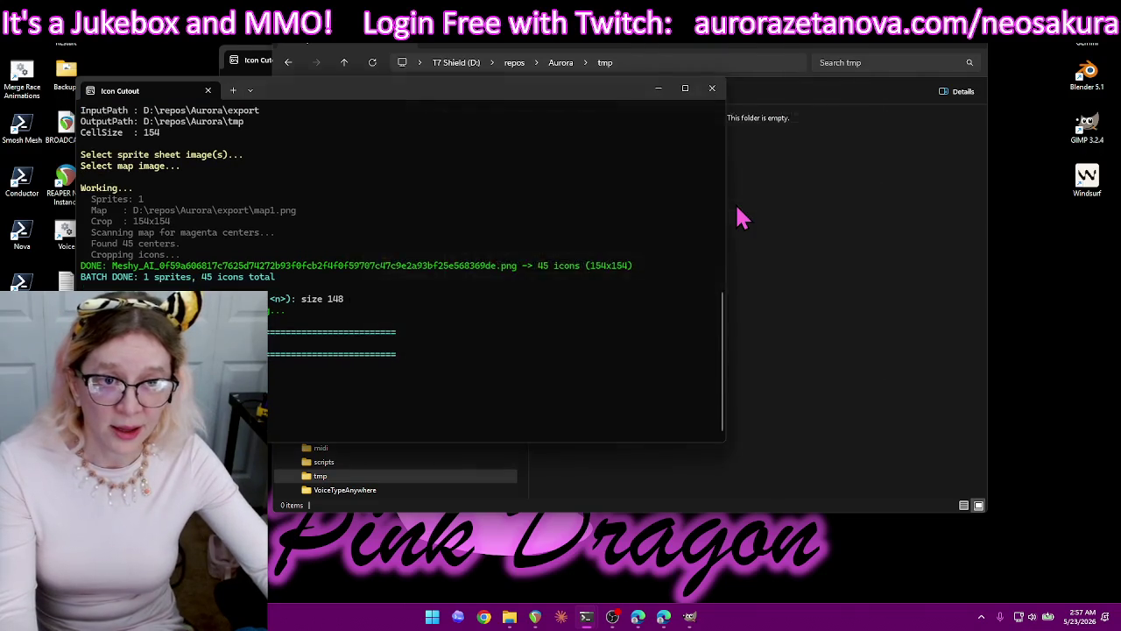
double_click(549, 169)
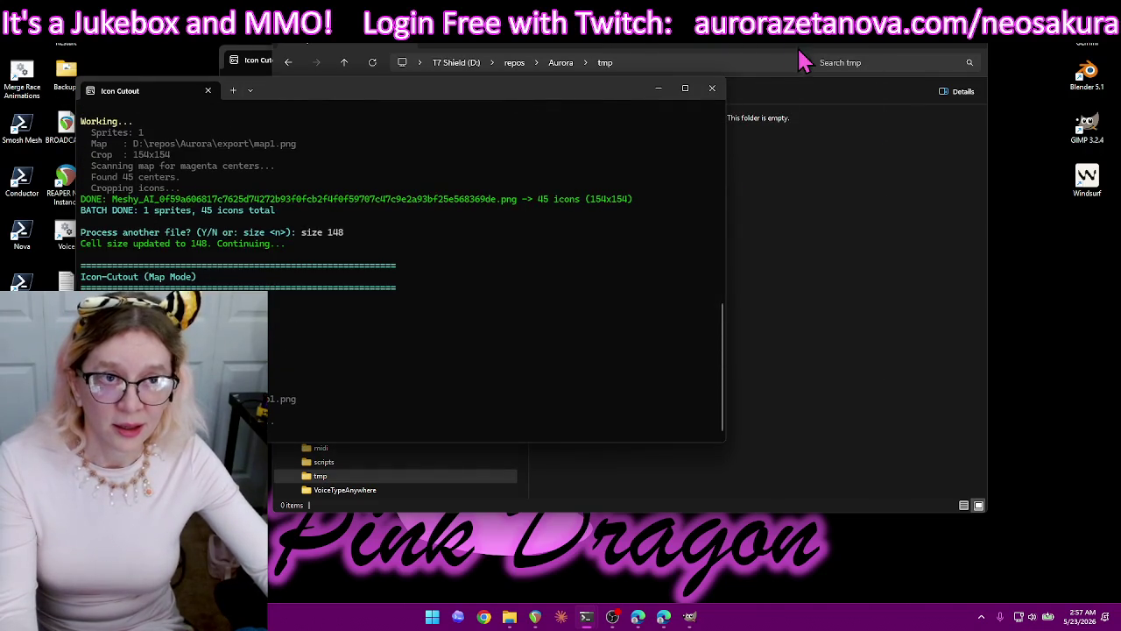
click(799, 44)
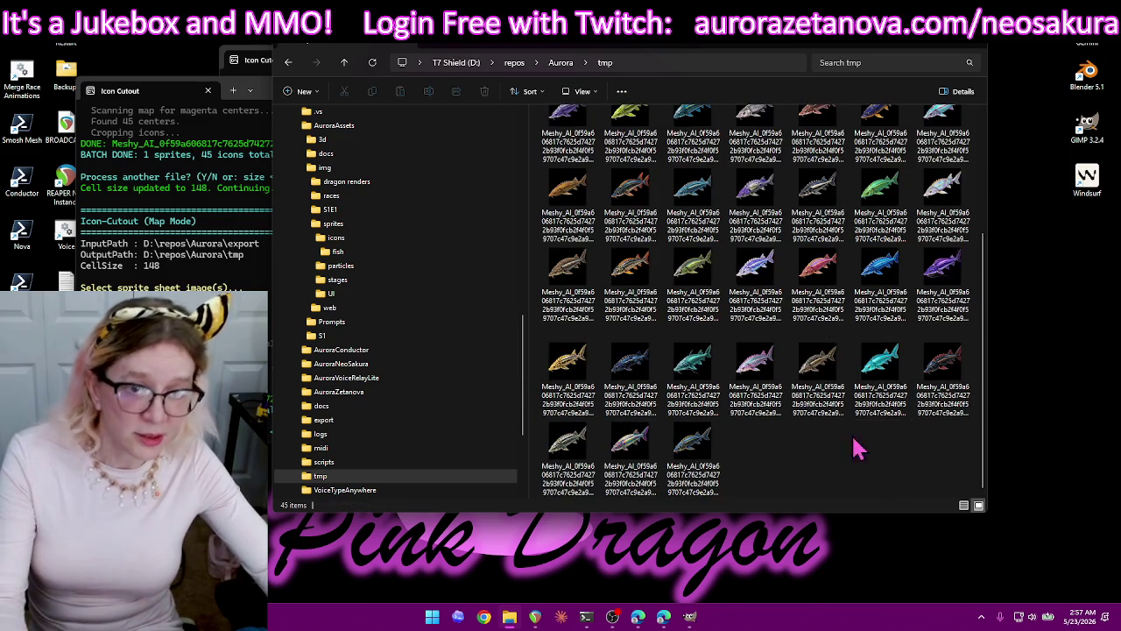
Move the new fish icons into the fish folder, skipping clashing names, and delete the 36 leftovers.
key(ctrl+a)
drag(601, 283, 383, 263)
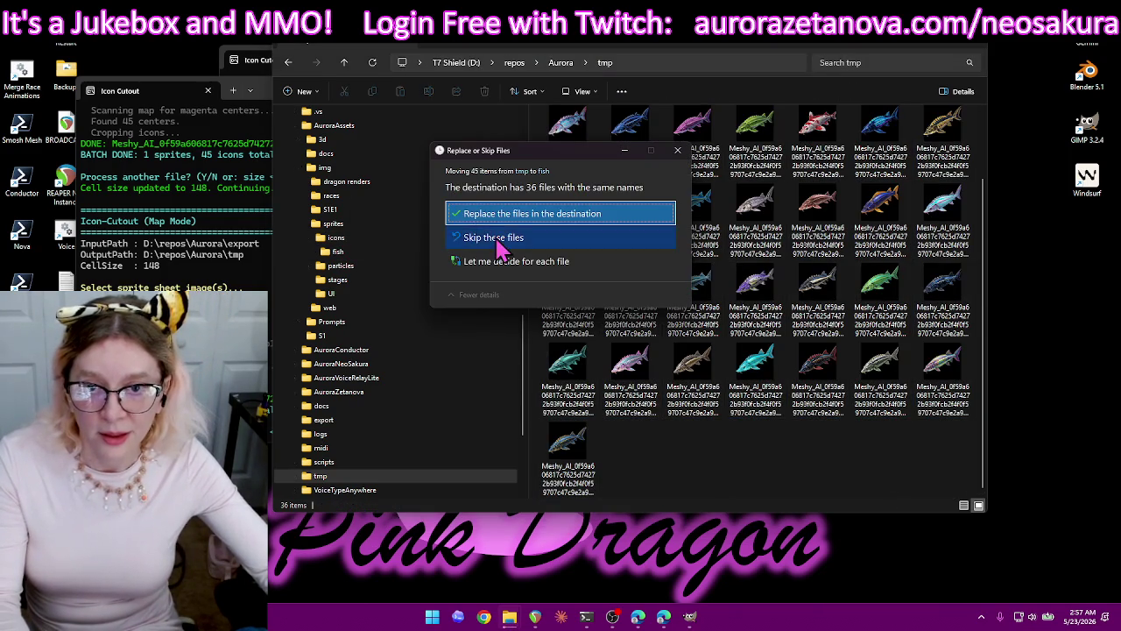
click(499, 246)
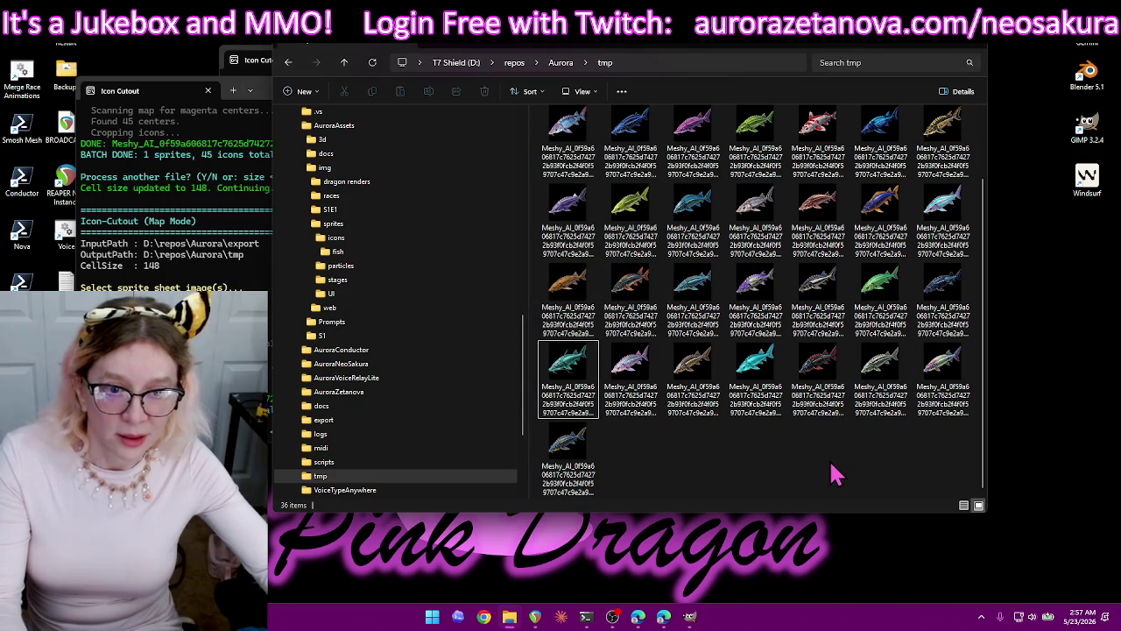
key(ctrl+a)
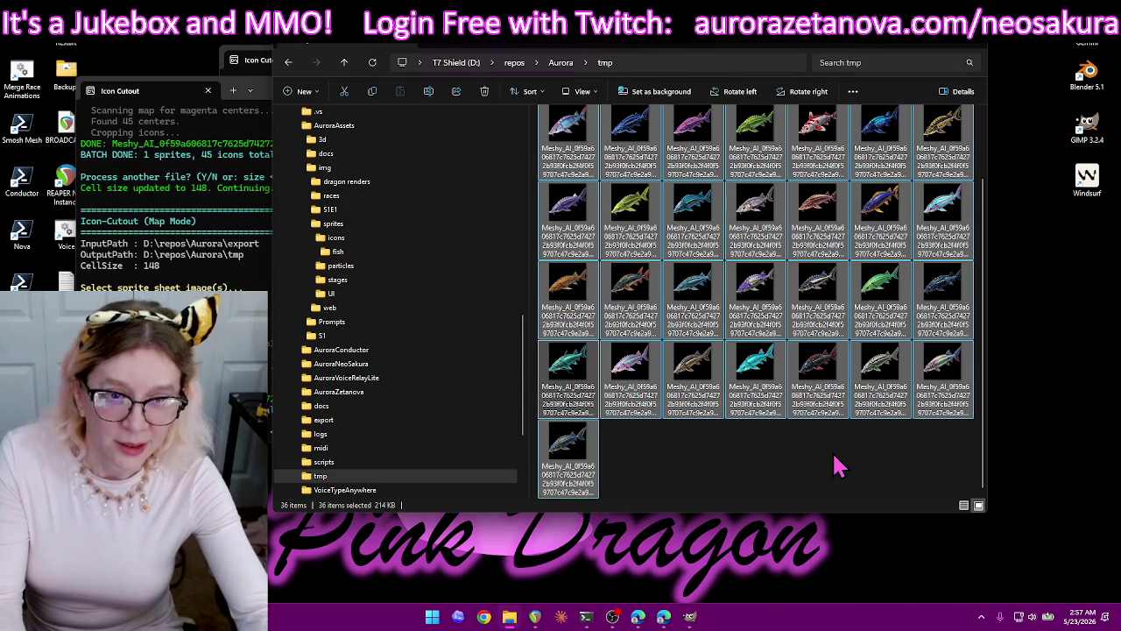
key(Delete)
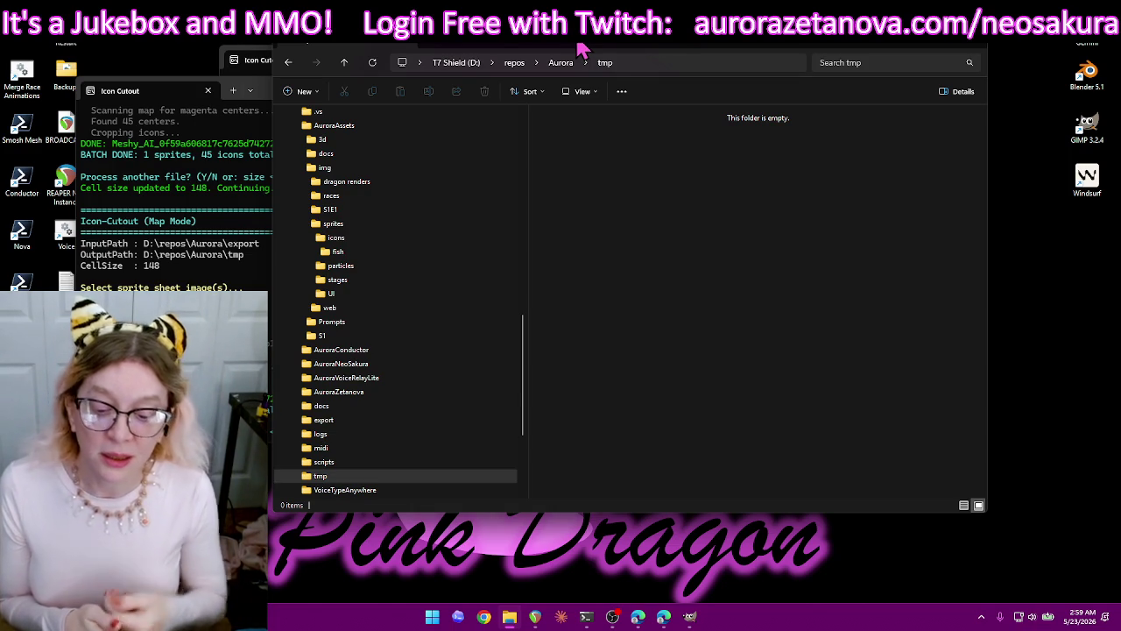
click(161, 99)
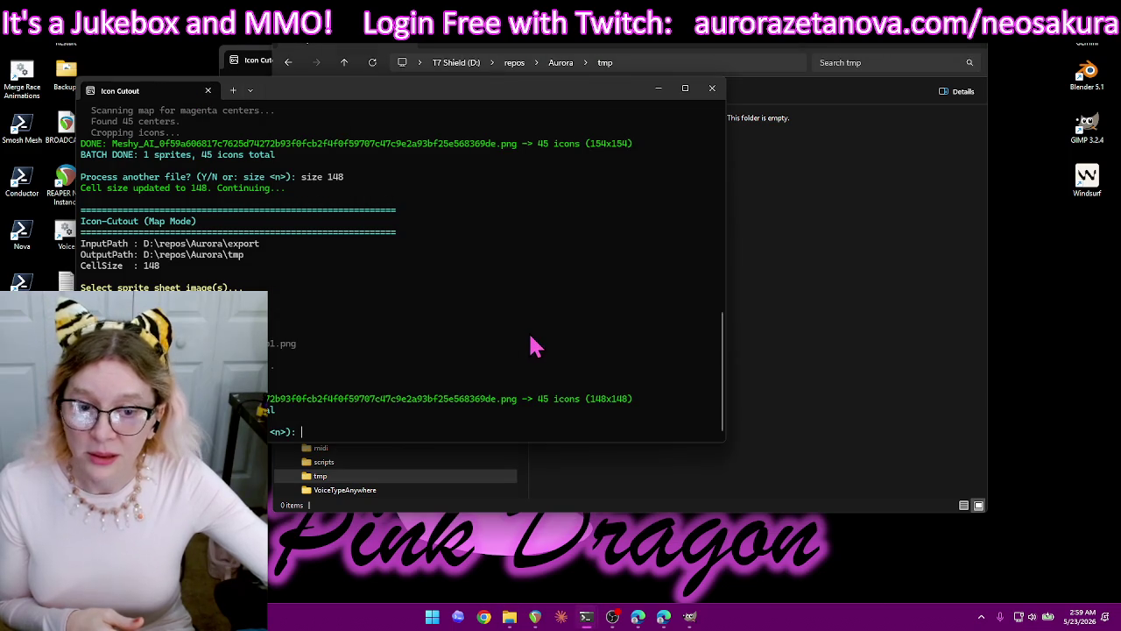
click(793, 314)
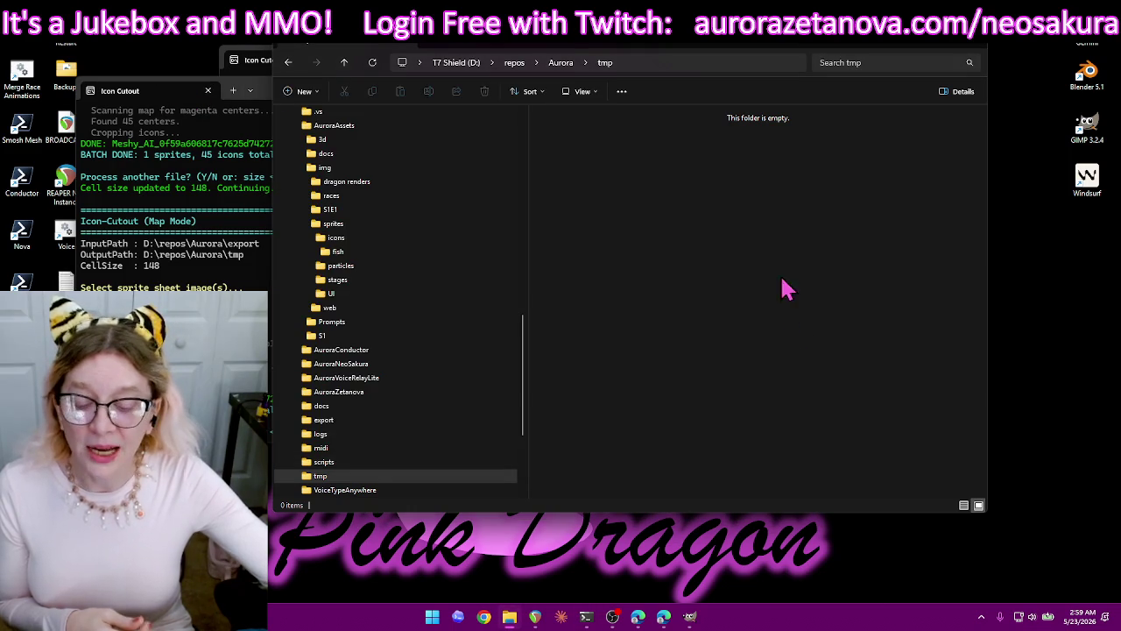
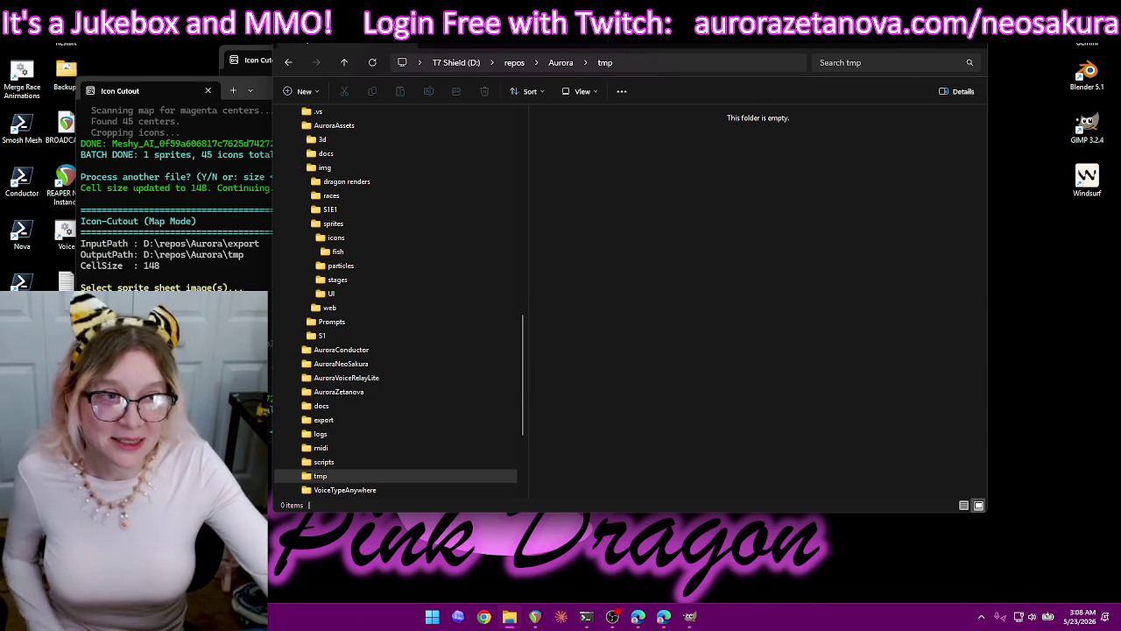
Rerun Icon Cutout on the Meshy_AI sprite sheet with map1.png, producing 45 icons at 148x148.
drag(818, 48, 902, 101)
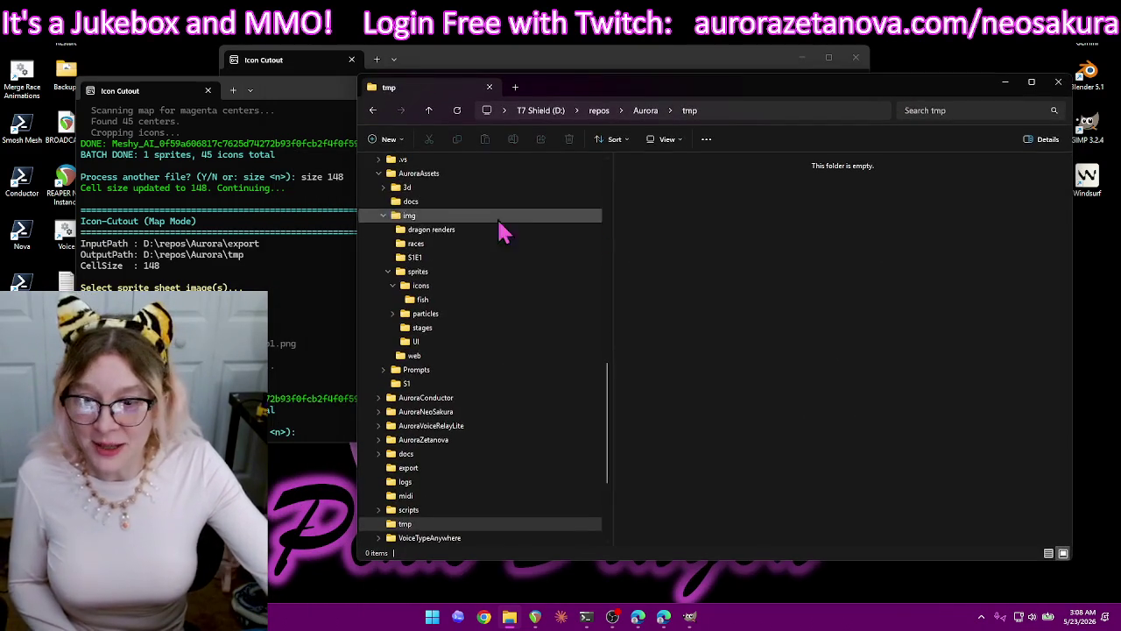
click(277, 294)
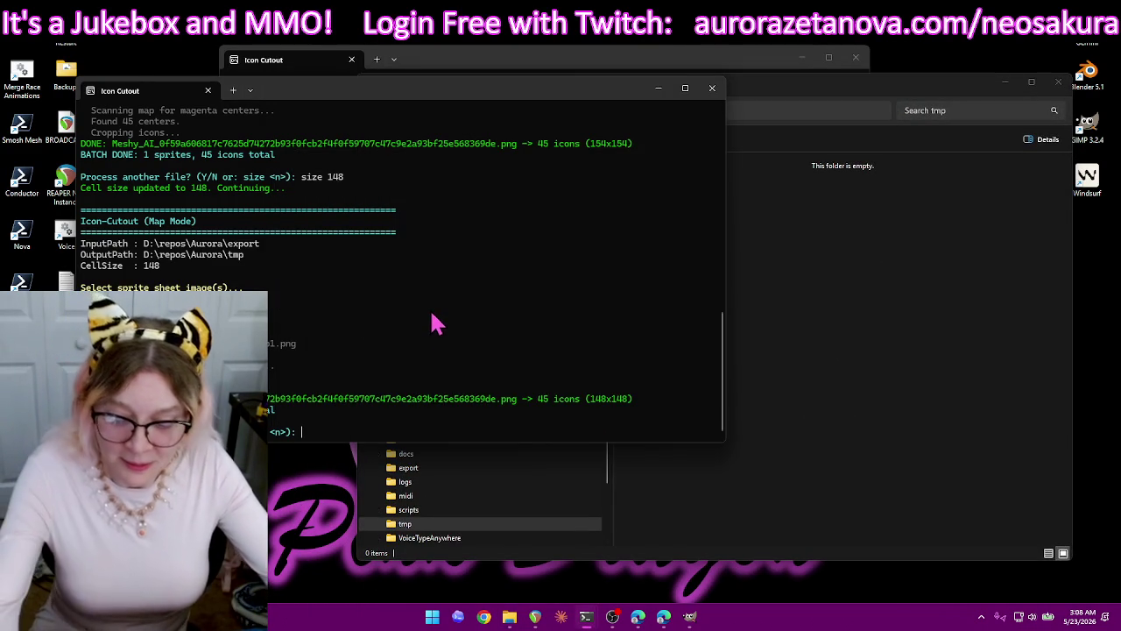
text(y)
key(Return)
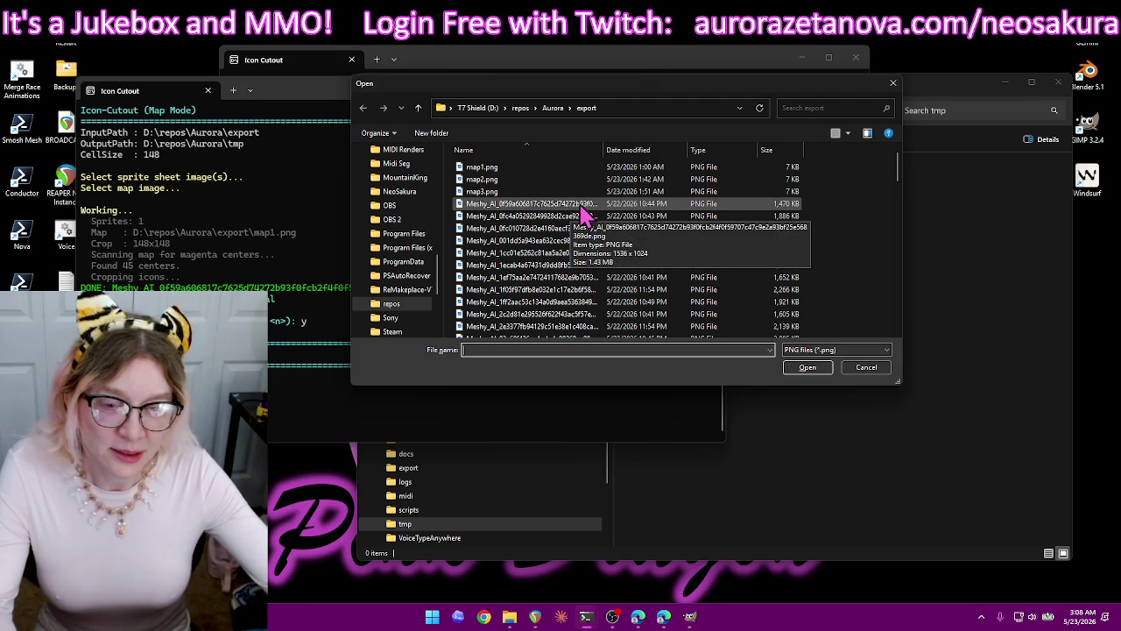
double_click(589, 210)
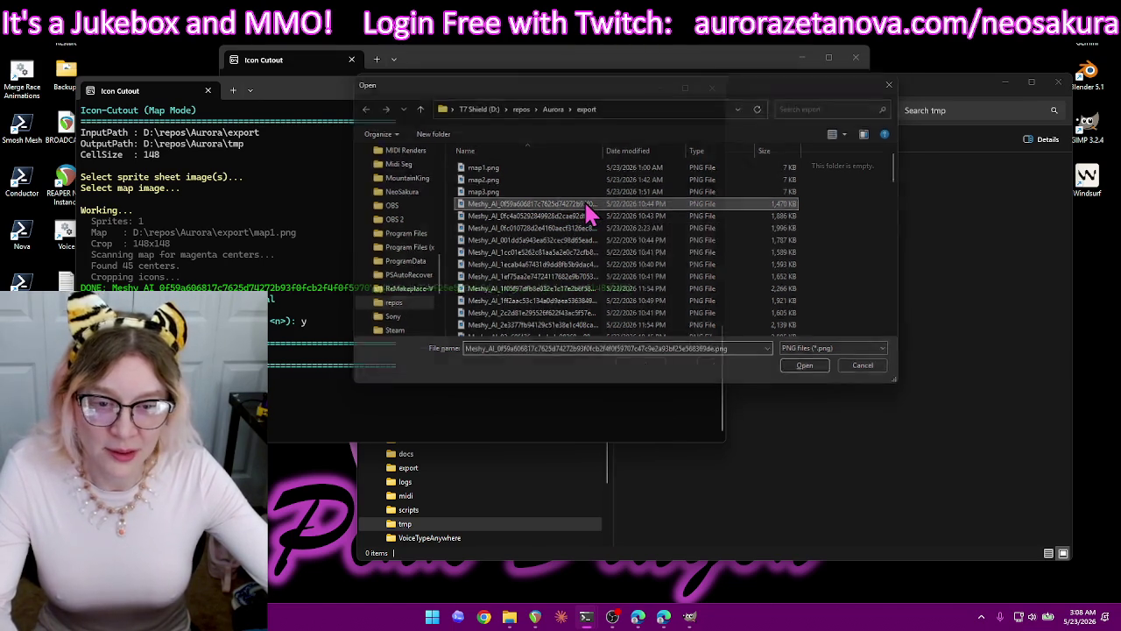
double_click(653, 172)
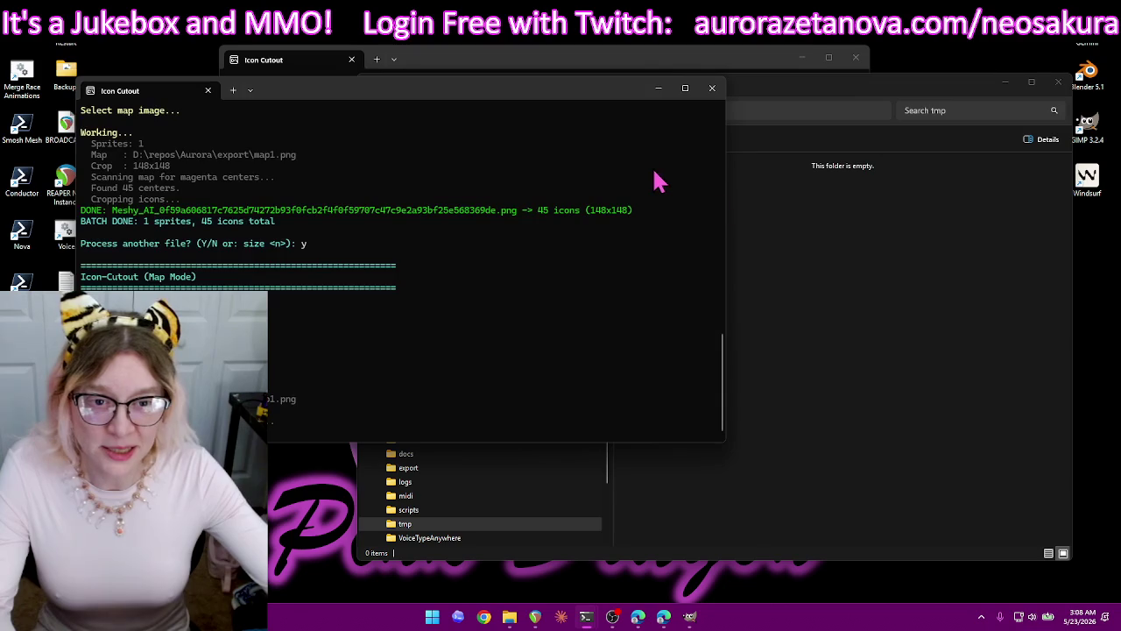
click(907, 107)
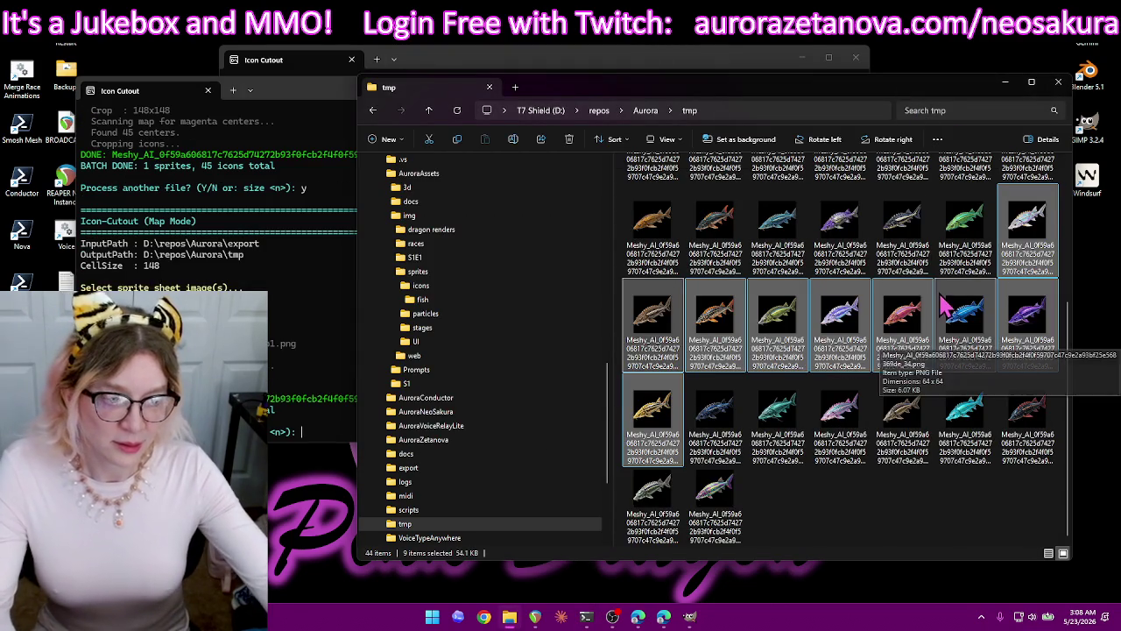
Move all 45 tmp icons into the fish folder, skipping same-named files.
scroll(884, 350, down, 2)
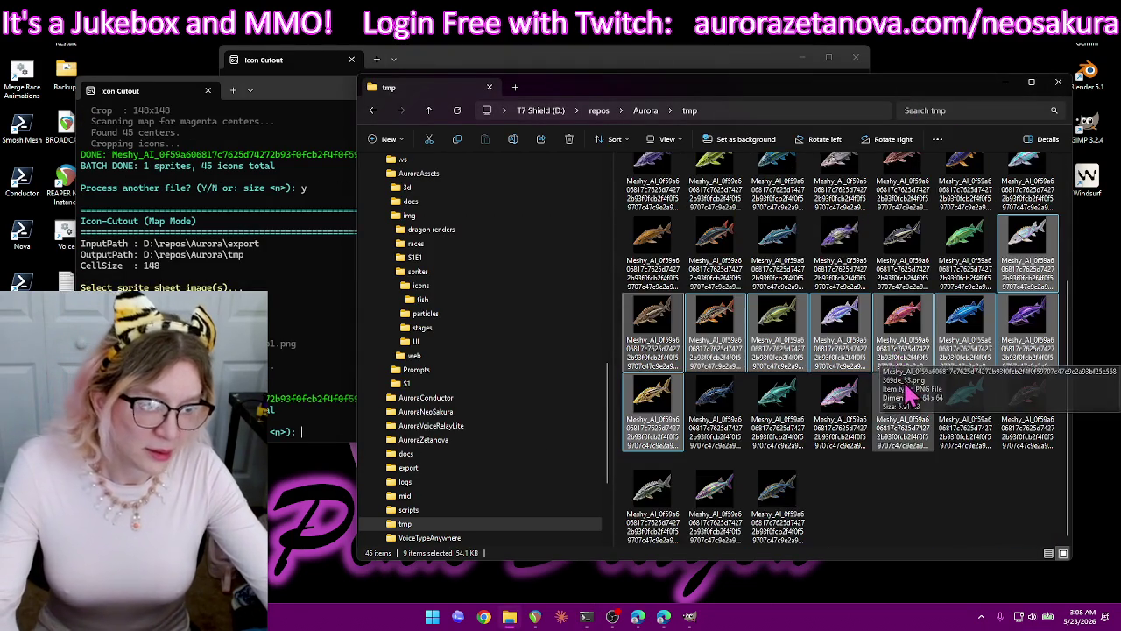
scroll(908, 493, up, 2)
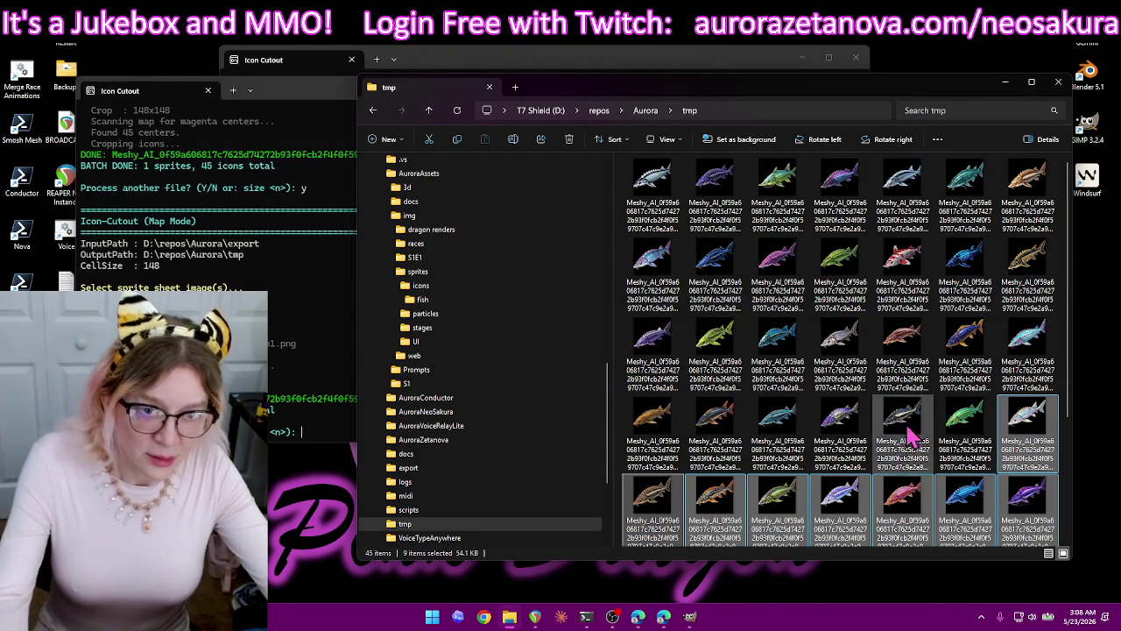
key(ctrl+a)
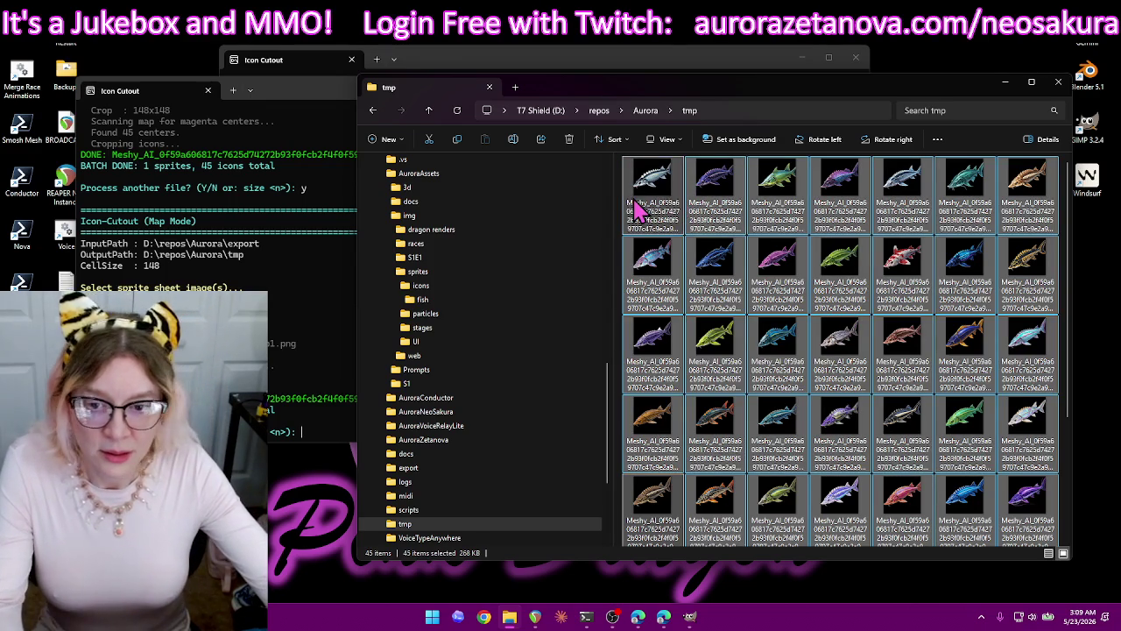
drag(640, 206, 425, 299)
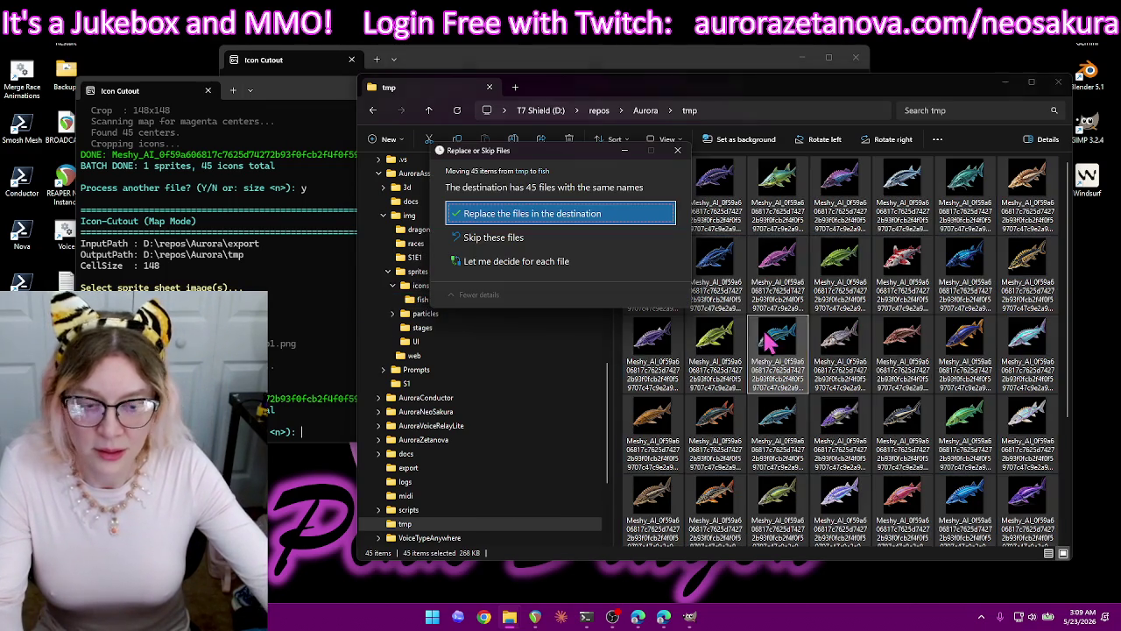
click(495, 238)
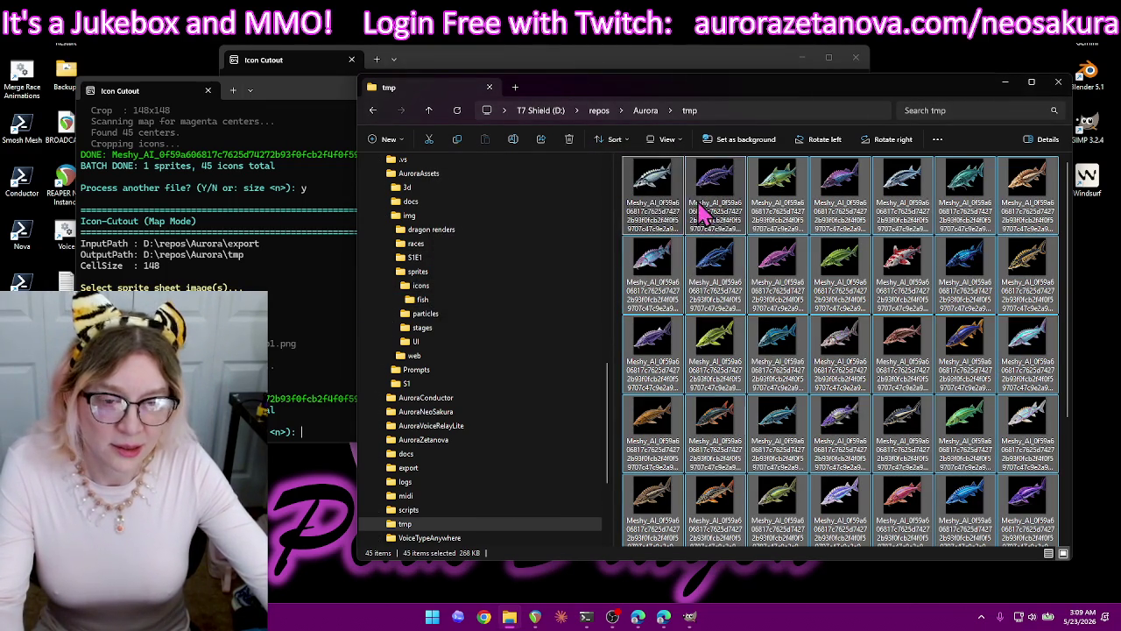
Preview the first icon, then open the fish folder of 225 PNGs and select 1.png.
double_click(659, 195)
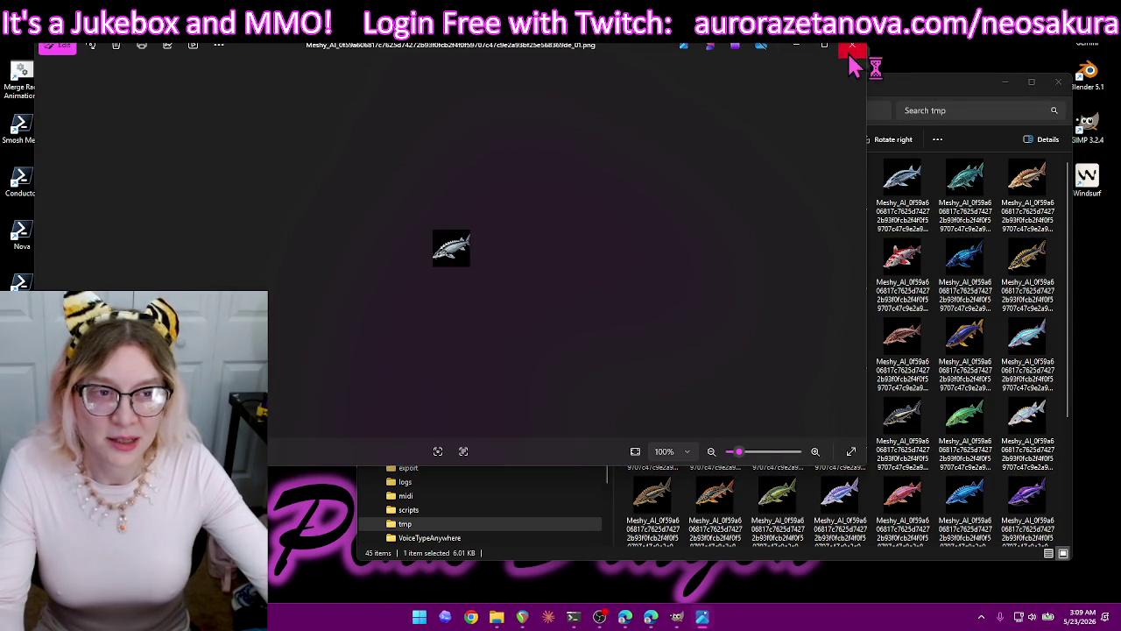
click(852, 50)
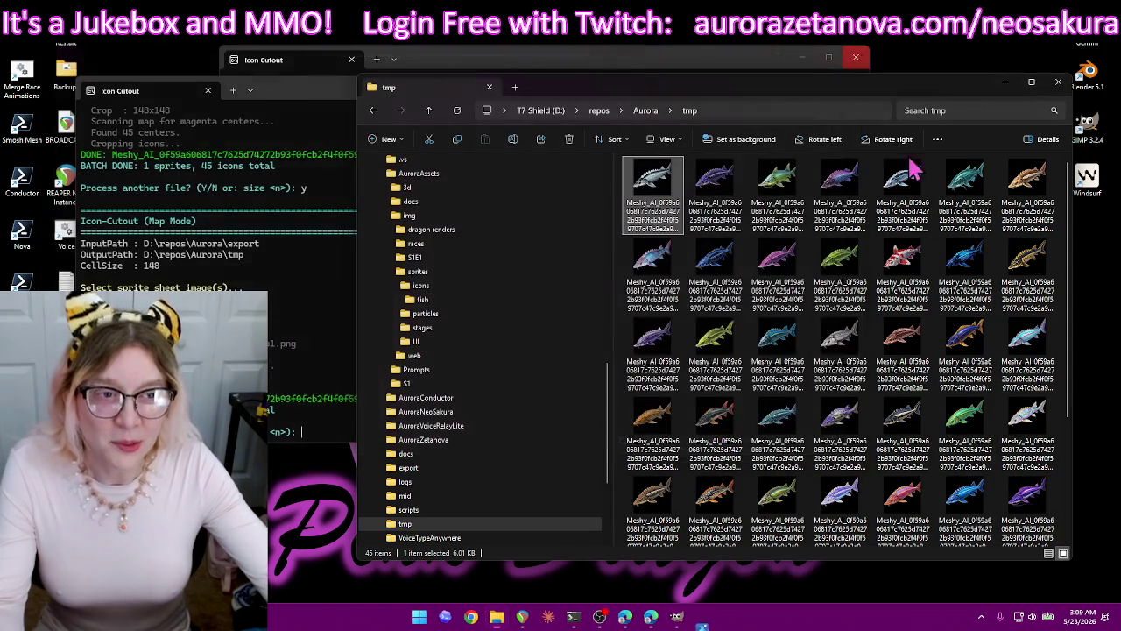
click(463, 299)
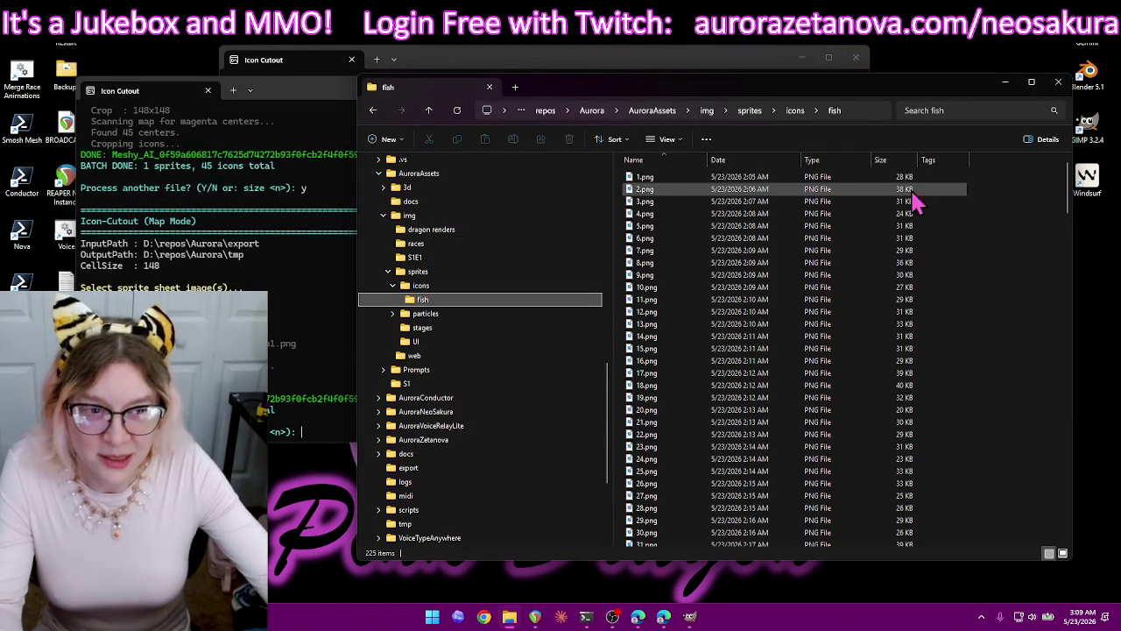
click(666, 179)
View 1.png maximized in Photos, zoom in, leave the slideshow and dismiss the more-actions menu.
double_click(666, 183)
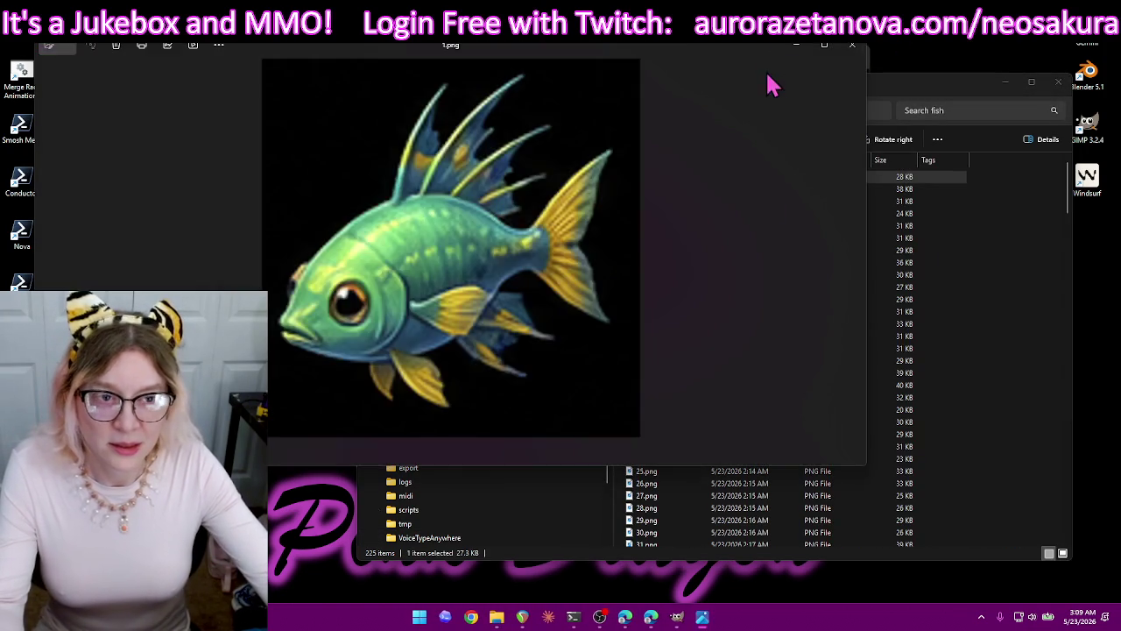
click(831, 53)
scroll(663, 280, up, 3)
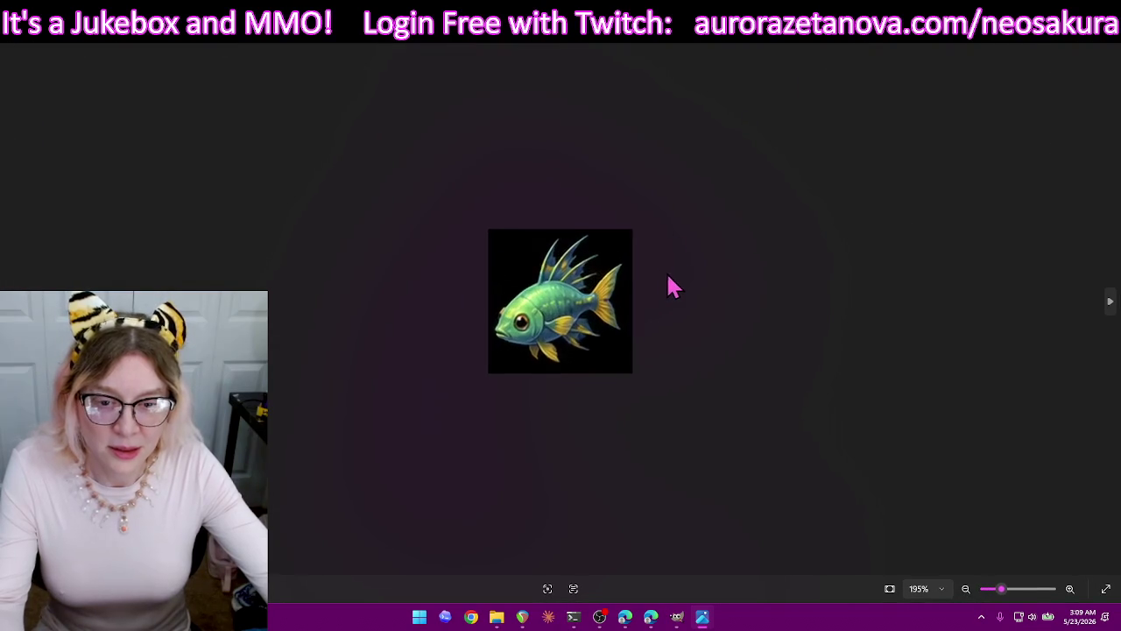
scroll(673, 283, down, 1)
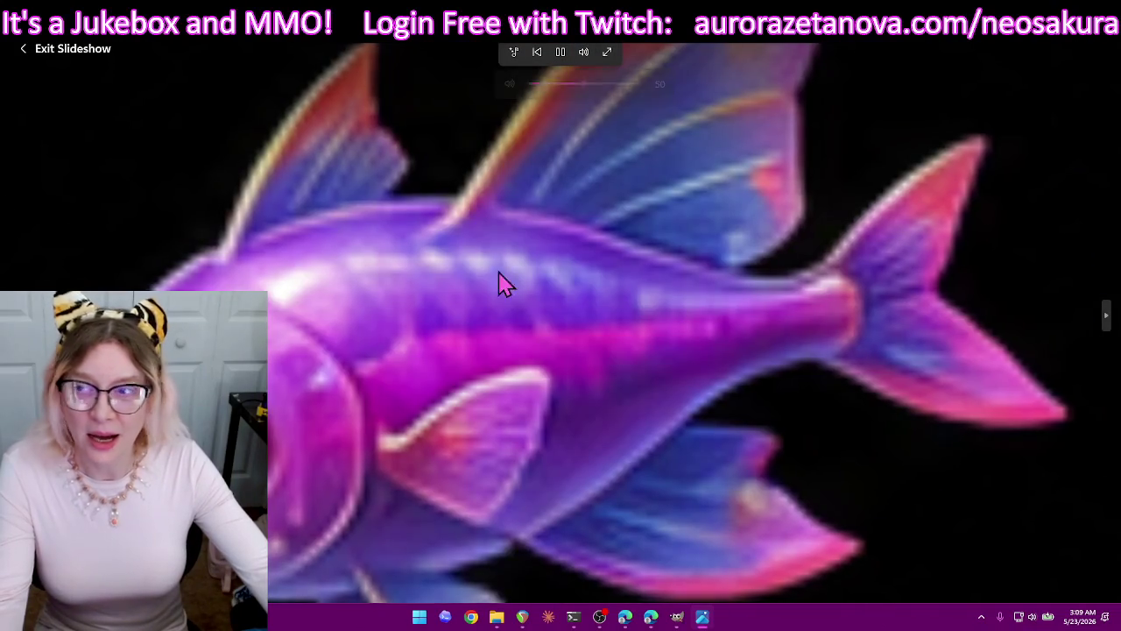
click(41, 54)
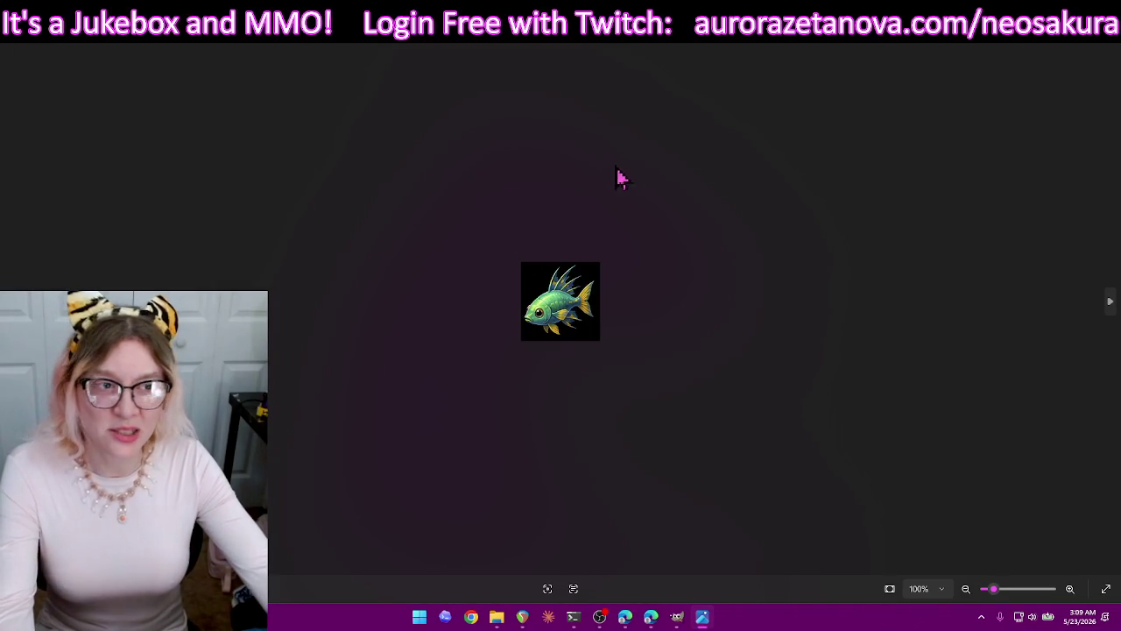
click(62, 22)
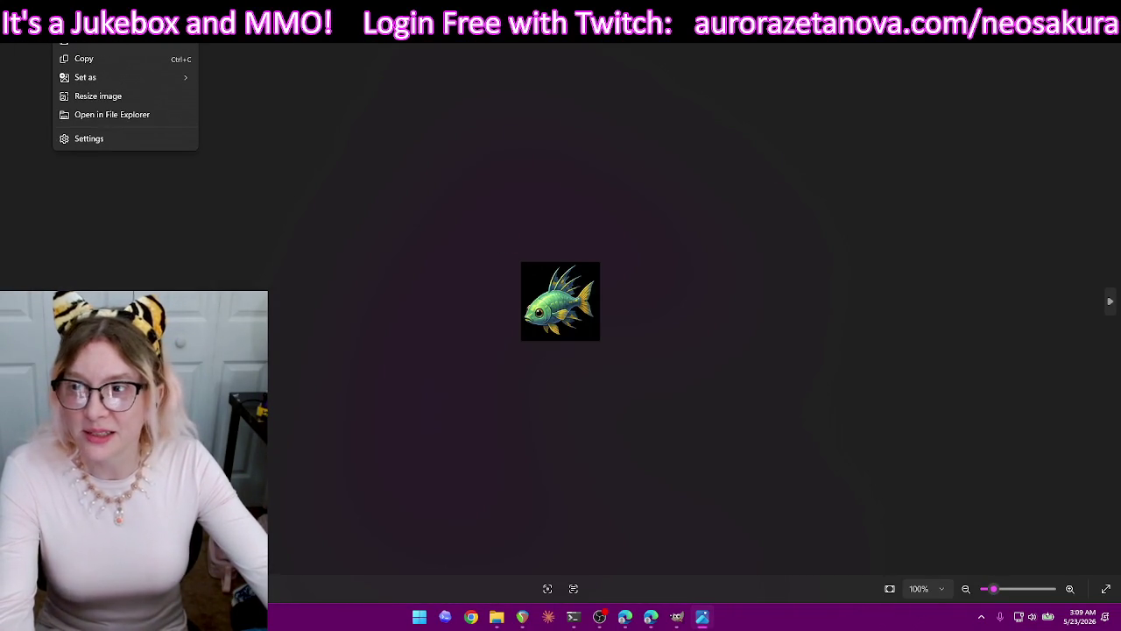
key(Escape)
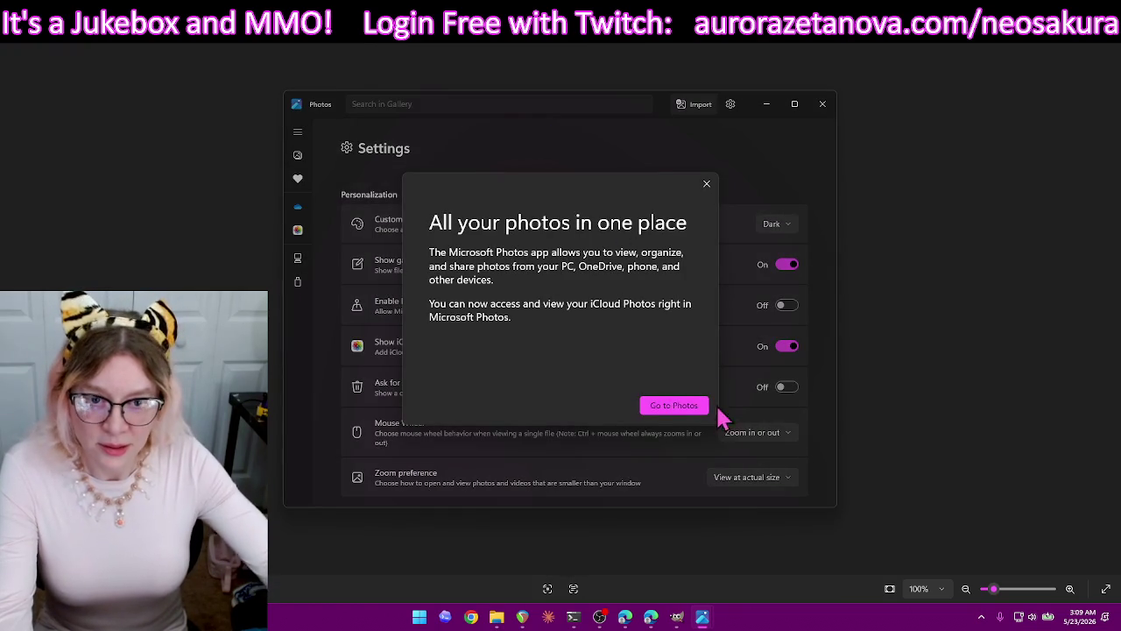
Dismiss the Photos welcome message and scroll down the Settings page.
click(707, 186)
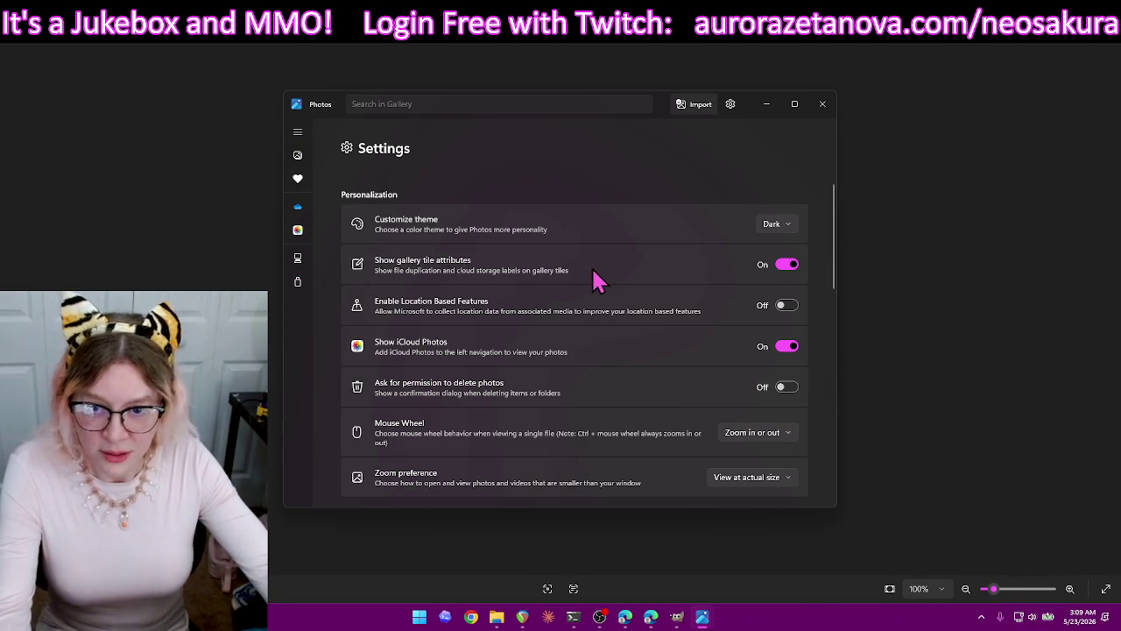
scroll(613, 281, down, 1)
scroll(613, 274, down, 2)
scroll(616, 295, down, 2)
scroll(617, 295, down, 2)
scroll(617, 295, down, 1)
scroll(617, 296, down, 1)
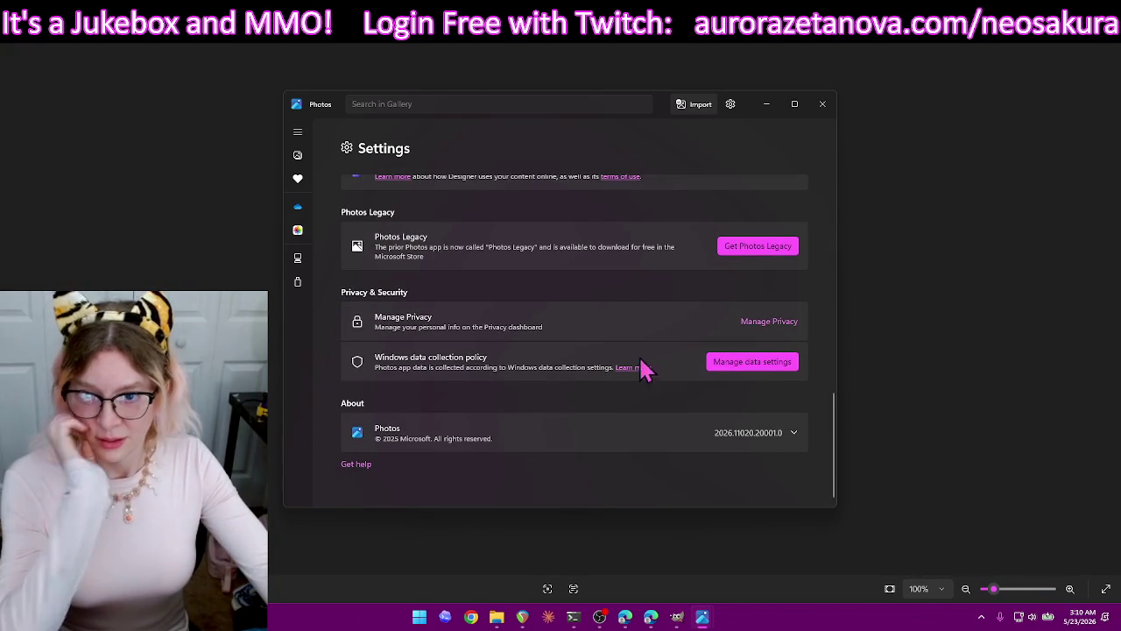
Return to Gallery, expand the navigation pane and open the fish icon 1.png at 100%.
click(298, 156)
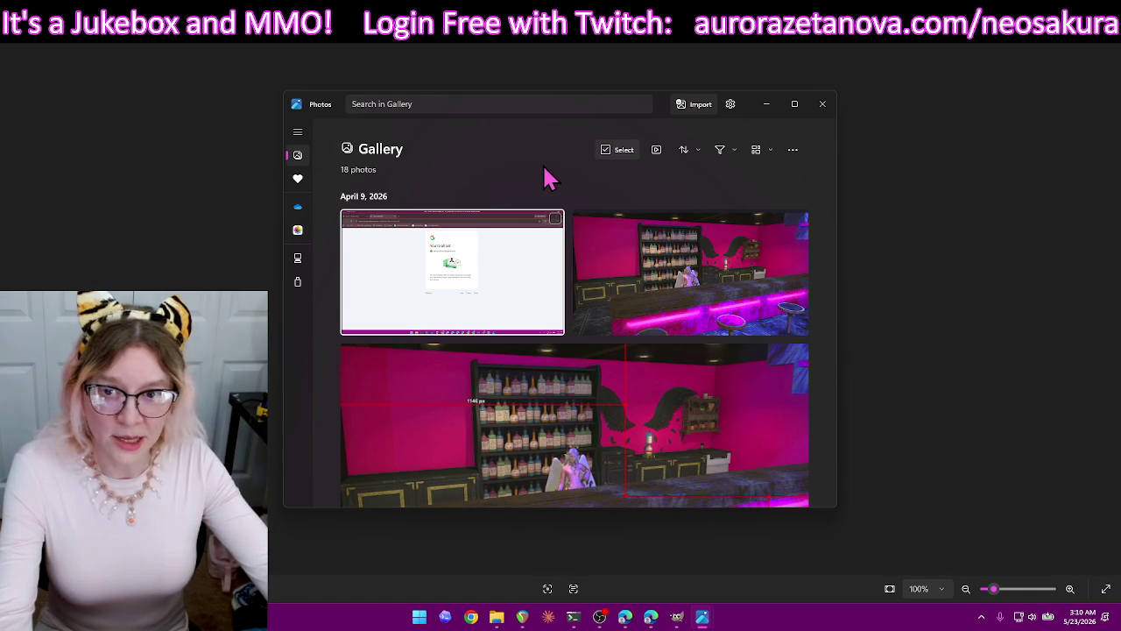
click(298, 131)
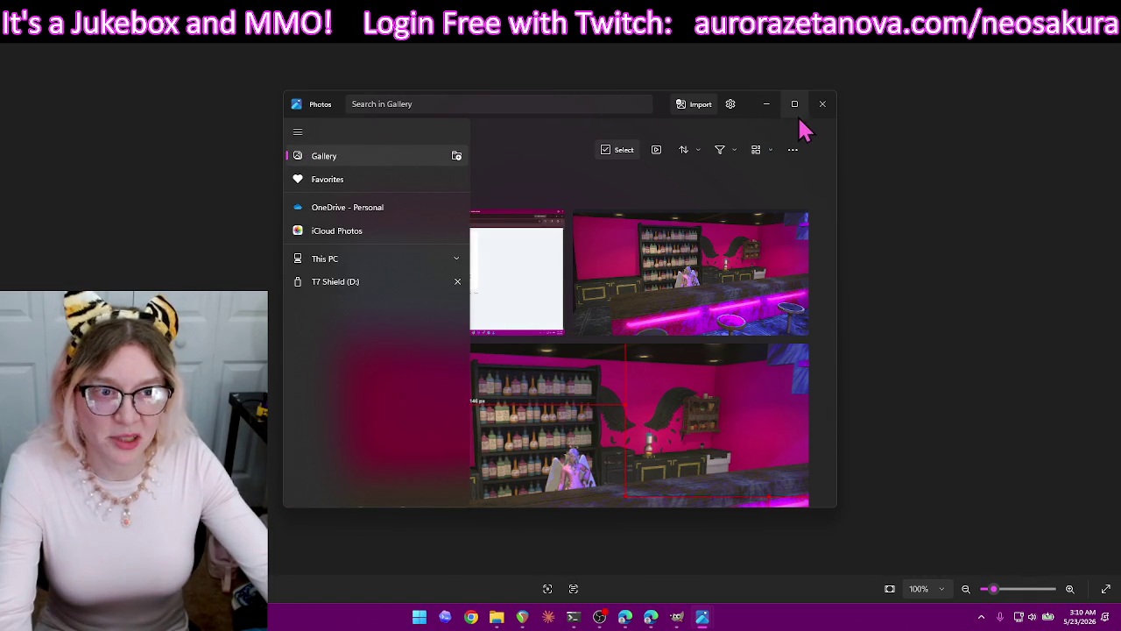
drag(670, 119, 663, 160)
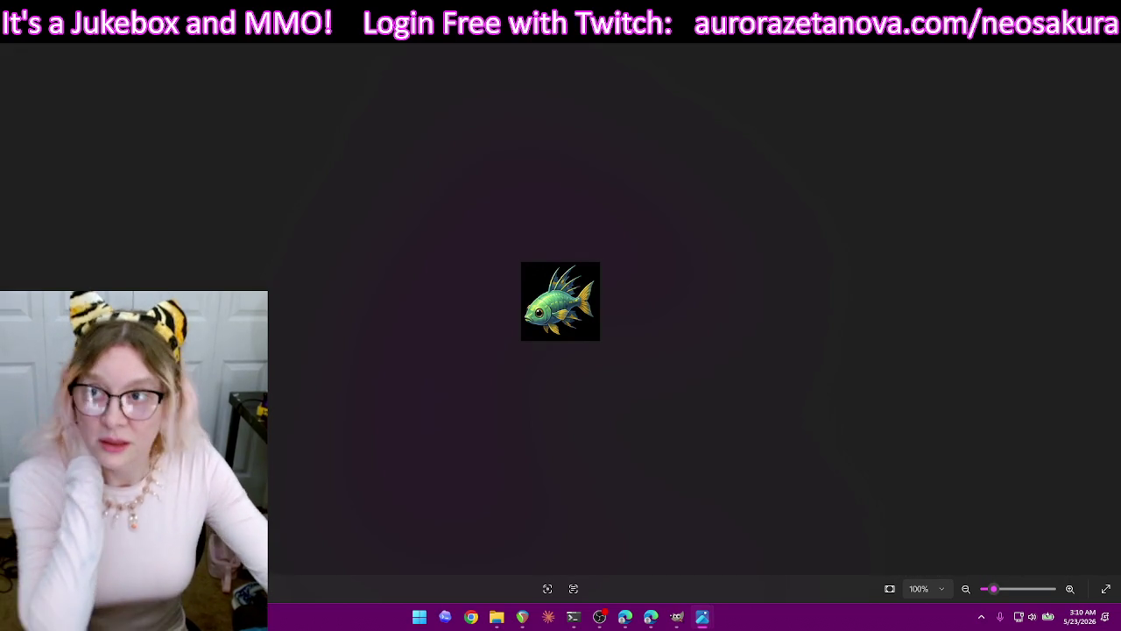
Close Photos and open 1.png in VLC media player through Open with > Choose another app.
click(1101, 14)
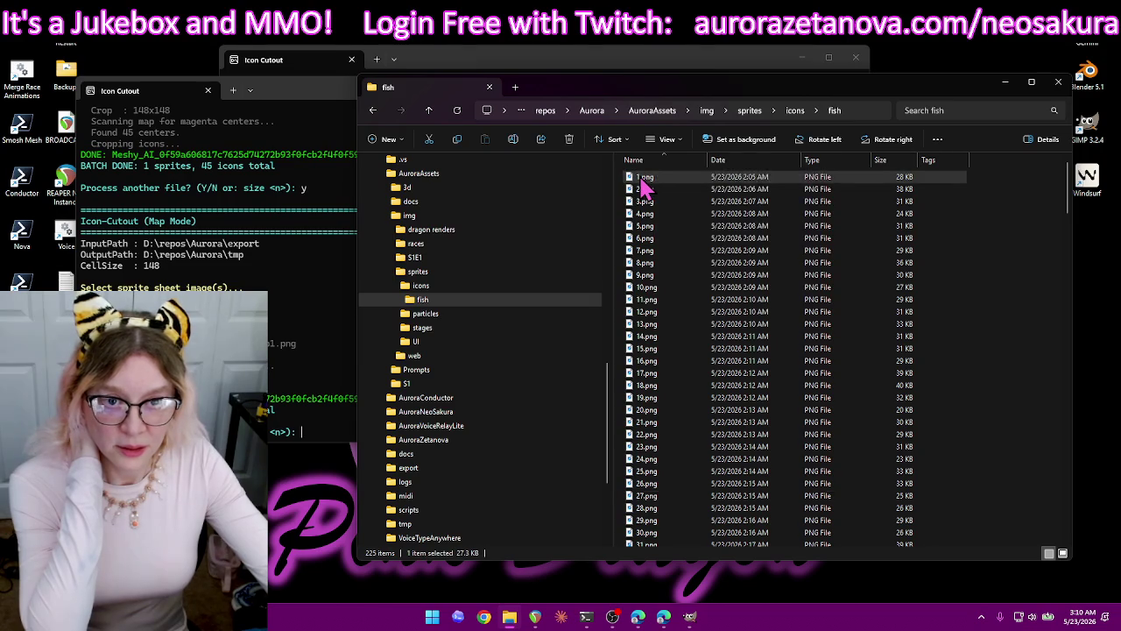
right_click(643, 202)
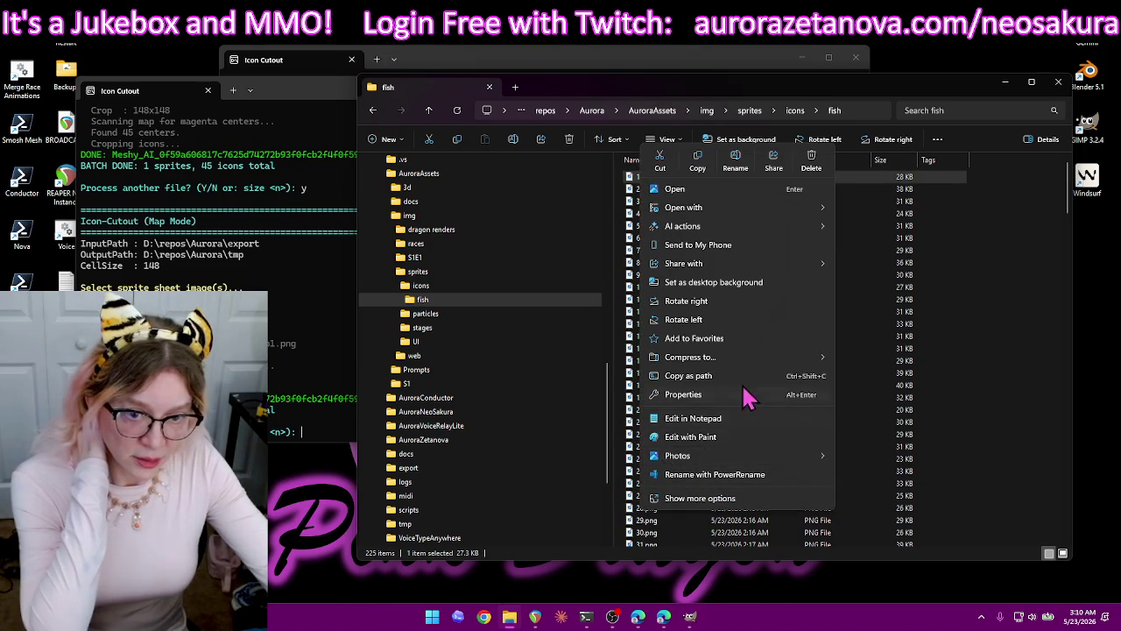
mouse_move(684, 207)
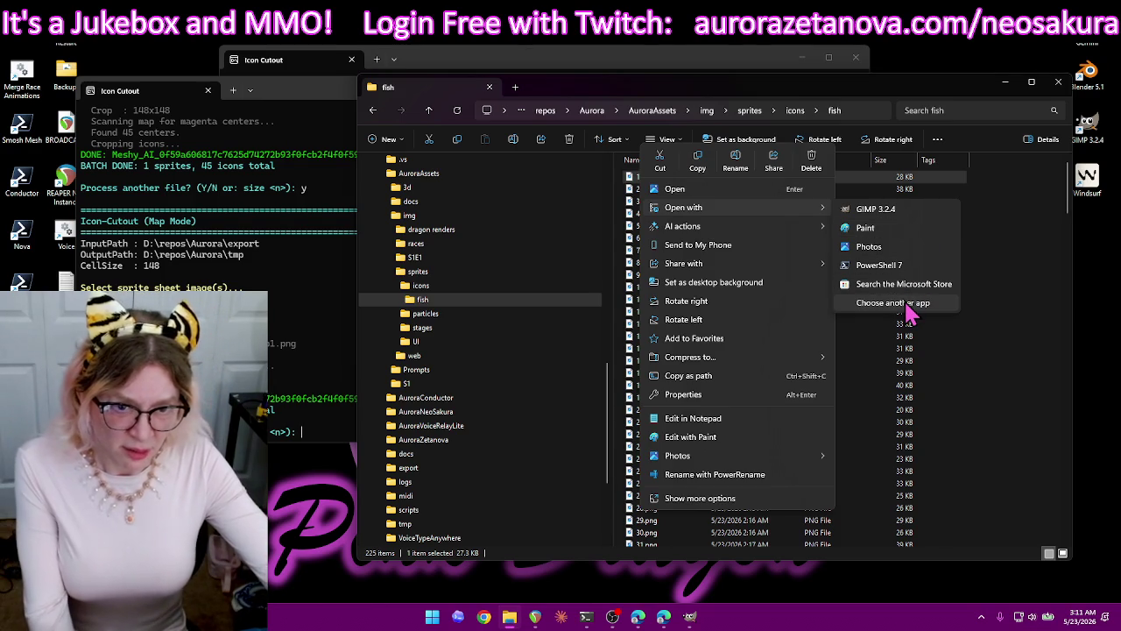
click(894, 304)
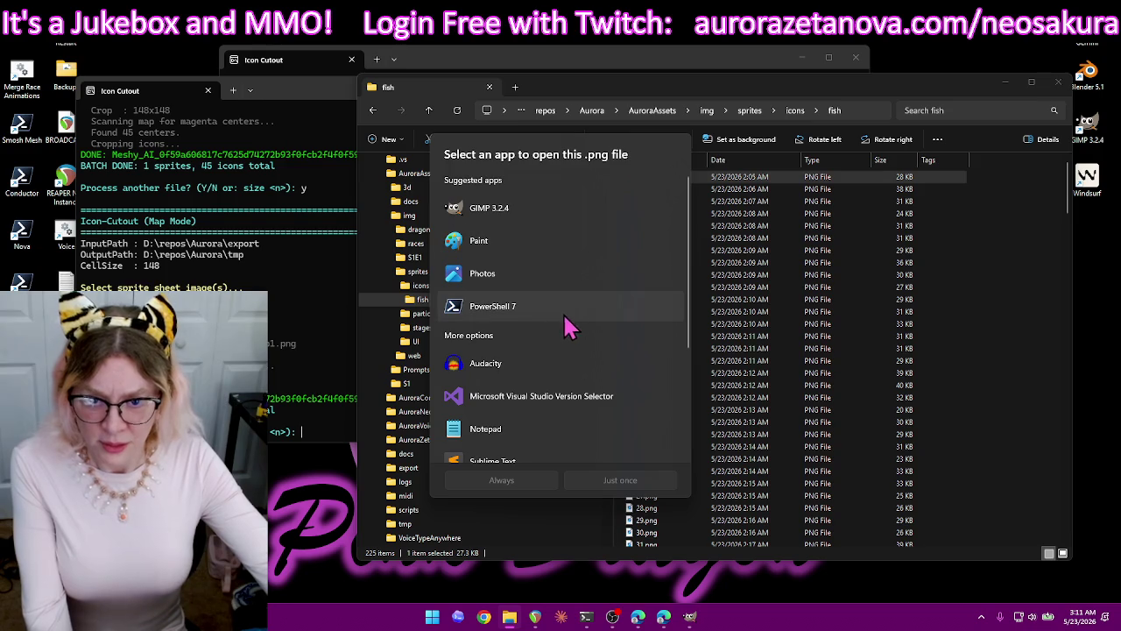
scroll(600, 368, down, 2)
scroll(609, 372, down, 2)
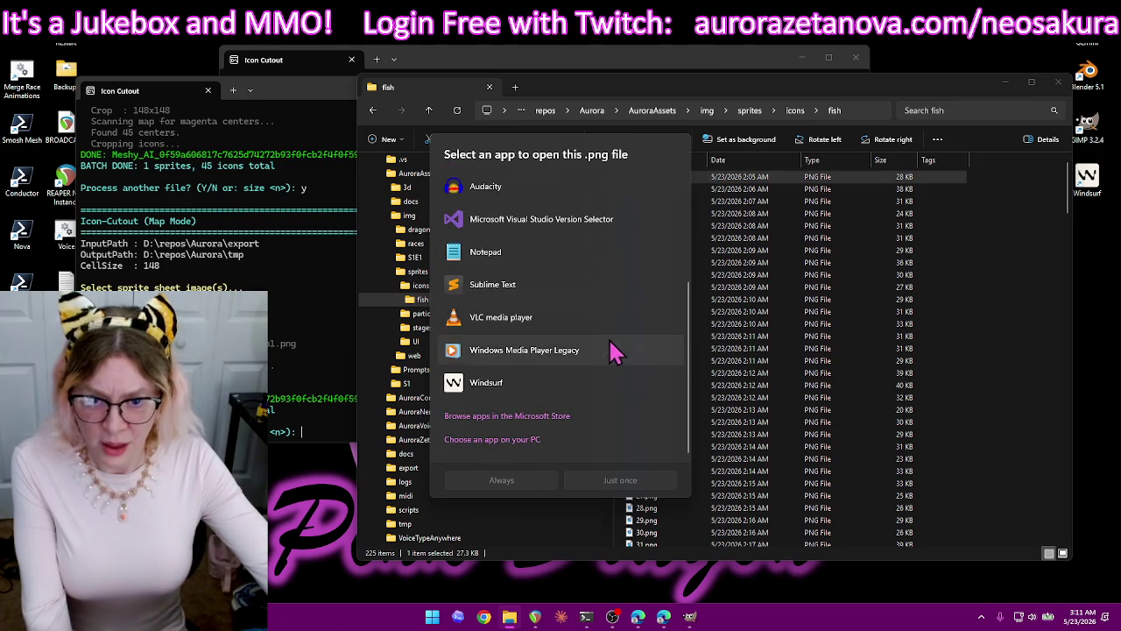
scroll(626, 368, up, 3)
scroll(627, 370, down, 4)
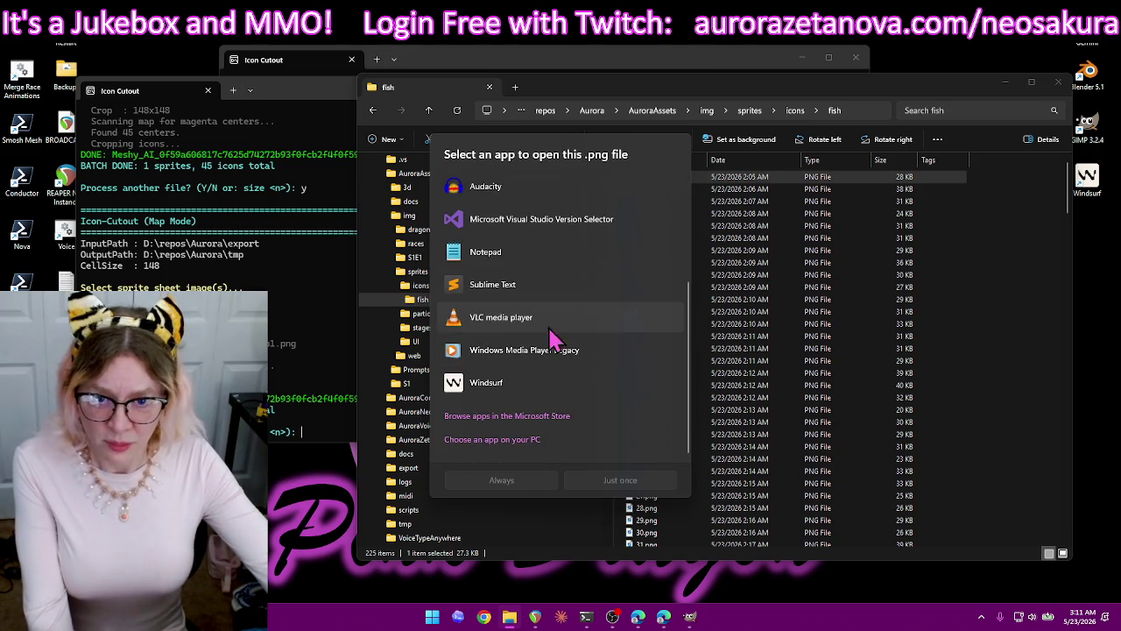
double_click(500, 319)
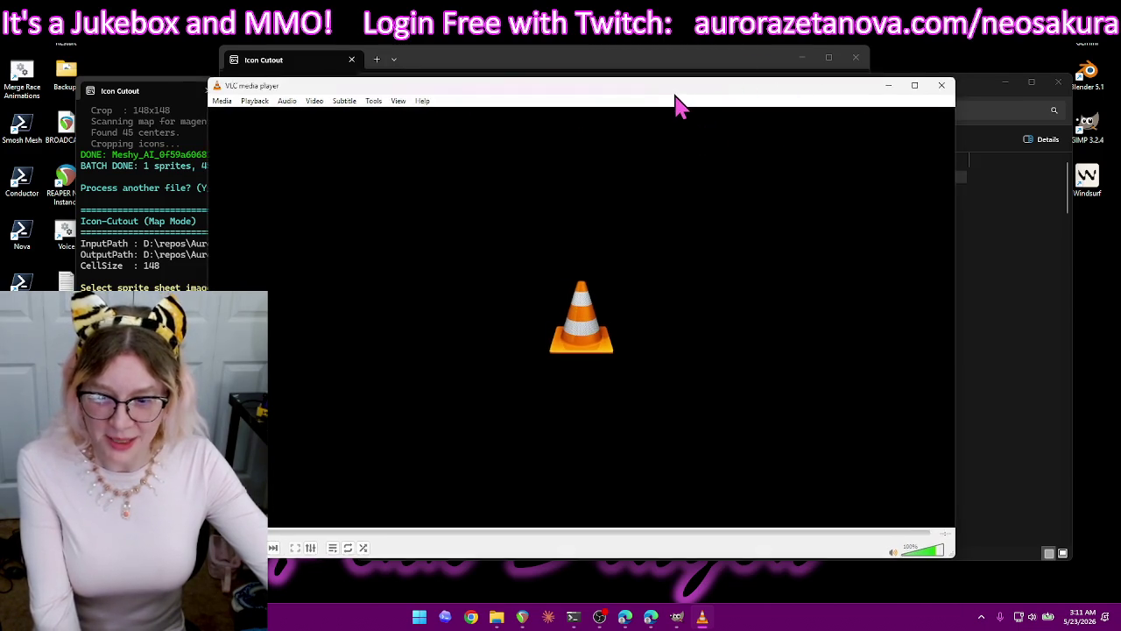
Queue all 225 fish folder files in VLC's playlist.
drag(683, 93, 642, 111)
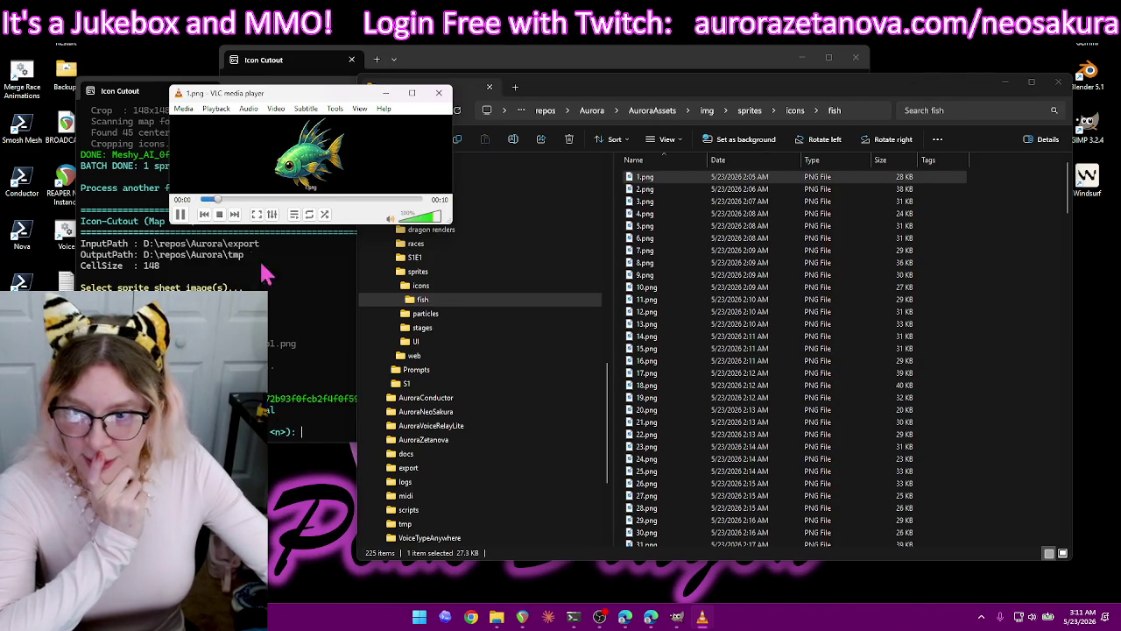
click(235, 215)
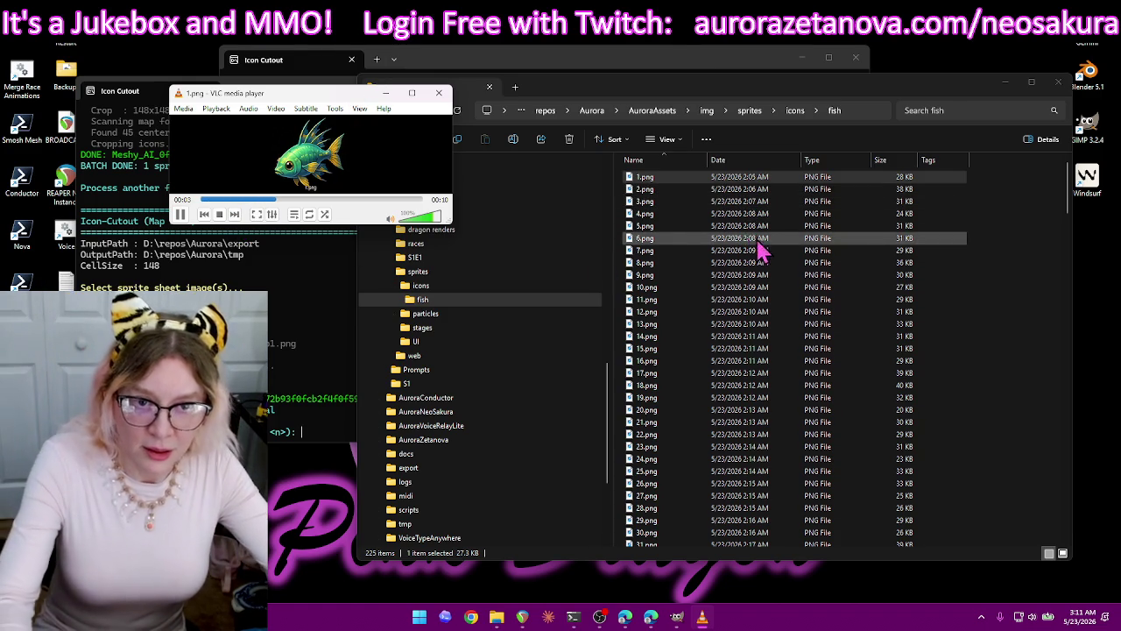
click(700, 205)
key(ctrl+a)
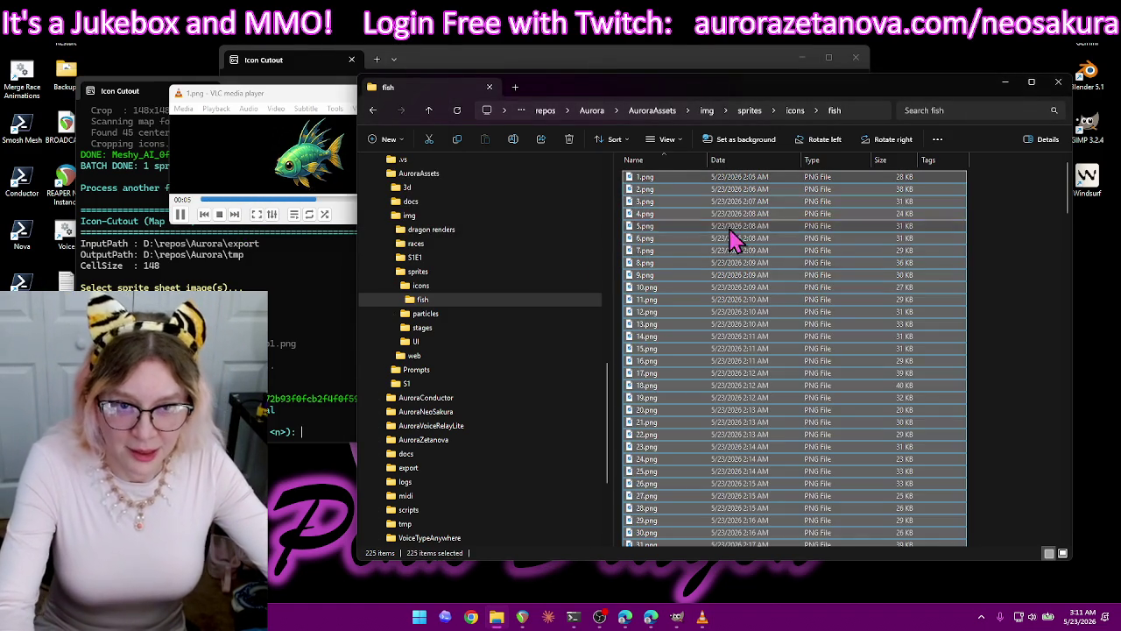
mouse_move(671, 188)
mouse_down()
mouse_move(289, 162)
mouse_move(311, 106)
mouse_move(357, 144)
mouse_up()
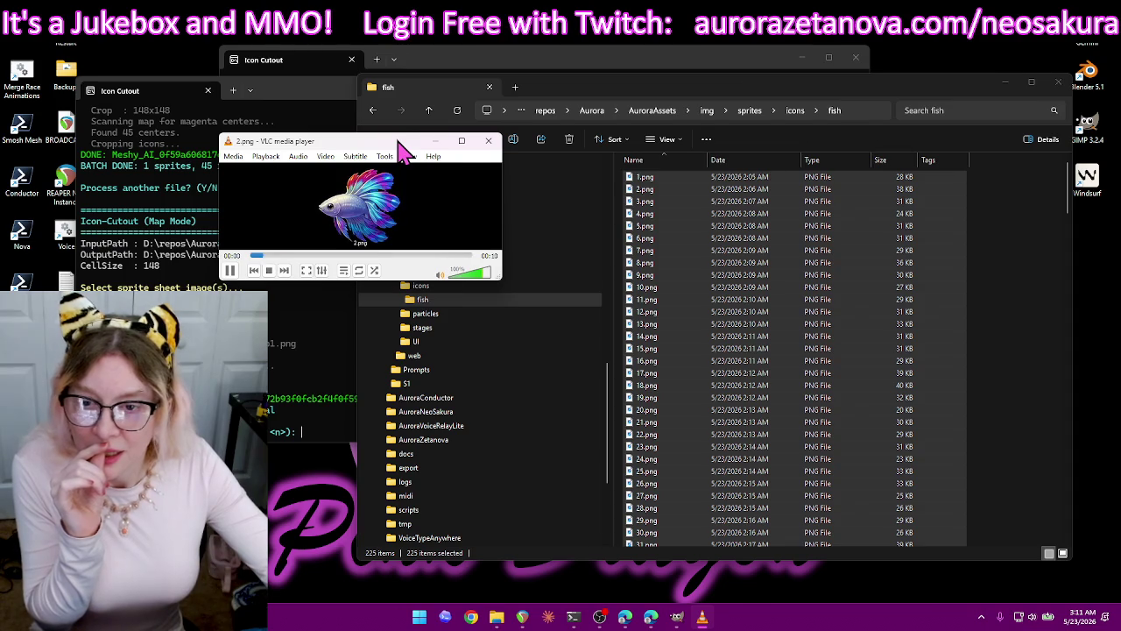
Set VLC volume to 90%, resize its window and play the fish icons fullscreen.
click(462, 140)
scroll(573, 213, down, 1)
scroll(848, 49, down, 1)
ctrl+scroll(806, 210, down, 3)
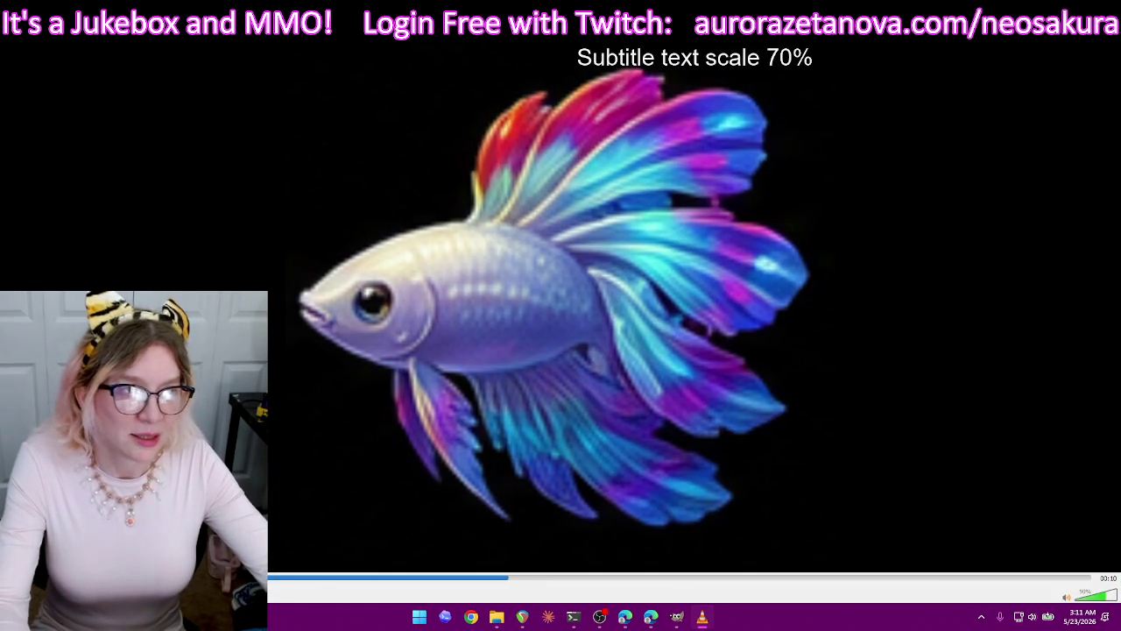
key(super+Down)
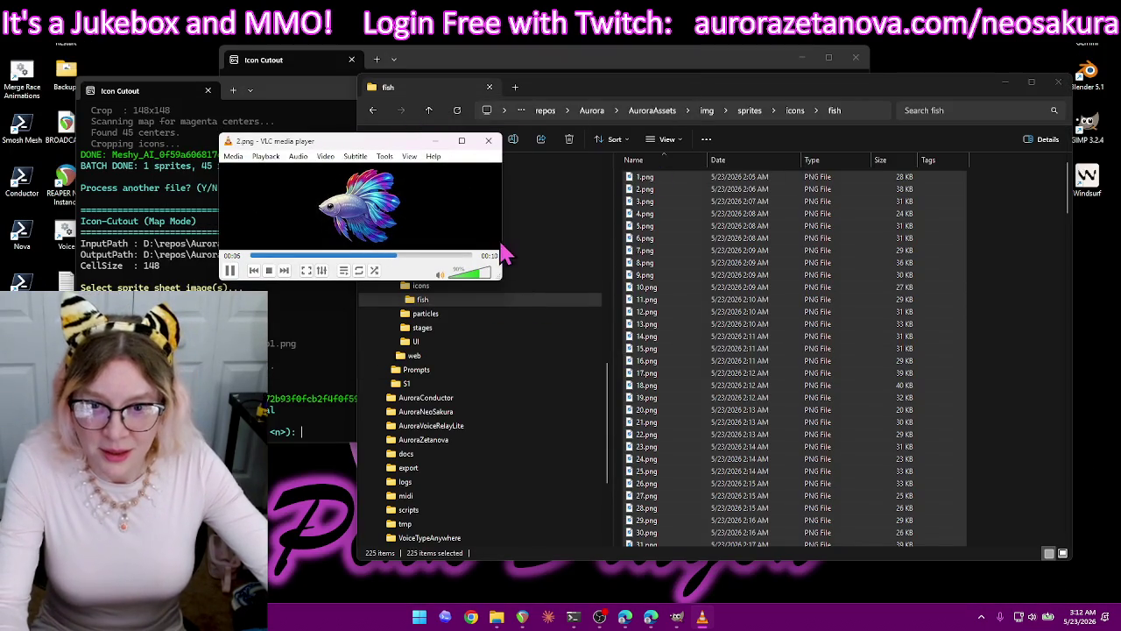
drag(497, 276, 754, 443)
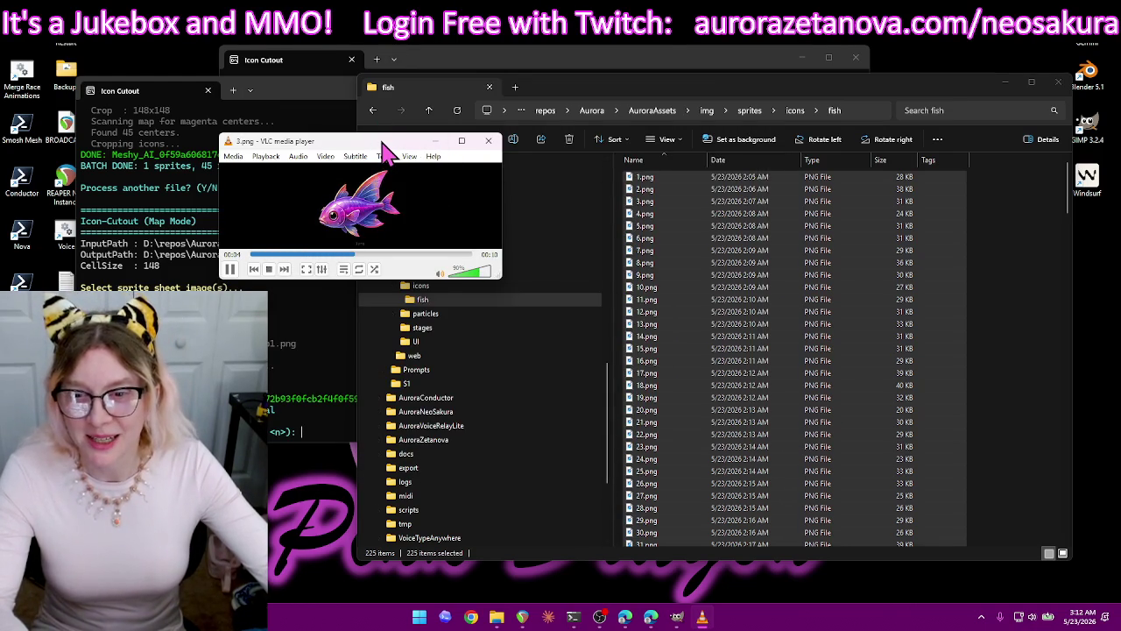
click(305, 269)
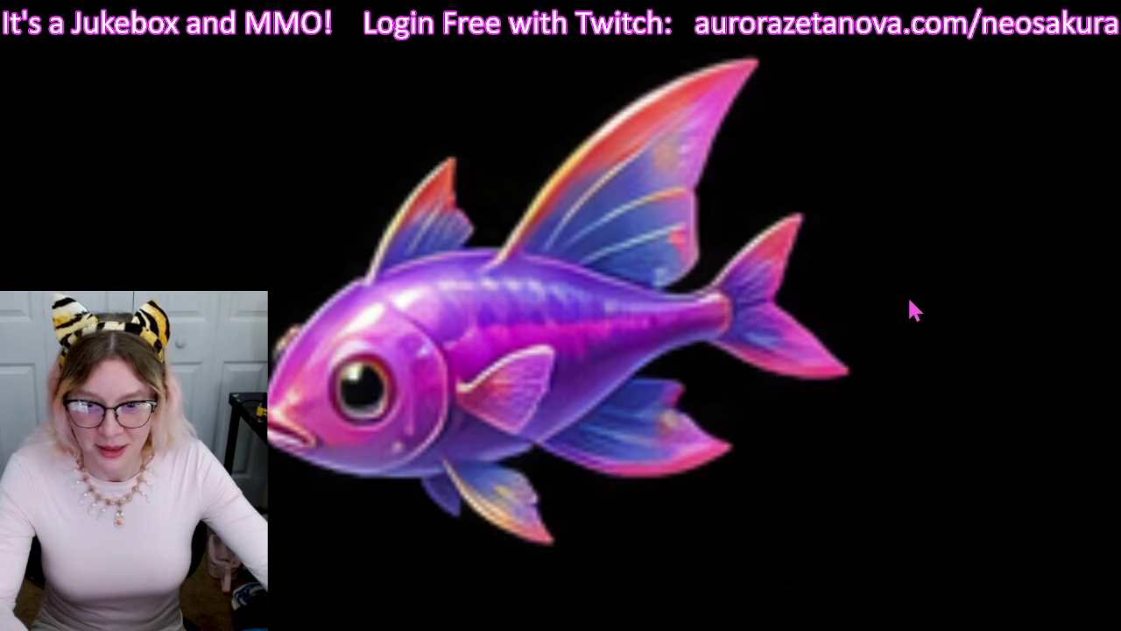